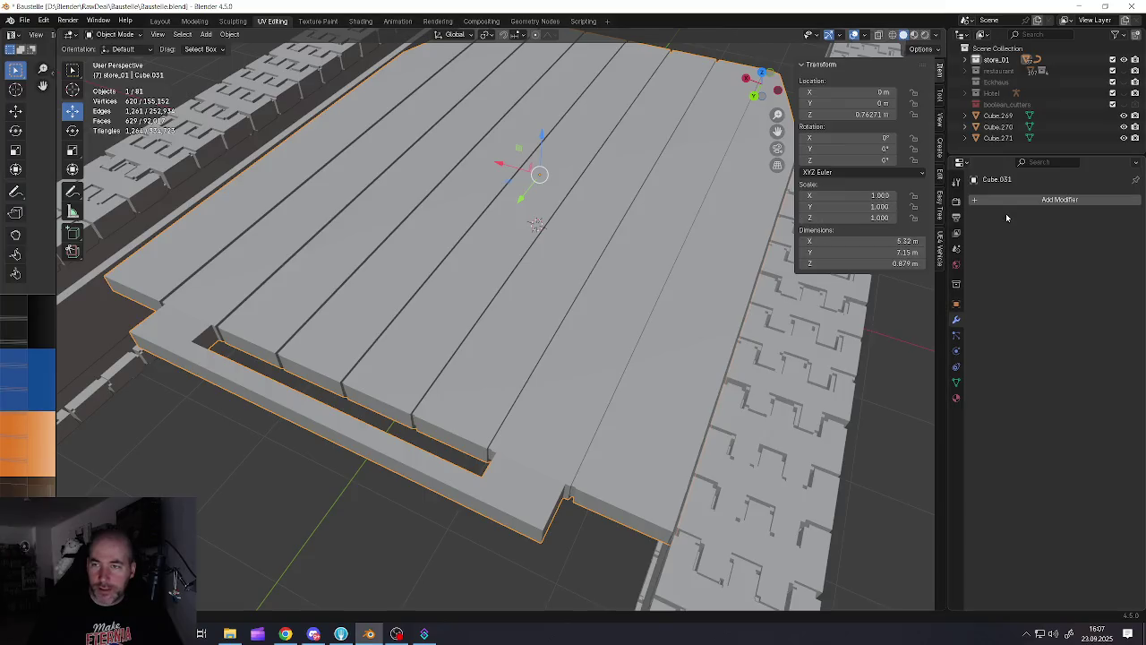
Add a Remesh modifier to the slab in Blocks mode, raising octree depth to 8
left_click(987, 200)
mouse_move(933, 239)
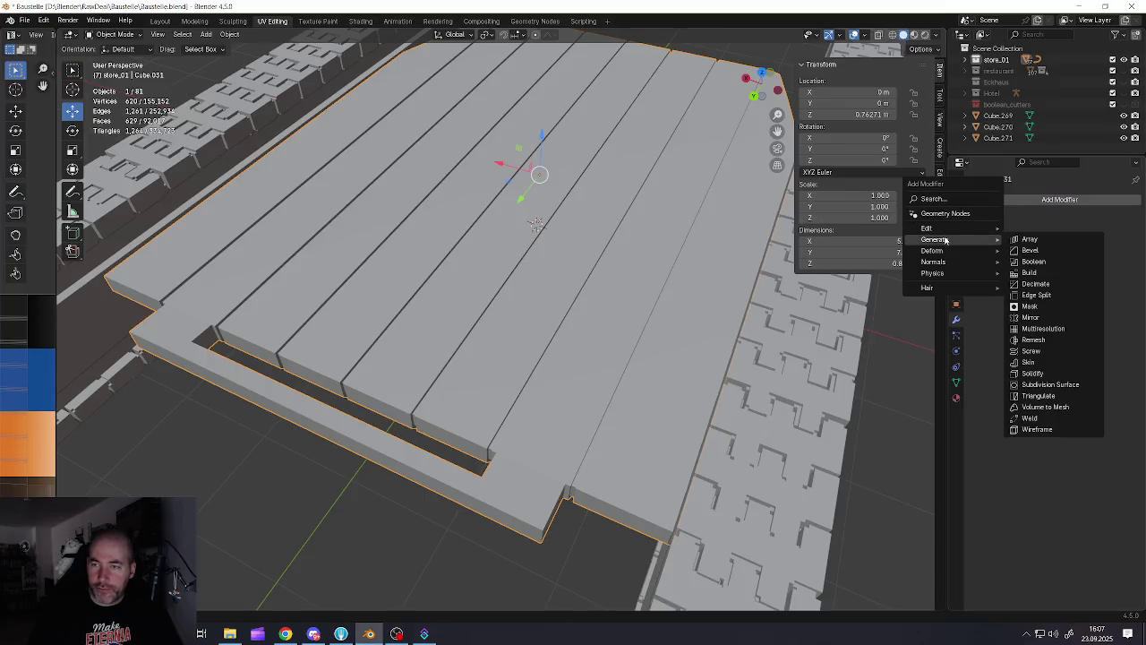
left_click(1031, 347)
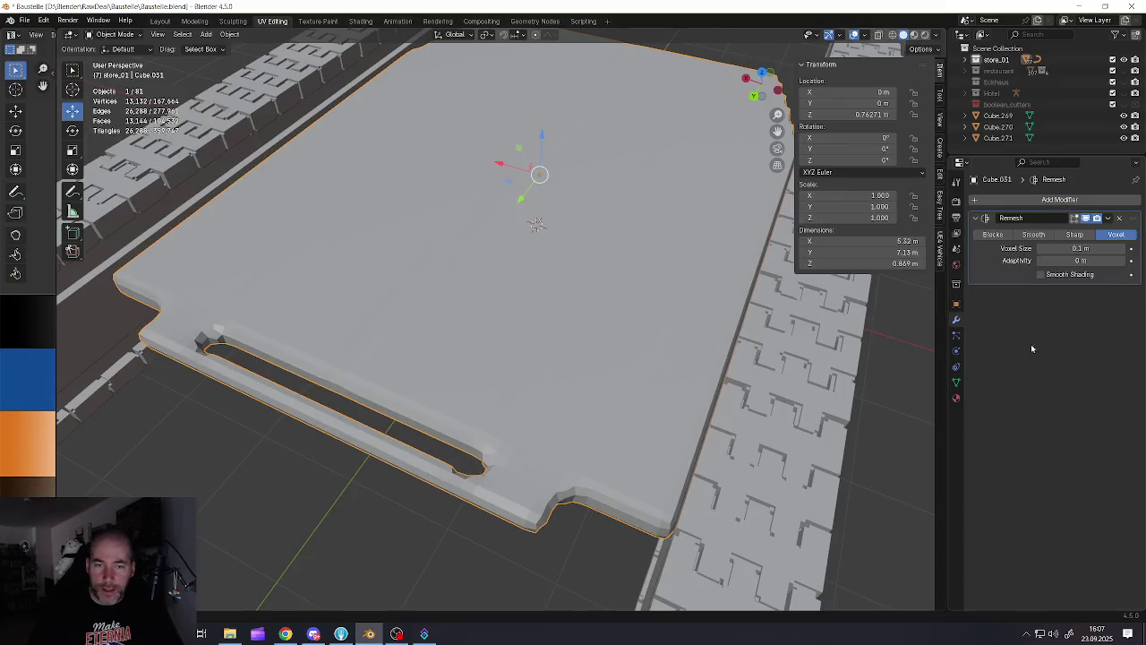
left_click(992, 234)
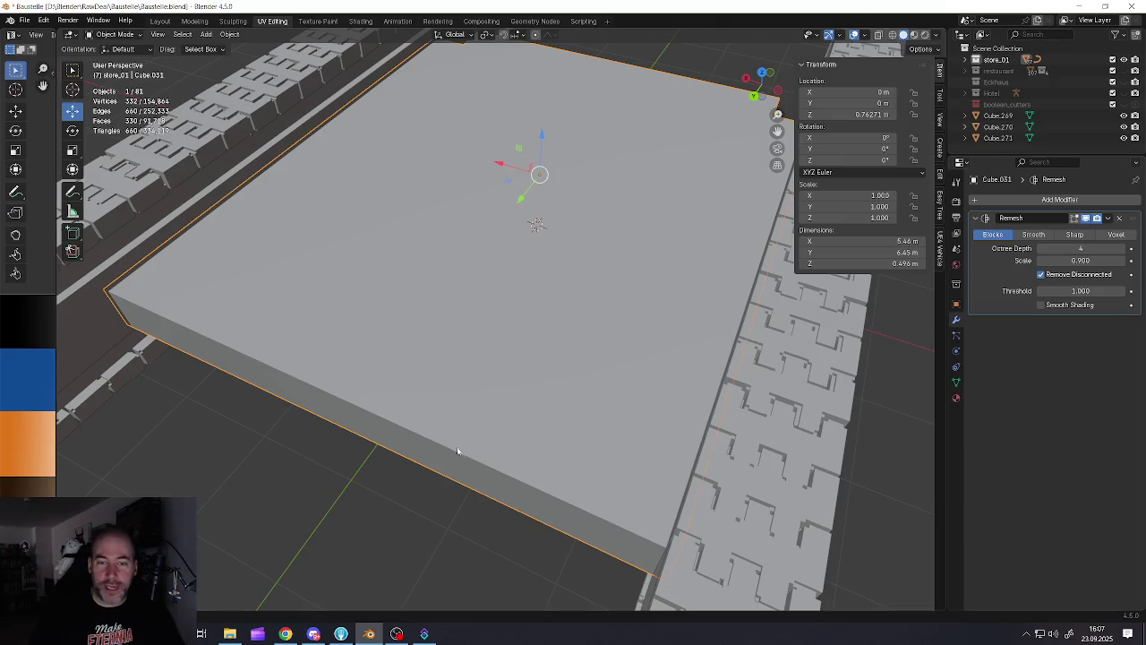
left_click(1121, 248)
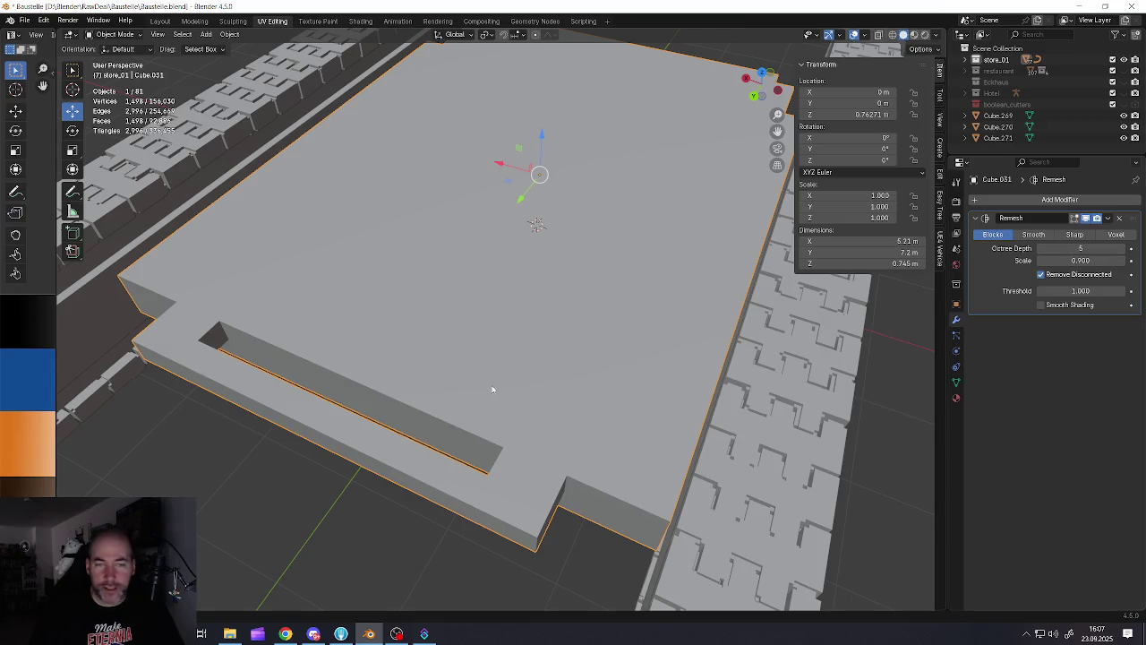
left_click(1123, 248)
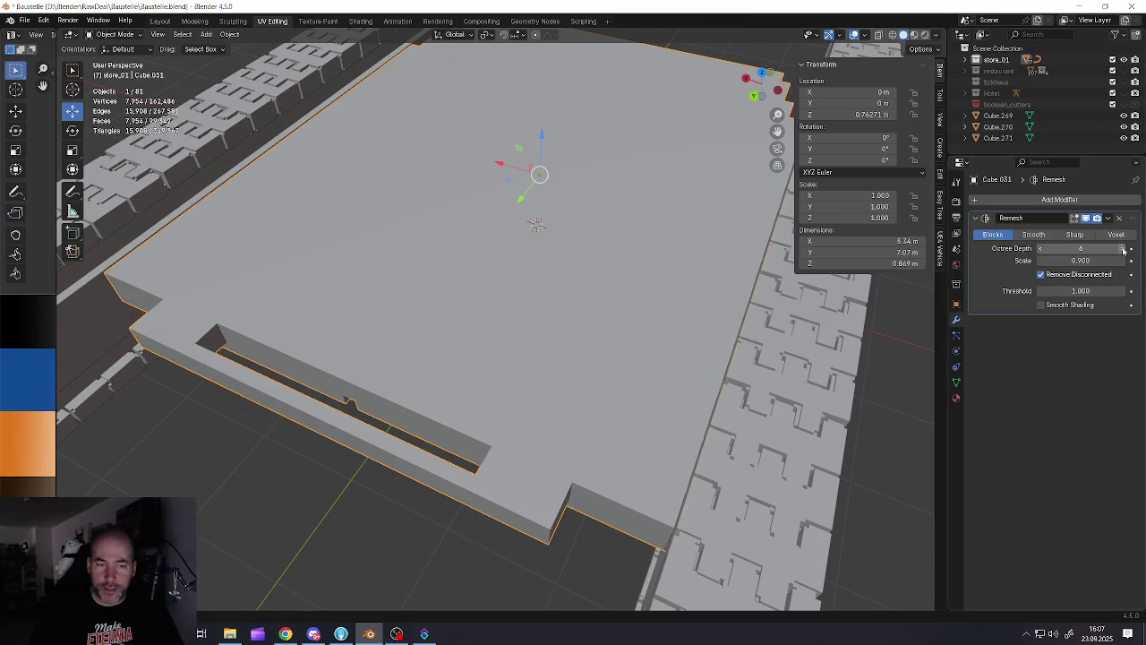
scroll(326, 356, "down", 3)
scroll(537, 295, "up", 1)
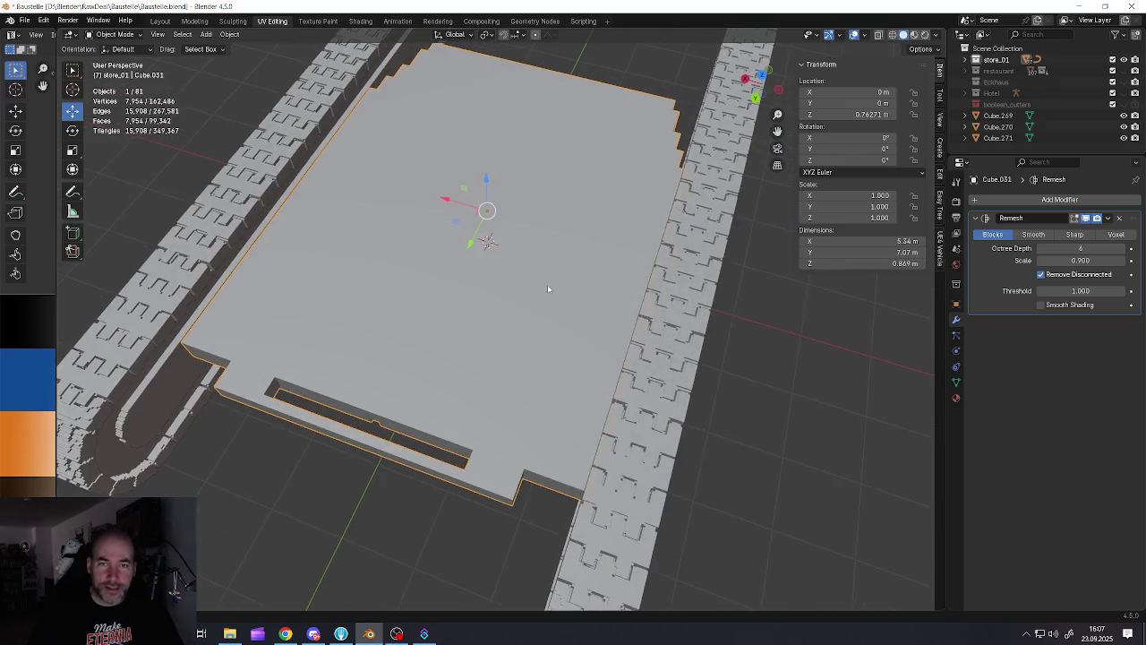
middle_click_drag(548, 289, 633, 278)
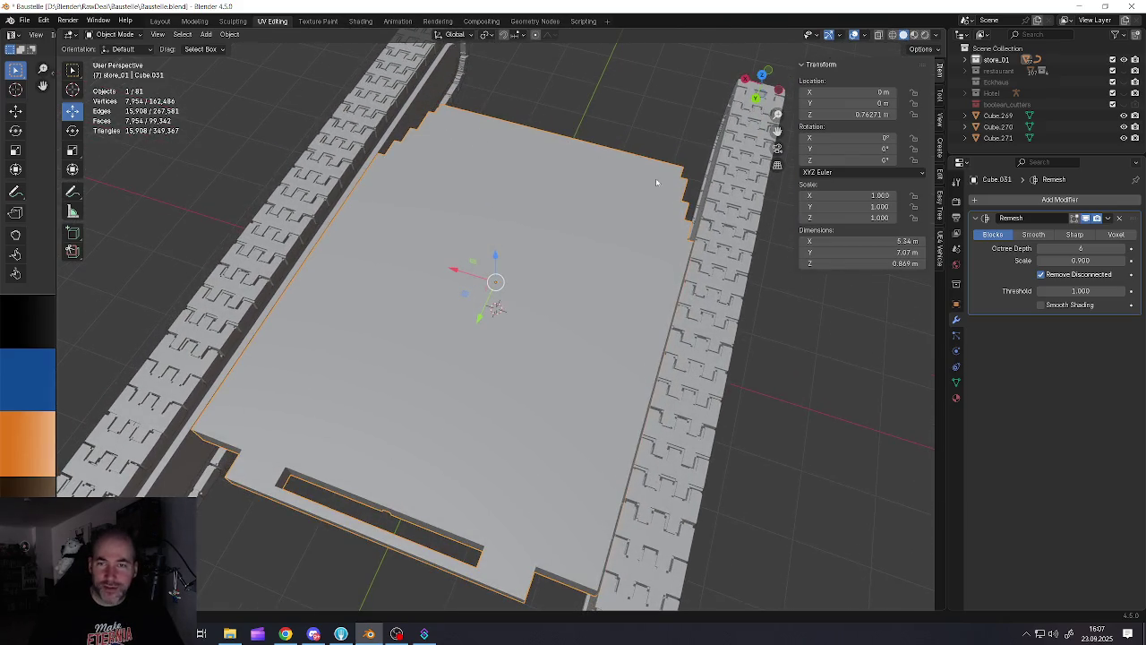
left_click(1123, 248)
left_click(1123, 249)
Inspect the blocky remesh from a low frontal view, then remove the Remesh modifier
mouse_move(451, 388)
middle_mouse_down()
mouse_move(480, 350)
mouse_move(450, 261)
mouse_move(485, 330)
mouse_move(466, 382)
middle_mouse_up()
scroll(485, 329, "down", 3)
scroll(466, 385, "up", 3)
scroll(465, 385, "up", 2)
scroll(466, 381, "up", 3)
scroll(457, 420, "up", 2)
scroll(447, 456, "up", 2)
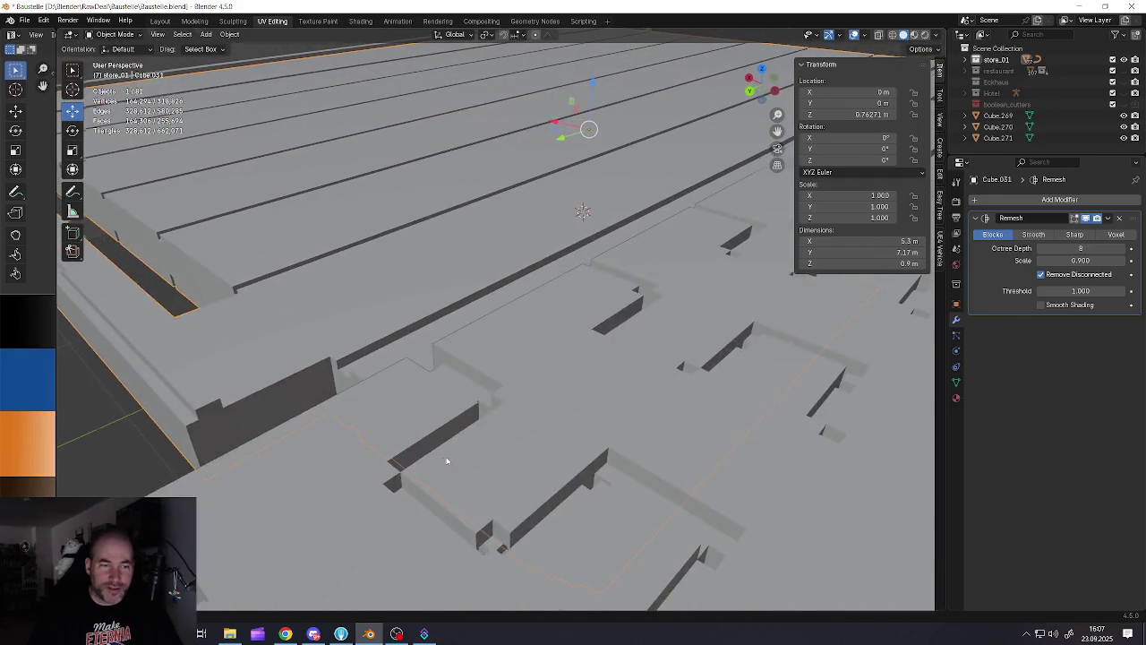
scroll(447, 462, "down", 2)
scroll(461, 461, "down", 3)
middle_click_drag(460, 460, 474, 448)
scroll(474, 447, "up", 2)
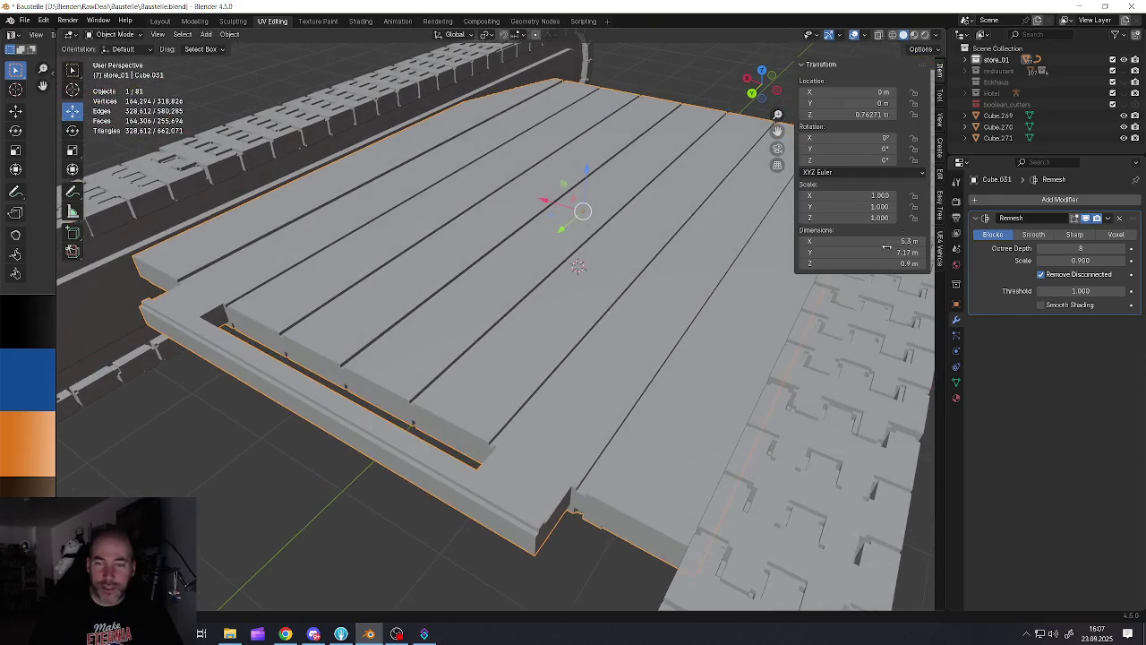
left_click(1119, 219)
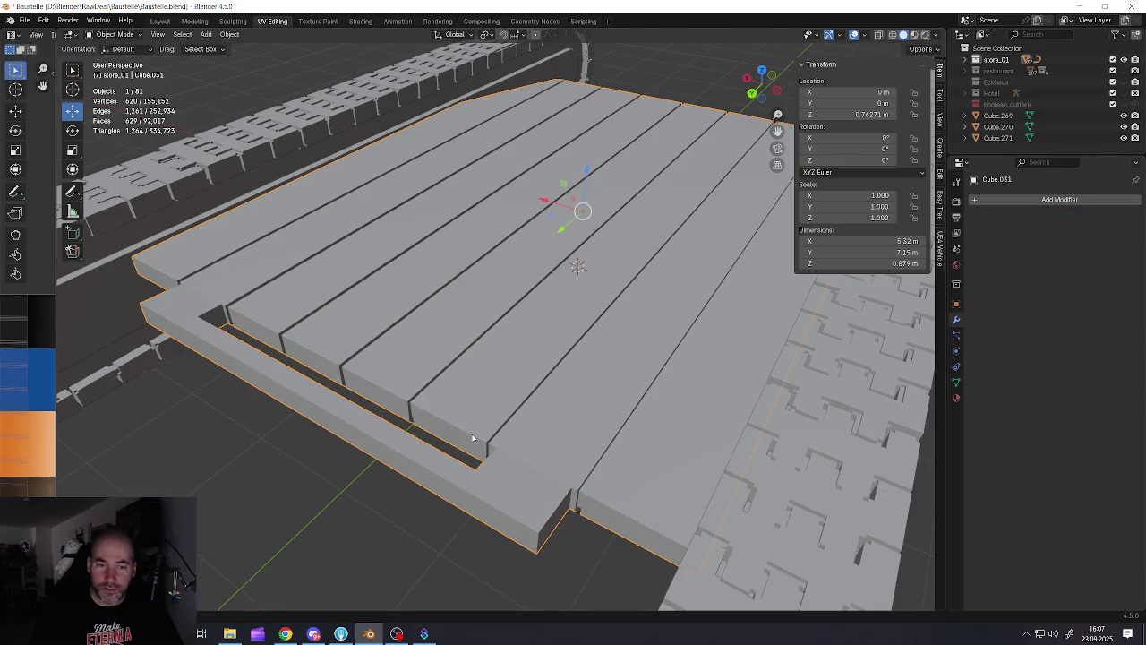
In Edit Mode, select the top edges along the front strip from its right to left end
key("Tab")
scroll(503, 508, "up", 3)
left_click(543, 538)
scroll(542, 538, "down", 3)
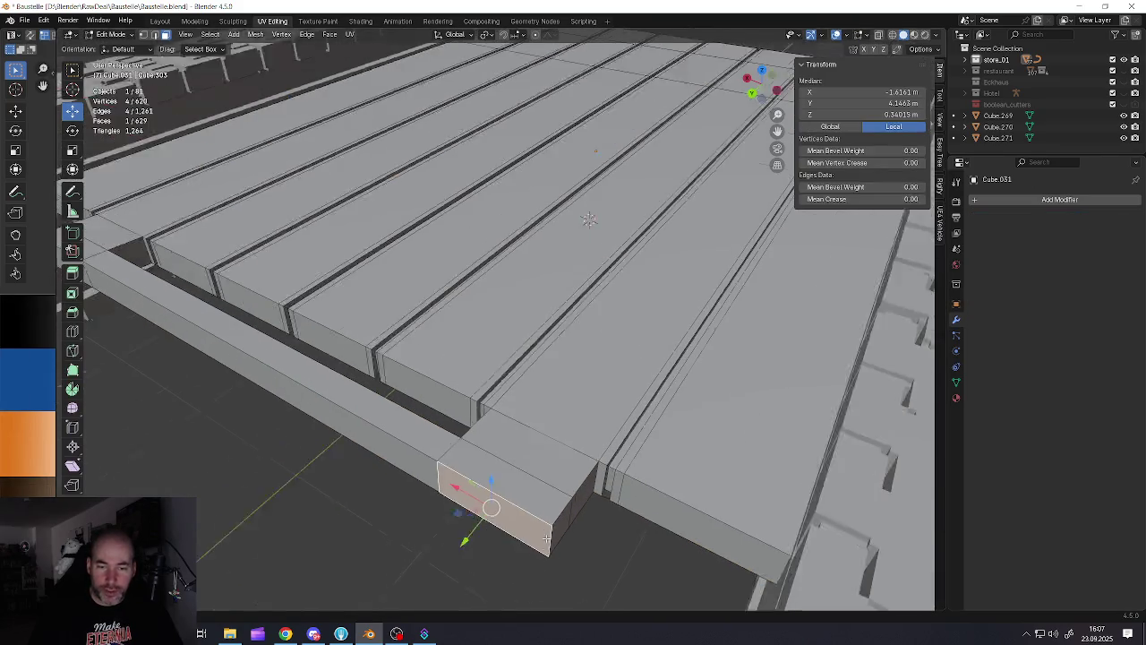
scroll(518, 519, "down", 2)
left_click(465, 494, "shift")
left_click(472, 471, "alt")
mouse_move(472, 472)
middle_mouse_down()
mouse_move(487, 367)
mouse_move(517, 447)
middle_mouse_up()
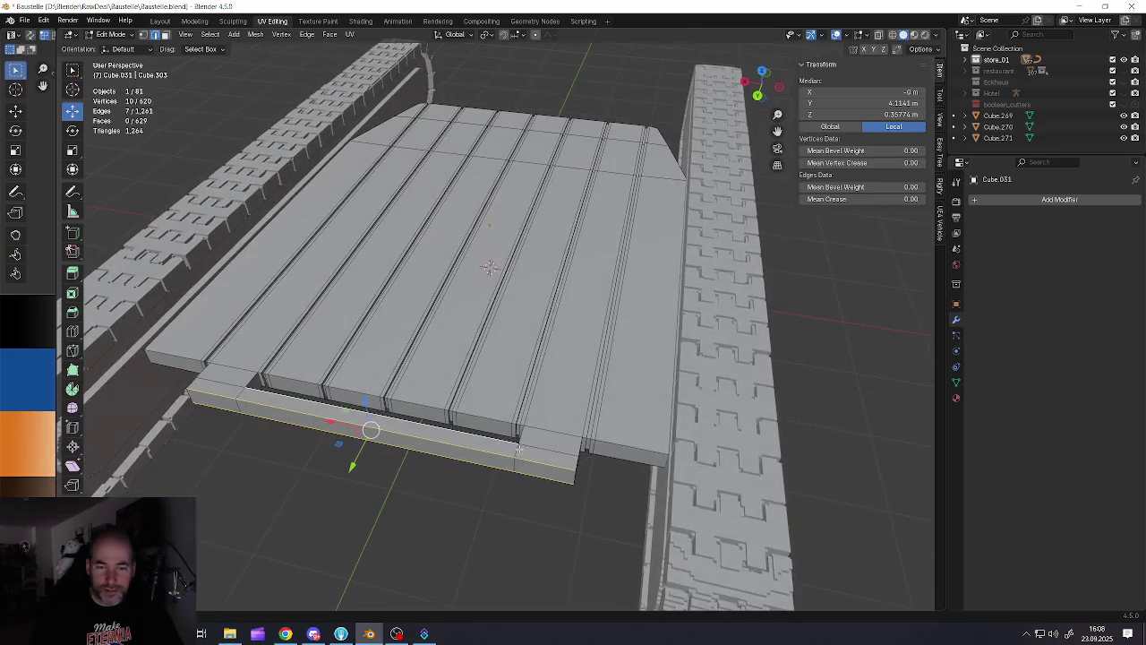
left_click(559, 451, "shift")
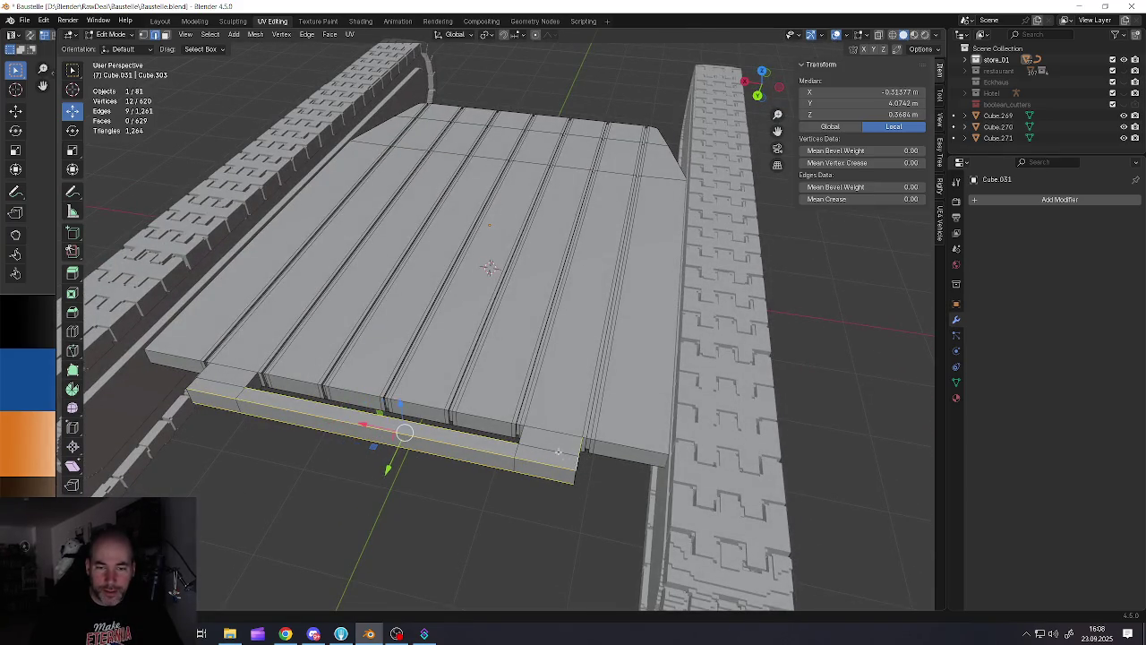
left_click(476, 428, "shift")
left_click(213, 377, "shift")
left_click(197, 387, "shift")
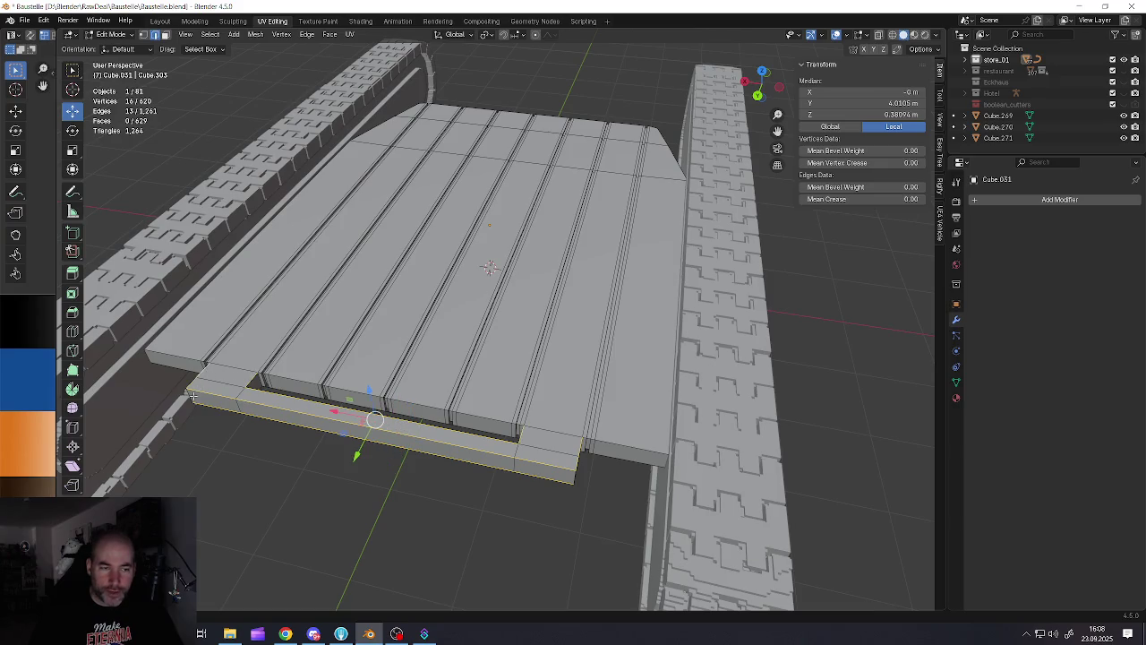
Add the remaining strip edges, drop the stray edges near the wall, and start a bevel
middle_click_drag(573, 475, 567, 394)
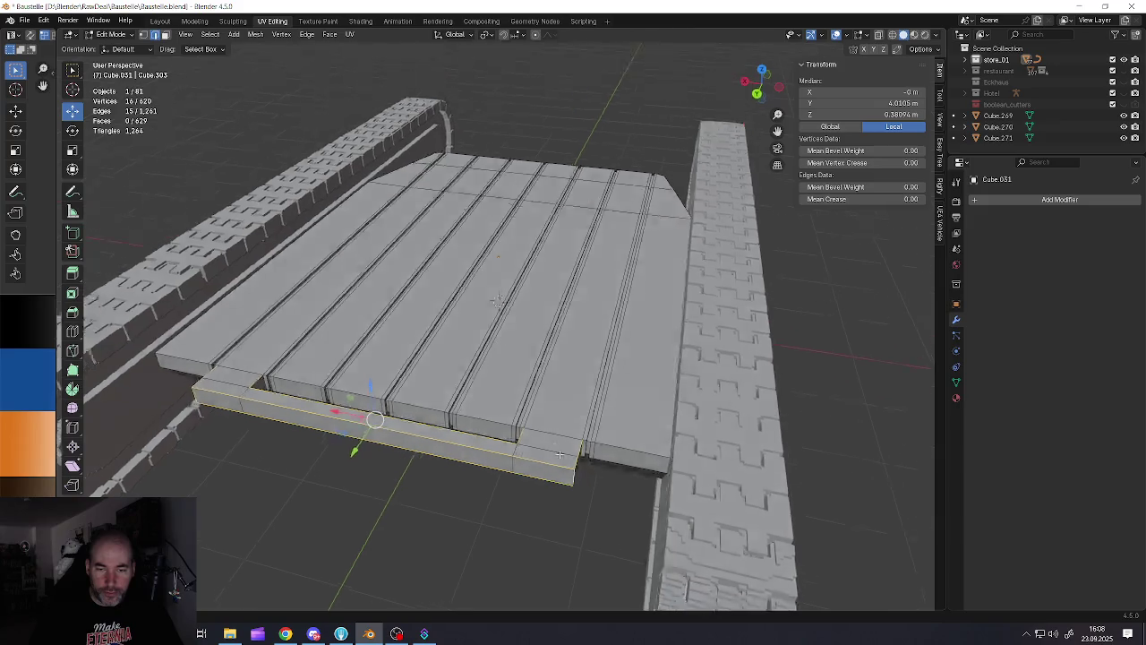
left_click(572, 403, "shift")
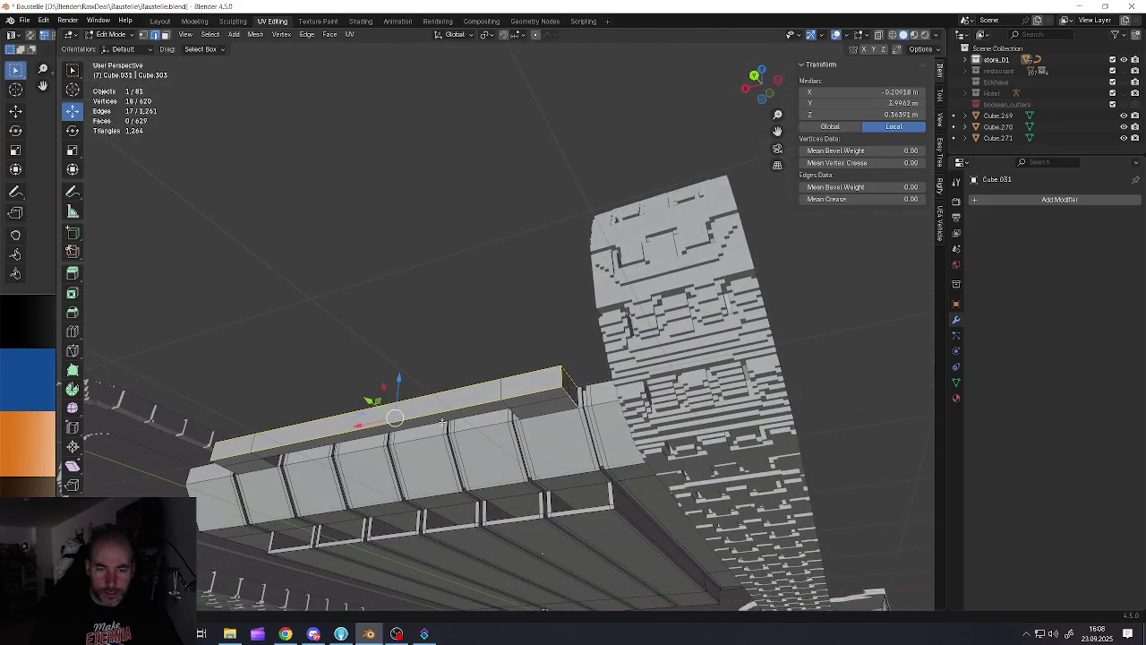
left_click(488, 410, "alt+shift")
left_click(499, 413, "shift")
scroll(500, 414, "up", 3)
left_click(477, 400, "shift")
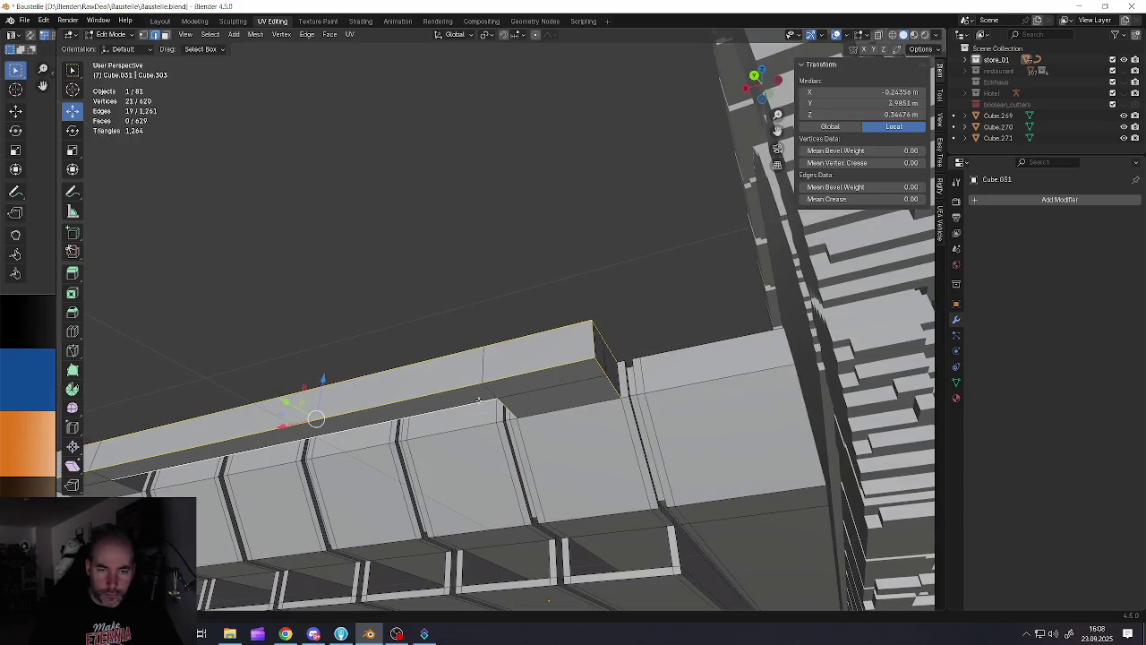
middle_click_drag(479, 400, 421, 439)
scroll(421, 439, "up", 3)
left_click(383, 458, "shift")
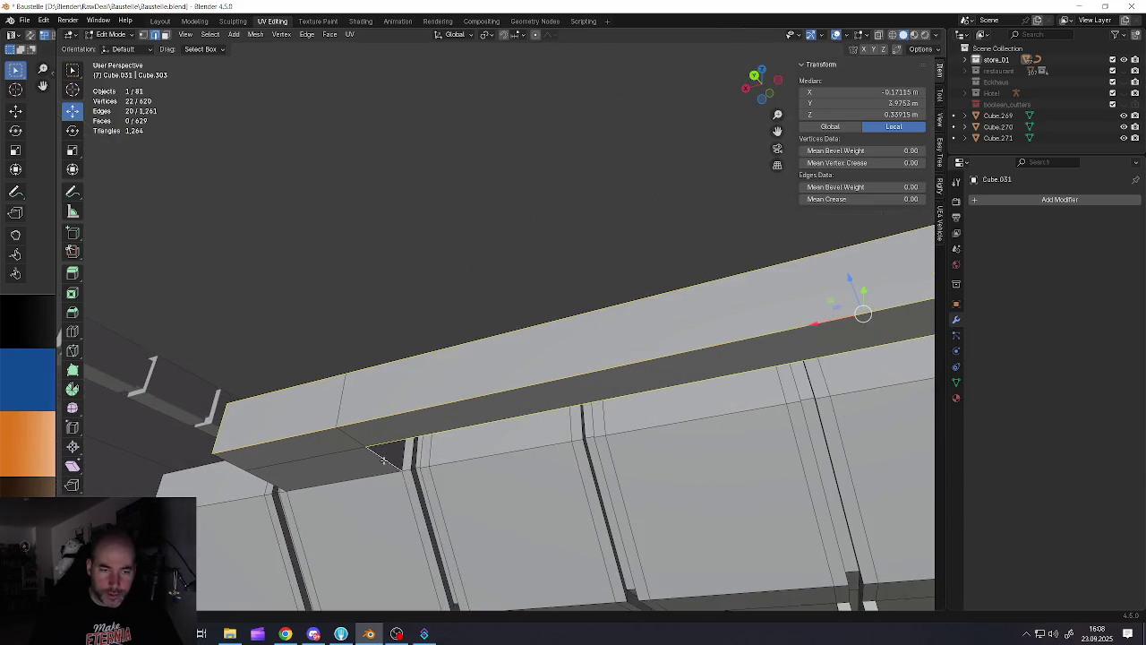
left_click(274, 479, "shift")
scroll(304, 464, "down", 5)
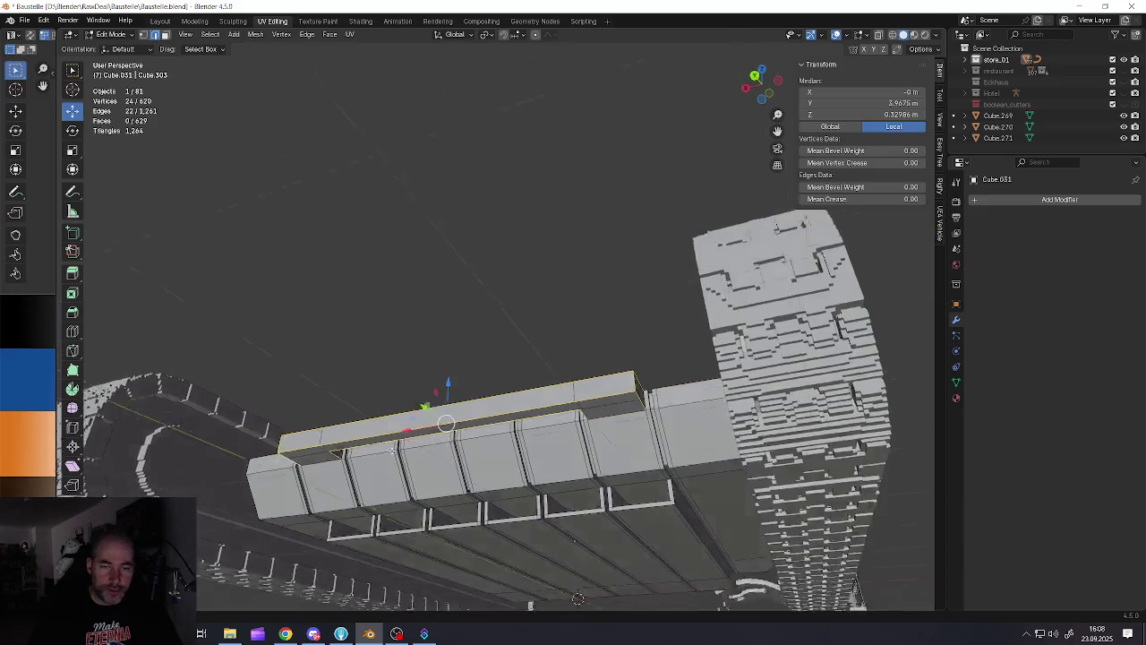
mouse_move(304, 463)
middle_mouse_down()
mouse_move(591, 433)
mouse_move(576, 483)
middle_mouse_up()
scroll(591, 434, "up", 4)
key("ctrl+b")
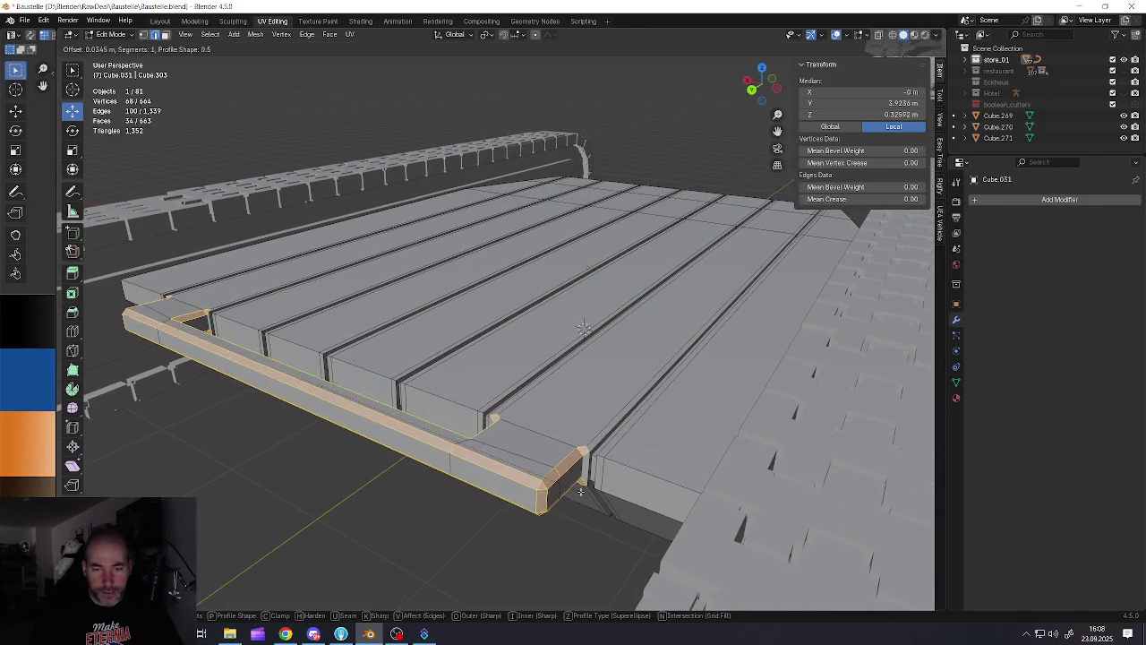
Confirm the bevel on the strip's outer edges and check it in Object Mode
left_click(581, 493)
scroll(573, 465, "down", 4)
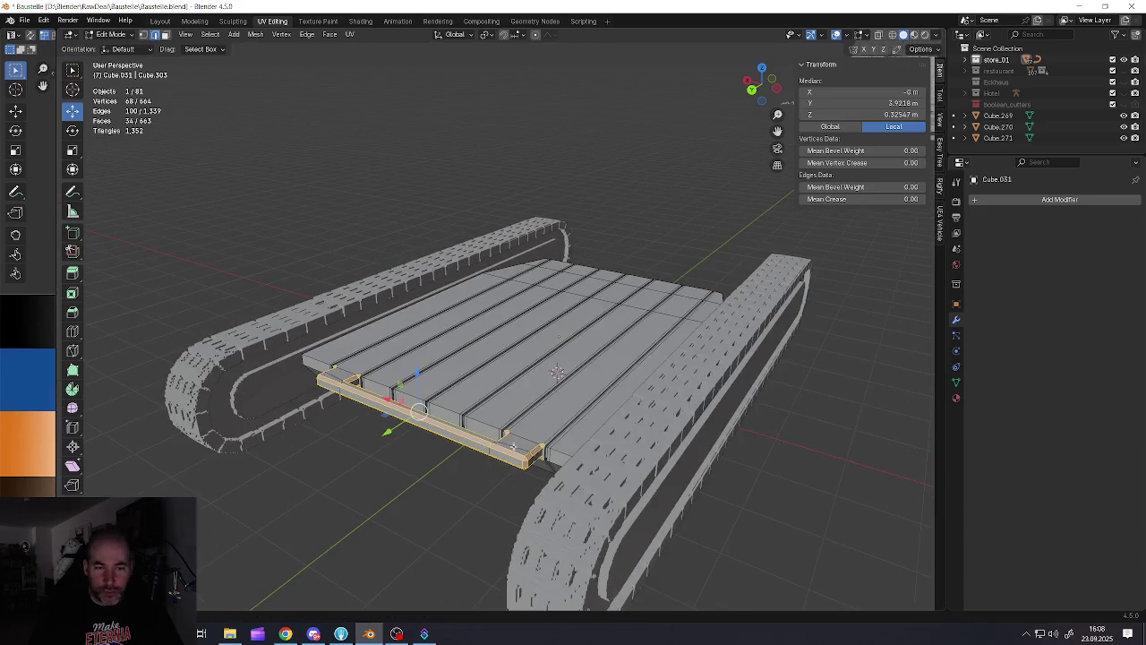
scroll(569, 448, "up", 4)
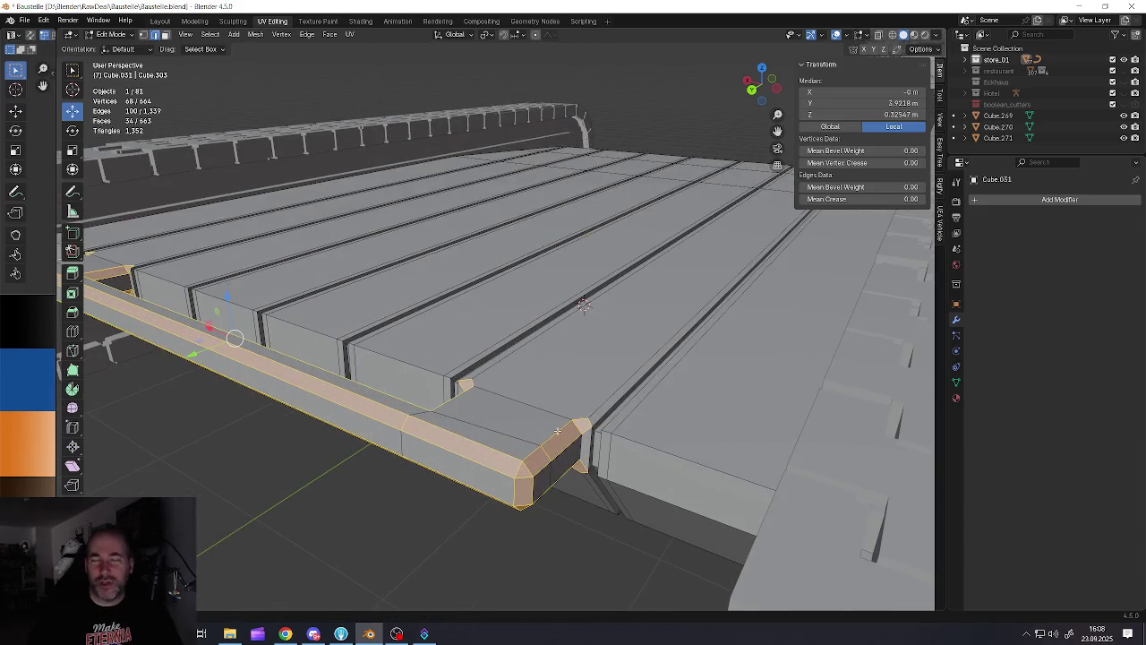
scroll(585, 435, "up", 3)
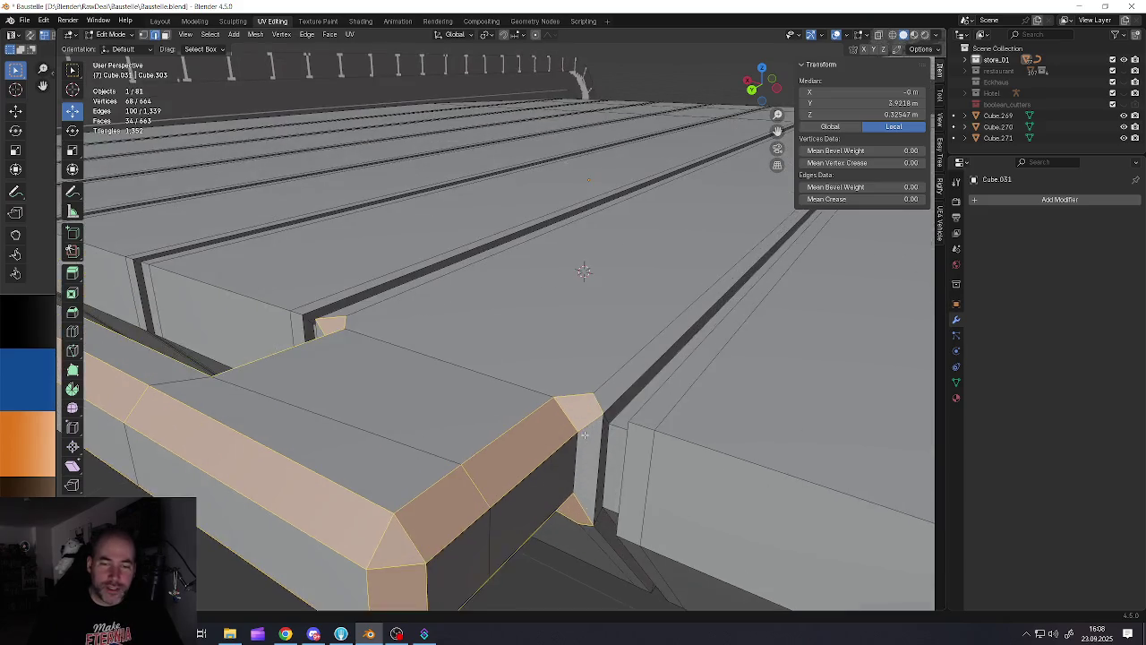
key("Tab")
key("Tab")
Select two corner vertices and try joining them with an edge, then undo it
left_click(545, 409)
mouse_move(545, 421)
middle_mouse_down()
mouse_move(501, 439)
mouse_move(635, 502)
middle_mouse_up()
scroll(489, 447, "up", 2)
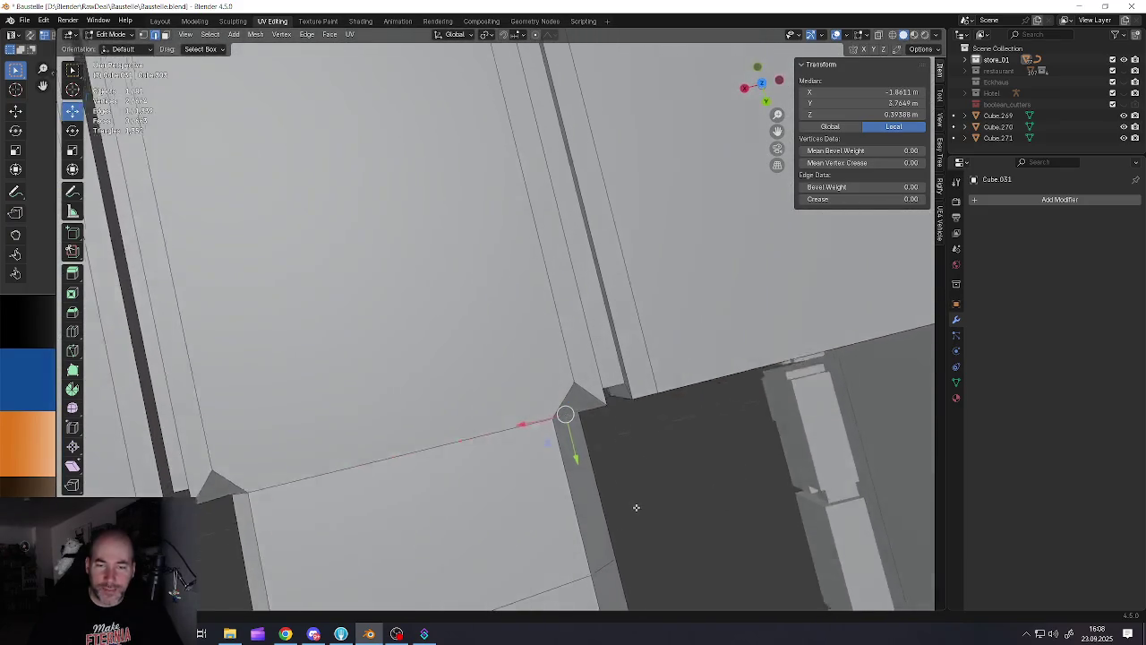
mouse_move(581, 455)
middle_mouse_down()
mouse_move(583, 392)
mouse_move(588, 411)
mouse_move(573, 398)
middle_mouse_up()
left_click(515, 388)
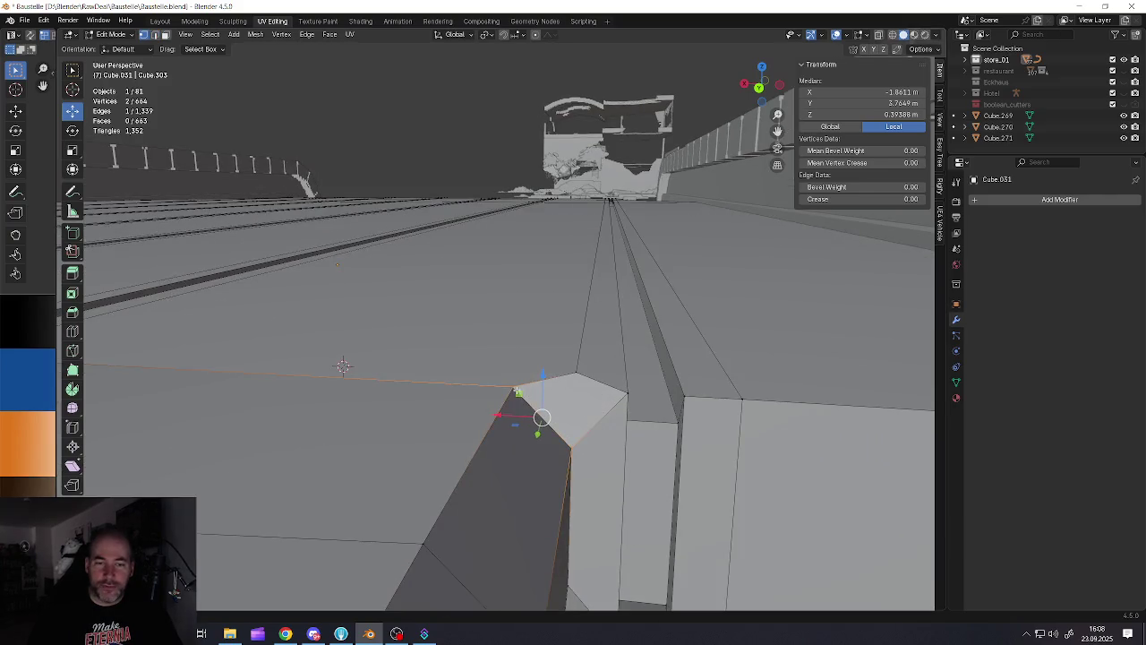
left_click(566, 439, "shift")
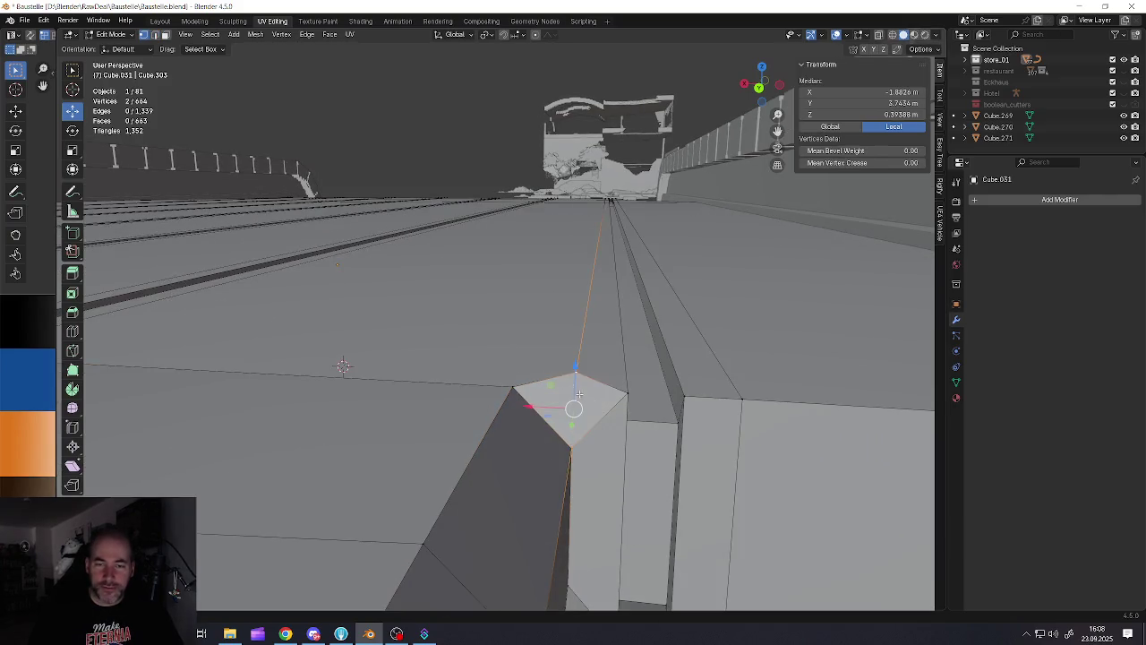
middle_click_drag(566, 439, 591, 420)
key("j")
mouse_move(537, 395)
middle_mouse_down()
mouse_move(619, 471)
mouse_move(703, 439)
middle_mouse_up()
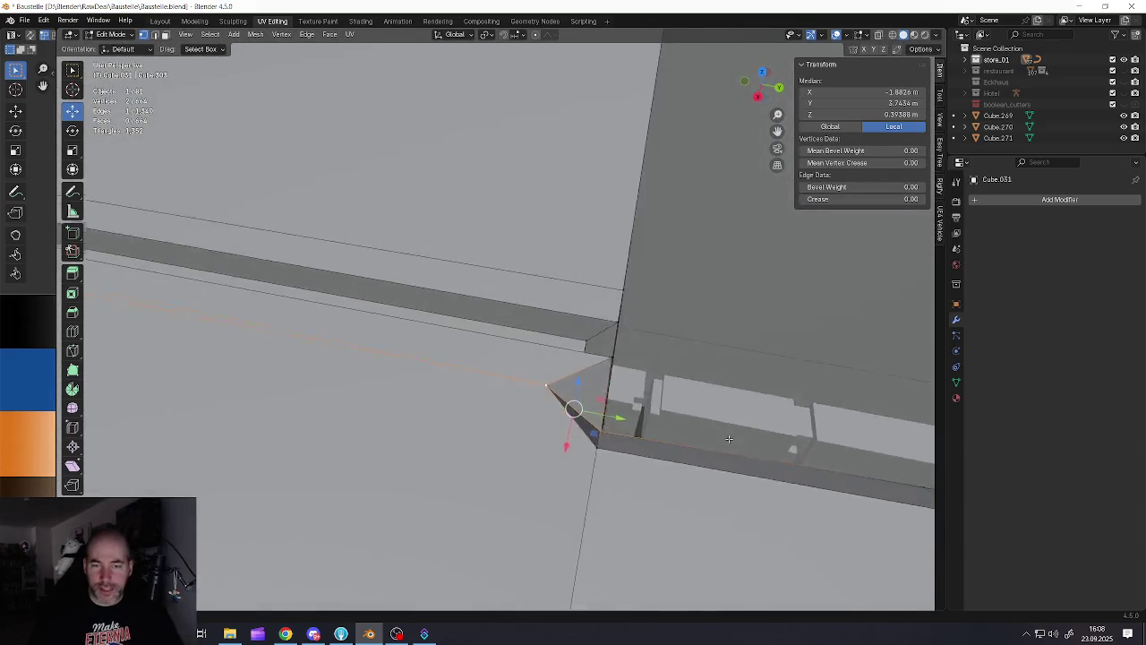
key("ctrl+z")
Slide one corner vertex along Y, then return to Object Mode to inspect the front edge
left_click(550, 383)
key("g")
key("y")
left_click(634, 409)
mouse_move(634, 409)
middle_mouse_down()
mouse_move(621, 419)
mouse_move(527, 409)
middle_mouse_up()
key("ctrl+z")
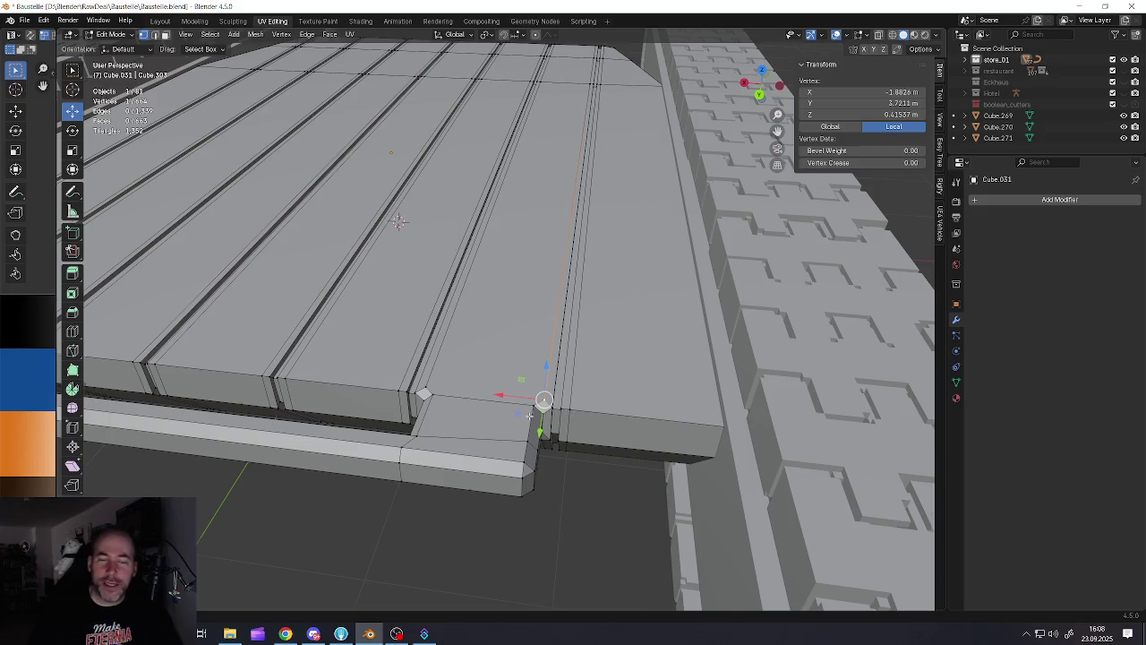
scroll(532, 418, "down", 5)
key("Tab")
middle_click_drag(413, 430, 472, 385)
scroll(442, 407, "up", 4)
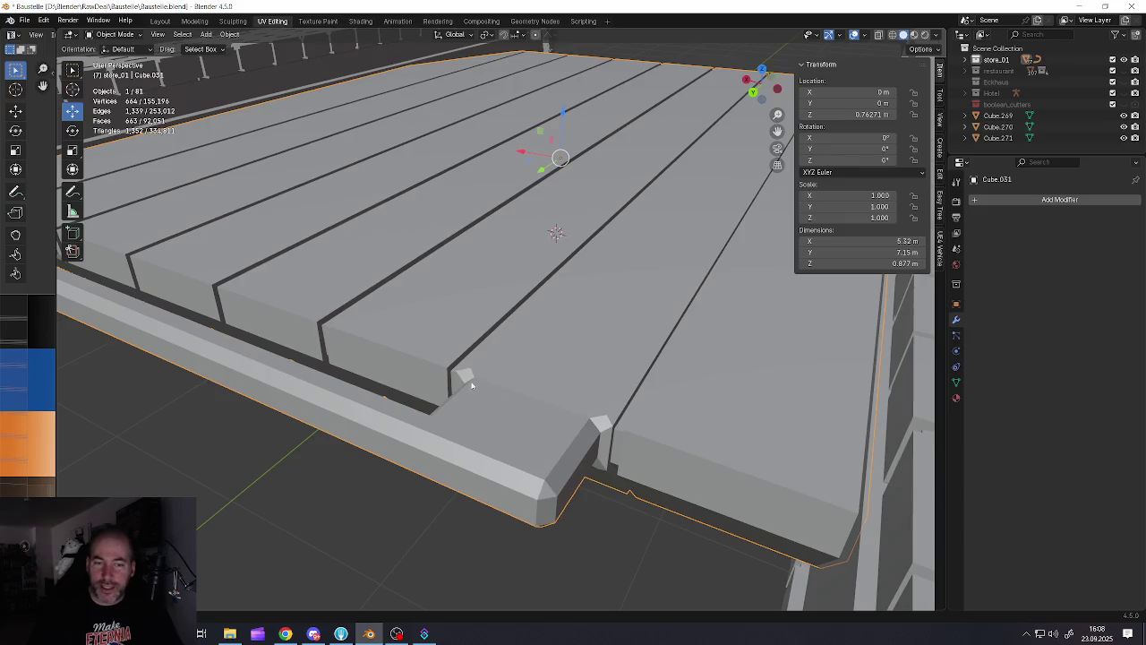
Re-add a Blocks-mode Remesh at octree depth 8 and inspect the slab between the tracks
left_click(980, 199)
mouse_move(941, 201)
left_click(1037, 301)
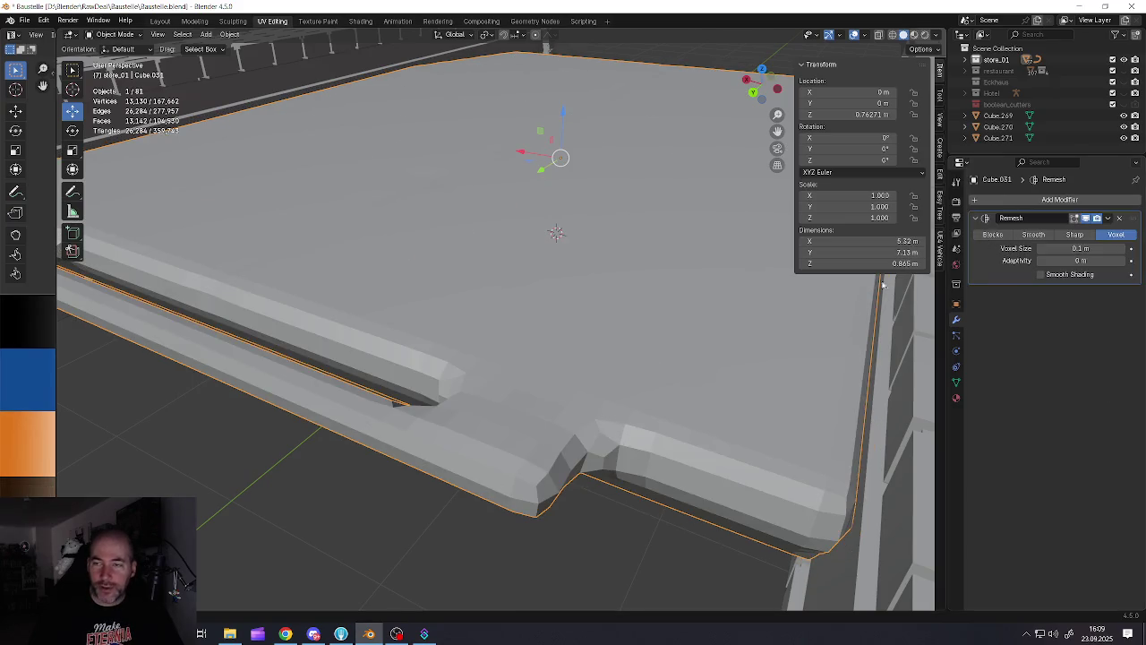
left_click(991, 235)
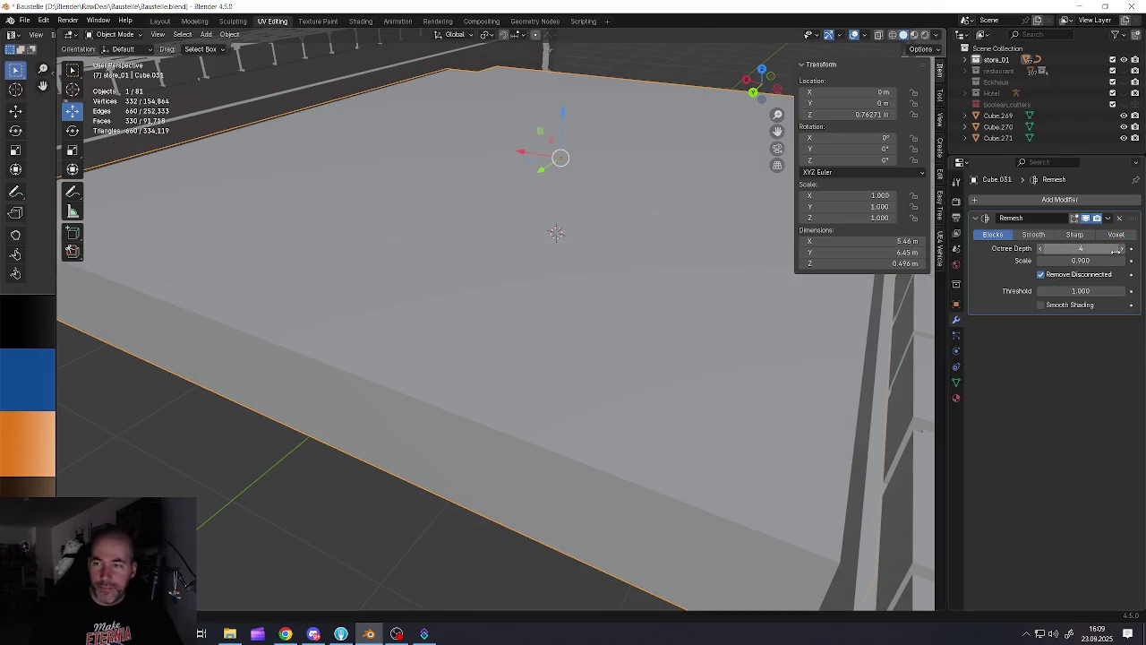
left_click(1115, 250)
left_click(1116, 250)
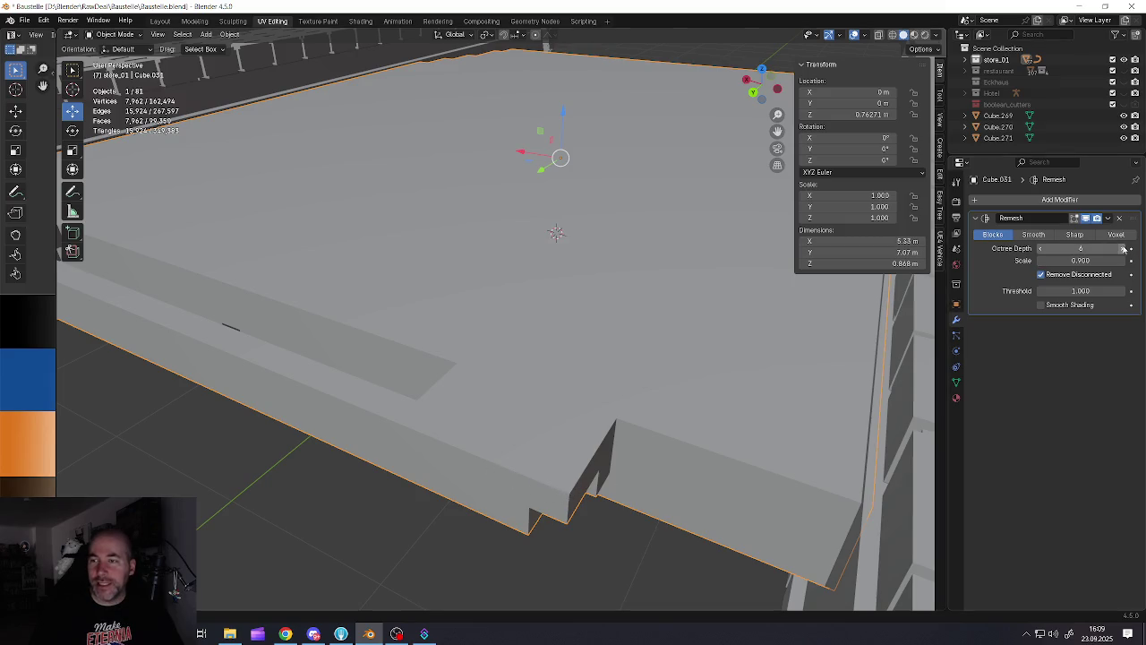
left_click(1124, 249)
left_click(1125, 249)
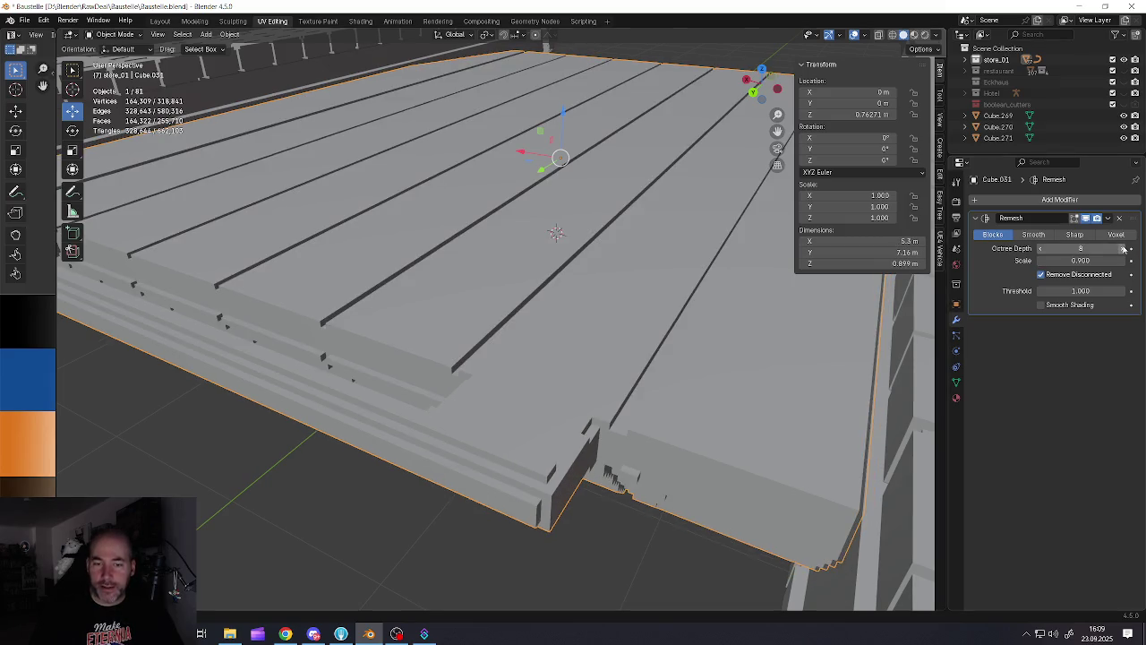
scroll(432, 436, "down", 2)
mouse_move(432, 436)
middle_mouse_down()
mouse_move(297, 302)
mouse_move(266, 381)
middle_mouse_up()
scroll(421, 421, "up", 4)
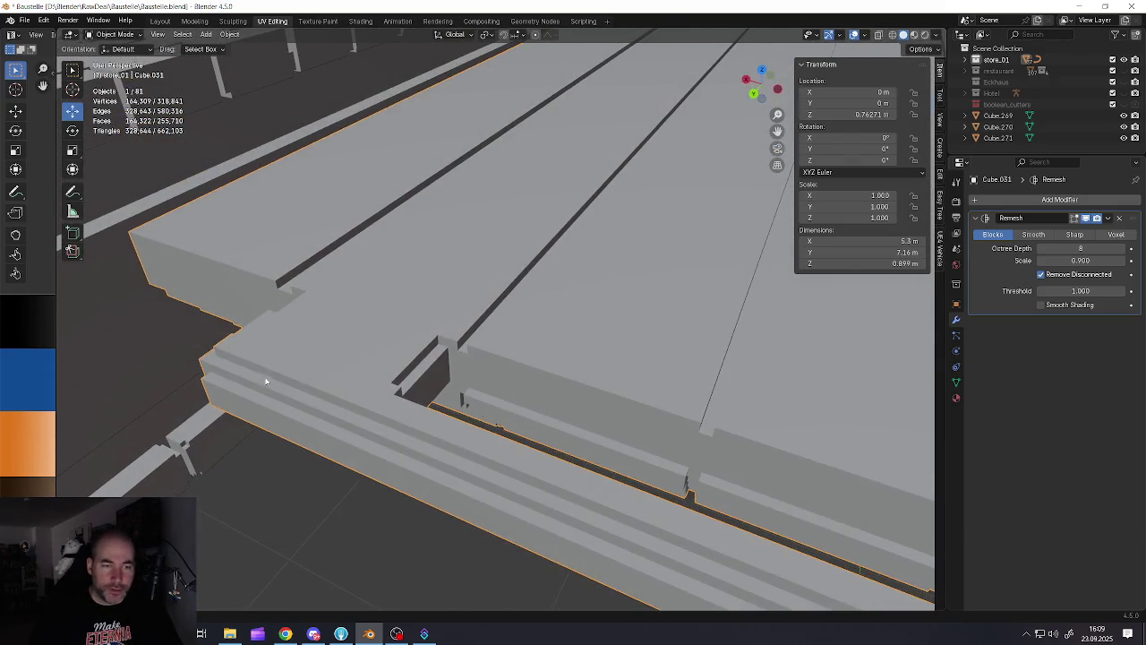
scroll(268, 392, "down", 5)
middle_click_drag(311, 423, 434, 408)
scroll(376, 411, "down", 3)
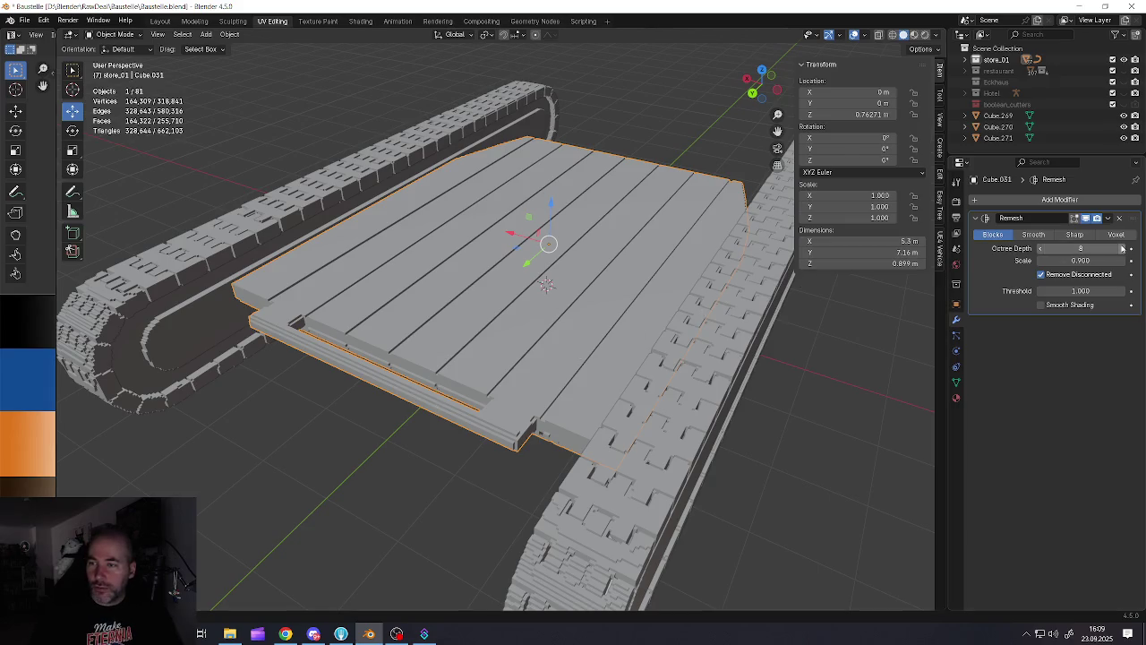
Raise the Remesh octree depth to 9 and zoom in to check the finer planks
left_click(1122, 248)
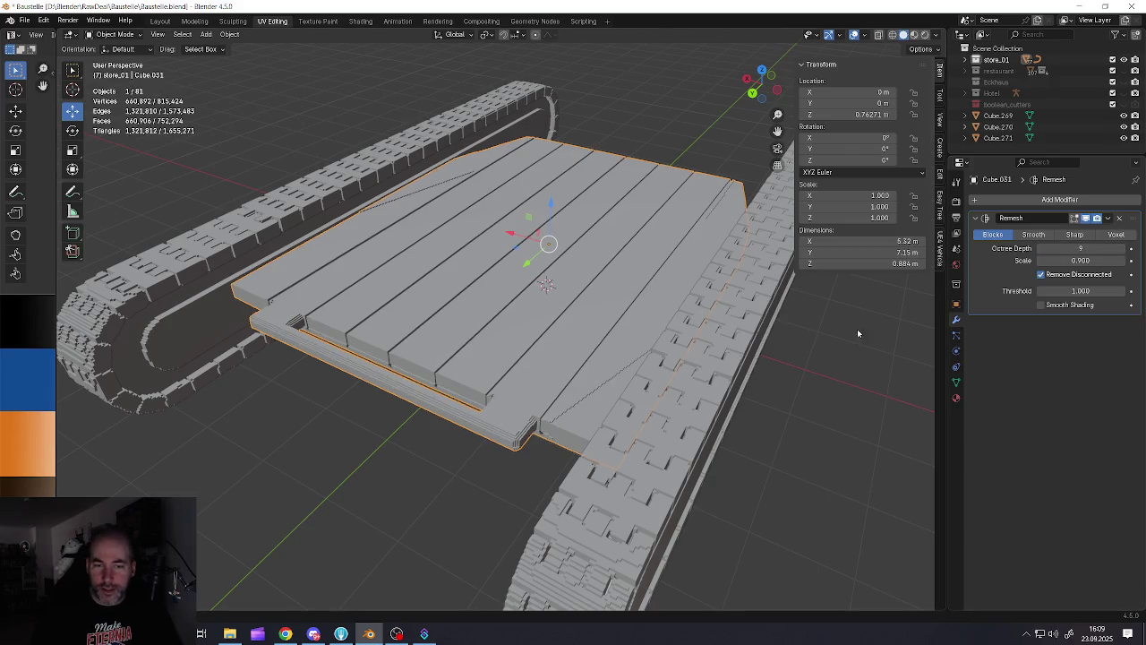
scroll(534, 436, "up", 2)
scroll(524, 430, "up", 2)
scroll(527, 447, "up", 2)
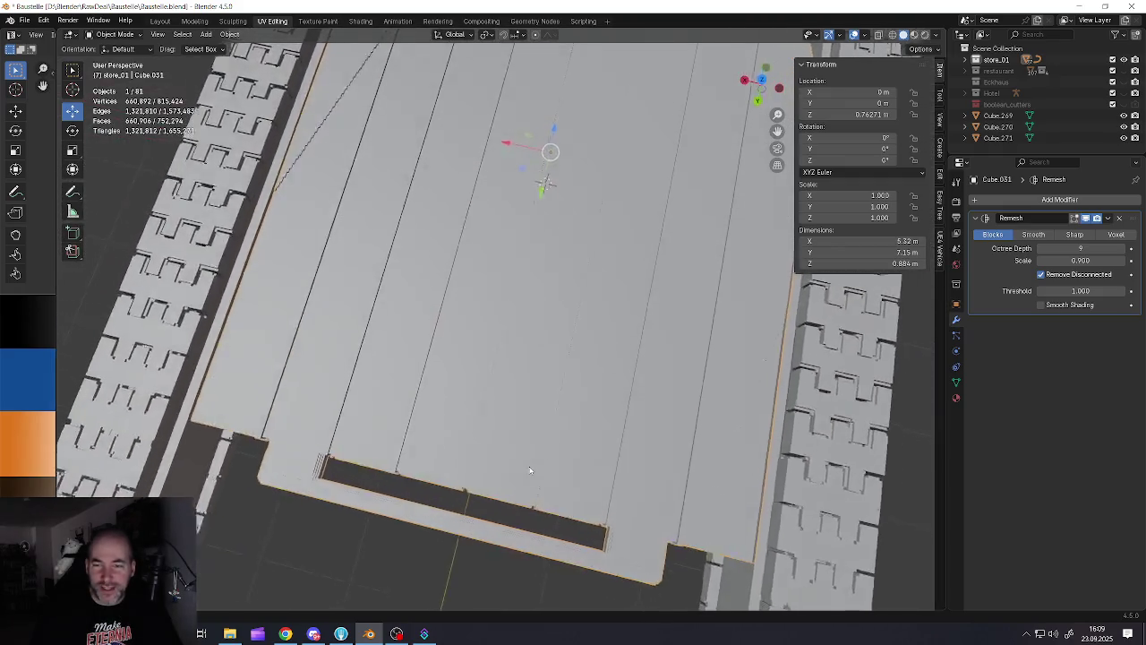
scroll(529, 420, "down", 1)
scroll(519, 399, "down", 3)
scroll(519, 371, "up", 1)
scroll(517, 354, "up", 3)
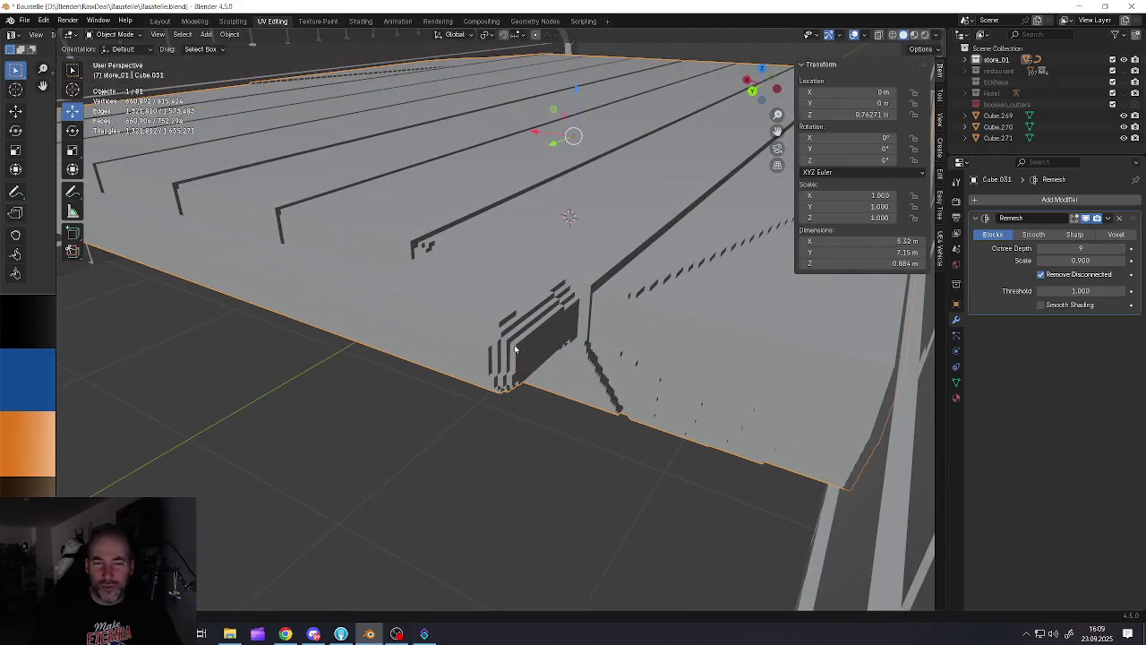
scroll(502, 332, "down", 2)
scroll(502, 336, "down", 3)
scroll(503, 345, "up", 4)
scroll(502, 345, "up", 2)
scroll(501, 346, "up", 2)
scroll(502, 348, "up", 2)
scroll(500, 349, "up", 2)
scroll(500, 352, "down", 3)
scroll(484, 340, "down", 5)
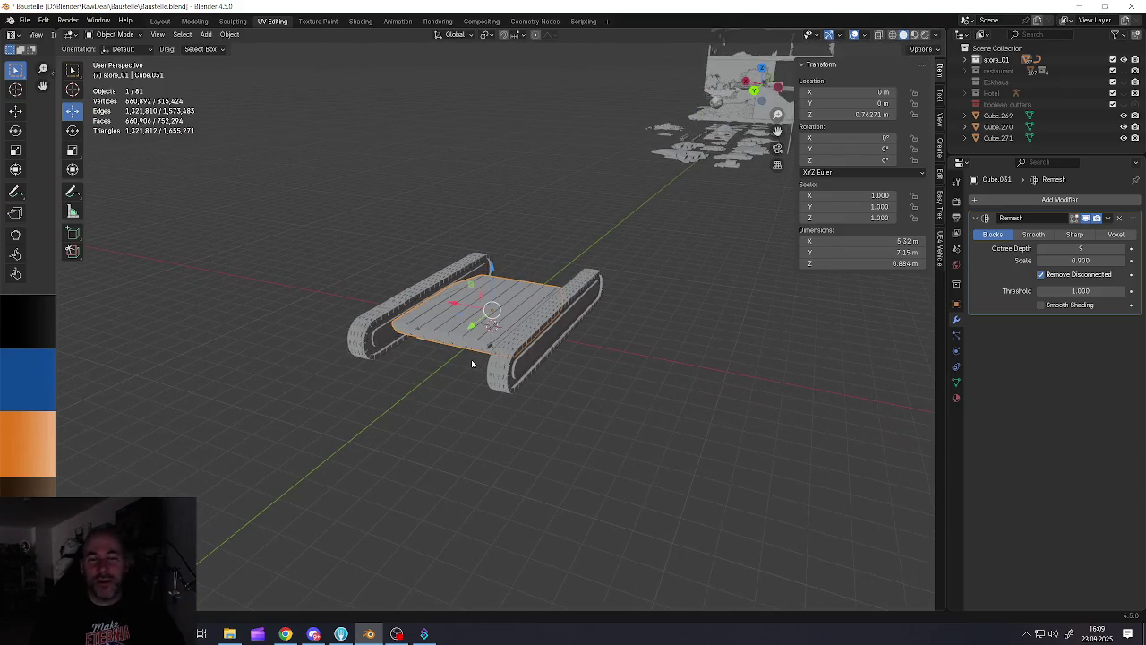
scroll(473, 359, "up", 5)
scroll(486, 338, "up", 3)
scroll(501, 332, "up", 2)
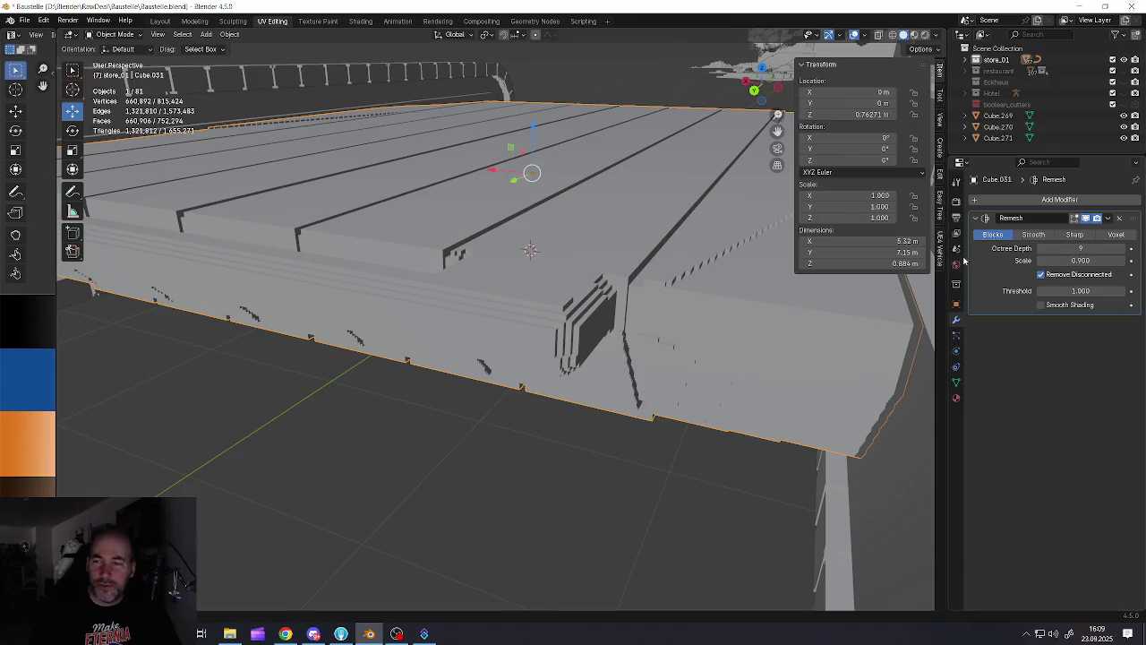
Set the octree depth back to 8 and look at the slab's underside
left_click(1042, 249)
scroll(580, 351, "down", 2)
mouse_move(580, 351)
middle_mouse_down()
mouse_move(589, 168)
mouse_move(653, 167)
mouse_move(487, 251)
mouse_move(516, 365)
middle_mouse_up()
scroll(486, 250, "down", 3)
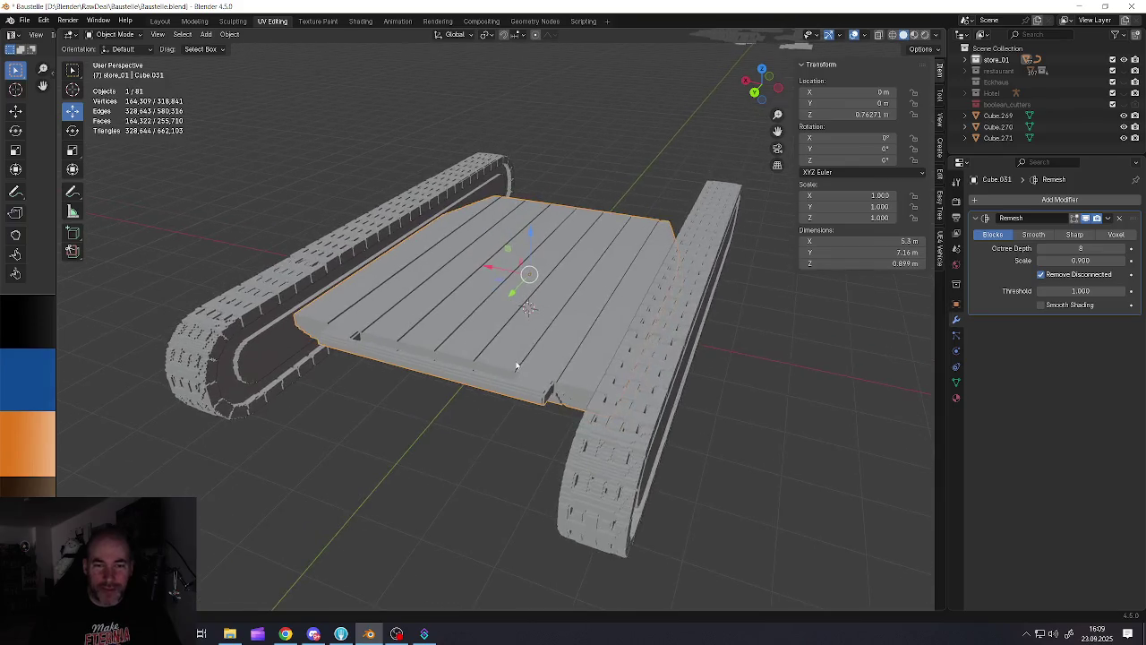
scroll(516, 366, "up", 3)
scroll(473, 332, "up", 2)
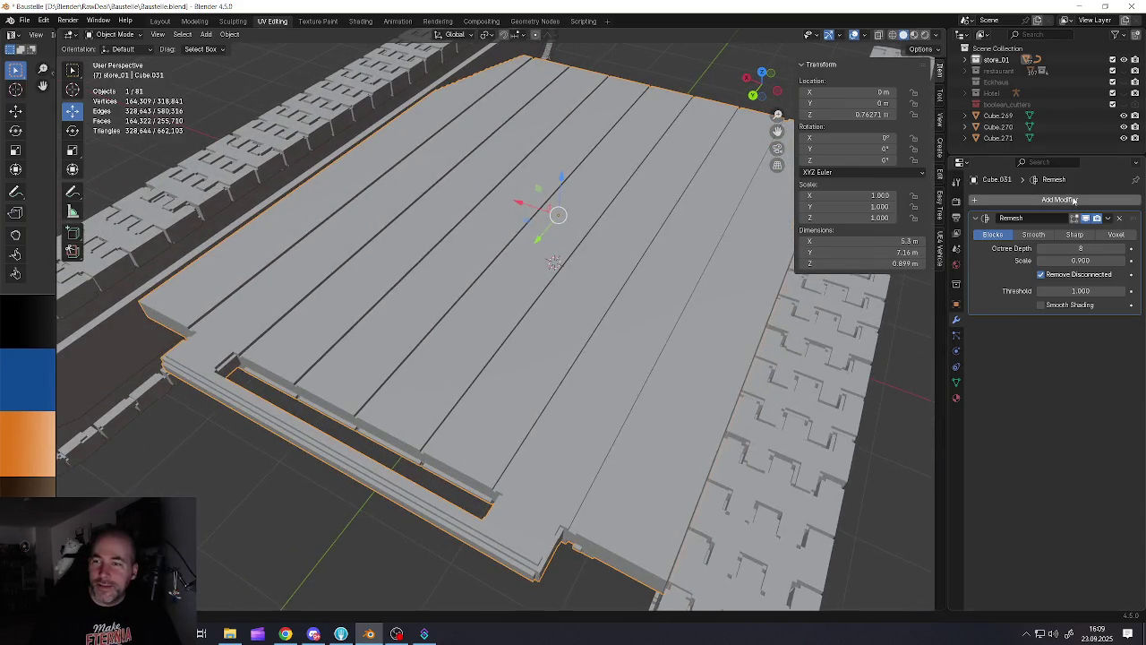
left_click(1107, 217)
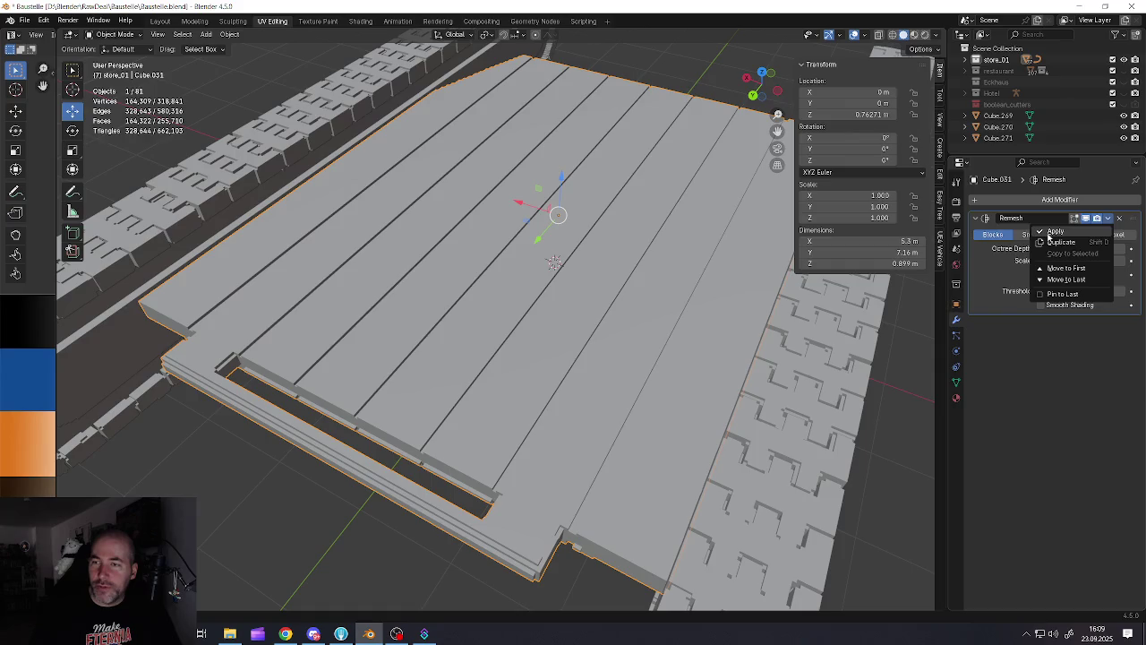
Apply the Remesh modifier permanently and save Baustelle.blend
left_click(1050, 233)
scroll(535, 354, "down", 4)
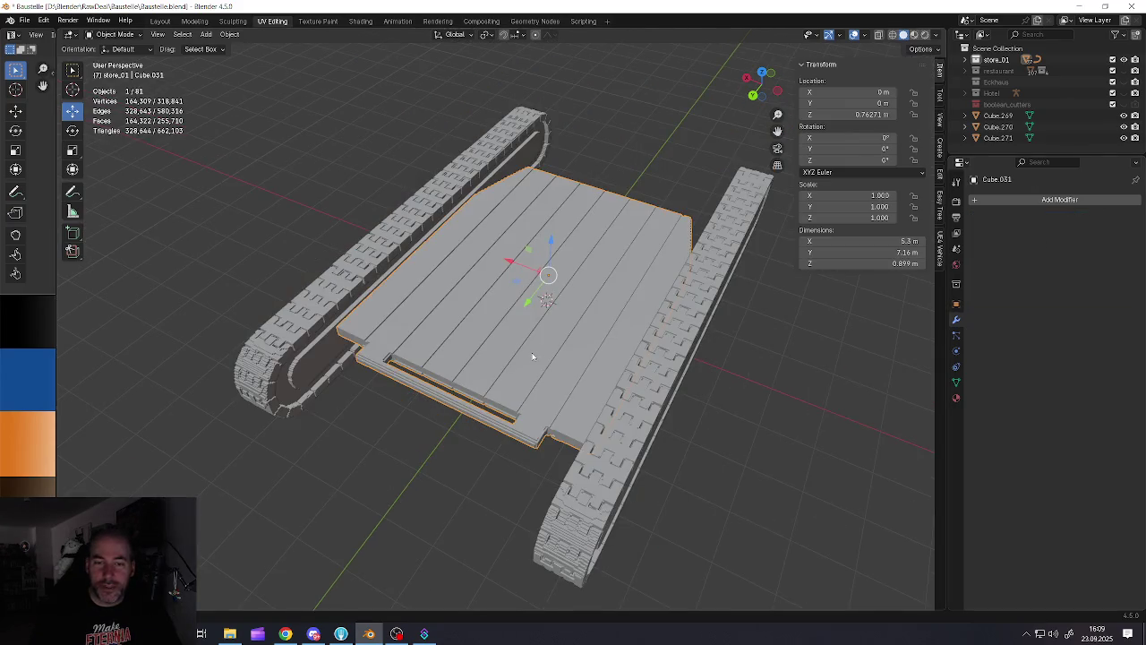
scroll(532, 356, "up", 3)
left_click(27, 19)
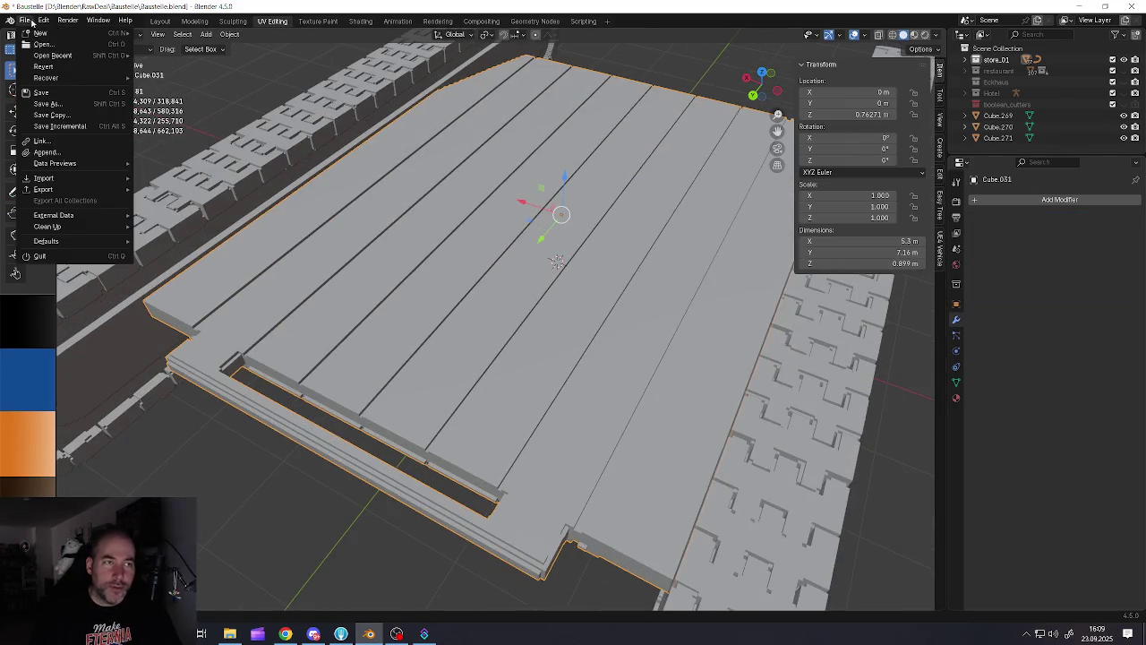
left_click(49, 92)
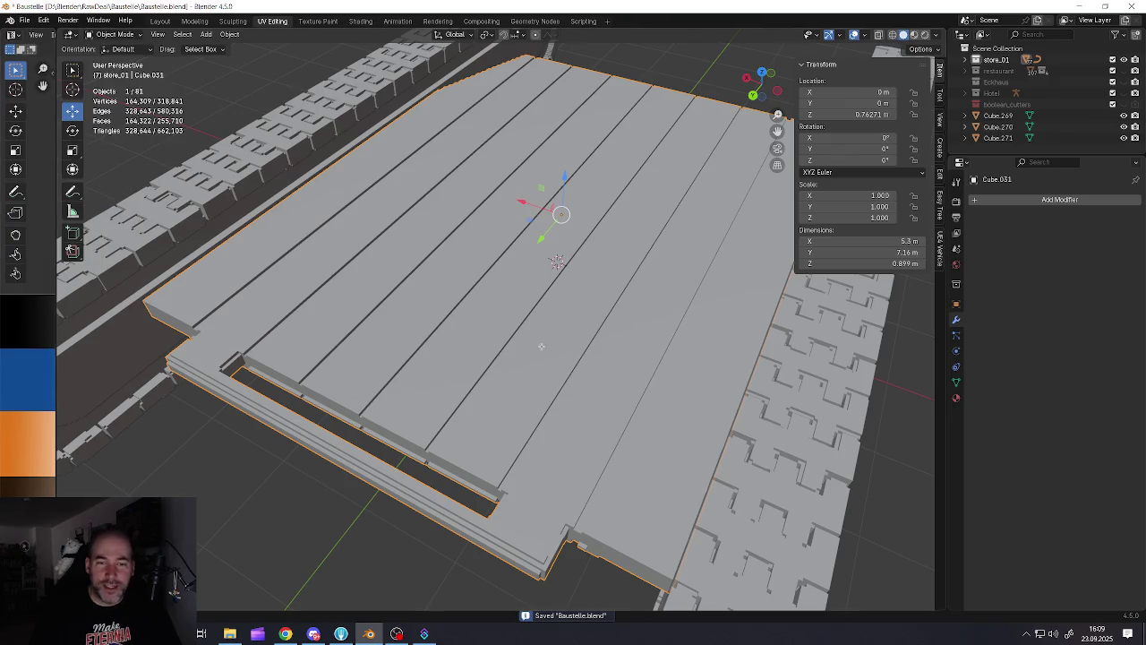
Enter Edit Mode and select the entire slab mesh
key("Tab")
scroll(533, 343, "down", 2)
scroll(533, 343, "down", 2)
scroll(533, 343, "down", 2)
scroll(534, 345, "up", 2)
key("a")
scroll(516, 371, "up", 3)
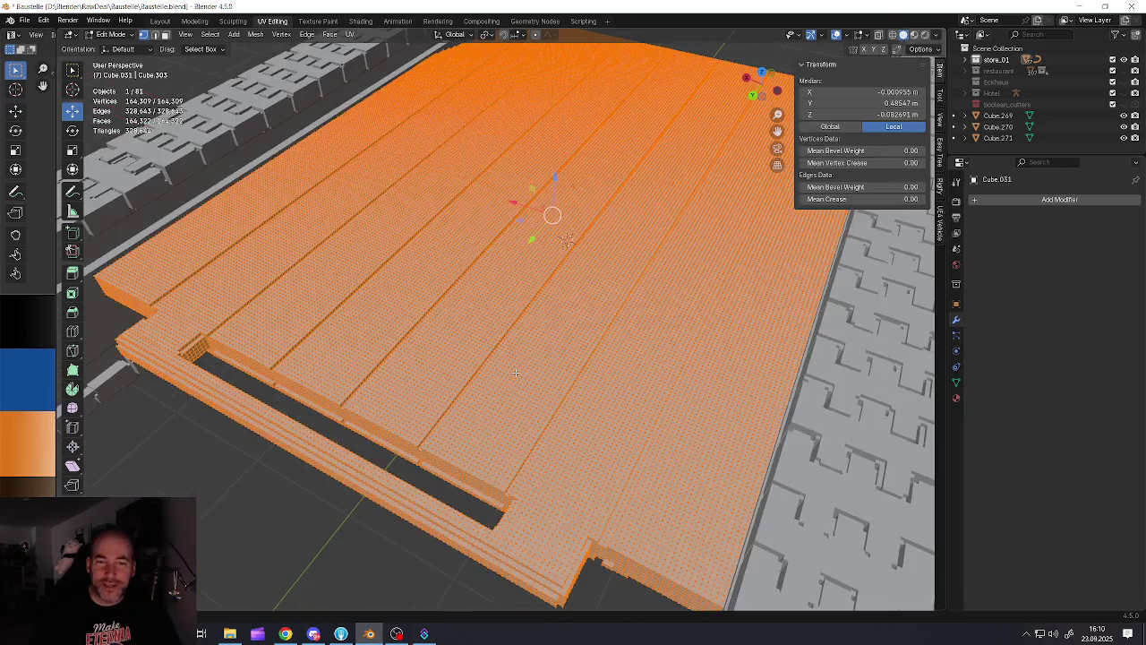
key("x")
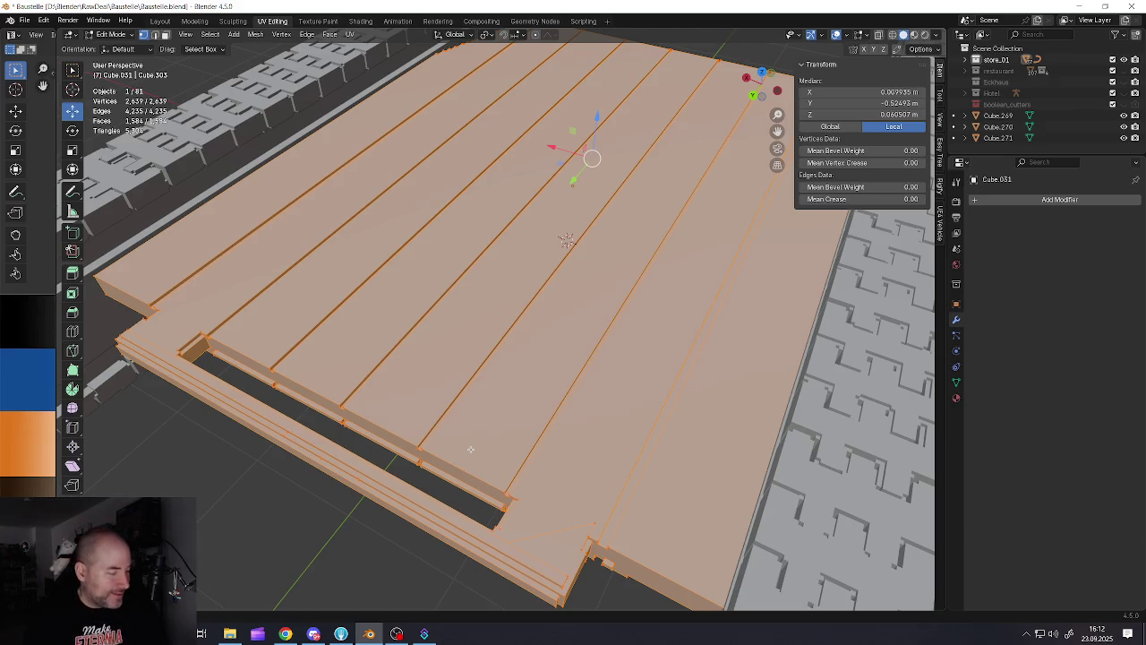
Zoom out around the simplified slab and return to Object Mode
scroll(446, 427, "down", 2)
scroll(475, 376, "down", 3)
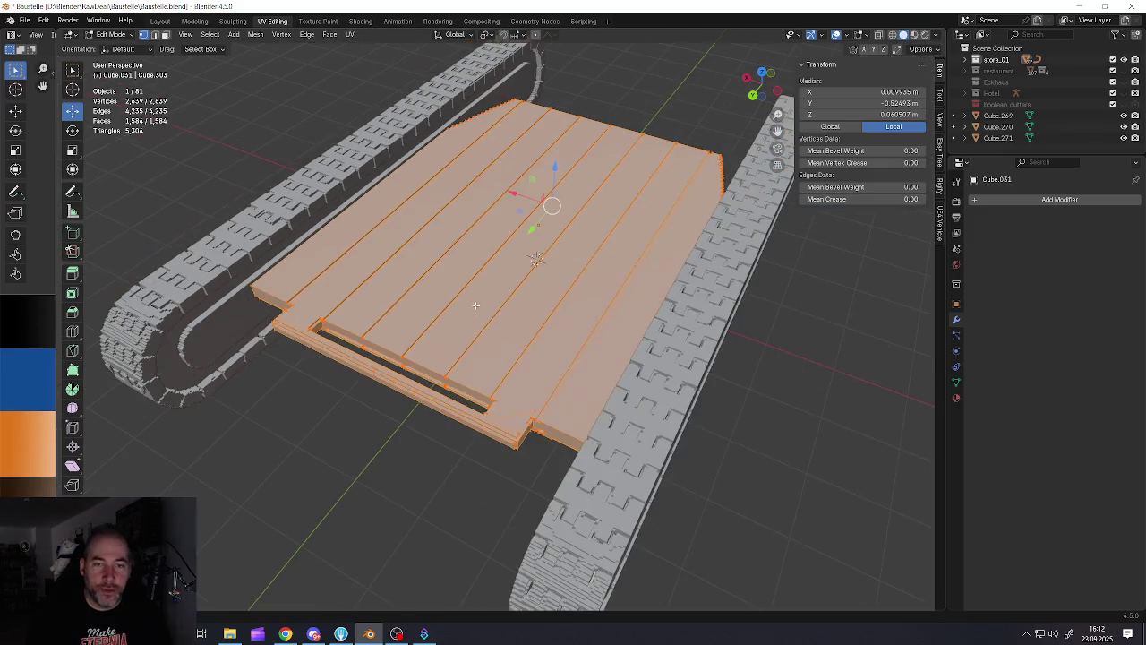
middle_click_drag(483, 348, 510, 349)
key("Tab")
scroll(520, 348, "down", 2)
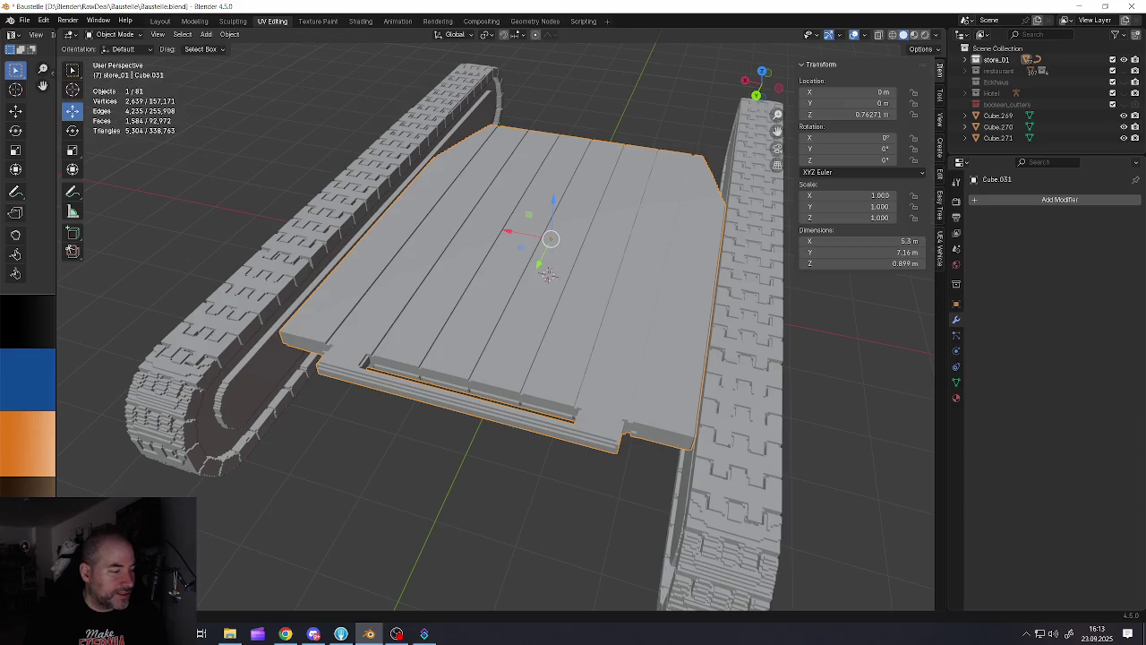
key("alt+Tab")
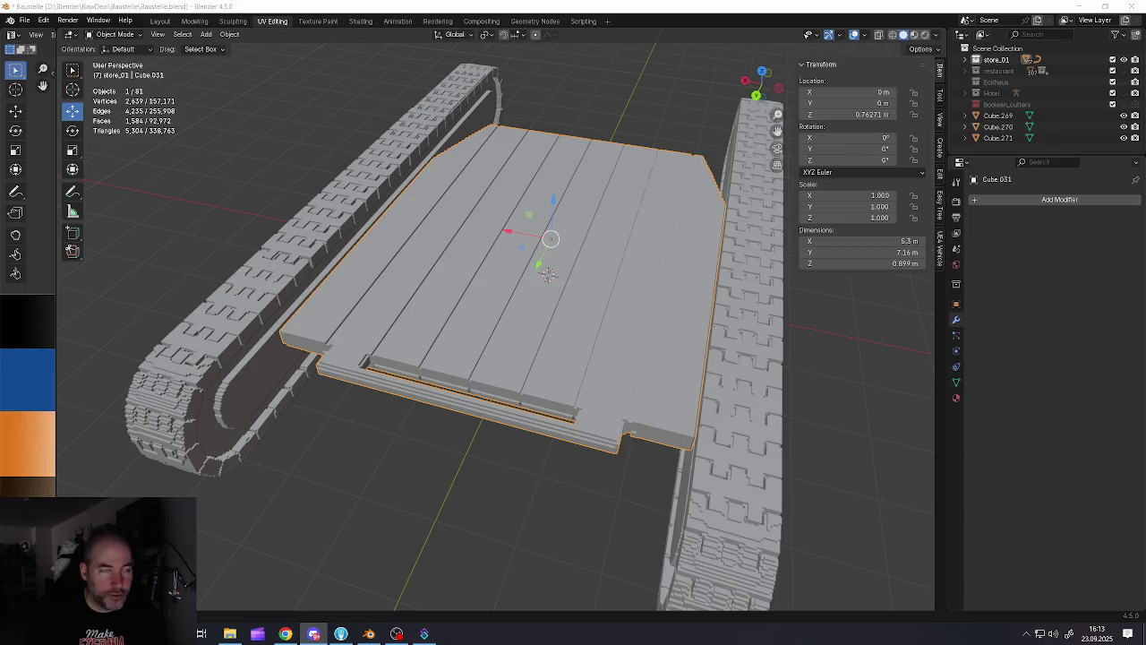
key("alt+Tab")
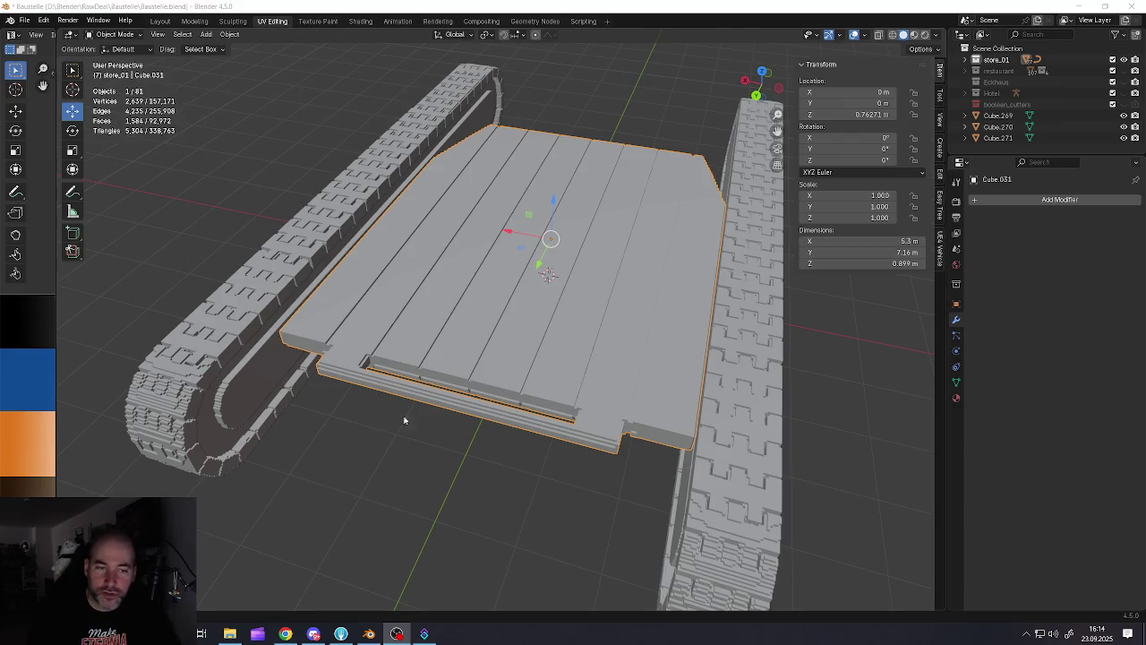
mouse_move(466, 375)
middle_mouse_down()
mouse_move(327, 391)
mouse_move(529, 385)
mouse_move(466, 370)
mouse_move(474, 393)
mouse_move(512, 394)
mouse_move(490, 327)
mouse_move(550, 324)
middle_mouse_up()
scroll(529, 384, "up", 3)
scroll(550, 417, "up", 3)
scroll(510, 388, "down", 2)
scroll(511, 384, "down", 3)
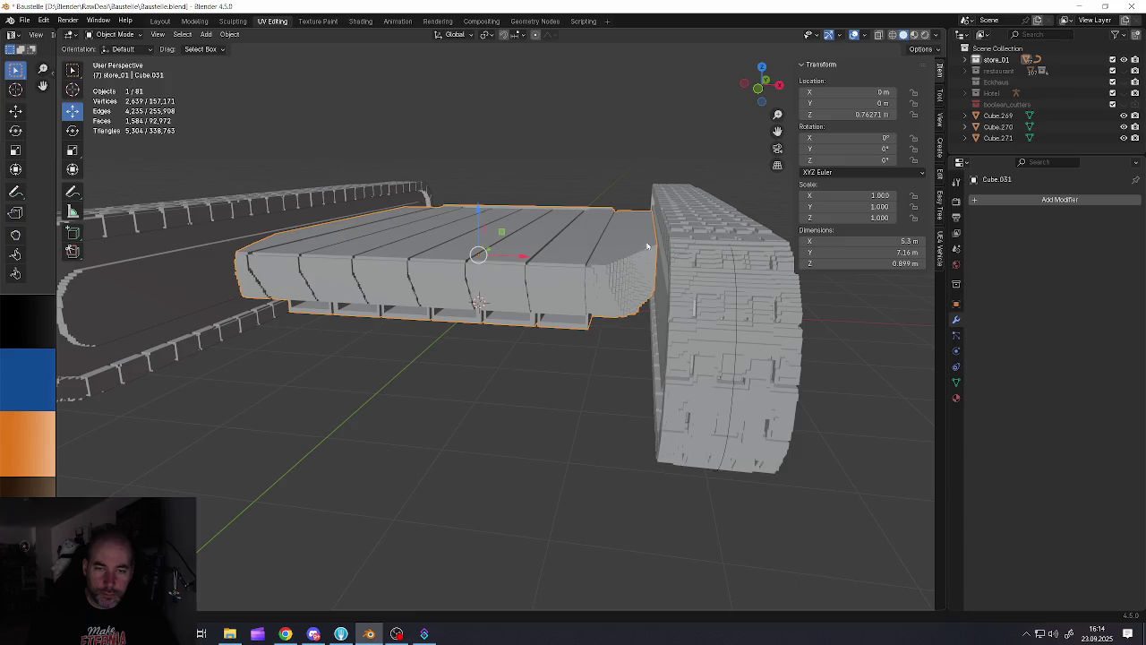
scroll(648, 245, "down", 3)
middle_click_drag(647, 246, 567, 288)
scroll(575, 339, "up", 5)
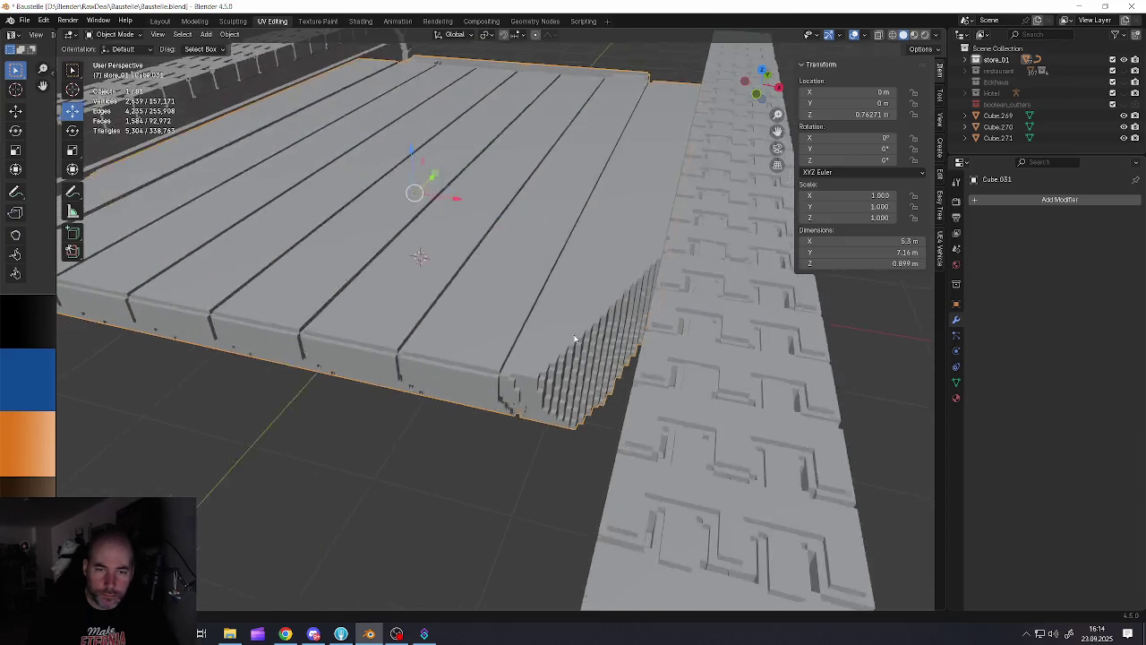
scroll(576, 340, "up", 2)
scroll(580, 344, "up", 2)
scroll(582, 346, "up", 2)
scroll(591, 351, "up", 1)
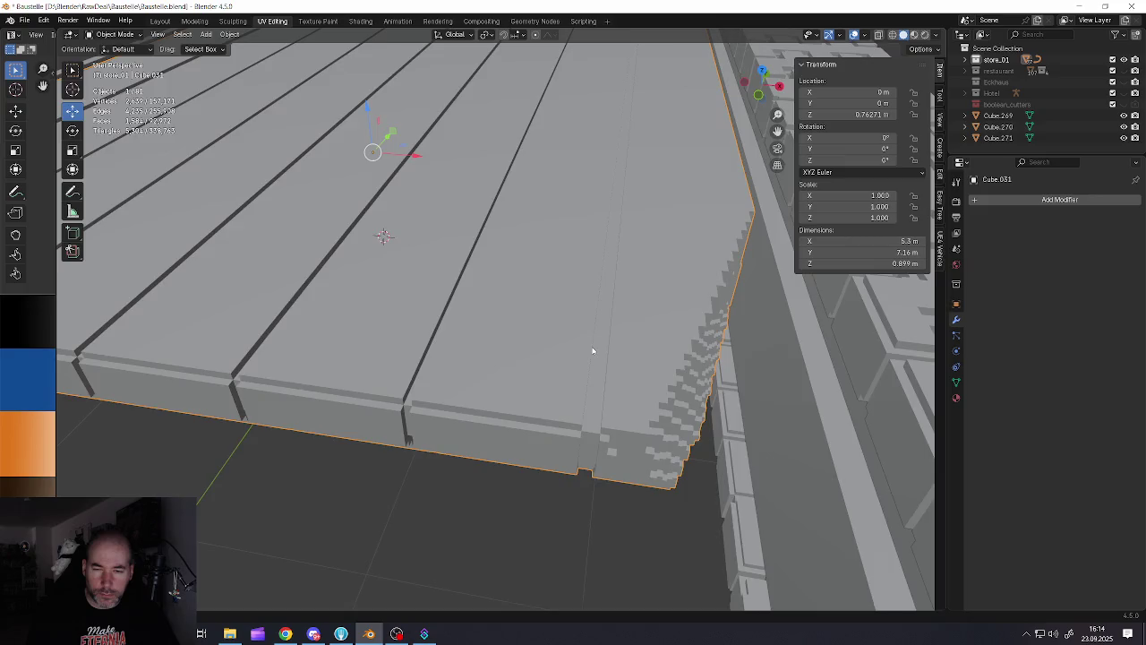
scroll(592, 351, "down", 5)
mouse_move(594, 350)
middle_mouse_down()
mouse_move(578, 379)
mouse_move(602, 327)
mouse_move(558, 317)
mouse_move(528, 356)
mouse_move(508, 357)
mouse_move(540, 365)
mouse_move(471, 393)
mouse_move(476, 404)
middle_mouse_up()
scroll(529, 357, "up", 2)
scroll(540, 365, "down", 3)
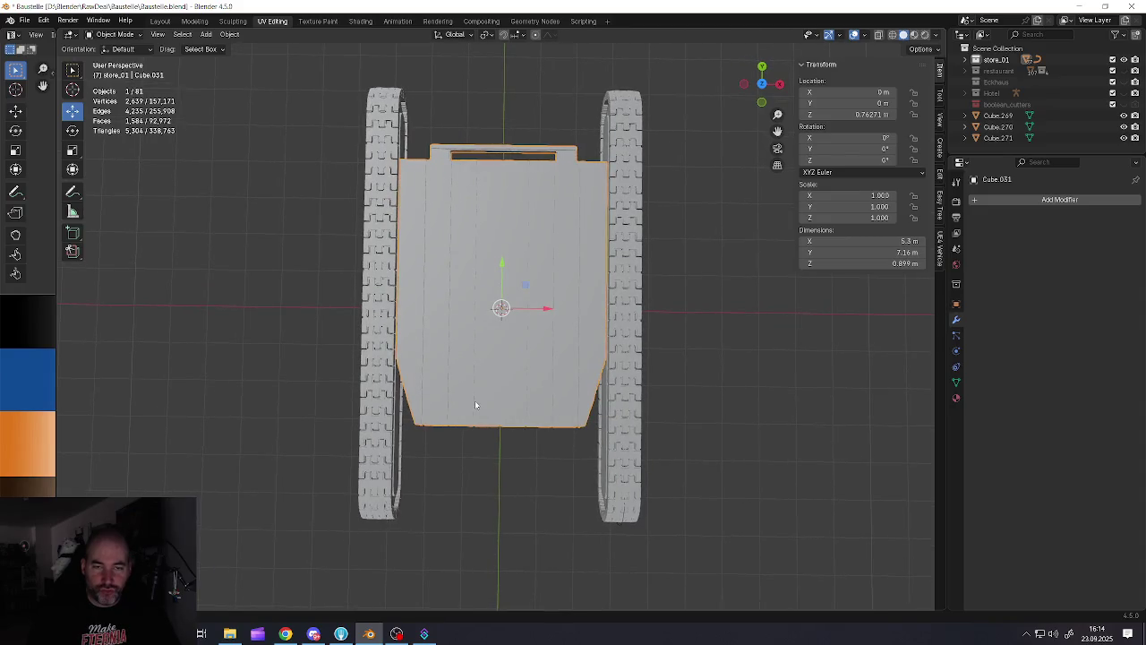
Remove the Remesh modifier from the tank body
key("Tab")
key("Tab")
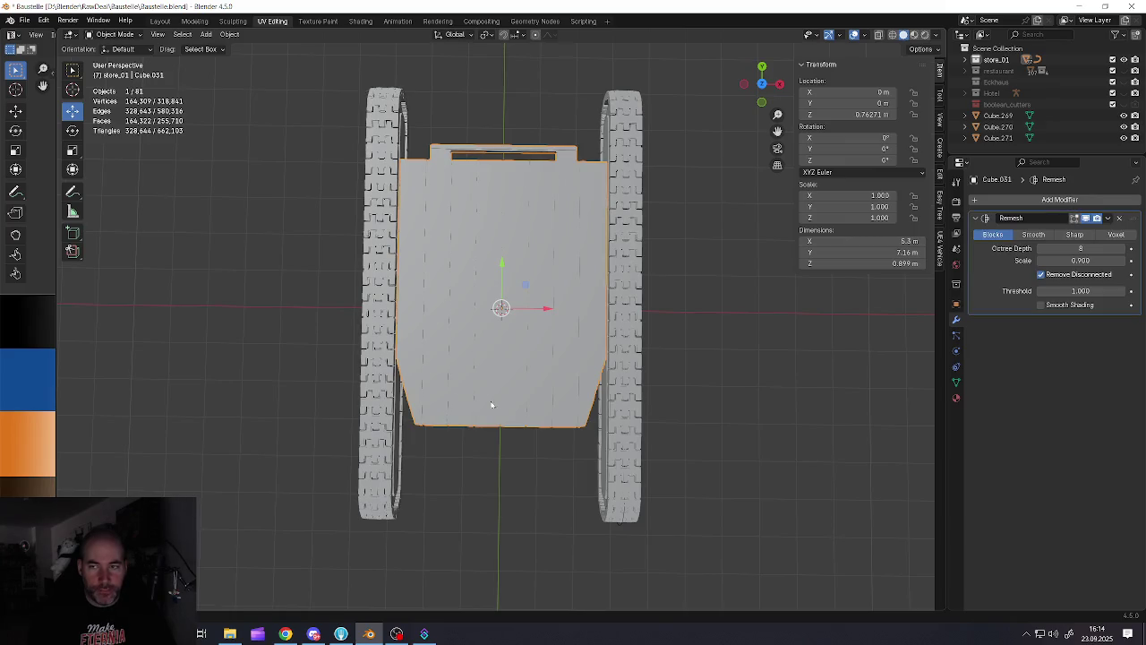
left_click(1123, 248)
left_click(1108, 218)
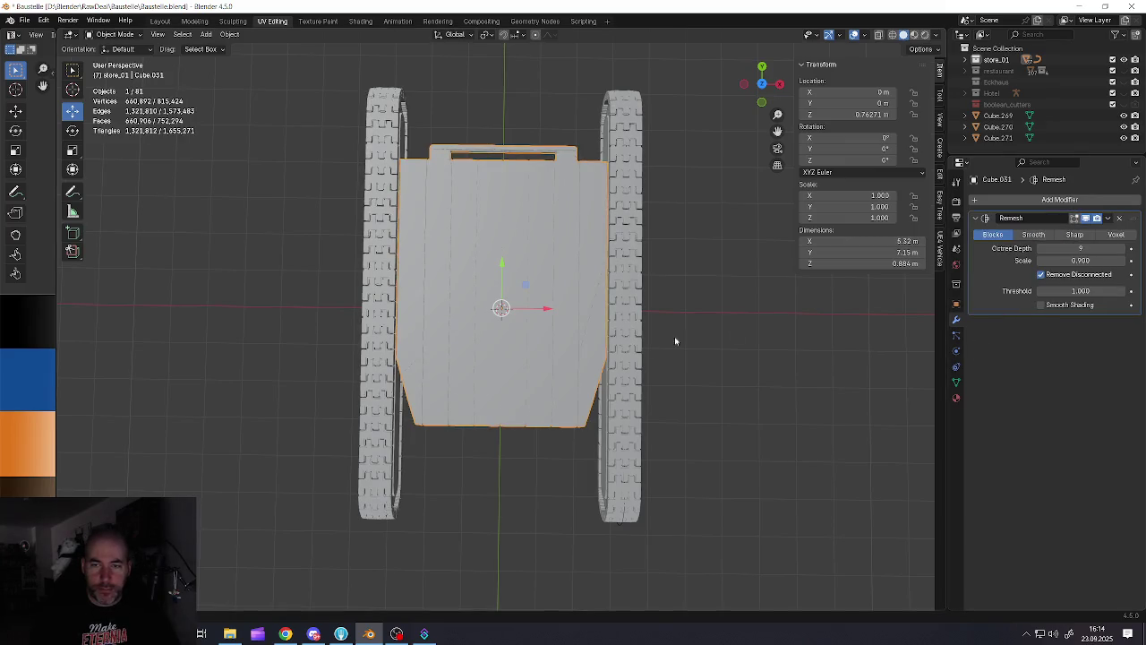
left_click(1119, 218)
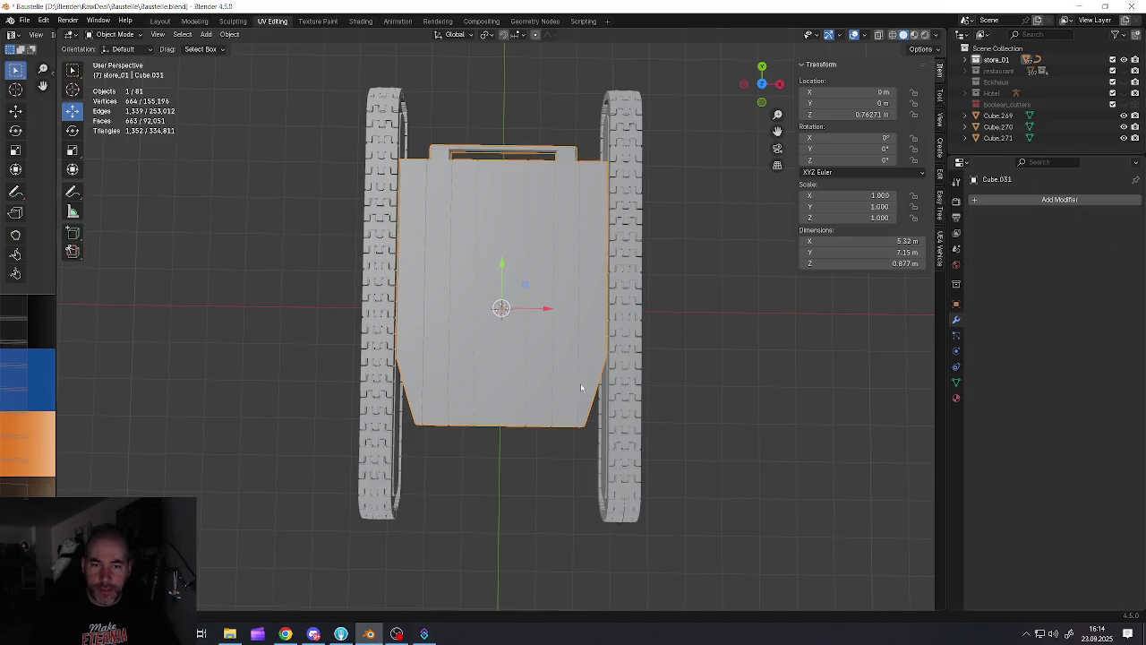
Check the body's plain mesh up close in Edit Mode, then return to Object Mode
key("Tab")
scroll(581, 387, "up", 5)
mouse_move(580, 387)
middle_mouse_down()
mouse_move(641, 264)
mouse_move(523, 300)
middle_mouse_up()
scroll(618, 284, "down", 5)
key("Tab")
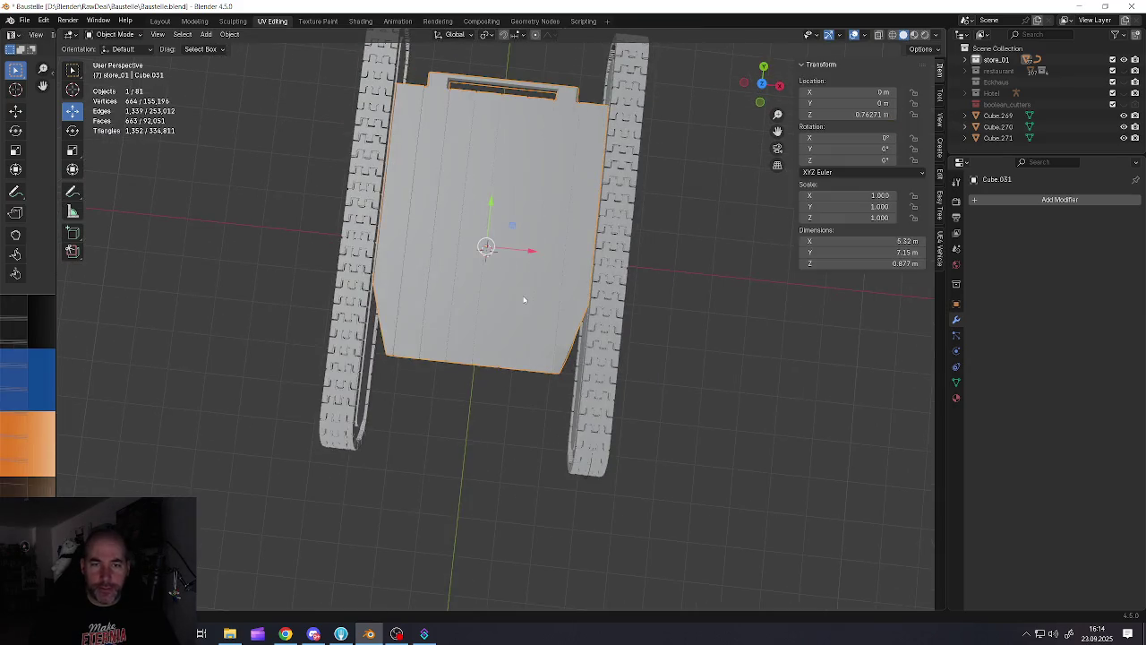
Isolate the body in Local View so the tracks are hidden
key("shift+a")
key("Escape")
scroll(515, 349, "down", 2)
mouse_move(515, 350)
middle_mouse_down()
mouse_move(443, 306)
mouse_move(481, 358)
middle_mouse_up()
key("KP_Divide")
scroll(438, 305, "up", 3)
key("shift+a")
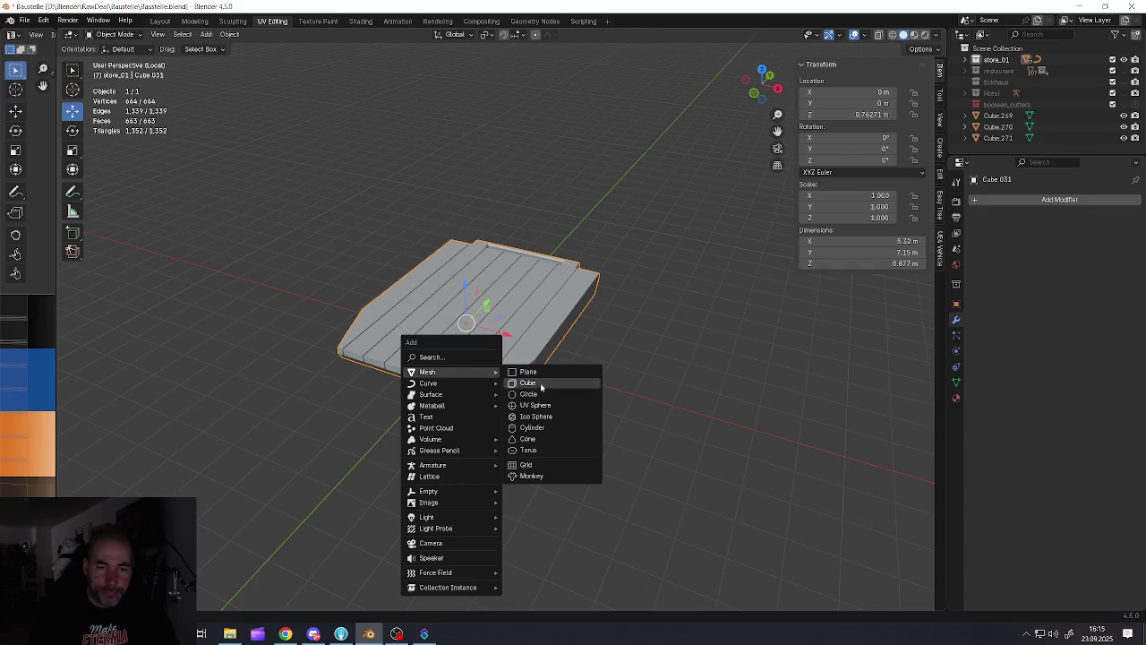
Add a 2 m cube and move it along X and Y toward the body's front
left_click(527, 382)
scroll(522, 380, "down", 2)
mouse_move(522, 381)
middle_mouse_down()
mouse_move(528, 361)
mouse_move(440, 314)
mouse_move(461, 325)
middle_mouse_up()
scroll(528, 361, "up", 3)
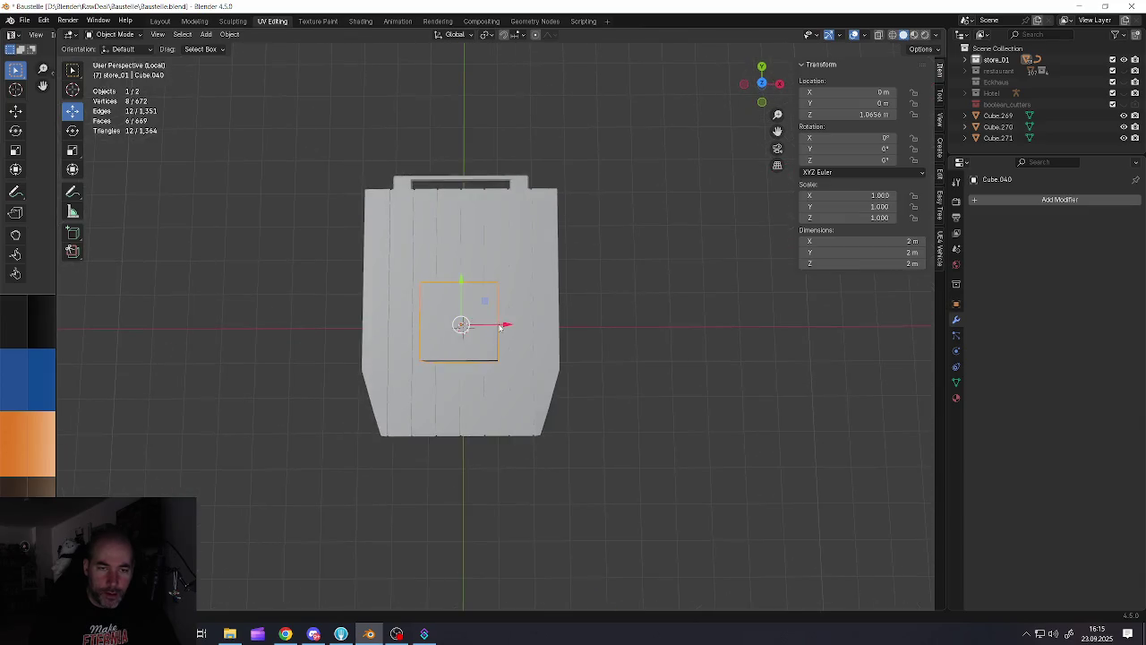
key("g")
key("x")
left_click(385, 328)
key("g")
key("y")
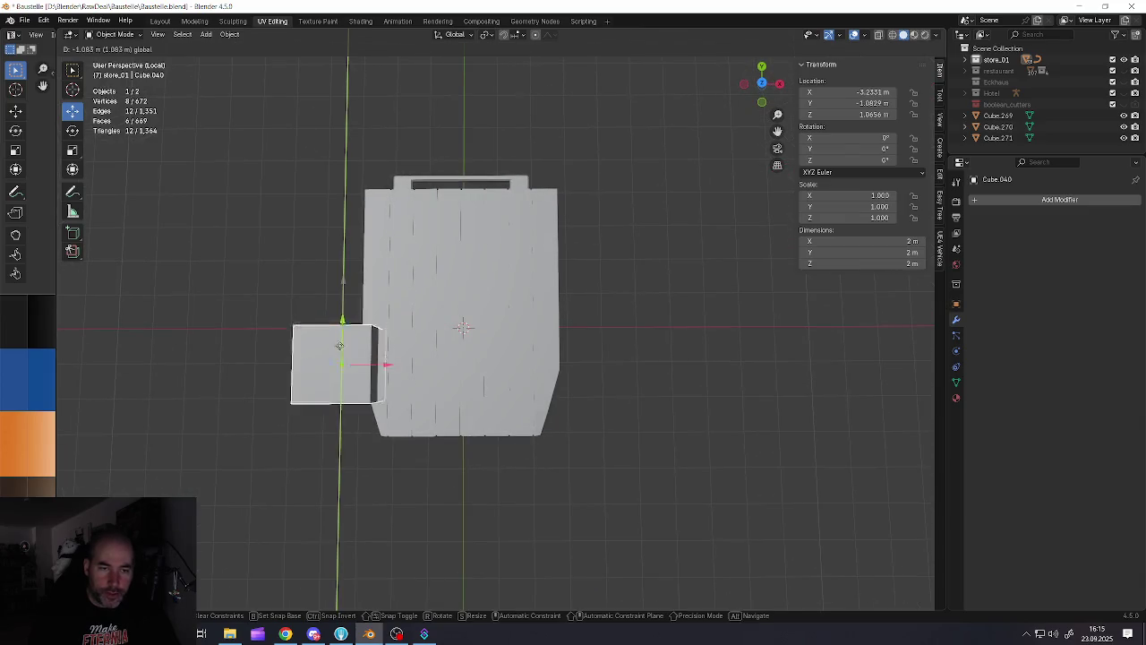
left_click(344, 356)
Slide the cube along X until it sits flush against the body's left side
scroll(385, 353, "up", 3)
scroll(422, 352, "up", 1)
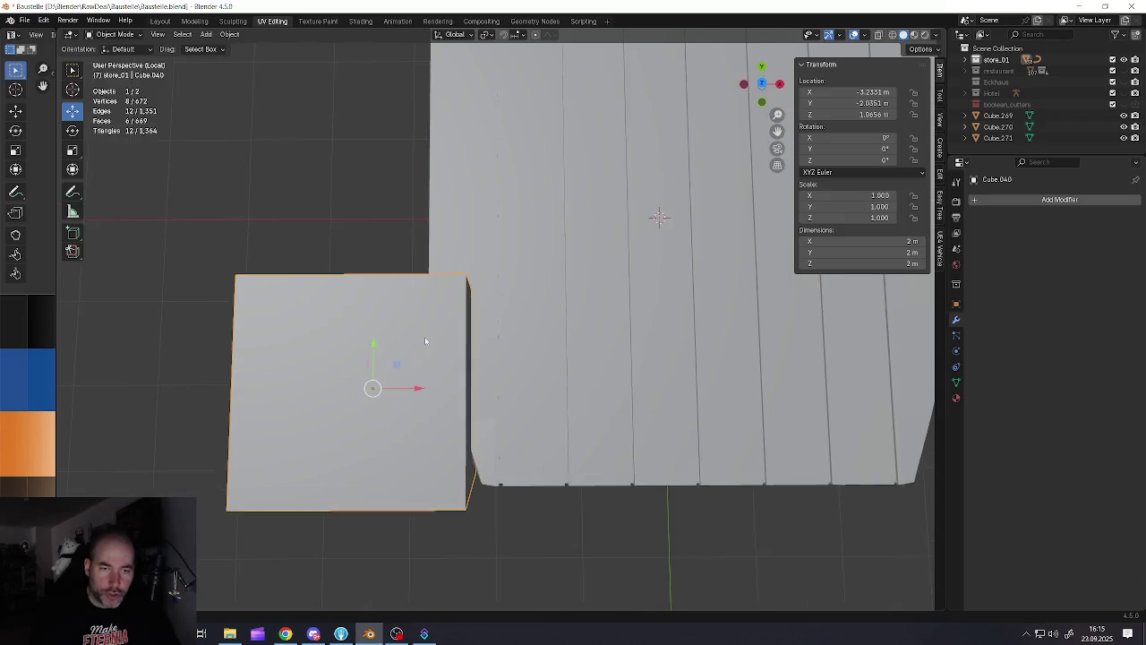
key("g")
key("x")
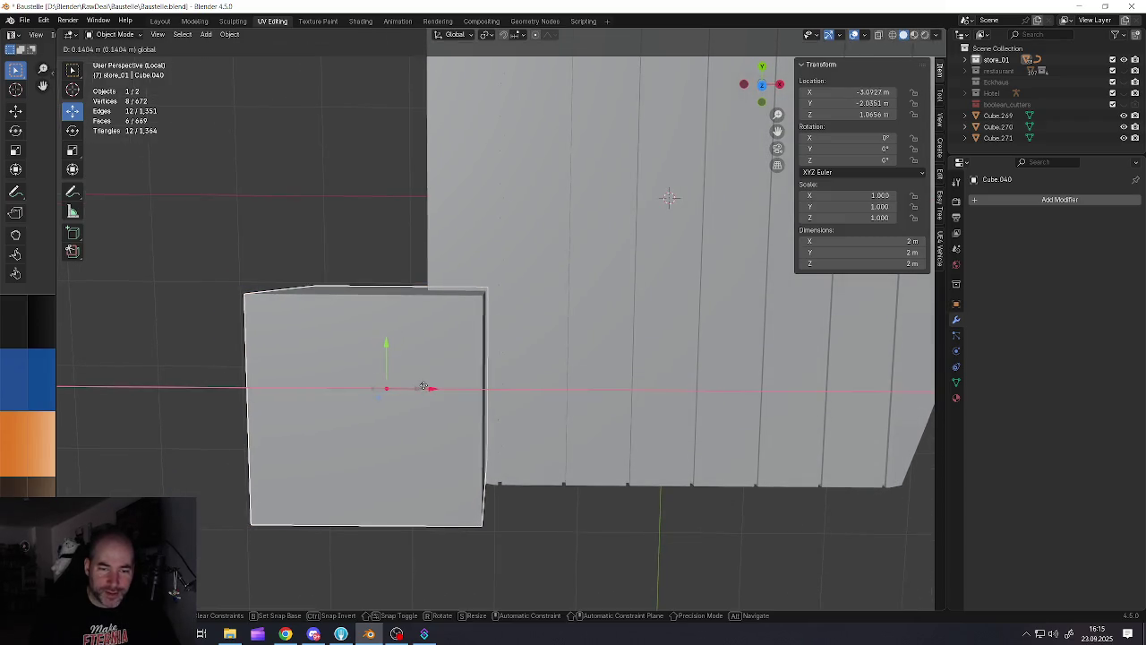
left_click(422, 386)
mouse_move(436, 365)
middle_mouse_down()
mouse_move(426, 356)
mouse_move(466, 367)
mouse_move(430, 376)
mouse_move(460, 364)
mouse_move(422, 399)
mouse_move(405, 395)
mouse_move(465, 394)
middle_mouse_up()
scroll(512, 379, "down", 3)
Duplicate the cube and move the copy along X to the body's right front side
key("shift+d")
left_click(407, 394)
key("g")
key("x")
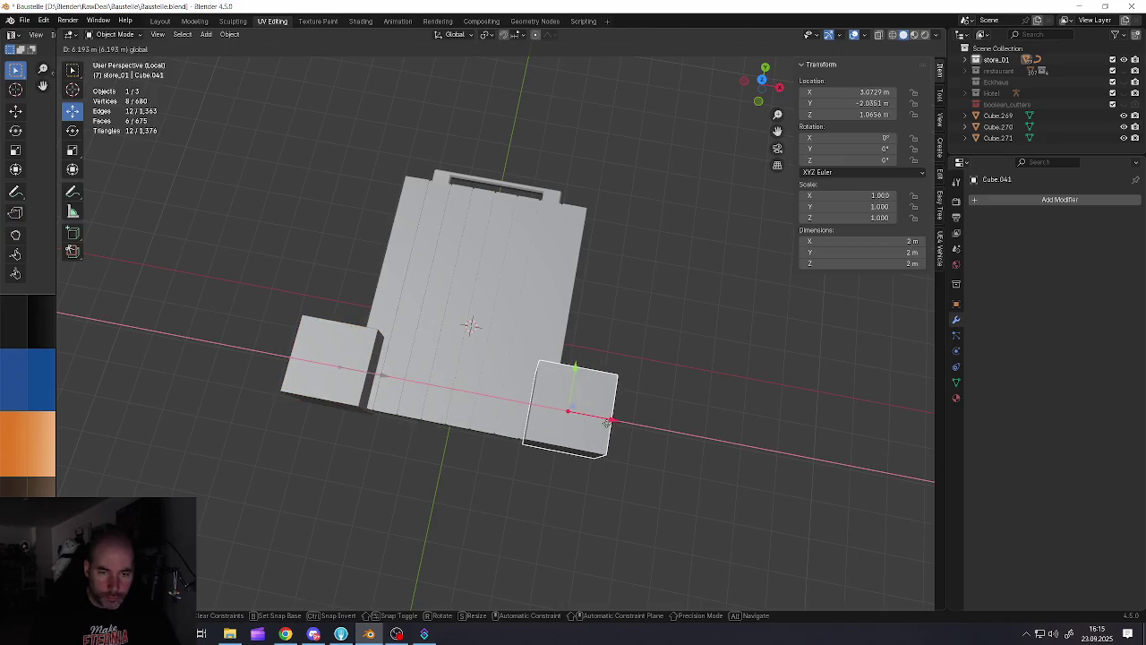
left_click(573, 410)
scroll(568, 410, "up", 3)
middle_click_drag(568, 409, 530, 369)
key("g")
key("x")
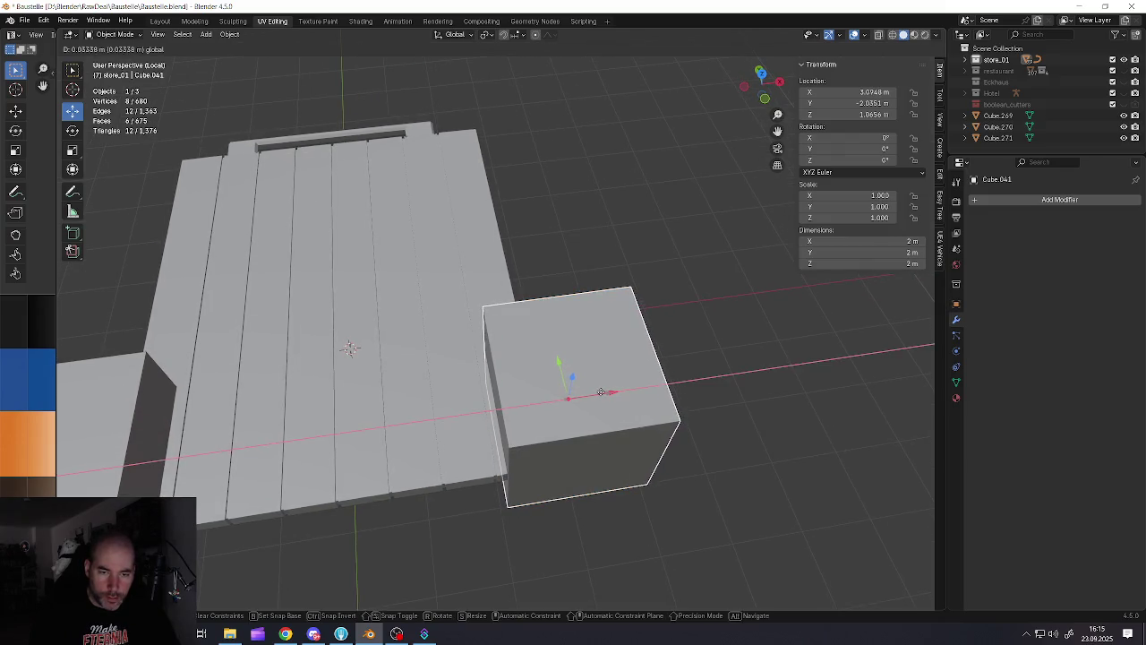
left_click(605, 392)
mouse_move(573, 385)
middle_mouse_down()
mouse_move(530, 370)
mouse_move(508, 406)
middle_mouse_up()
Join the two cubes and make them a Boolean Difference cutter on the body
left_click(284, 414, "shift")
left_click(619, 428, "shift")
right_click(618, 426)
left_click(557, 411)
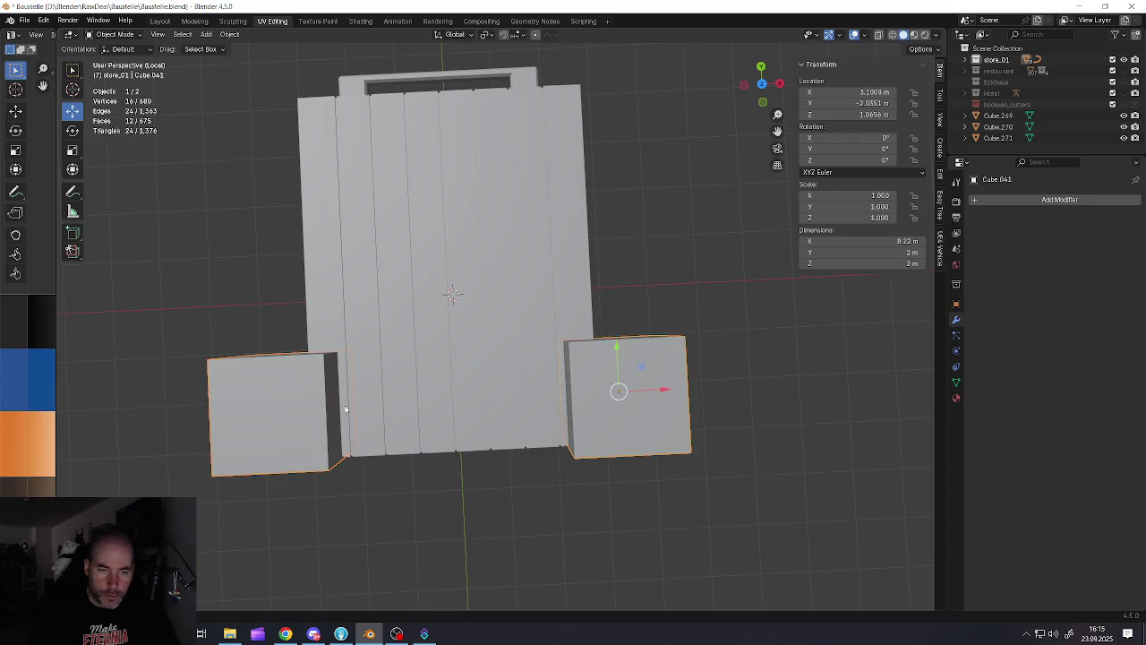
key("ctrl+KP_Subtract")
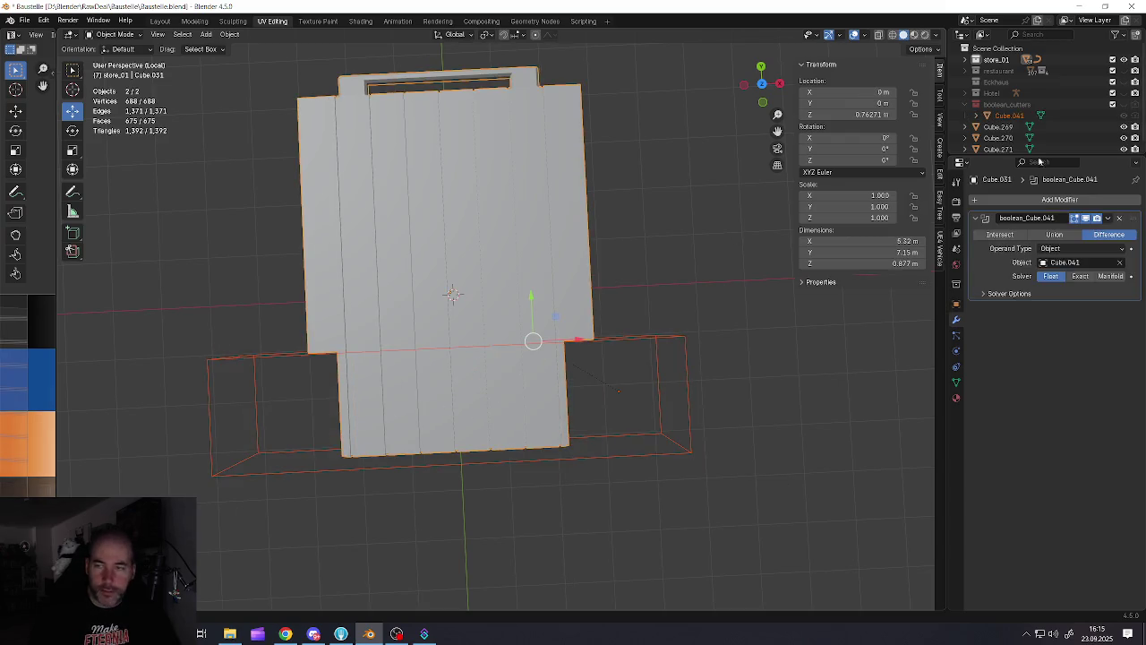
Apply the Boolean cut to the body and delete the cutter object
left_click(1110, 219)
left_click(1043, 233)
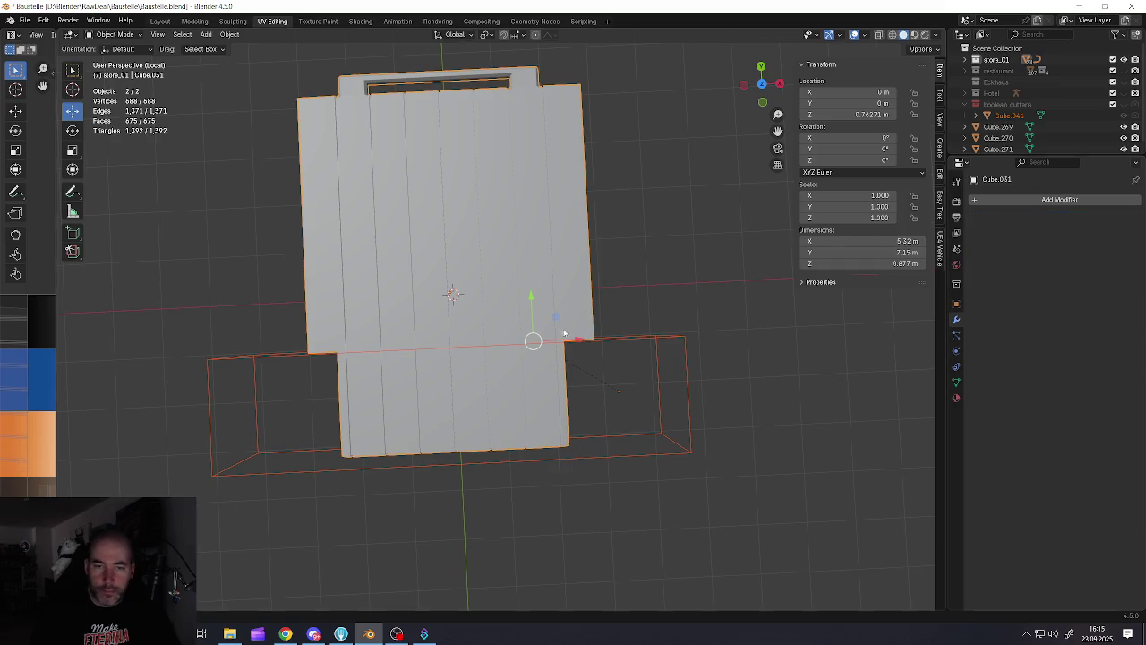
left_click(546, 358)
left_click(620, 340)
key("Delete")
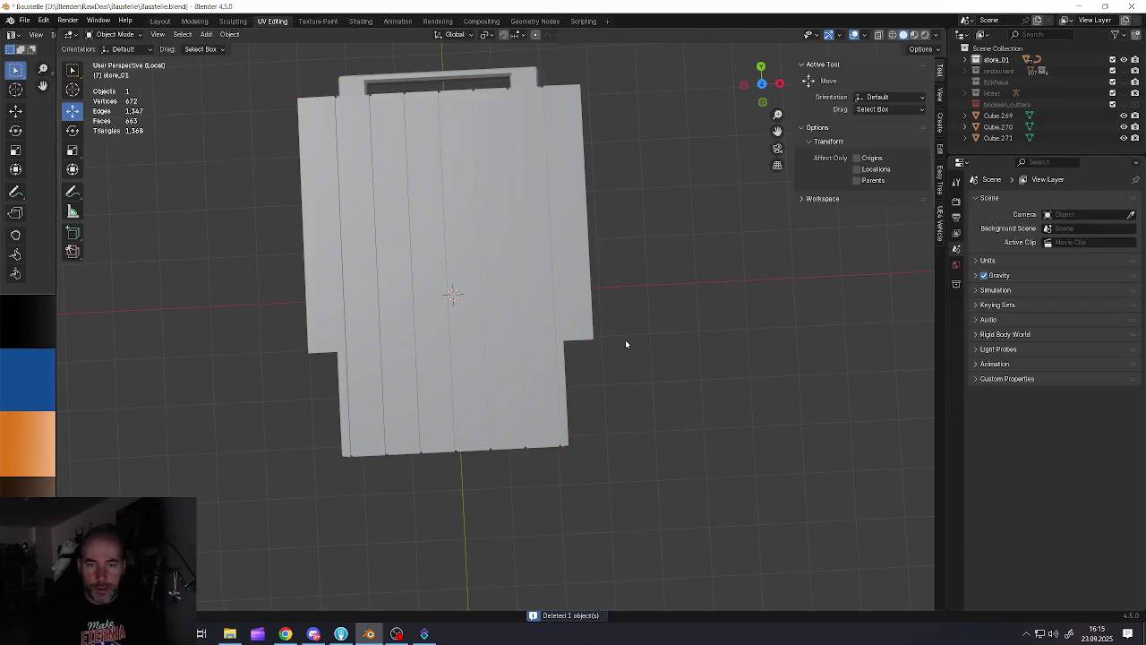
mouse_move(488, 369)
middle_mouse_down()
mouse_move(463, 321)
mouse_move(538, 305)
middle_mouse_up()
In Edit Mode, select the inner corner edges of both front notches
key("Tab")
scroll(537, 304, "up", 2)
left_click(609, 294, "alt")
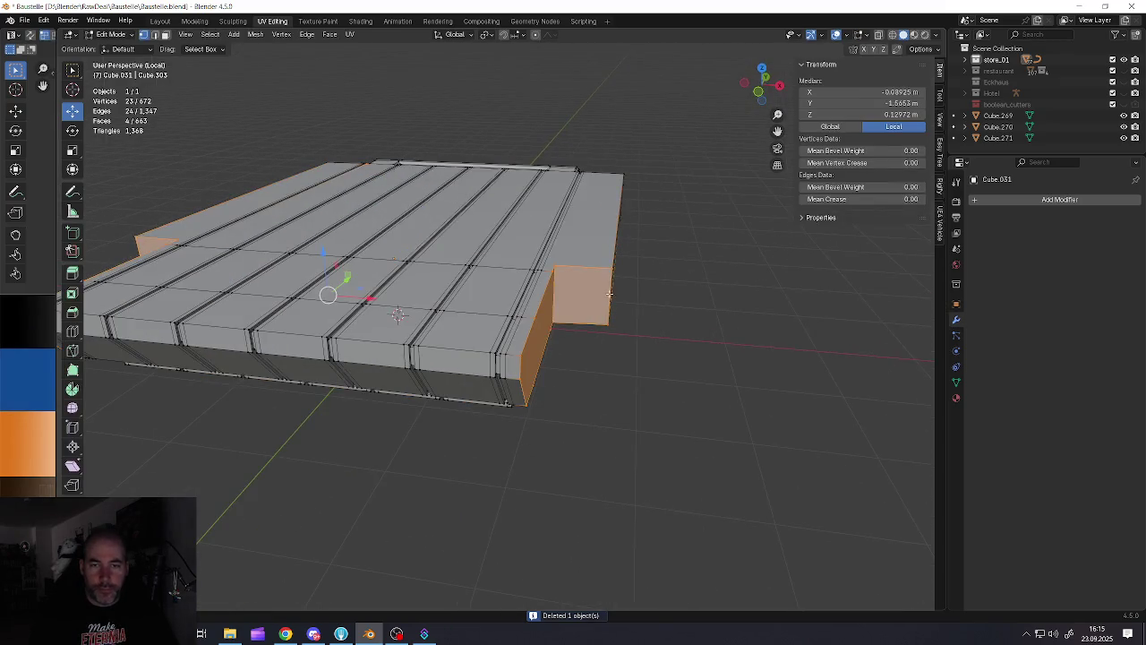
key("2")
left_click(603, 294)
scroll(609, 296, "down", 3)
mouse_move(609, 296)
middle_mouse_down()
mouse_move(310, 368)
mouse_move(337, 402)
mouse_move(502, 385)
middle_mouse_up()
scroll(337, 402, "up", 1)
left_click(525, 382, "shift")
Bevel the two notch edges and return to Object Mode
scroll(438, 411, "down", 2)
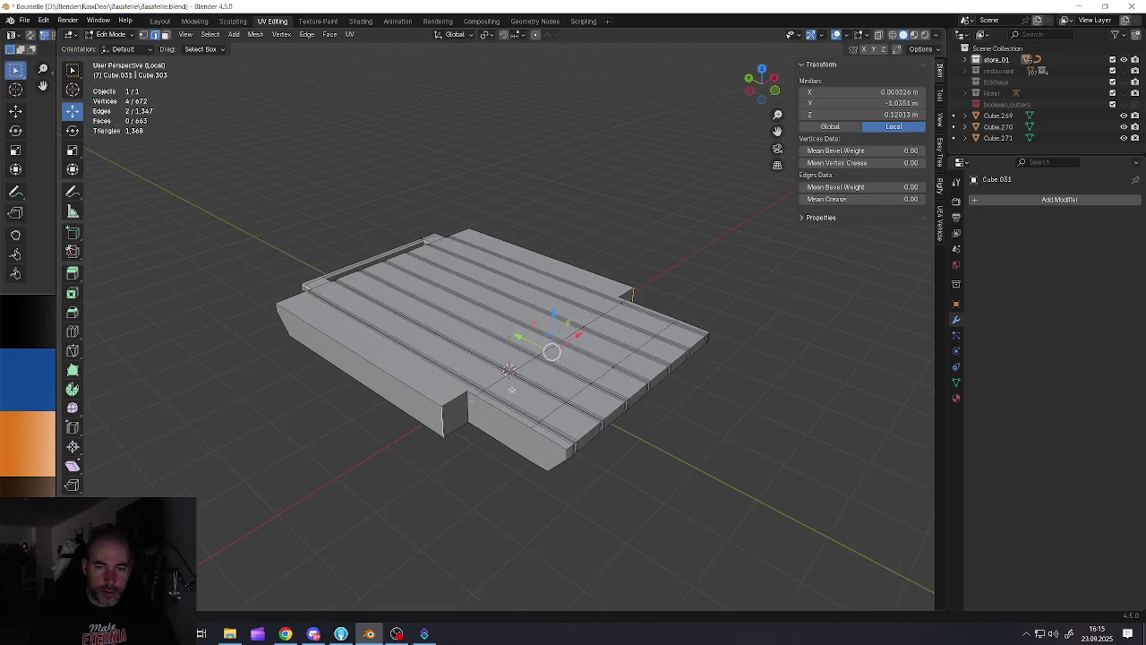
middle_click_drag(439, 412, 586, 383)
key("ctrl+b")
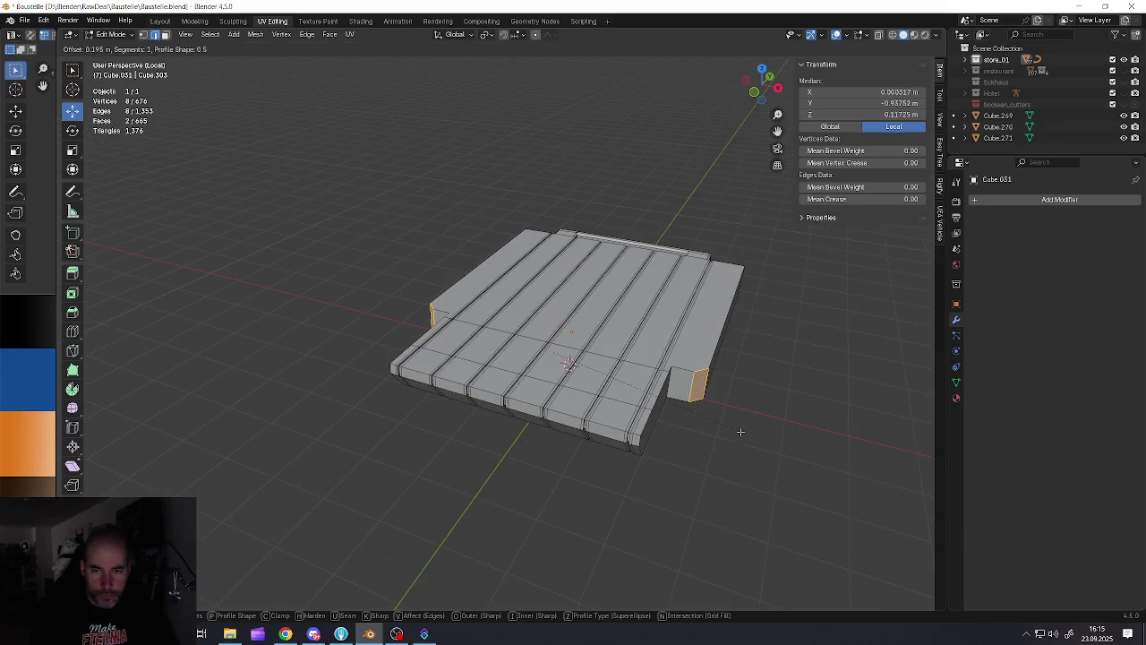
left_click(750, 434)
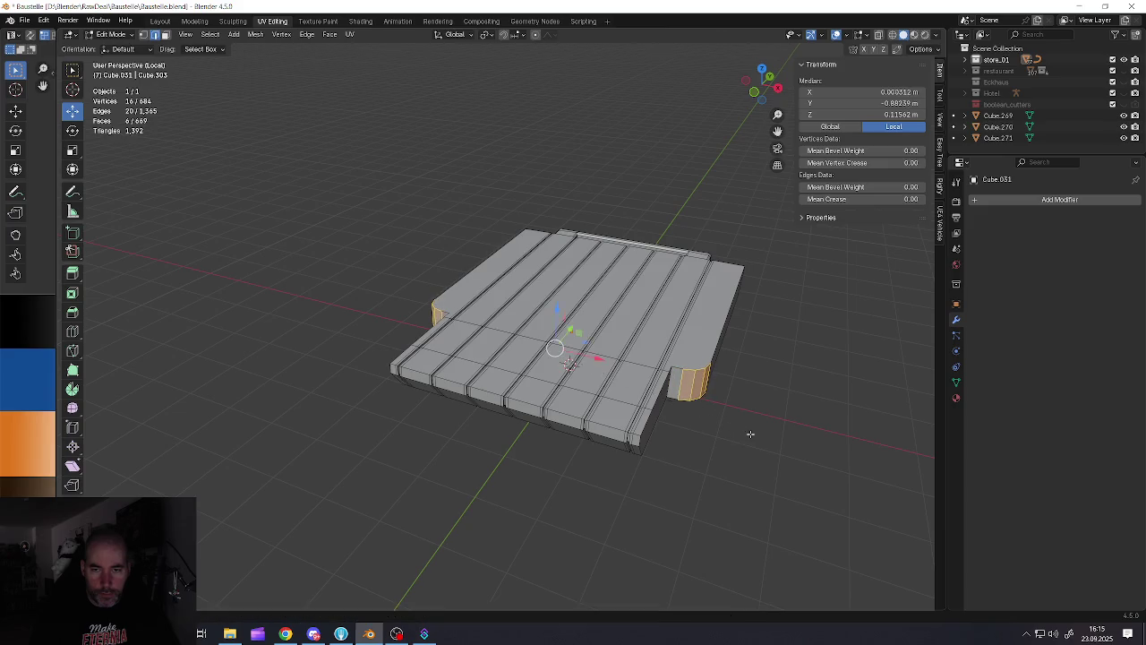
key("Tab")
scroll(751, 434, "down", 2)
mouse_move(750, 434)
middle_mouse_down()
mouse_move(675, 378)
mouse_move(622, 366)
middle_mouse_up()
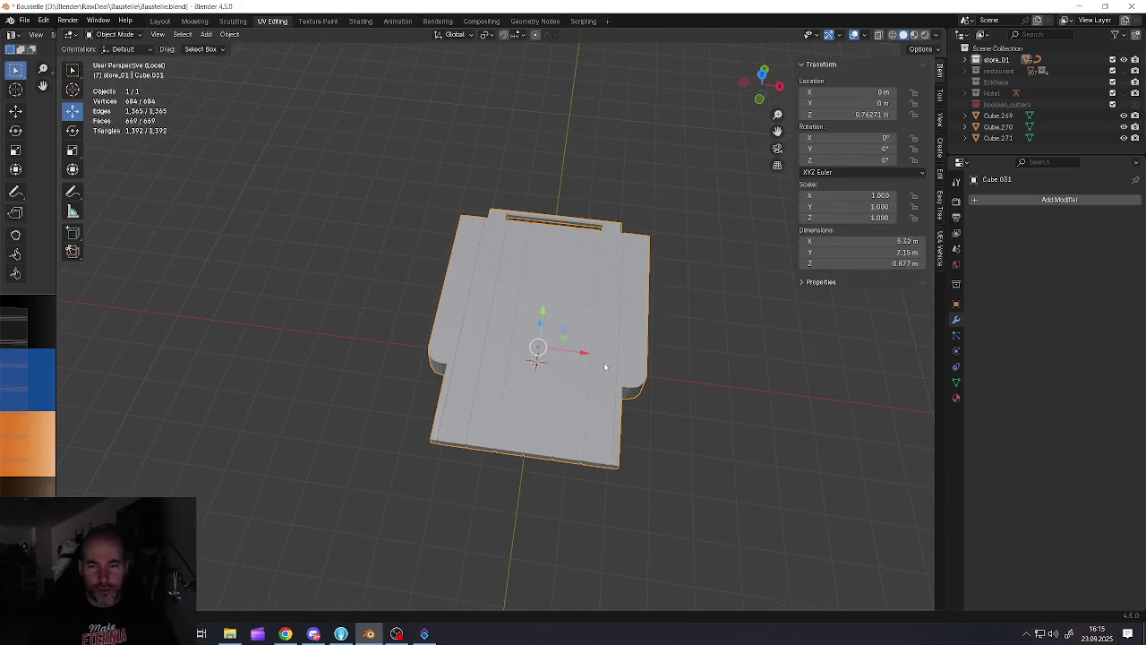
Redo the notch bevel with 3 segments, then exit Local View so the tracks reappear
key("ctrl+z")
key("ctrl+z")
key("ctrl+b")
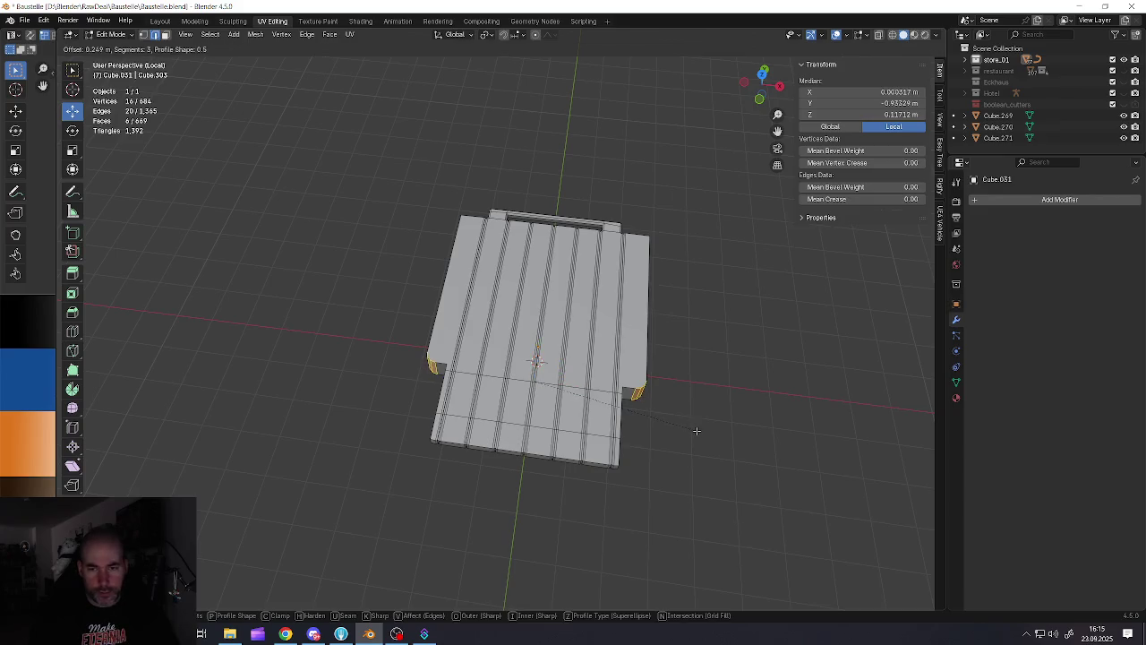
left_click(688, 430)
key("Tab")
mouse_move(614, 397)
middle_mouse_down()
mouse_move(581, 402)
mouse_move(608, 387)
mouse_move(577, 387)
mouse_move(588, 340)
middle_mouse_up()
scroll(582, 402, "down", 2)
scroll(608, 388, "up", 3)
scroll(583, 391, "down", 1)
scroll(566, 400, "down", 2)
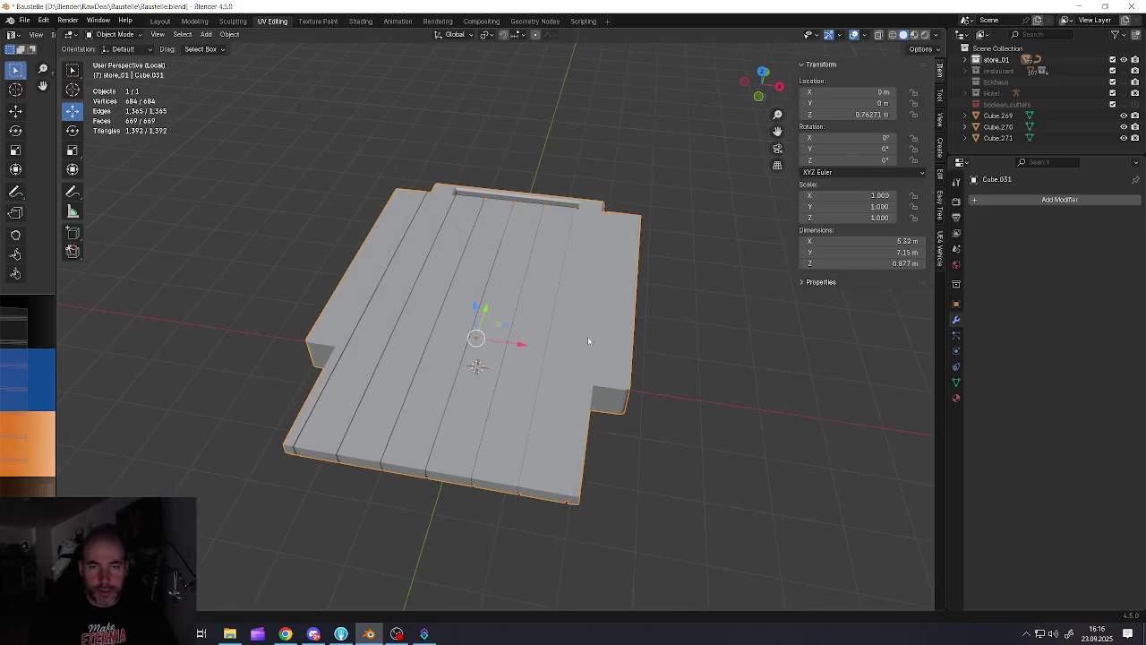
mouse_move(682, 274)
middle_mouse_down()
mouse_move(544, 301)
mouse_move(516, 326)
mouse_move(598, 340)
mouse_move(437, 302)
mouse_move(560, 365)
middle_mouse_up()
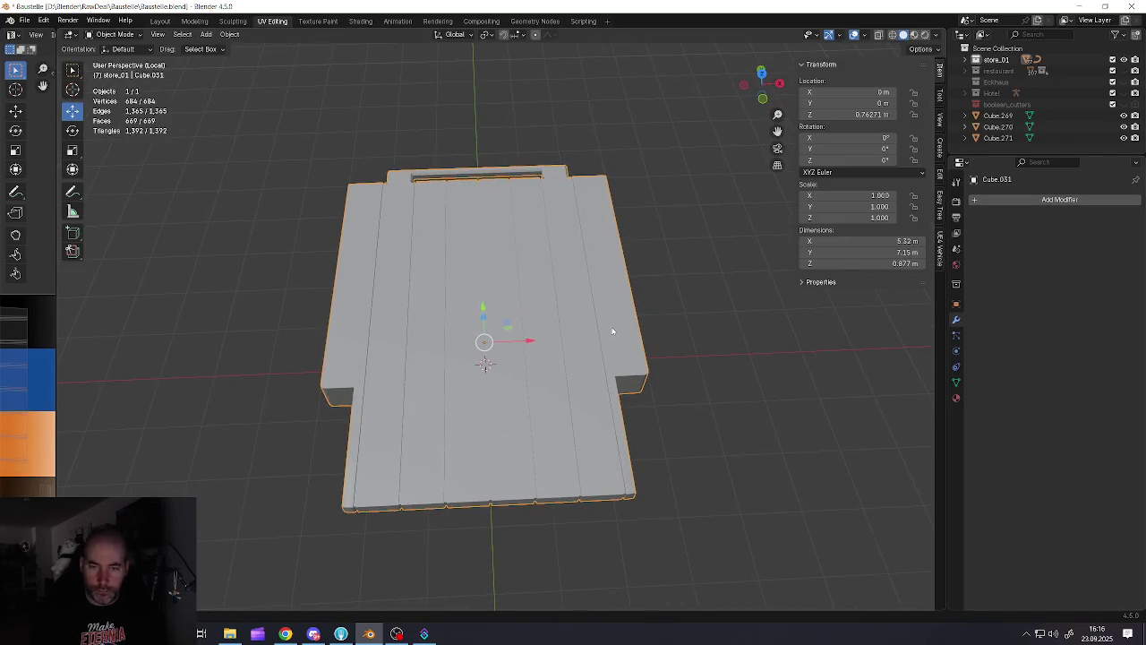
key("KP_Divide")
Save the file
scroll(608, 322, "up", 5)
mouse_move(608, 322)
middle_mouse_down()
mouse_move(493, 336)
mouse_move(528, 336)
middle_mouse_up()
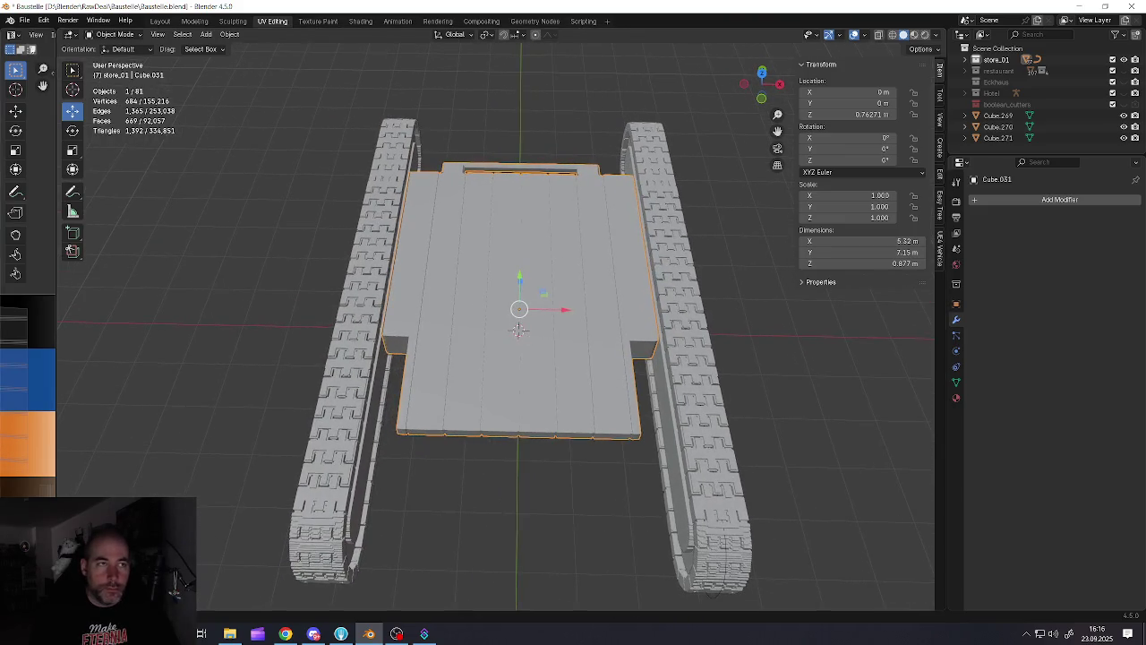
left_click(25, 20)
left_click(53, 93)
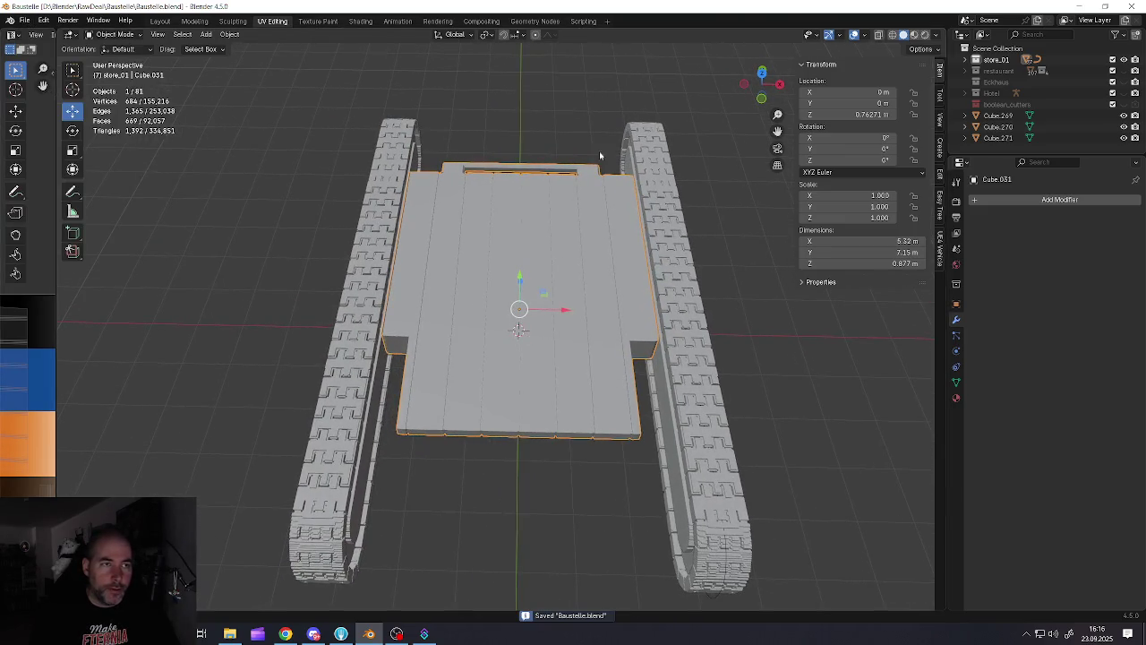
Try a Blocks-mode Remesh modifier on the deck with Octree Depth raised three times
left_click(1052, 204)
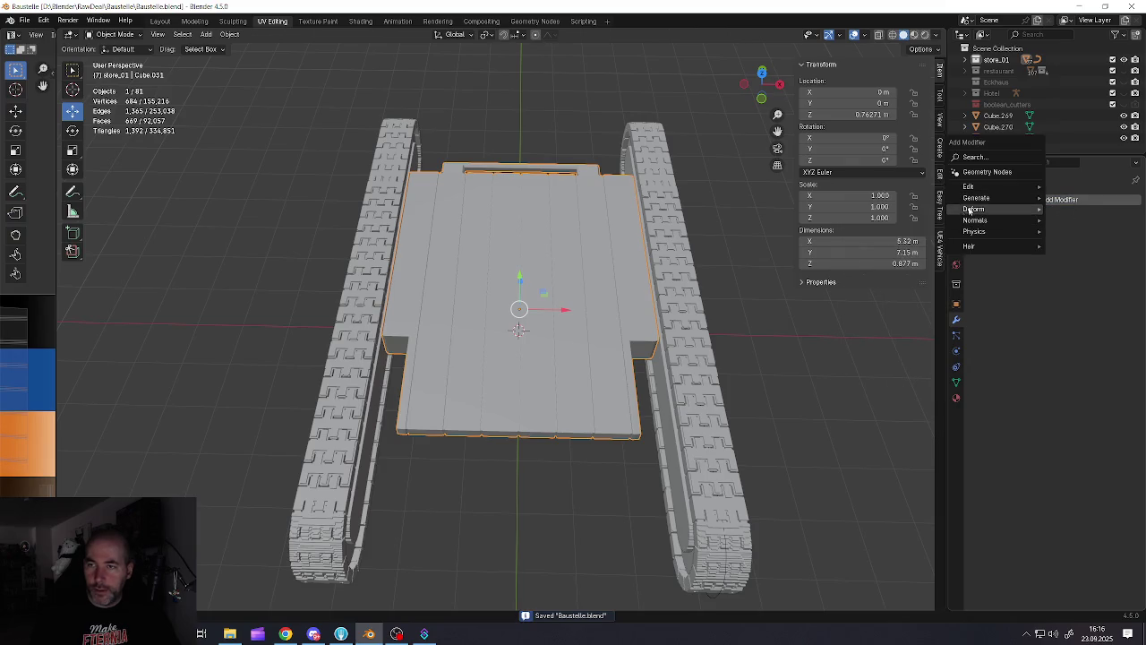
left_click(867, 300)
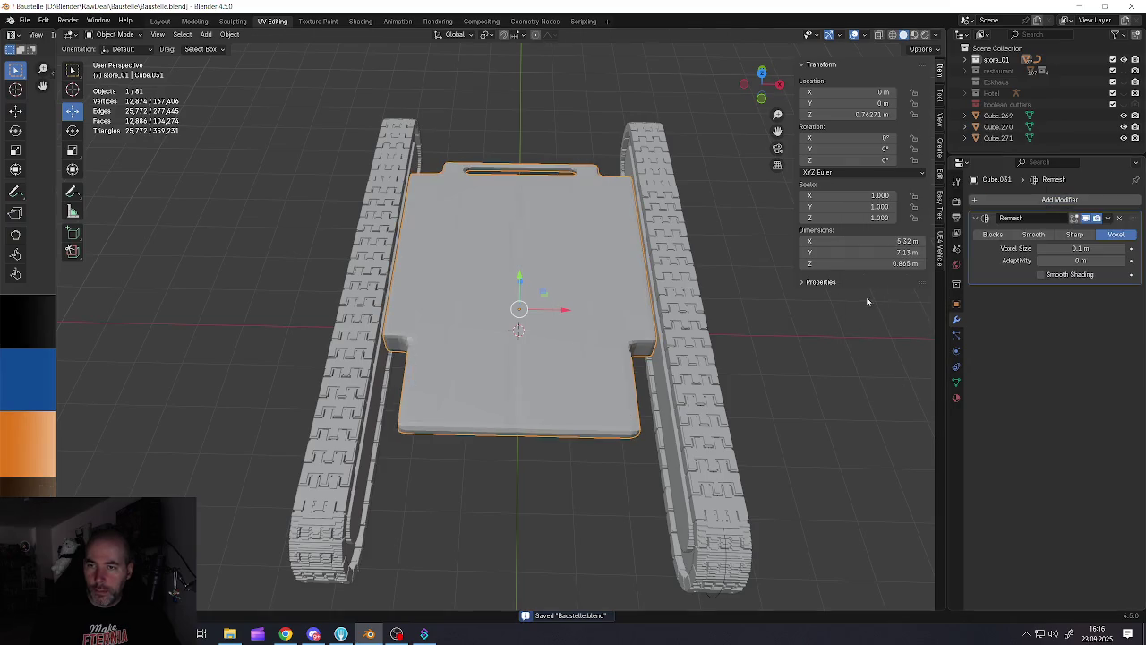
left_click(992, 234)
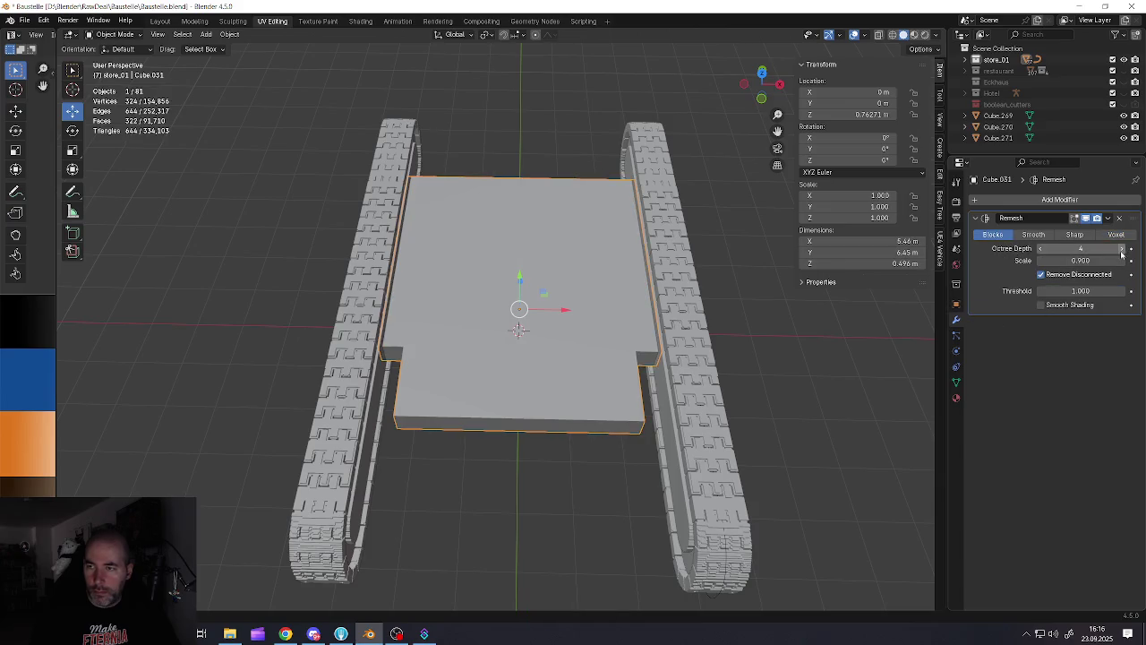
left_click(1121, 249)
left_click(1121, 249)
left_click(1120, 248)
left_click(1121, 249)
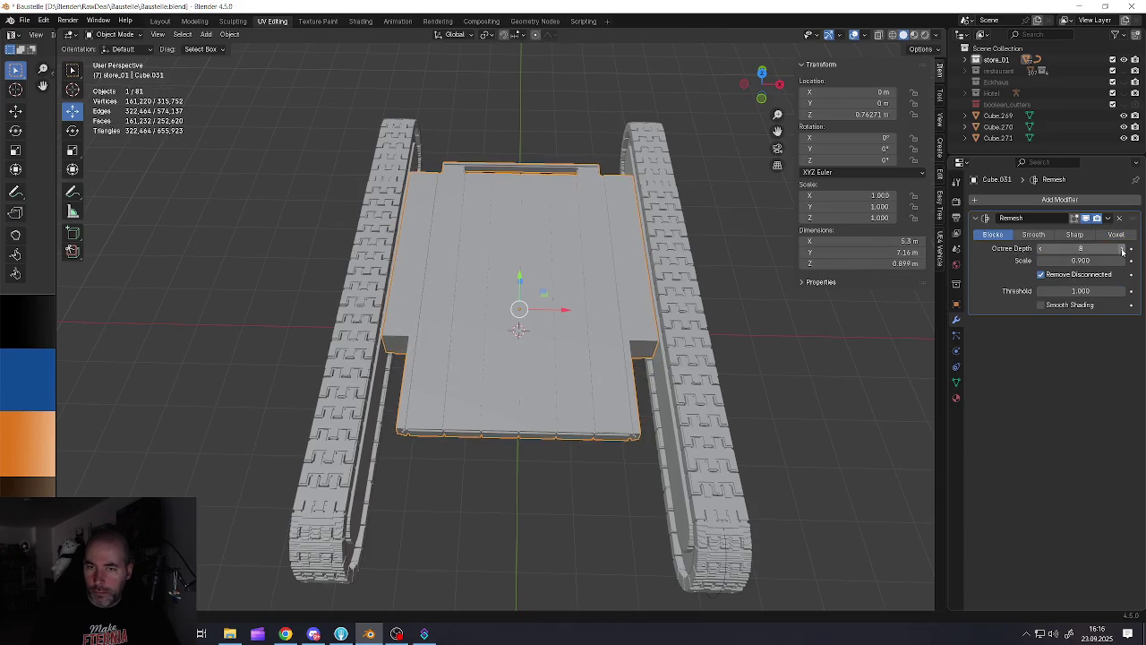
mouse_move(898, 300)
middle_mouse_down()
mouse_move(762, 307)
mouse_move(685, 383)
middle_mouse_up()
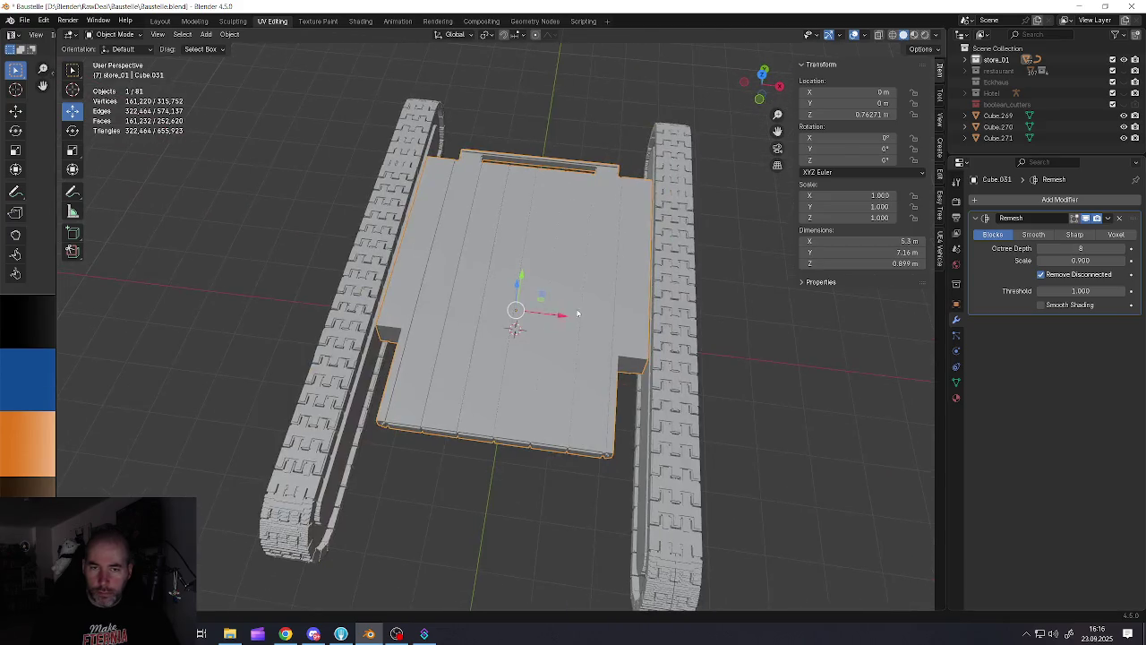
scroll(685, 383, "up", 5)
scroll(685, 383, "up", 4)
scroll(670, 402, "down", 3)
scroll(670, 402, "down", 6)
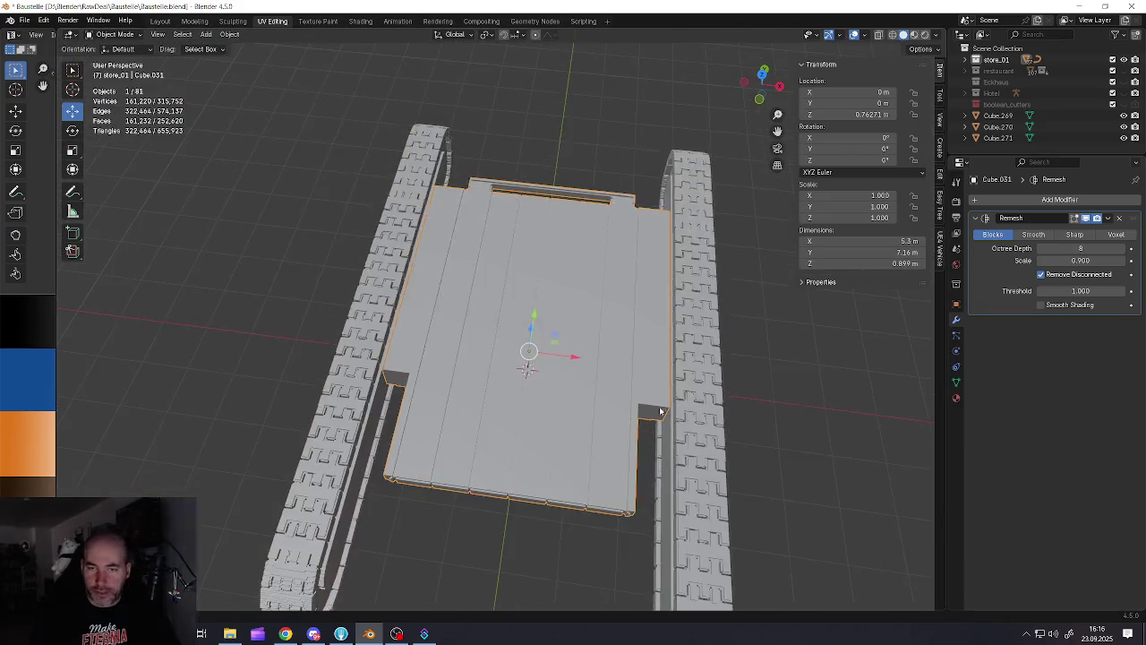
scroll(659, 407, "up", 1)
scroll(622, 358, "up", 5)
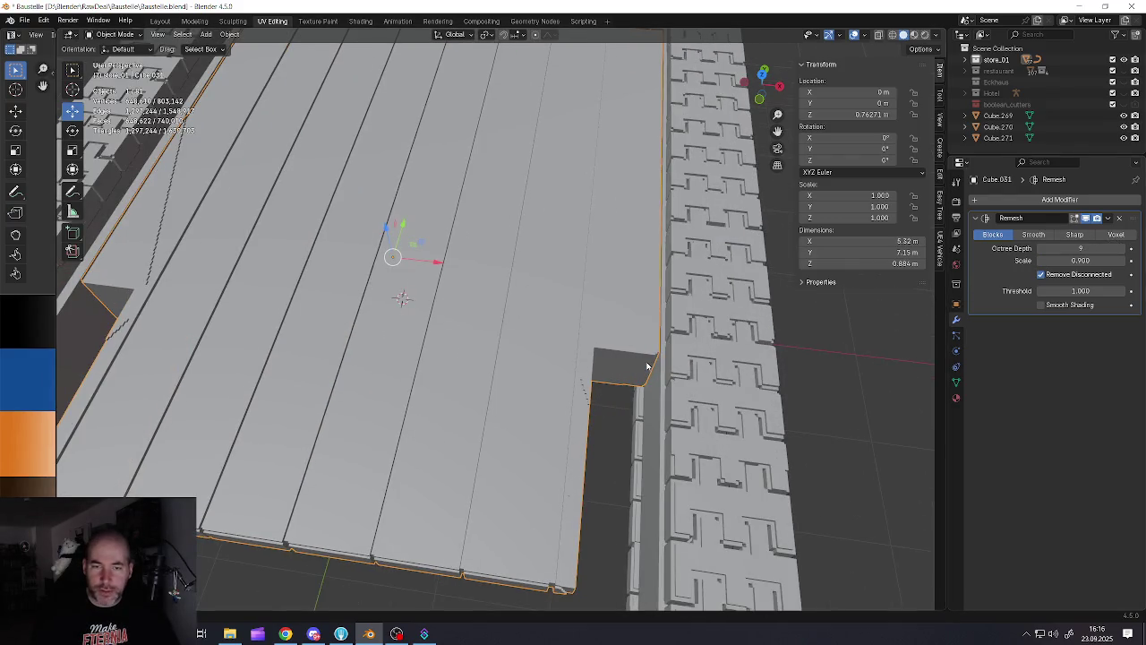
scroll(647, 367, "down", 6)
scroll(589, 411, "up", 6)
scroll(618, 412, "up", 3)
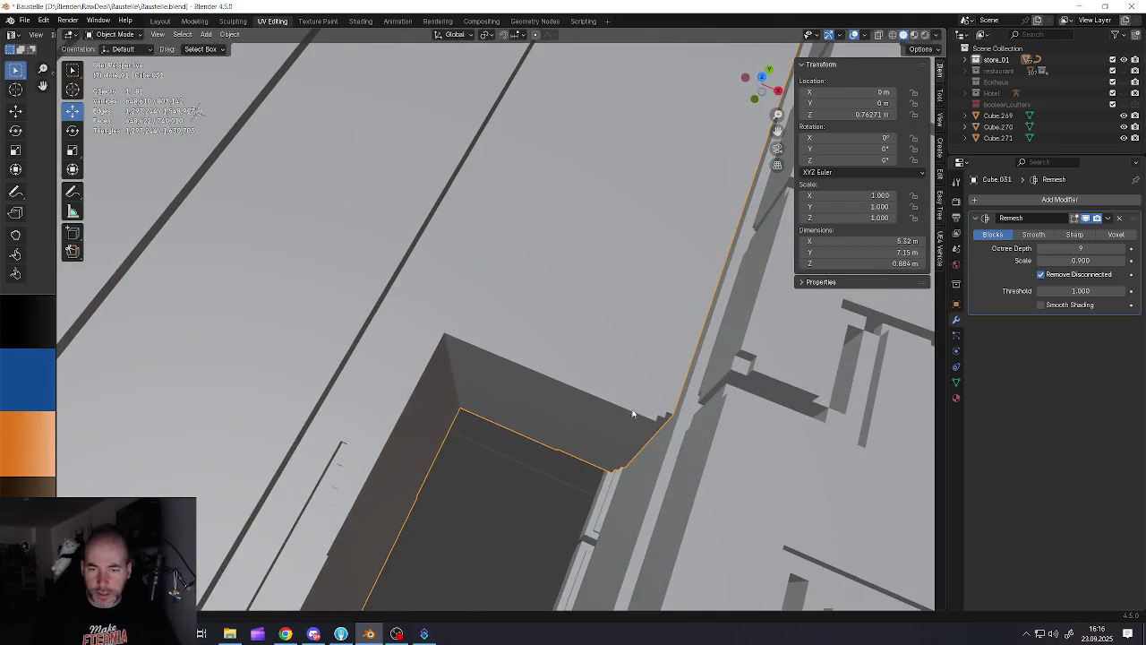
scroll(665, 420, "down", 6)
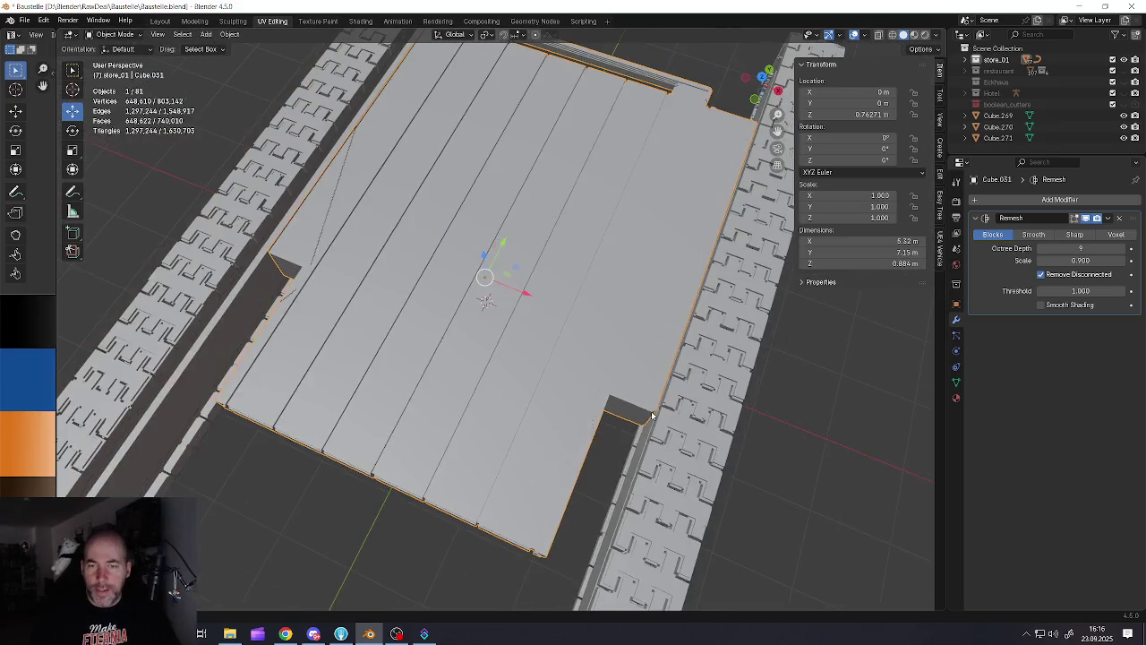
Delete the Remesh modifier and look over the deck's notched front corner
left_click(1119, 219)
mouse_move(542, 388)
middle_mouse_down()
mouse_move(525, 397)
mouse_move(519, 358)
middle_mouse_up()
scroll(677, 332, "up", 4)
scroll(717, 324, "up", 2)
scroll(717, 324, "down", 4)
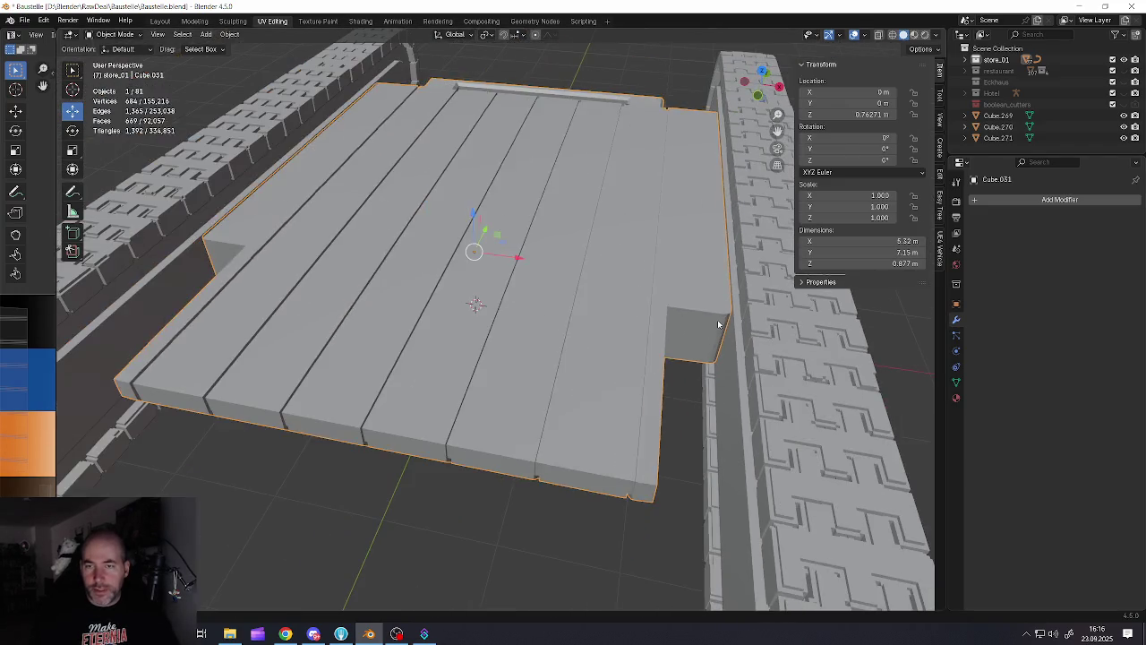
In Edit Mode, select two opposite notch corner edges and narrow them along X
key("Tab")
left_click(712, 335)
scroll(712, 335, "up", 2)
scroll(685, 330, "down", 2)
middle_click_drag(685, 329, 478, 323)
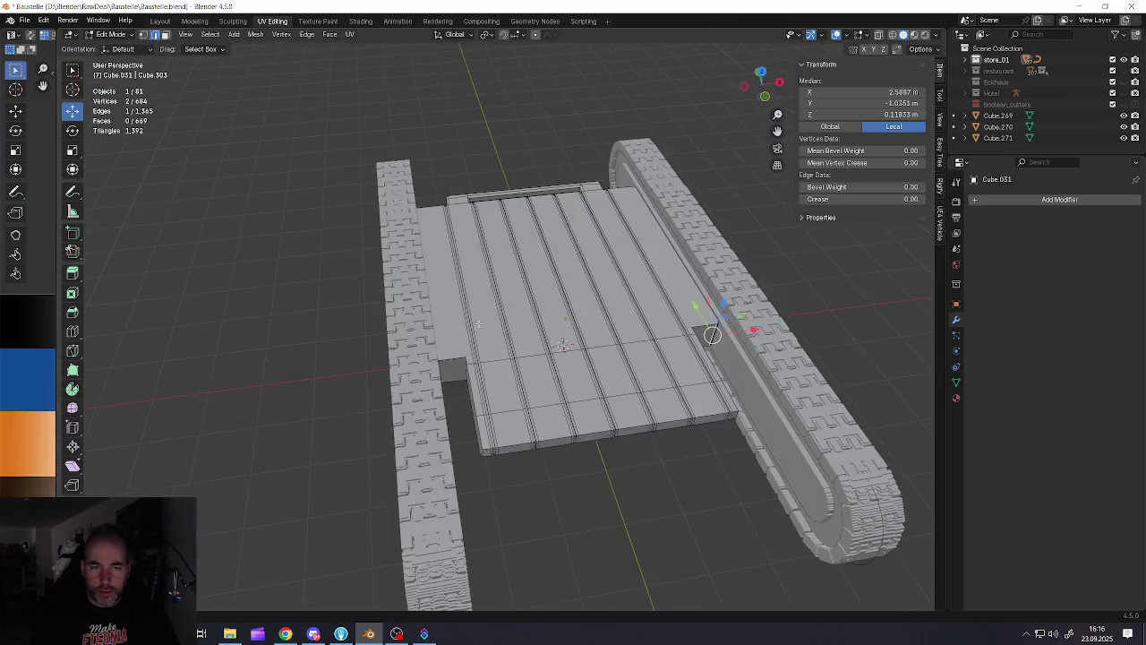
middle_click_drag(444, 365, 522, 346)
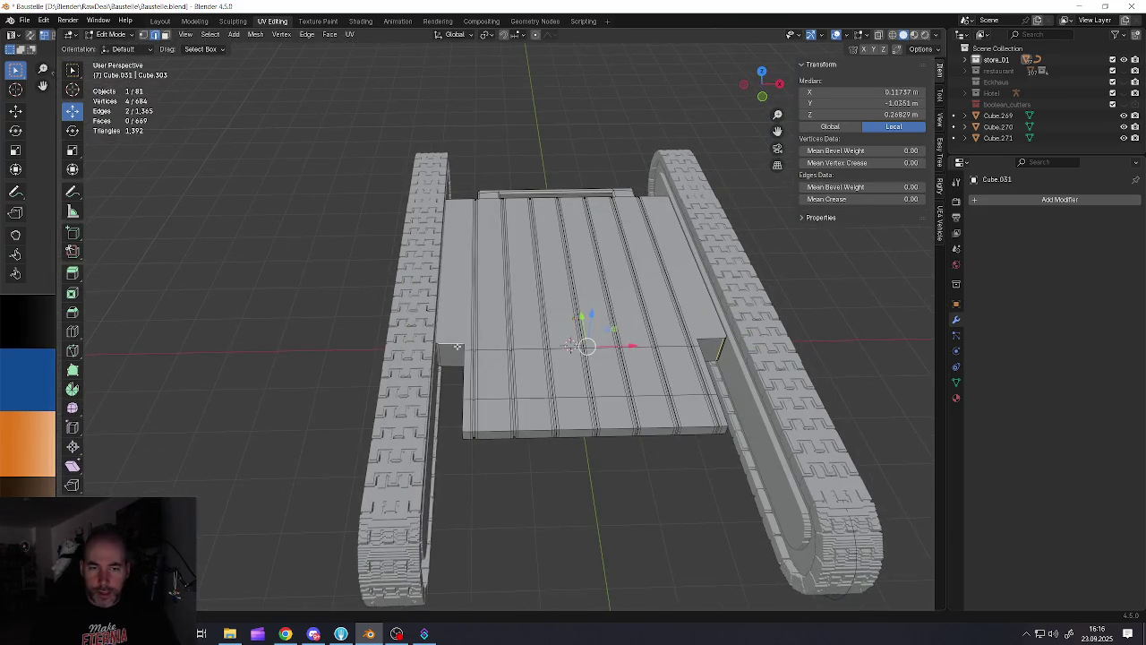
left_click(446, 352, "shift")
scroll(446, 352, "up", 3)
scroll(446, 352, "up", 3)
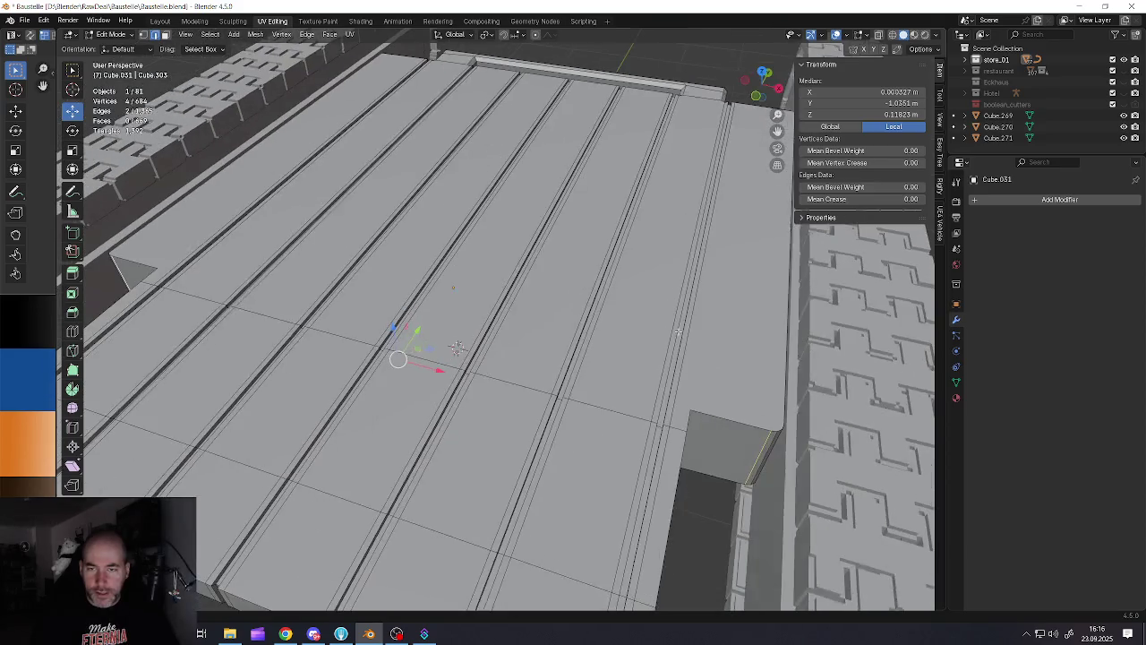
key("s")
key("x")
left_click(822, 487)
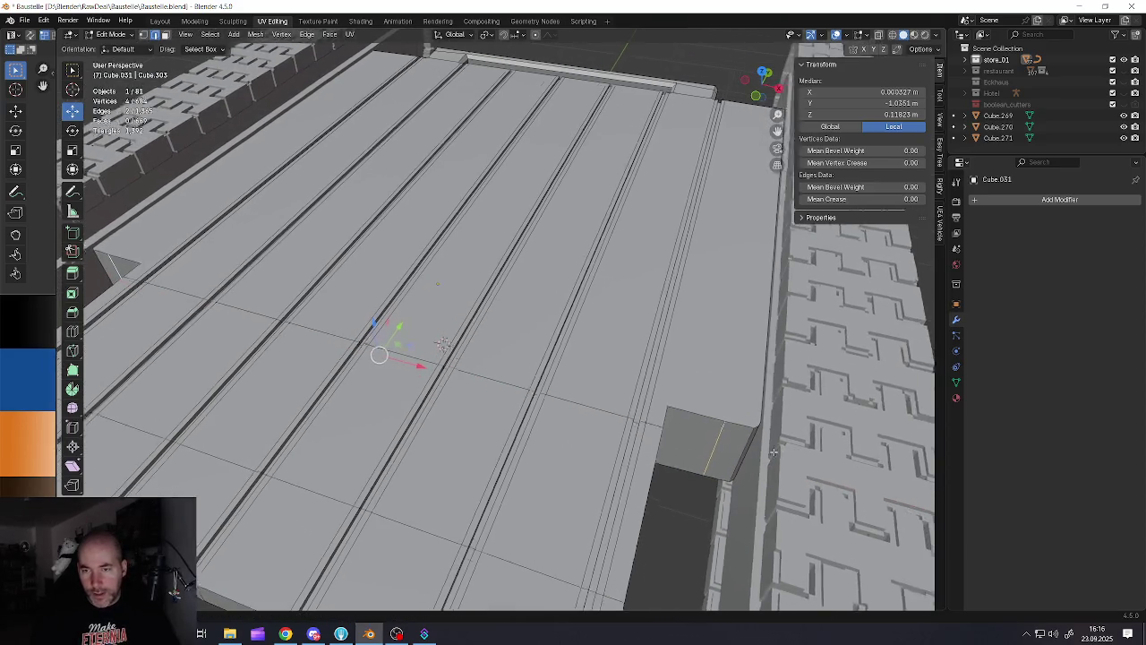
Select the notch's outer edge and isolate the deck in Local View for editing
middle_click_drag(822, 486, 714, 462)
scroll(714, 462, "up", 2)
left_click(713, 462)
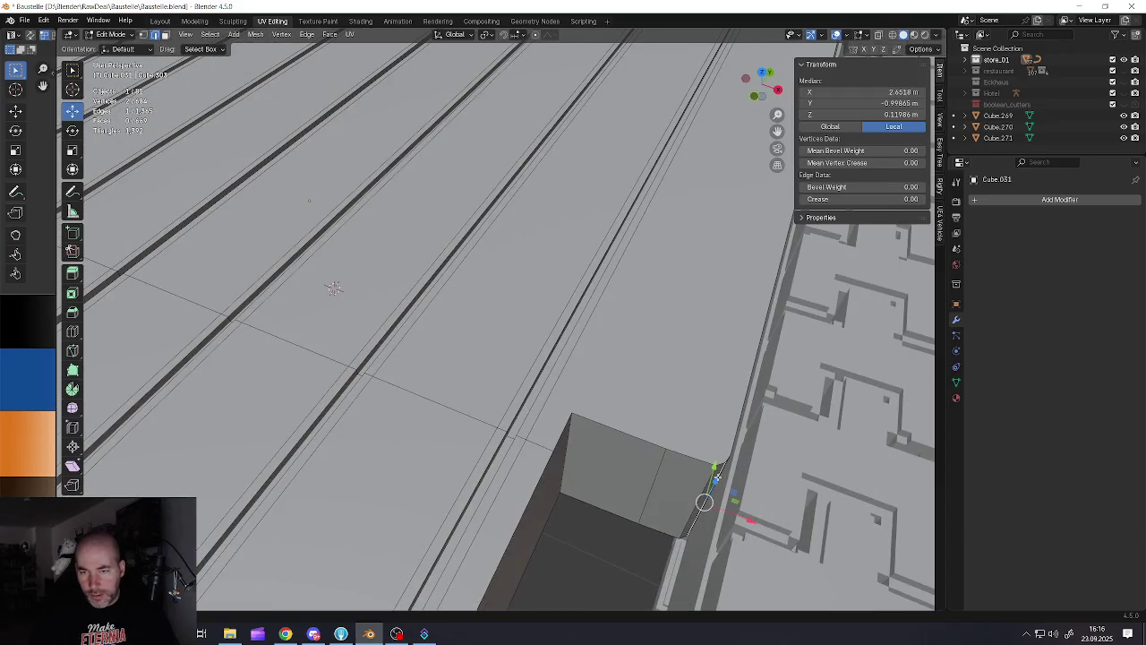
scroll(721, 466, "down", 3)
middle_click_drag(722, 467, 614, 474)
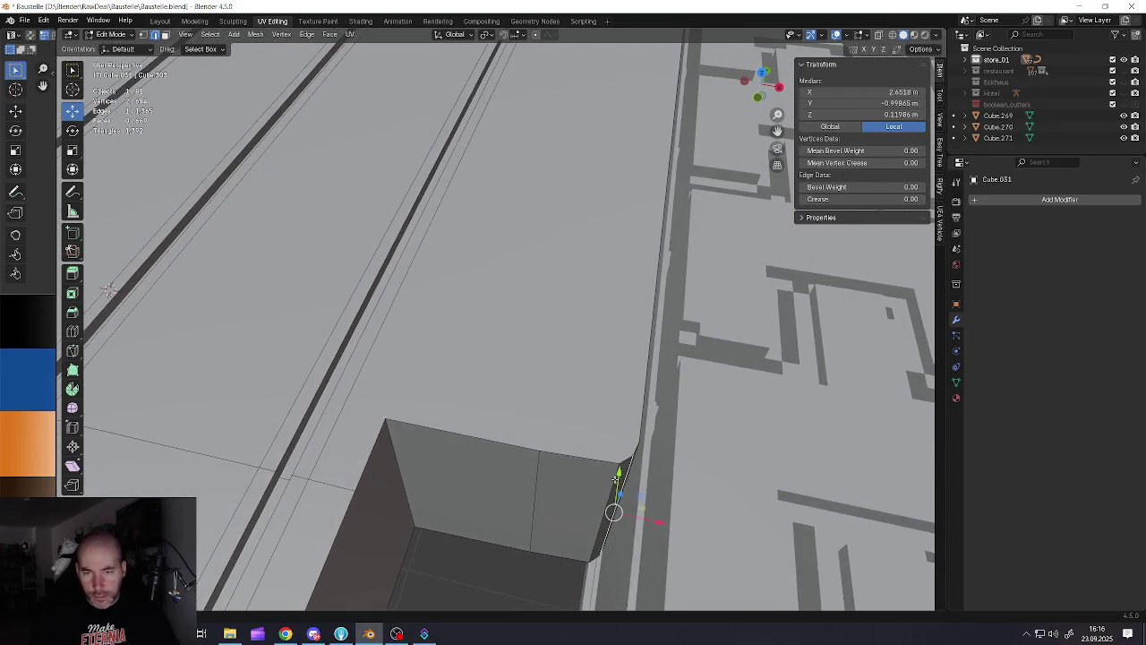
scroll(497, 425, "down", 3)
scroll(497, 425, "down", 3)
key("Tab")
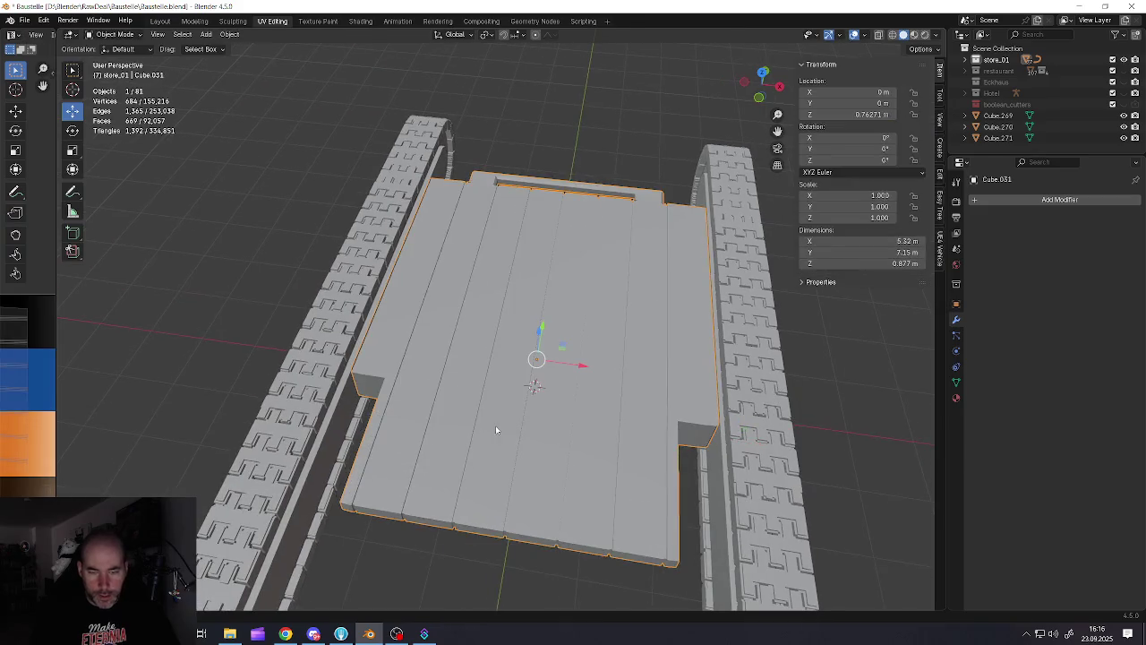
key("KP_Divide")
key("Tab")
mouse_move(497, 425)
middle_mouse_down()
mouse_move(391, 363)
mouse_move(375, 409)
mouse_move(537, 358)
middle_mouse_up()
Add a second notch edge and scale both narrower along X
left_click(375, 409, "shift")
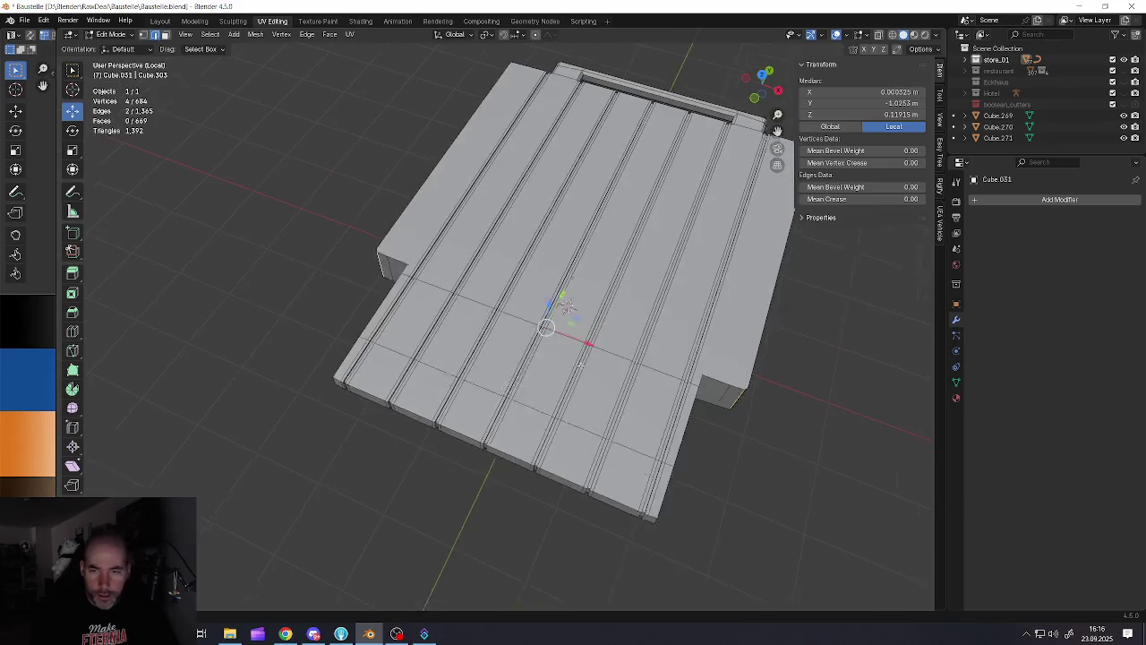
scroll(635, 342, "up", 3)
scroll(635, 341, "up", 1)
key("s")
key("x")
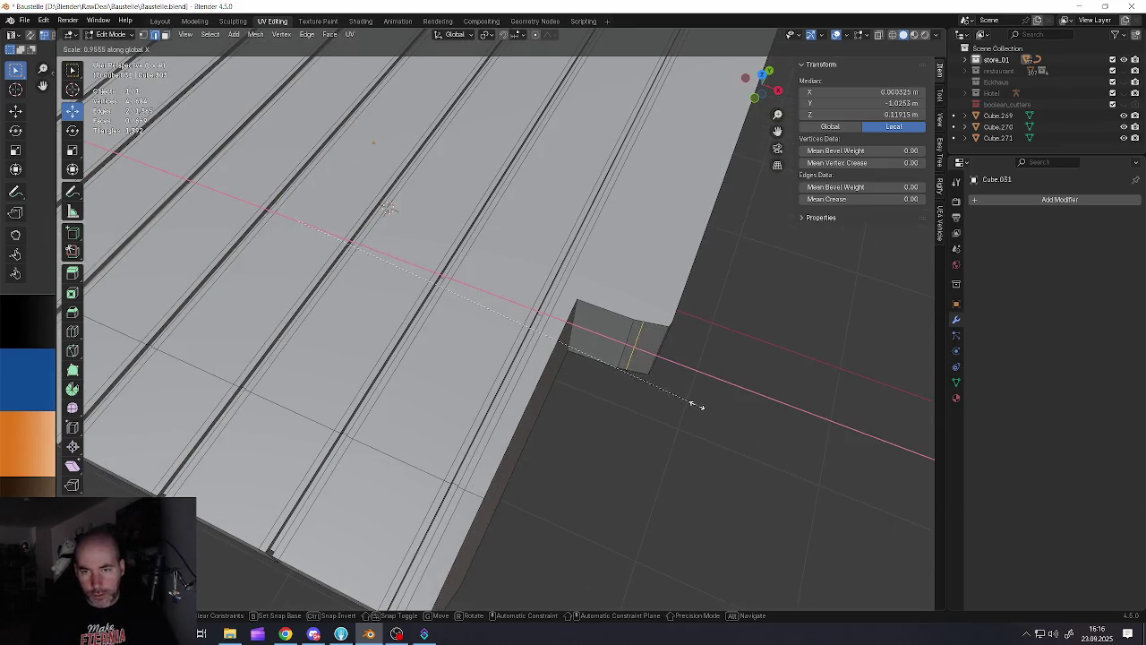
left_click(708, 408)
scroll(707, 408, "down", 4)
mouse_move(683, 389)
middle_mouse_down()
mouse_move(415, 507)
mouse_move(328, 401)
middle_mouse_up()
Select the other notch's matching corner edges and move them along Y
left_click(381, 508)
scroll(381, 507, "down", 3)
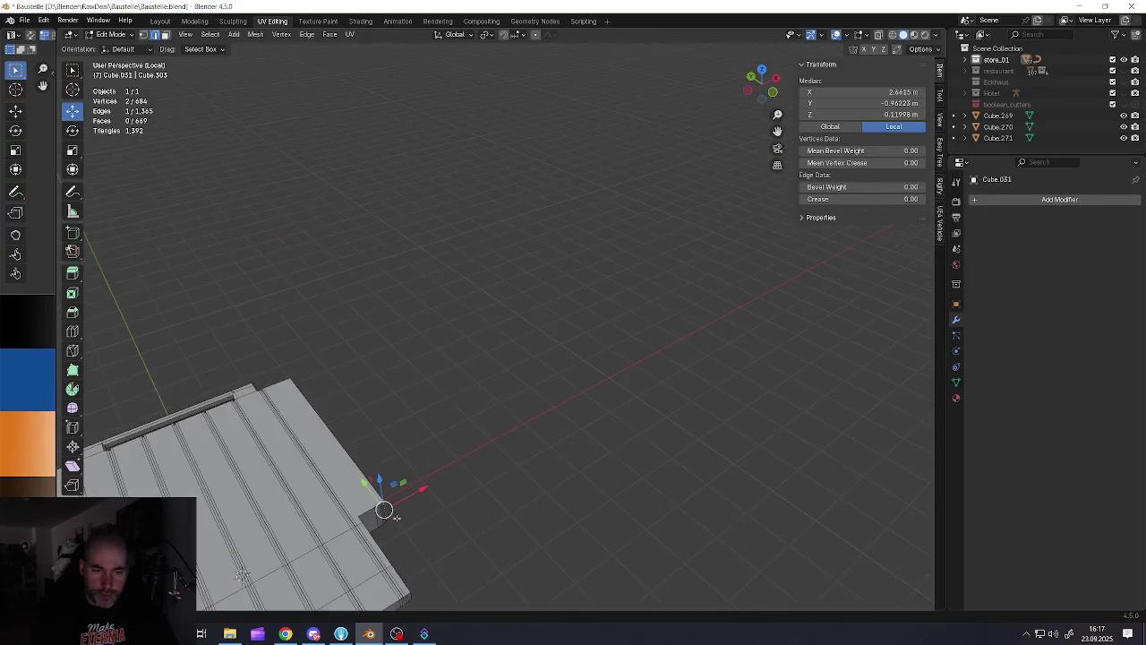
scroll(329, 401, "up", 3)
left_click(553, 293, "shift")
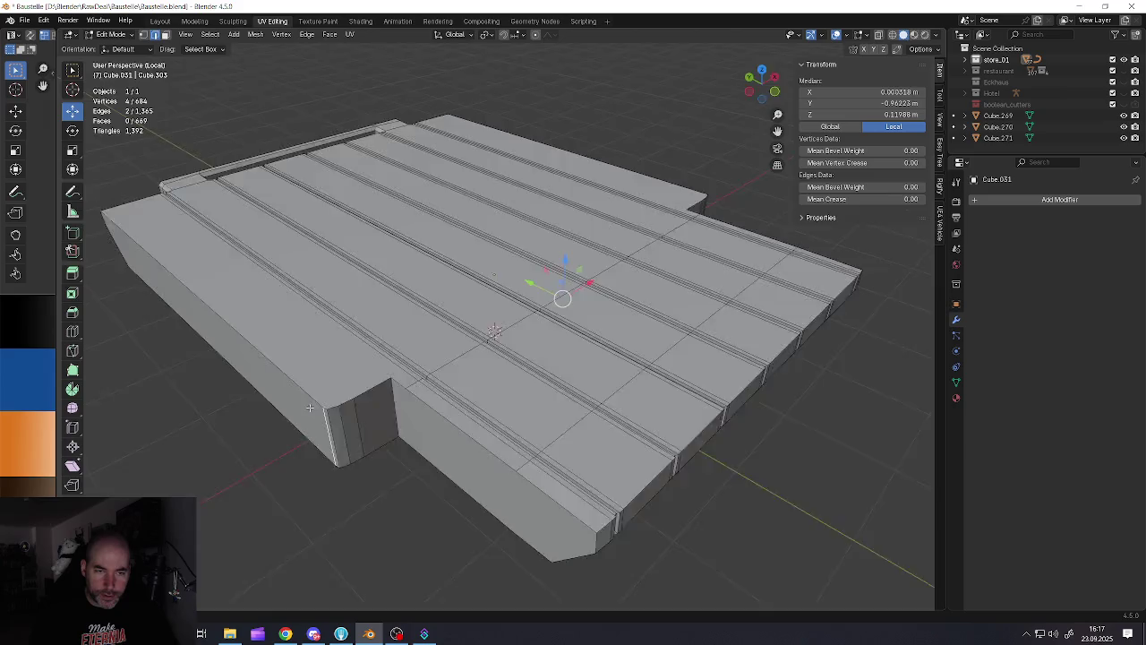
middle_click_drag(554, 292, 501, 313)
scroll(501, 313, "down", 3)
scroll(438, 269, "up", 3)
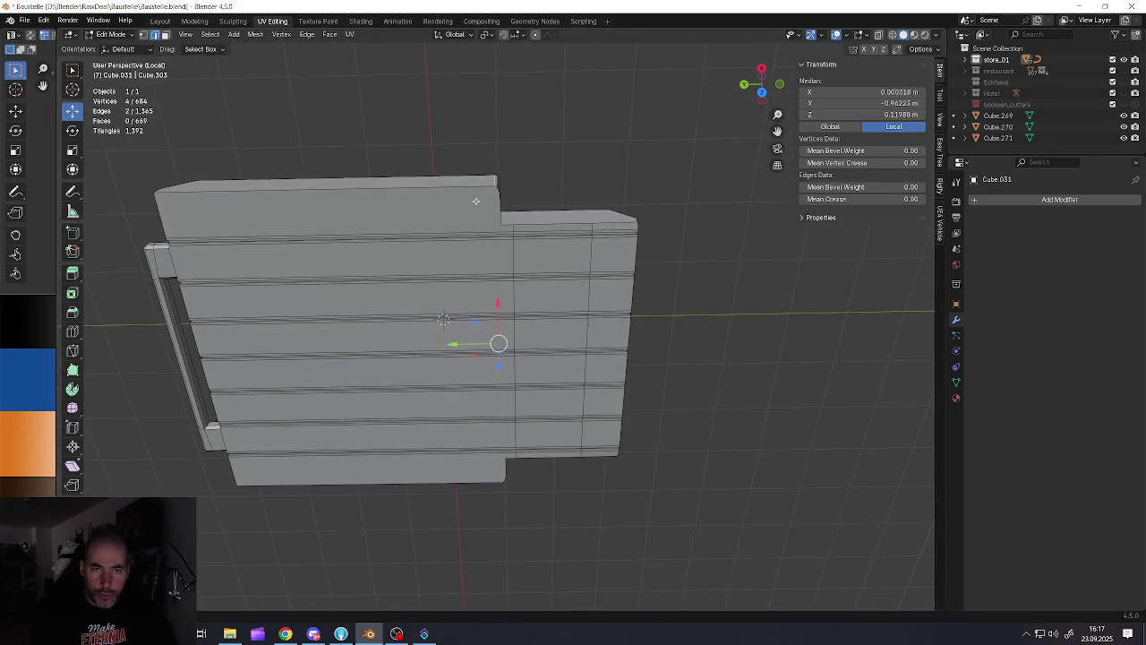
scroll(476, 201, "down", 3)
mouse_move(475, 200)
middle_mouse_down()
mouse_move(448, 322)
mouse_move(498, 306)
middle_mouse_up()
scroll(448, 322, "up", 3)
key("g")
key("y")
left_click(452, 310)
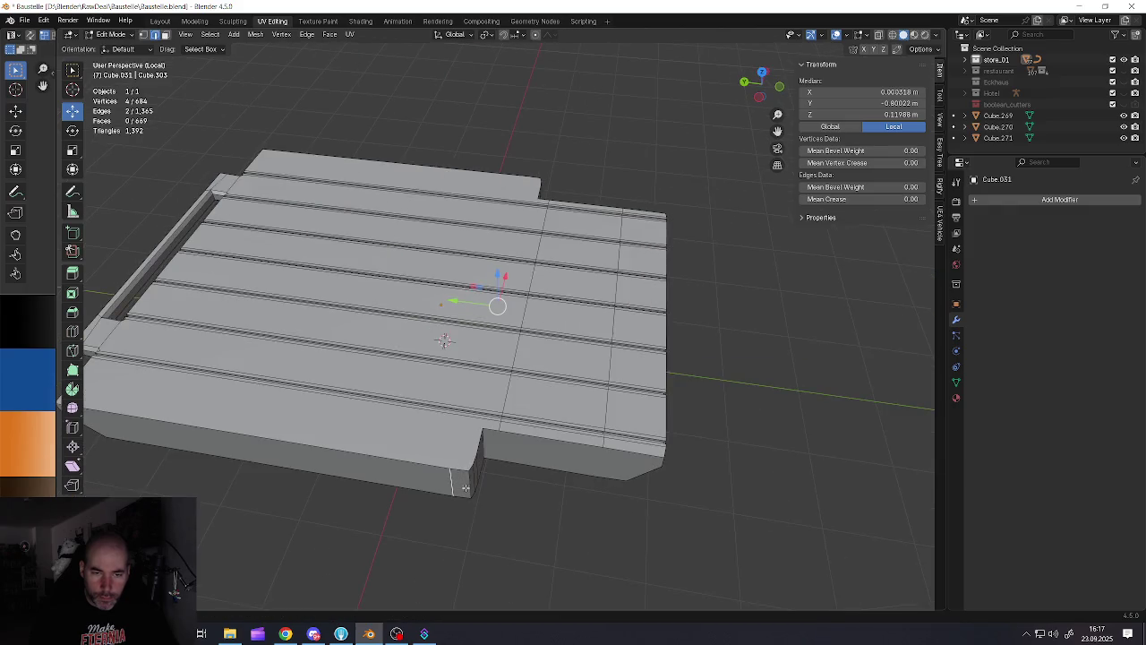
Shift the front step's two corner edges slightly along Y, then leave Edit Mode
left_click(464, 487)
middle_click_drag(465, 487, 473, 478)
scroll(473, 478, "down", 3)
scroll(527, 470, "up", 3)
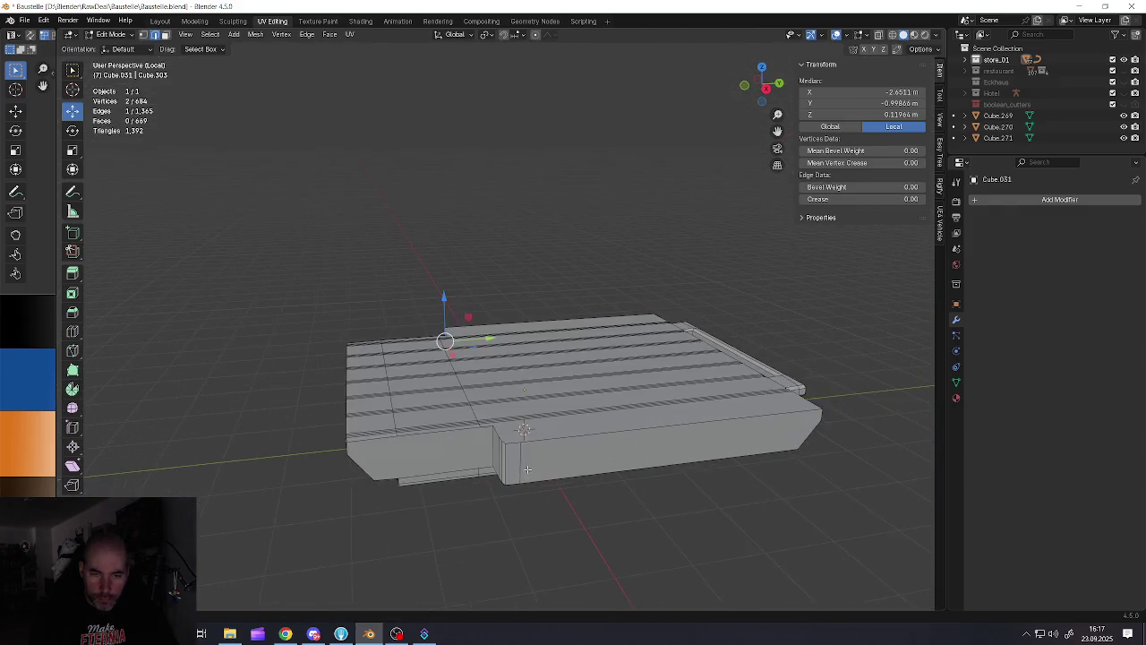
left_click(506, 454, "shift")
scroll(506, 432, "up", 3)
left_click_drag(486, 337, 498, 336)
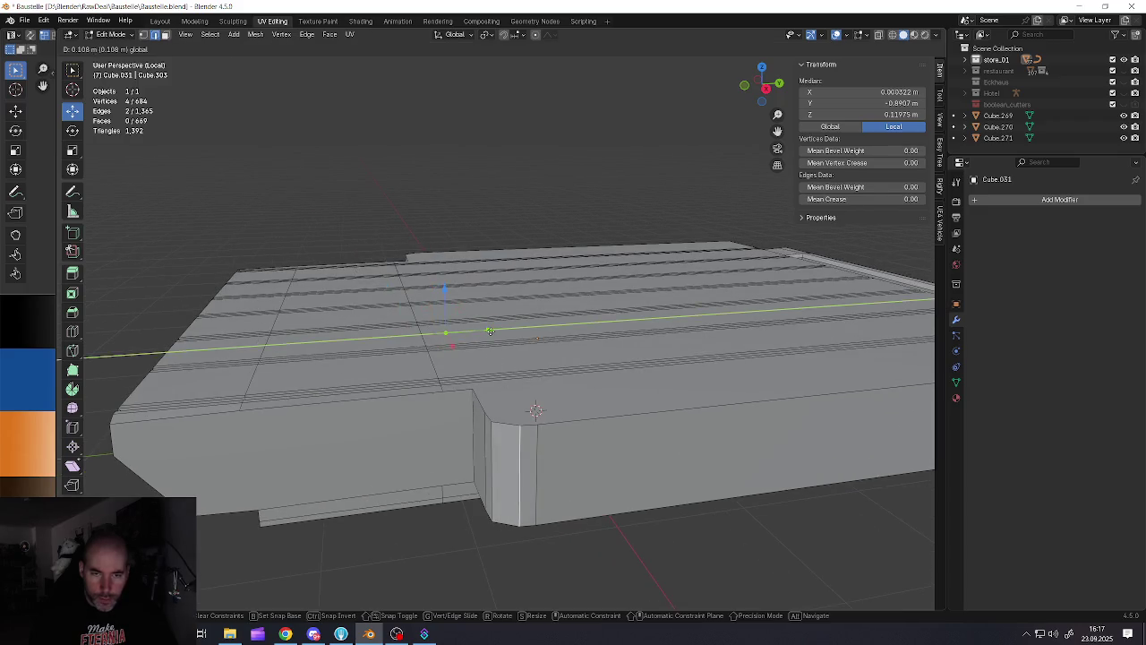
middle_click_drag(498, 337, 534, 412)
key("Tab")
scroll(534, 412, "down", 4)
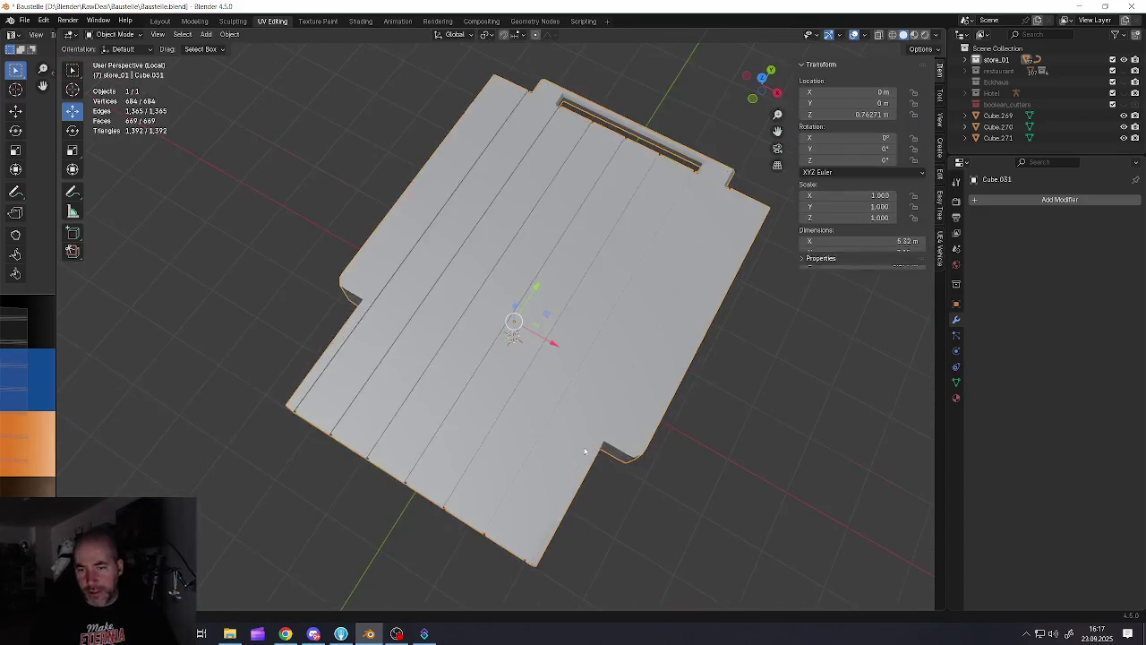
Add a Remesh modifier to the deck in Blocks mode with Octree Depth 8
scroll(567, 426, "up", 6)
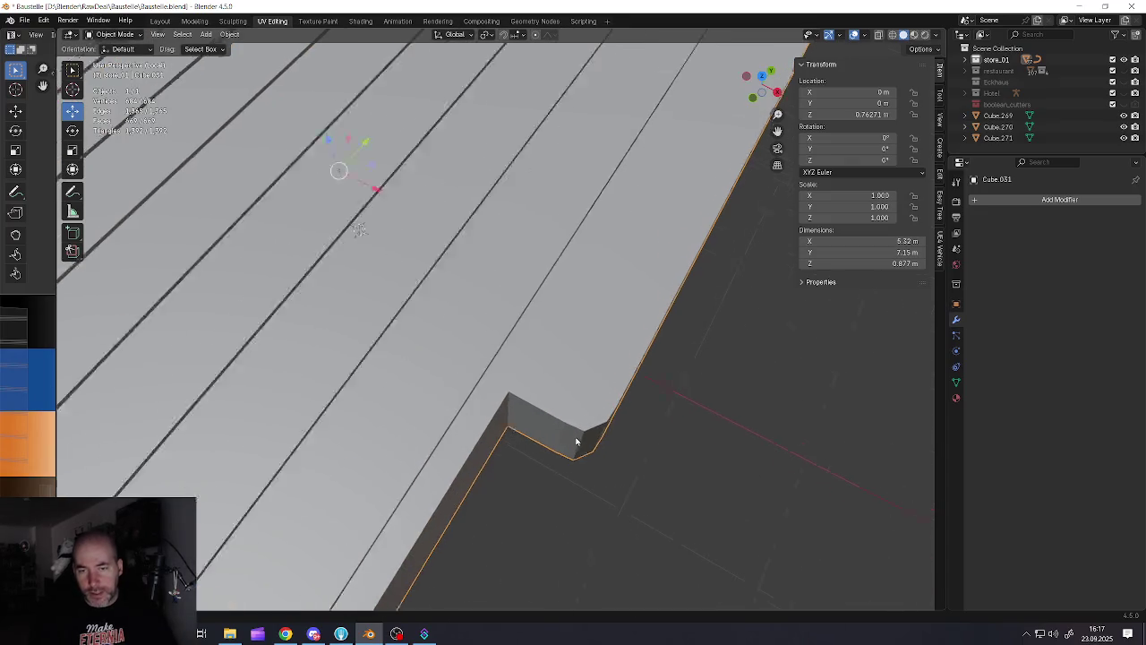
scroll(566, 427, "down", 6)
left_click(996, 201)
mouse_move(945, 203)
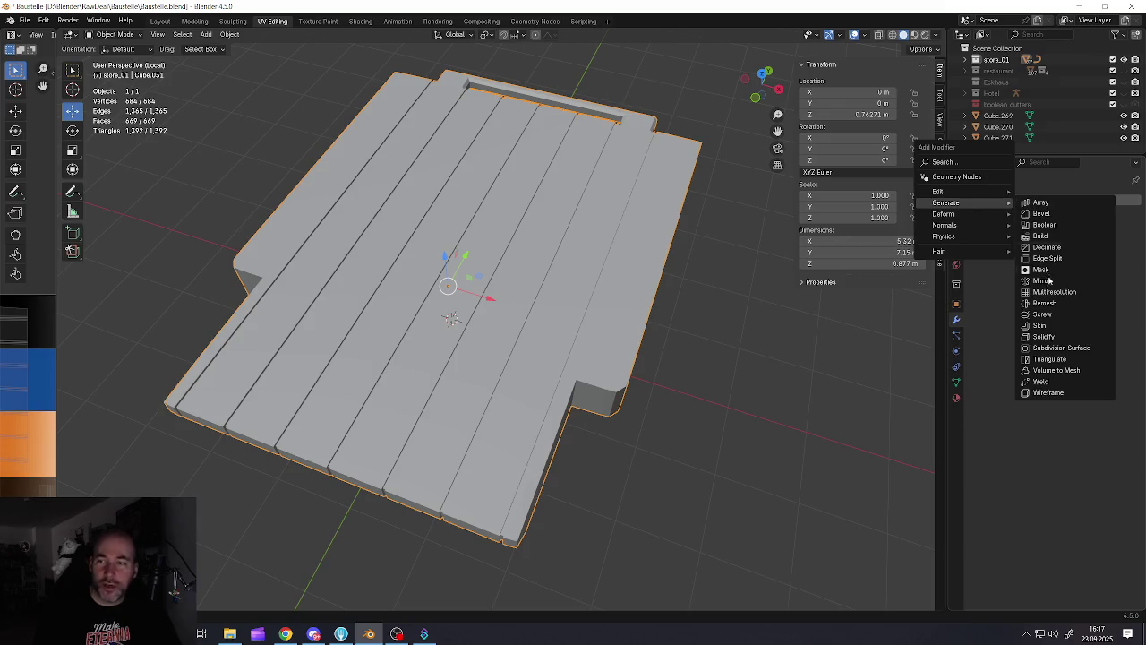
left_click(1044, 303)
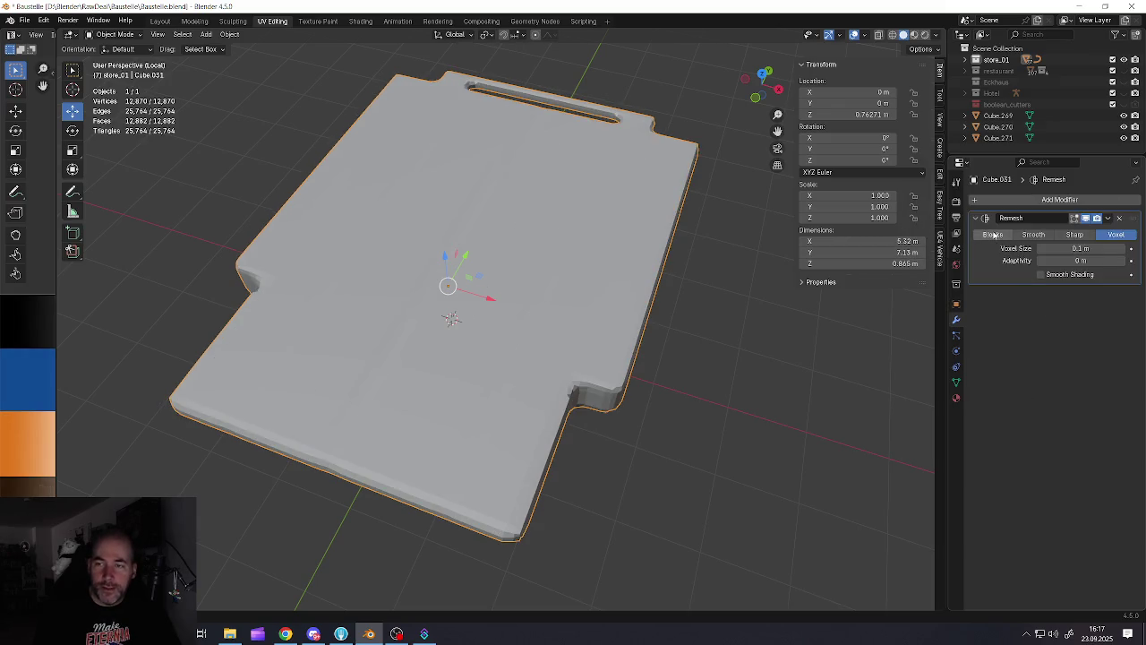
left_click(994, 234)
left_click(1122, 249)
left_click(1122, 249)
left_click(1122, 249)
left_click(1121, 249)
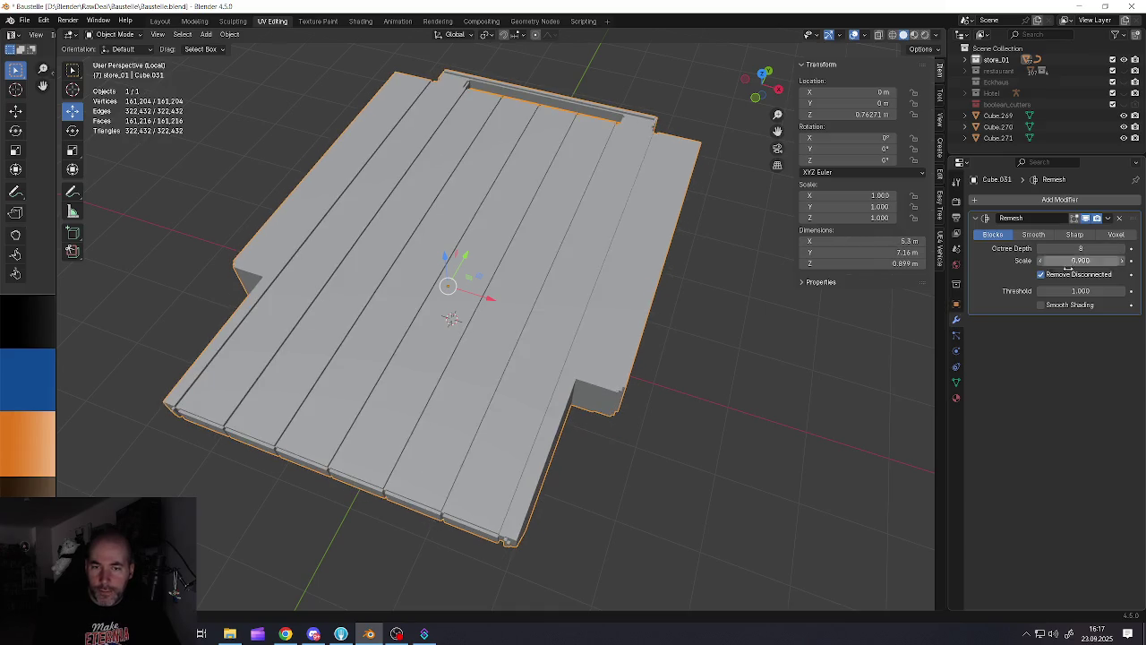
scroll(614, 402, "up", 3)
scroll(654, 376, "up", 3)
scroll(637, 376, "up", 3)
scroll(679, 378, "up", 2)
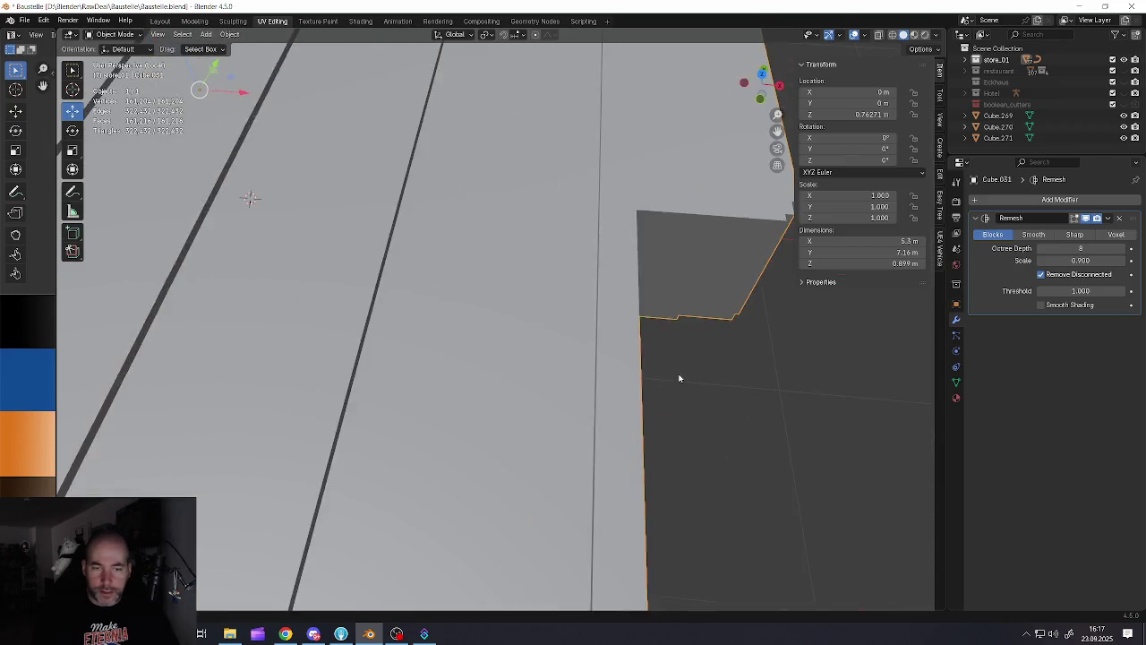
scroll(679, 377, "down", 8)
middle_click_drag(665, 389, 607, 396)
scroll(596, 401, "up", 3)
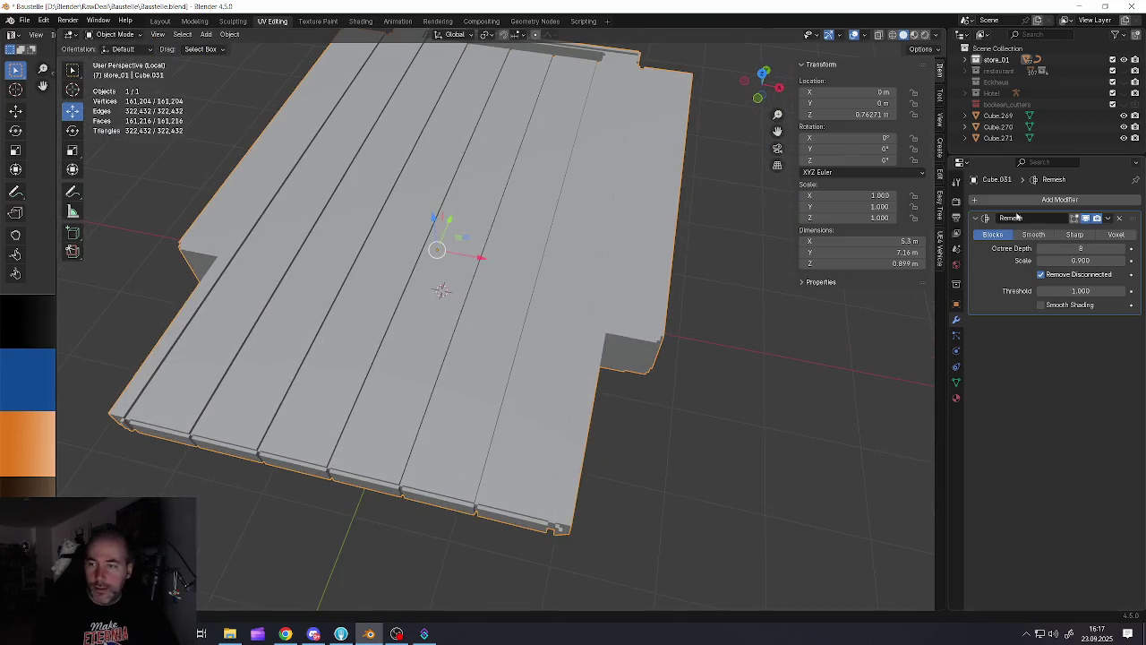
Apply the Remesh modifier to make the blocky geometry permanent
left_click(1109, 220)
key("Return")
scroll(637, 322, "down", 3)
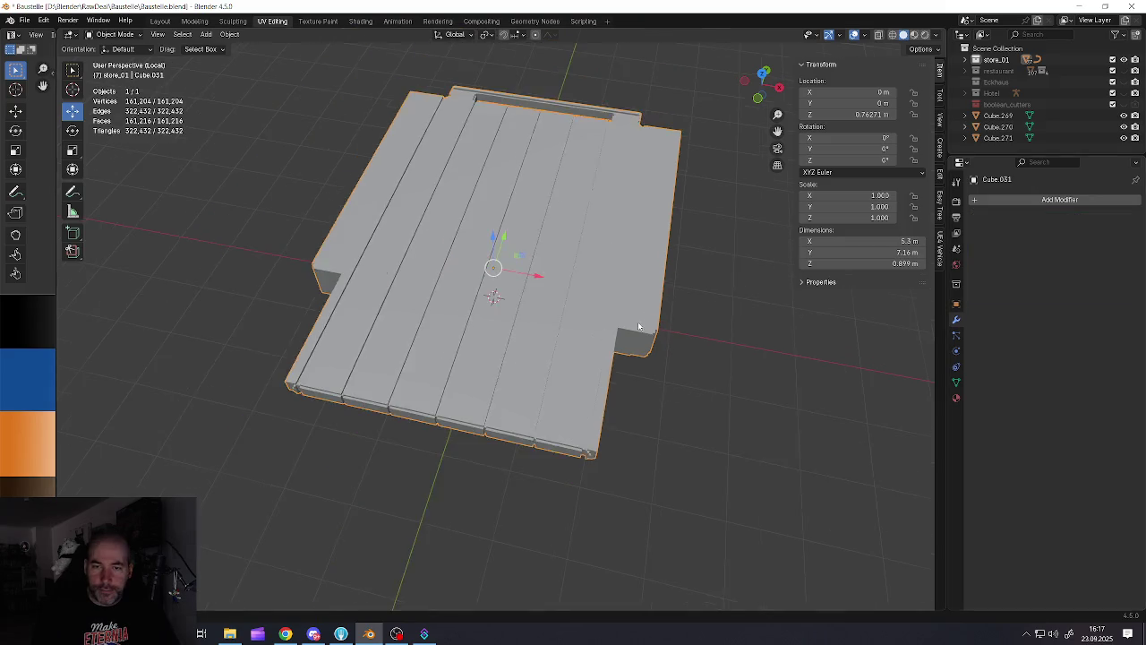
scroll(638, 321, "down", 2)
mouse_move(638, 321)
middle_mouse_down()
mouse_move(673, 263)
mouse_move(673, 292)
mouse_move(621, 317)
mouse_move(586, 267)
mouse_move(597, 320)
mouse_move(540, 151)
mouse_move(556, 127)
mouse_move(525, 187)
mouse_move(655, 293)
mouse_move(622, 278)
mouse_move(600, 298)
mouse_move(493, 271)
mouse_move(550, 304)
middle_mouse_up()
Check the 161,204-vertex deck in Edit Mode, save Baustelle.blend, then re-enter Edit Mode
scroll(597, 320, "up", 2)
scroll(519, 287, "up", 2)
scroll(520, 287, "down", 1)
key("Tab")
scroll(545, 305, "up", 2)
key("Tab")
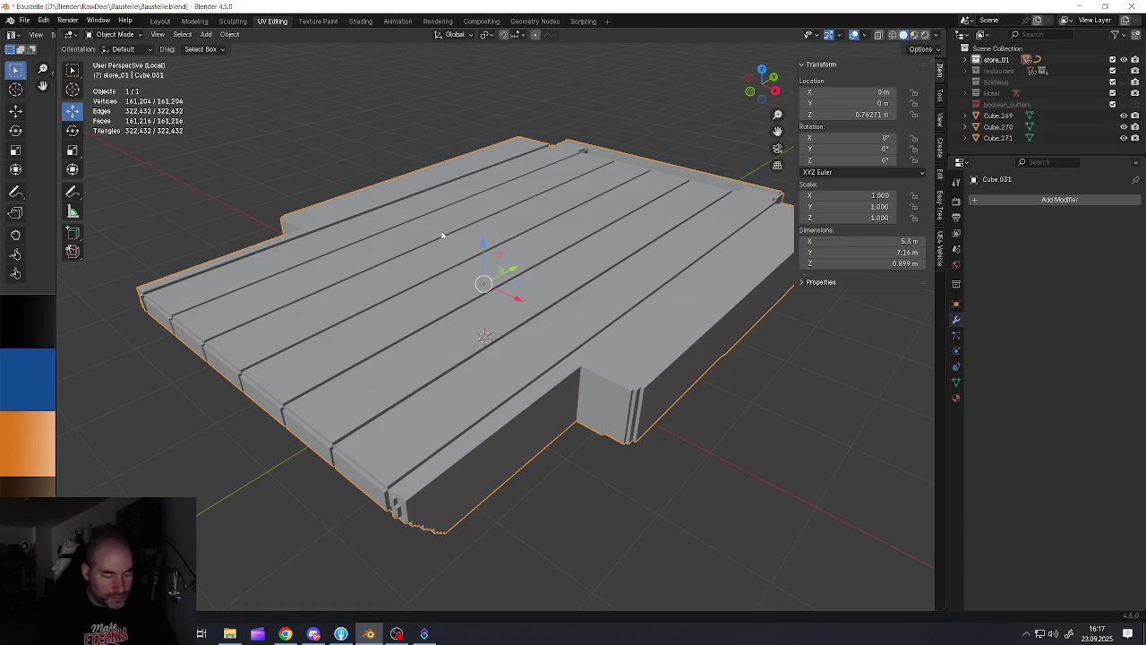
left_click(24, 20)
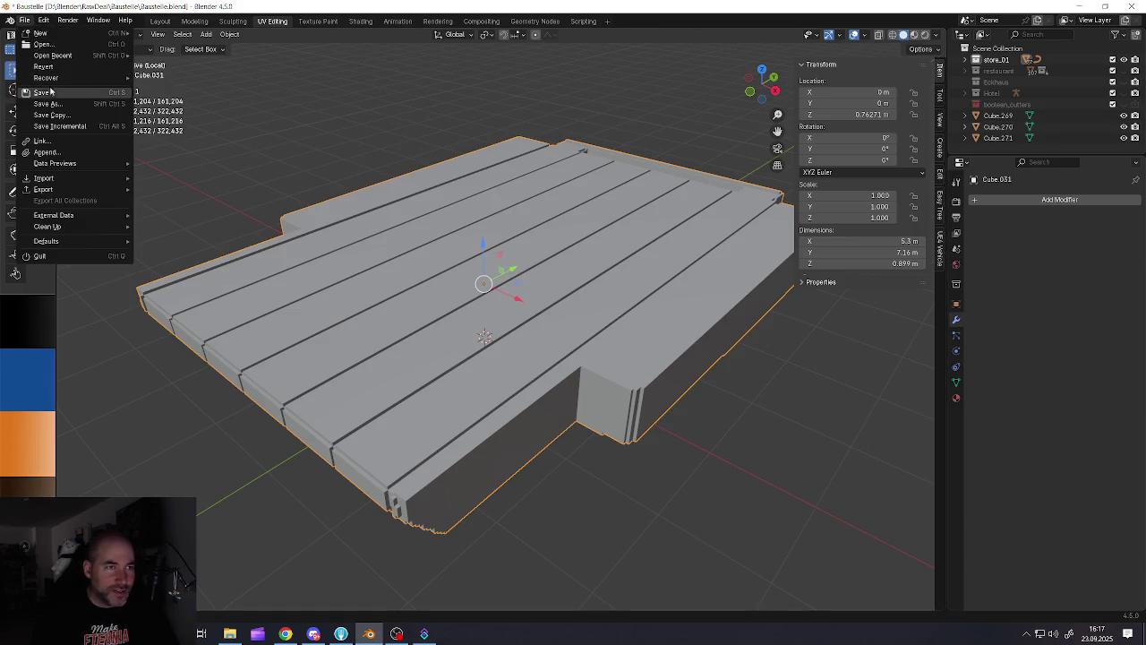
left_click(43, 92)
key("Tab")
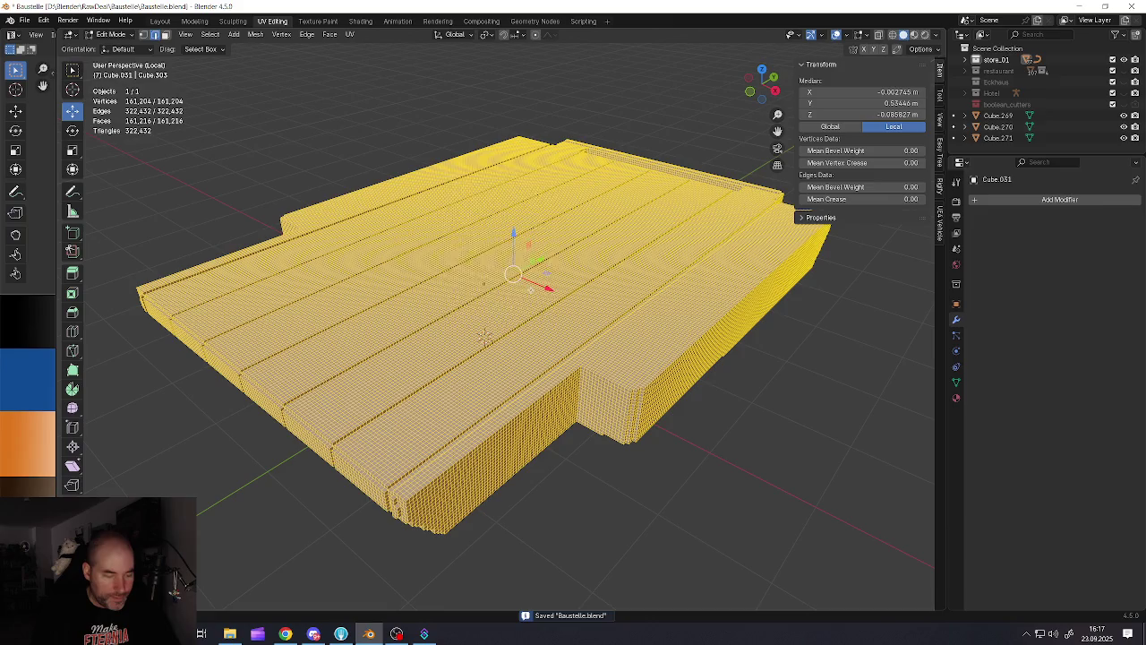
Bring up the delete menu on the deck to run Limited Dissolve
key("x")
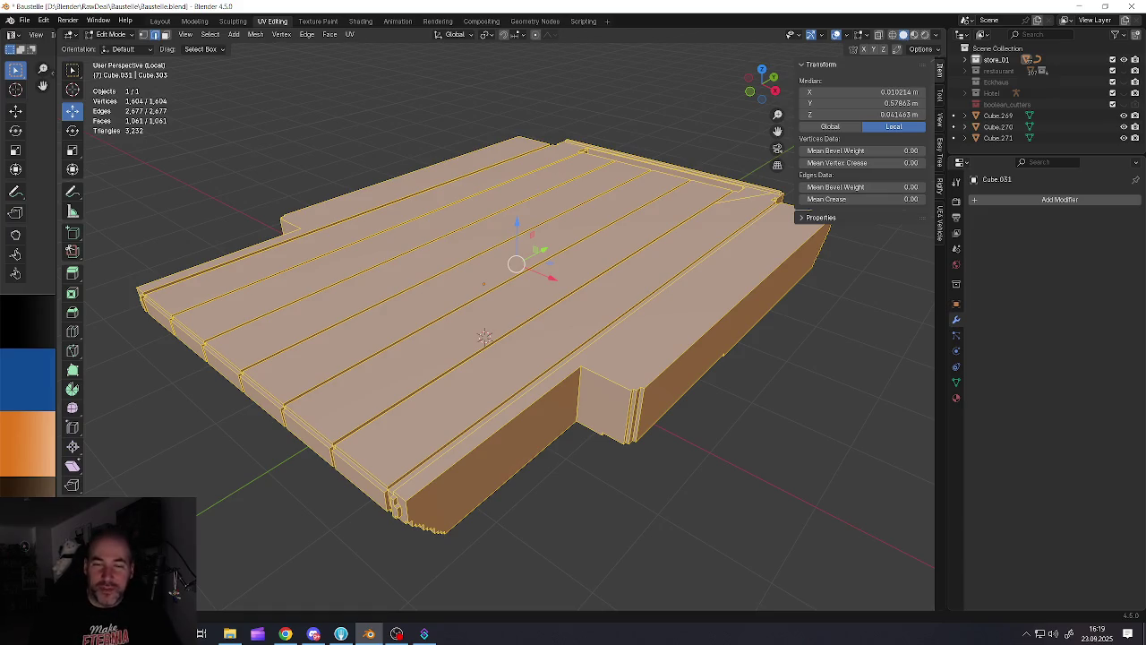
Exit Edit Mode on the 1,604-vertex deck and leave Local View to show all objects
key("alt+Tab")
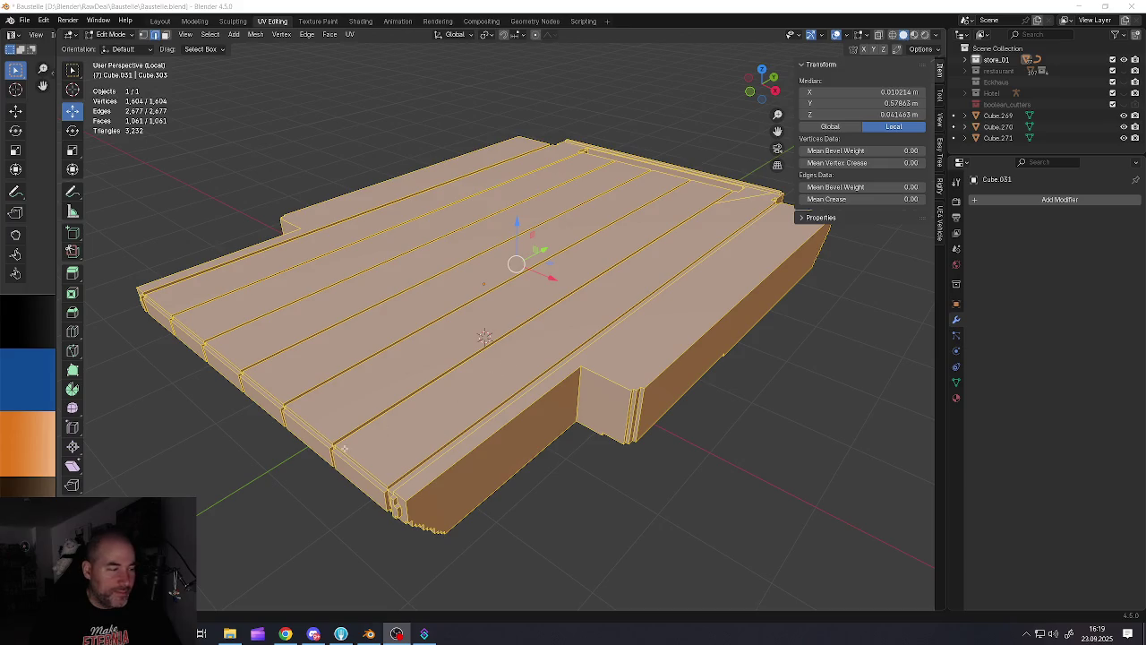
key("Tab")
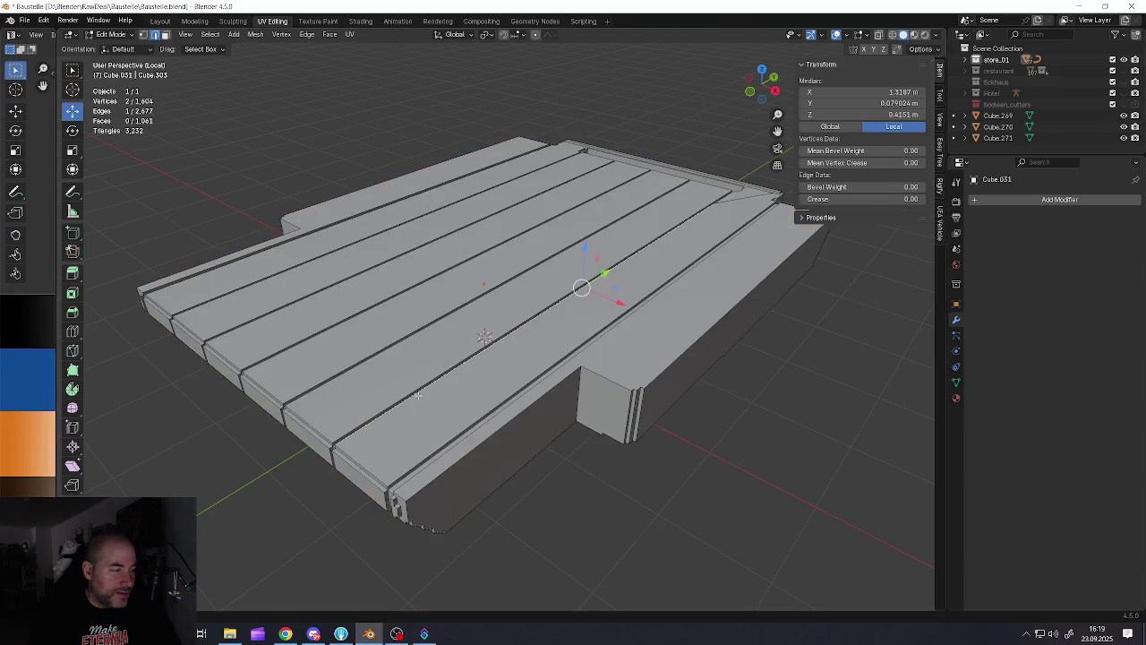
middle_click_drag(486, 359, 380, 403)
scroll(380, 403, "down", 5)
mouse_move(428, 442)
middle_mouse_down()
mouse_move(427, 421)
mouse_move(451, 417)
mouse_move(446, 385)
mouse_move(455, 427)
mouse_move(295, 415)
mouse_move(502, 438)
mouse_move(491, 430)
middle_mouse_up()
scroll(427, 421, "up", 3)
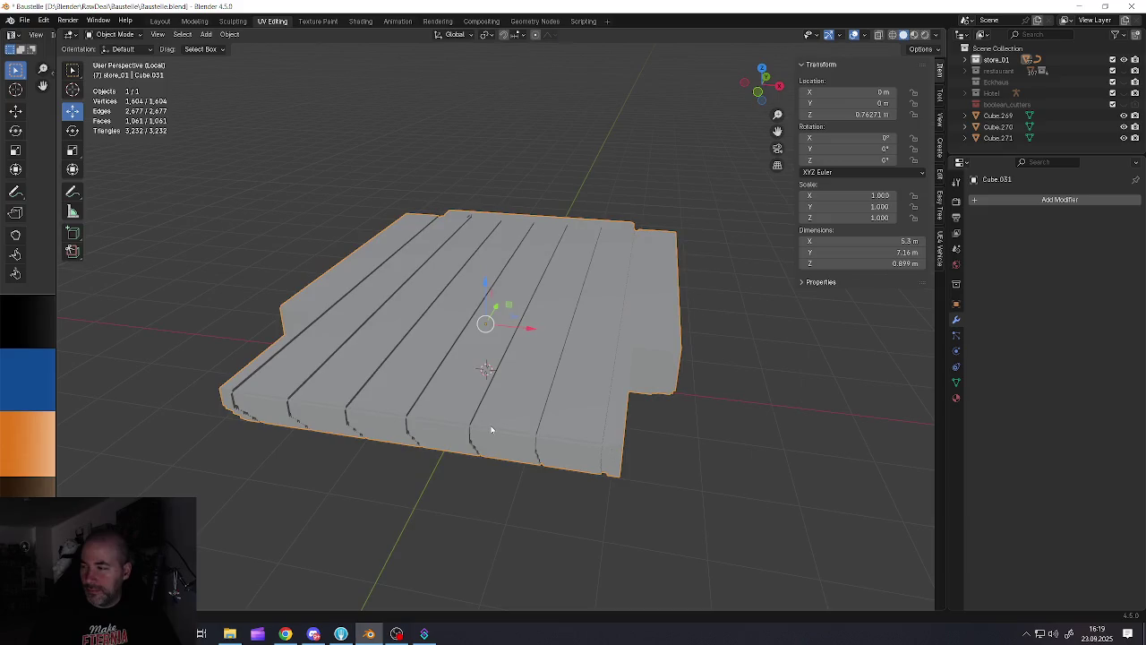
key("KP_Divide")
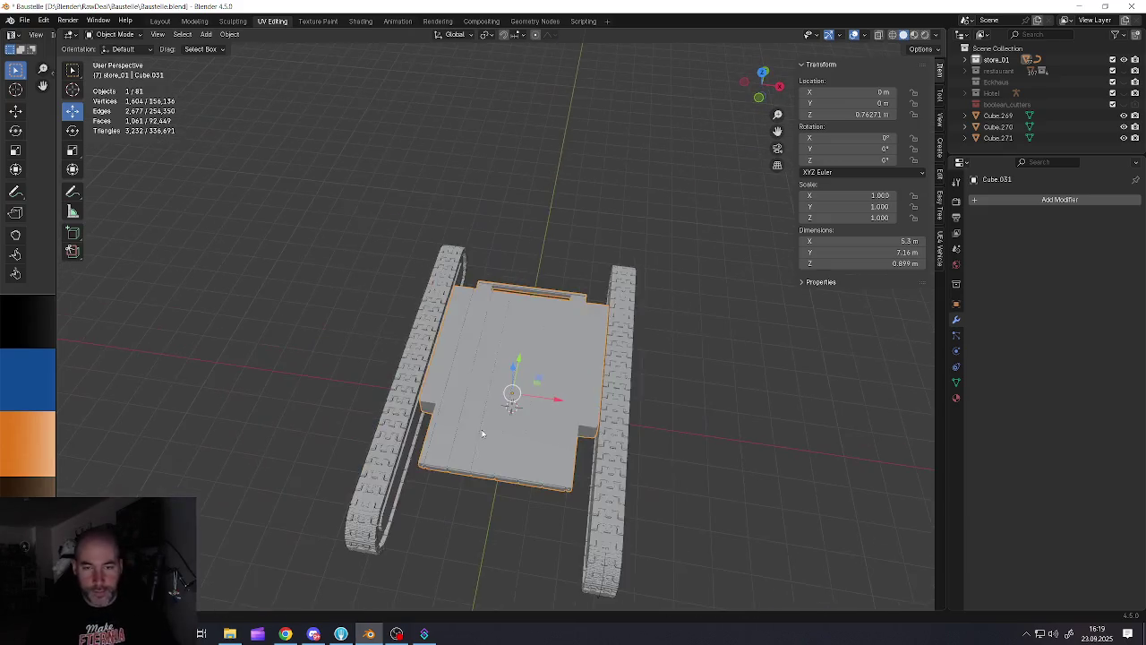
Slide the deck to Y −0.67 m between the tracks and deselect it
middle_click_drag(462, 439, 512, 391)
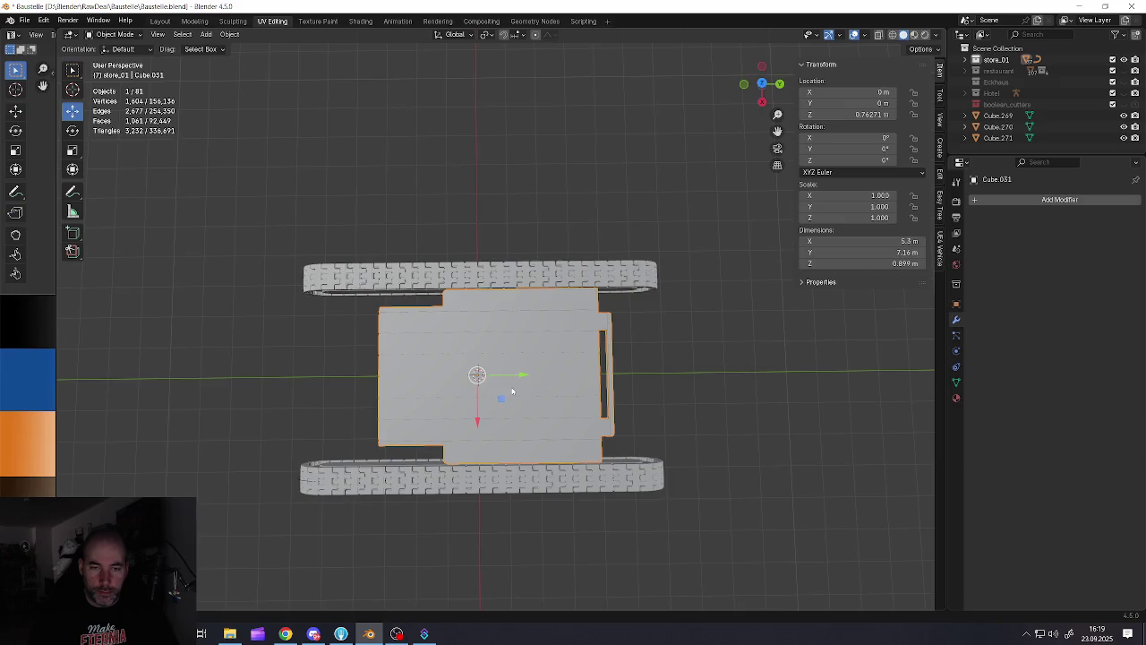
left_click_drag(525, 380, 495, 380)
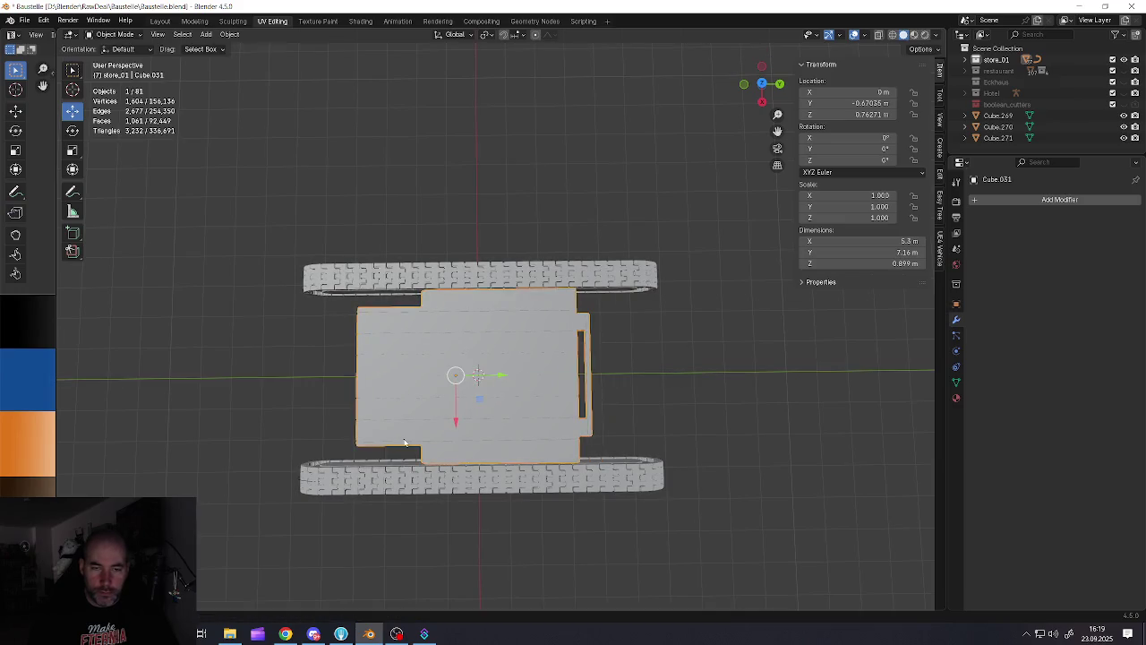
middle_click_drag(494, 381, 503, 348)
key("alt+a")
scroll(497, 394, "down", 4)
scroll(495, 403, "up", 4)
scroll(506, 403, "down", 1)
middle_click_drag(506, 403, 524, 394)
Save Baustelle.blend
left_click(27, 20)
left_click(53, 93)
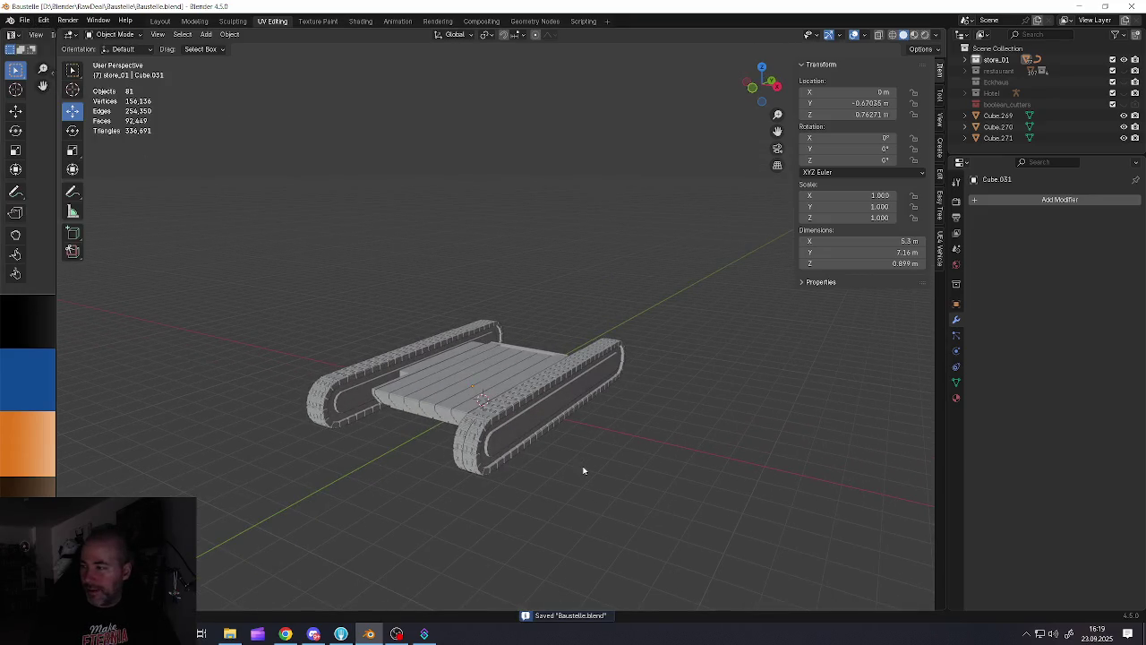
key("shift+a")
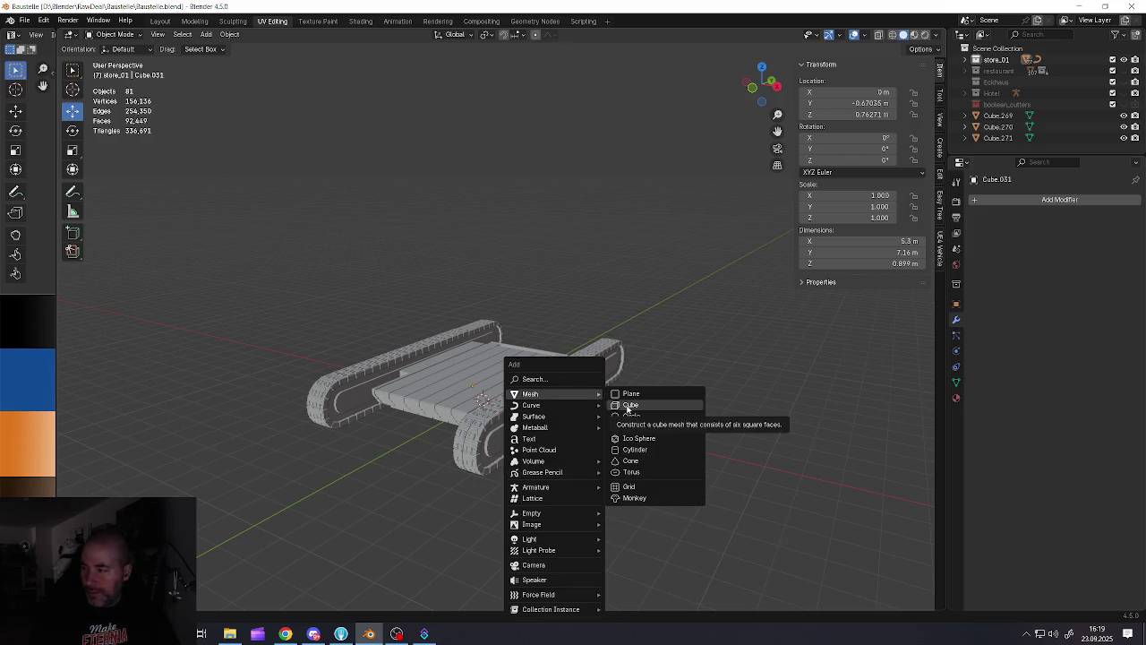
Replace the stray cube with a new cylinder and raise it about 2 m
left_click(631, 405)
mouse_move(595, 417)
middle_mouse_down()
mouse_move(448, 418)
mouse_move(494, 427)
middle_mouse_up()
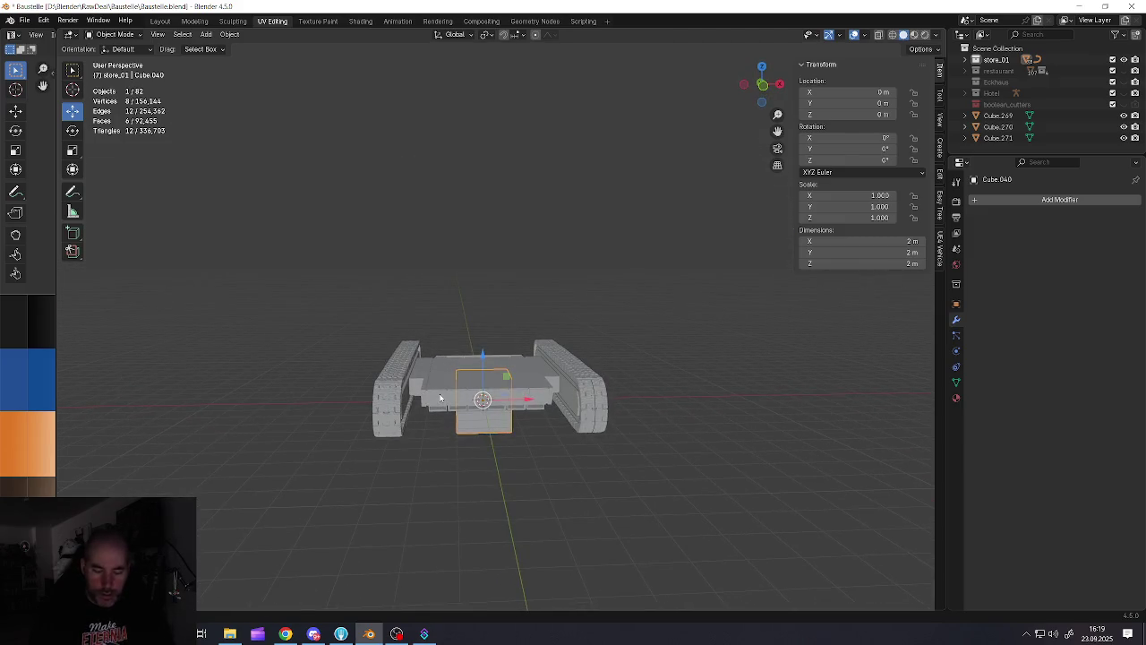
key("Delete")
key("shift+a")
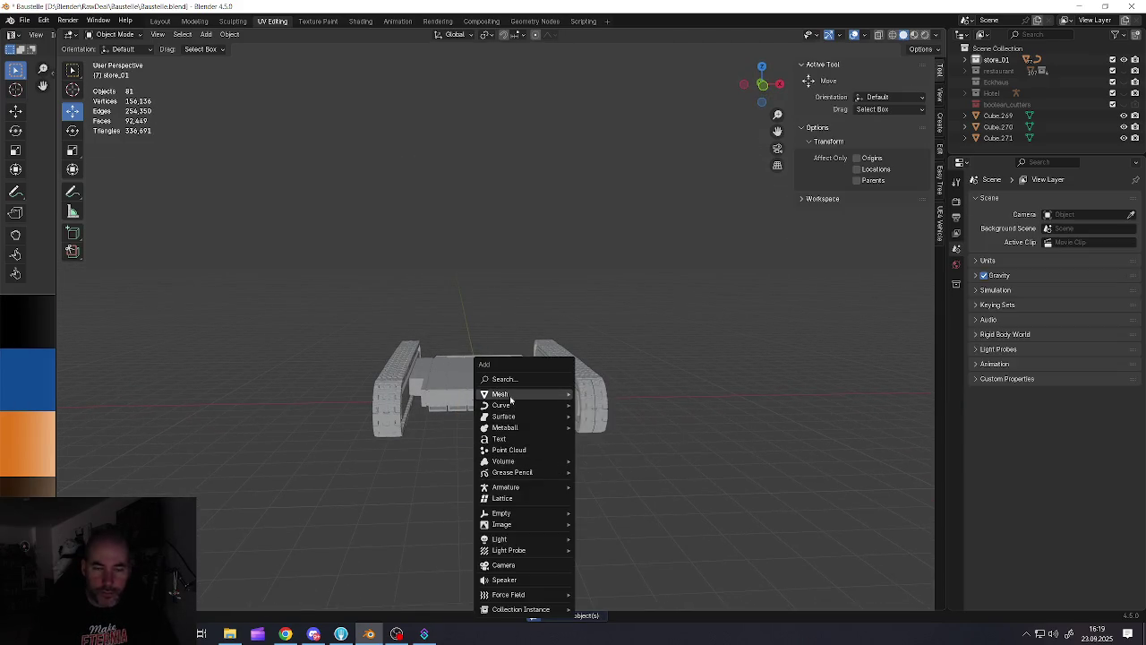
left_click(603, 449)
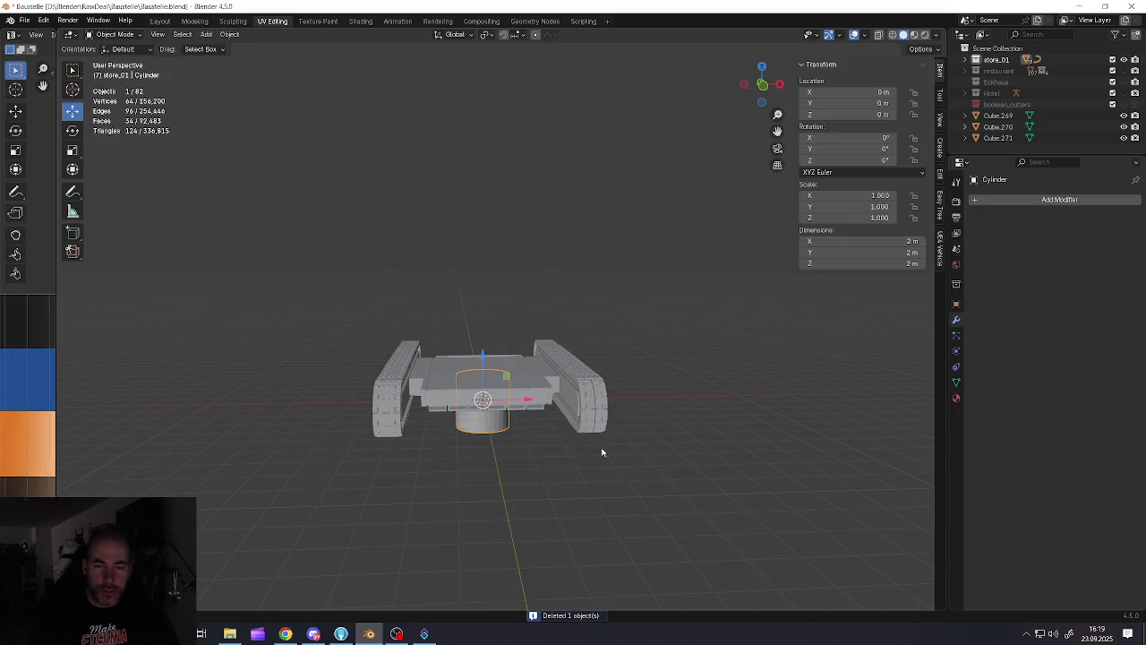
key("g")
key("z")
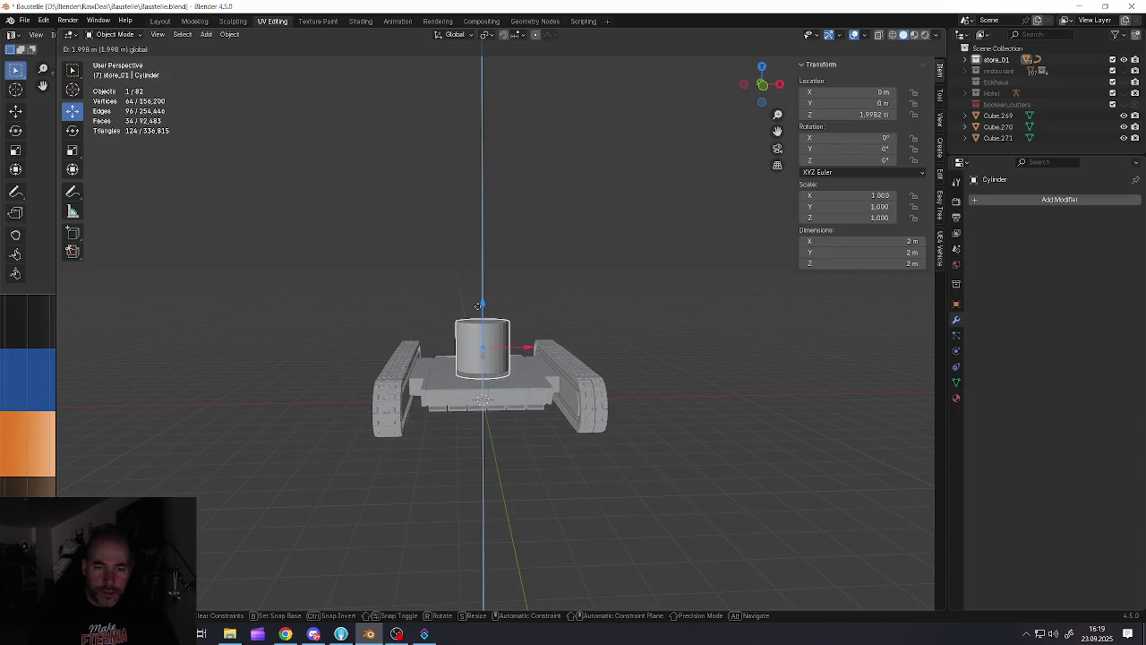
left_click(489, 345)
scroll(489, 344, "up", 3)
Lower the cylinder's top face in Edit Mode to flatten it to about 0.49 m tall
key("Tab")
middle_click_drag(489, 345, 465, 333)
left_click(487, 205)
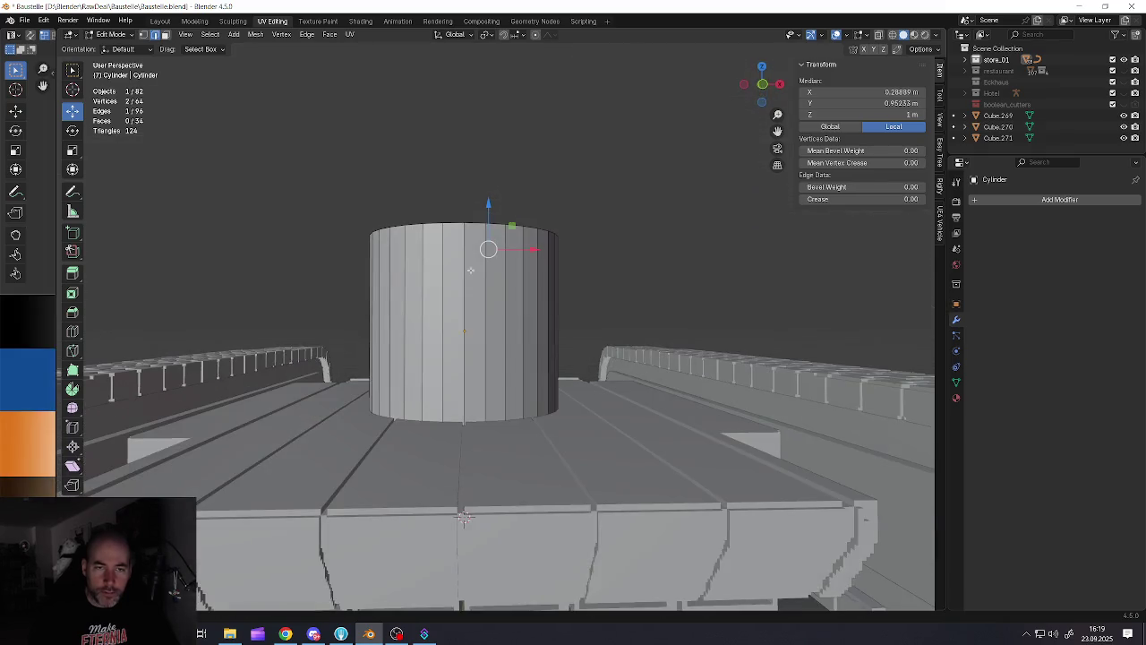
middle_click_drag(486, 248, 464, 322)
key("3")
left_click(469, 321)
middle_click_drag(445, 373, 453, 336)
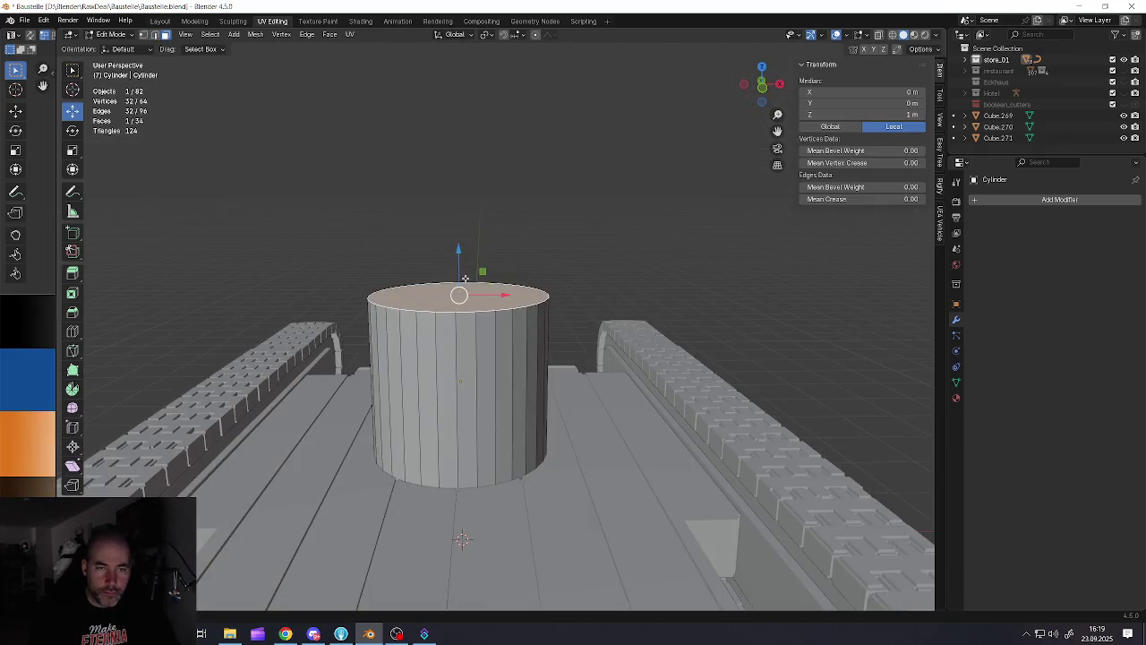
key("g")
key("z")
left_click(450, 382)
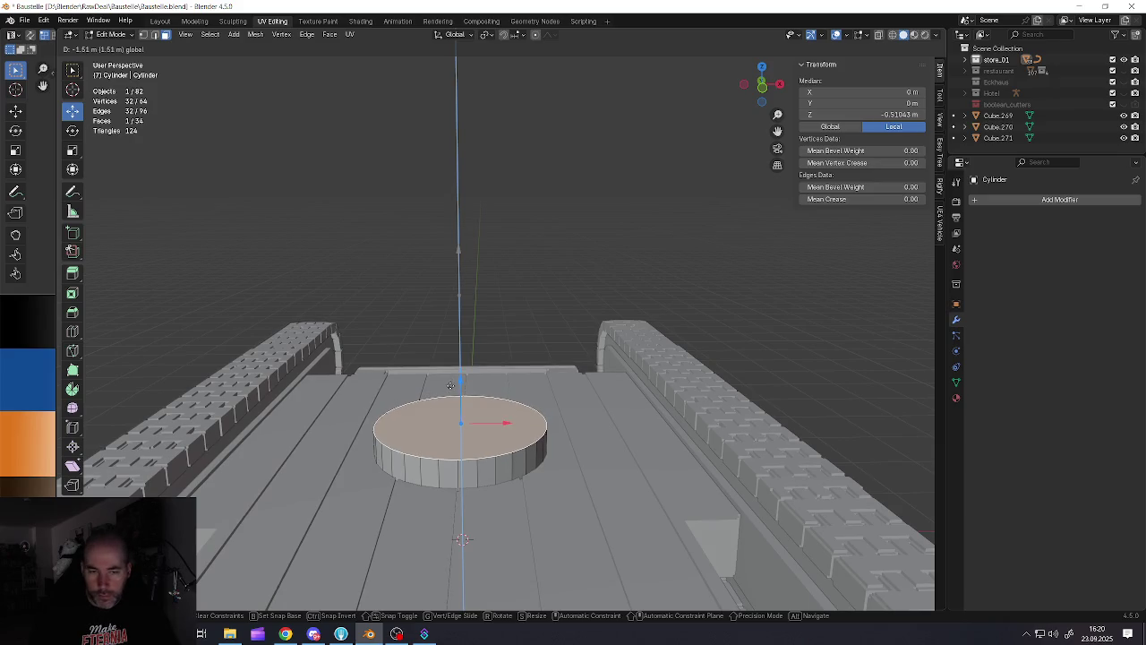
scroll(452, 412, "down", 5)
middle_click_drag(453, 412, 453, 394)
scroll(452, 417, "up", 5)
key("Tab")
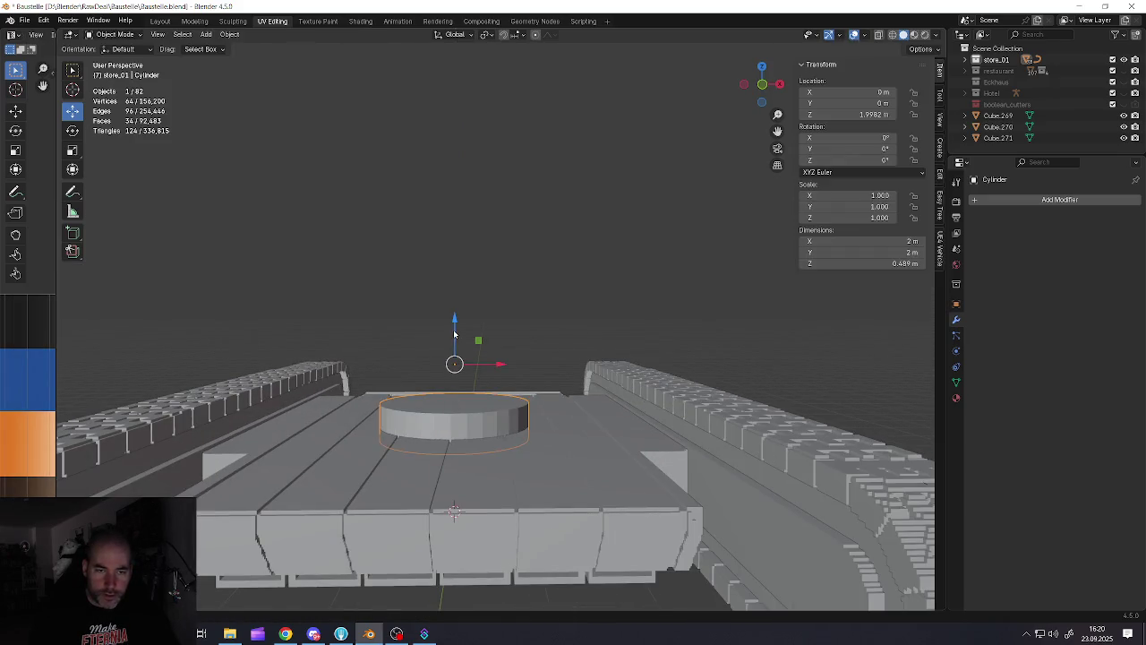
Set the flattened cylinder's height on the deck and centre its origin on its geometry
key("g")
key("z")
left_click(453, 388)
right_click(453, 388)
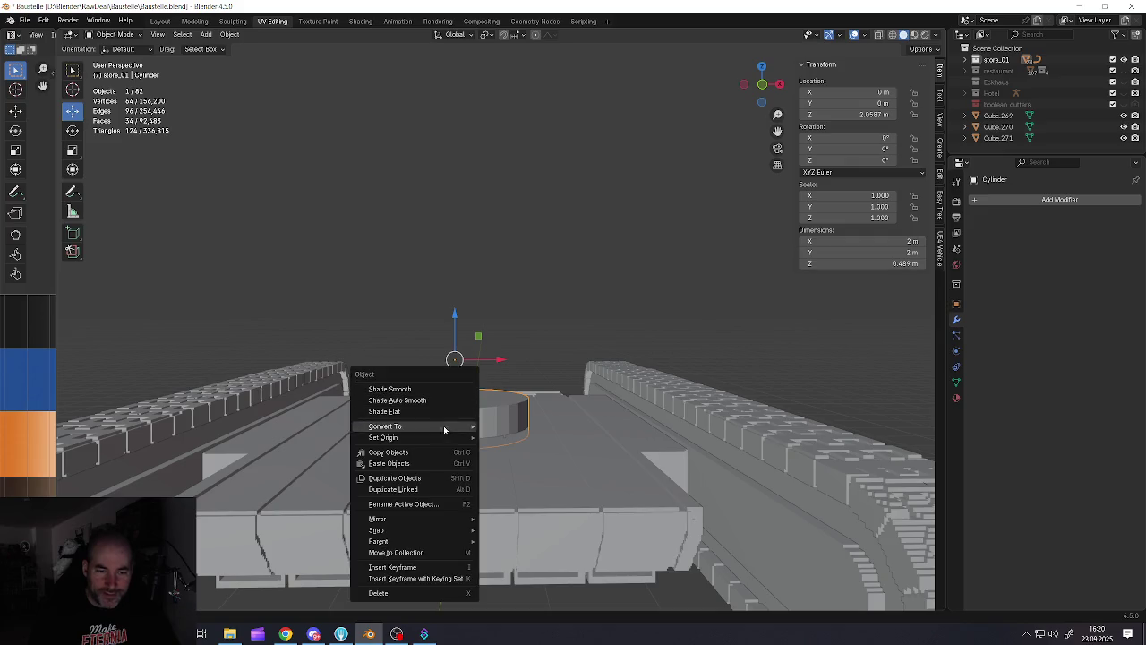
left_click(514, 447)
scroll(499, 458, "down", 3)
mouse_move(502, 464)
middle_mouse_down()
mouse_move(480, 463)
mouse_move(471, 434)
mouse_move(511, 398)
mouse_move(479, 409)
mouse_move(503, 395)
middle_mouse_up()
scroll(474, 443, "up", 3)
Slide the cylinder to Y 0.876 m and apply its rotation and scale
key("g")
key("y")
left_click(514, 435)
scroll(511, 394, "down", 2)
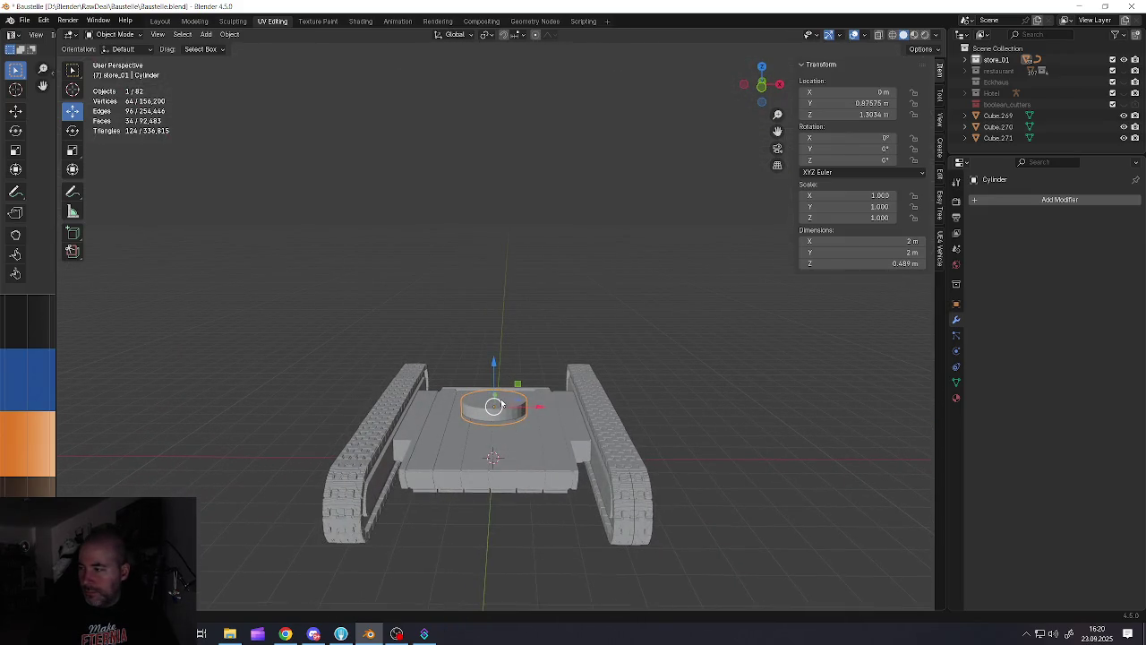
scroll(506, 410, "up", 3)
key("shift+a")
key("ctrl+a")
left_click(550, 354)
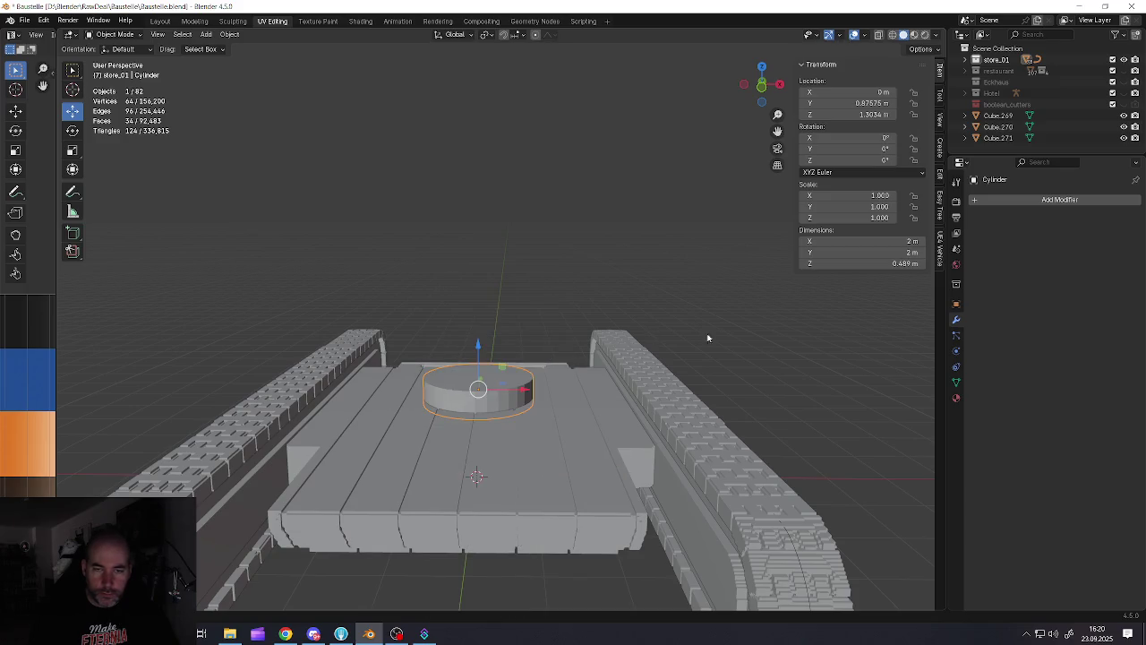
Add a Remesh modifier in Blocks mode at Octree Depth 5 and apply it
left_click(976, 202)
mouse_move(928, 204)
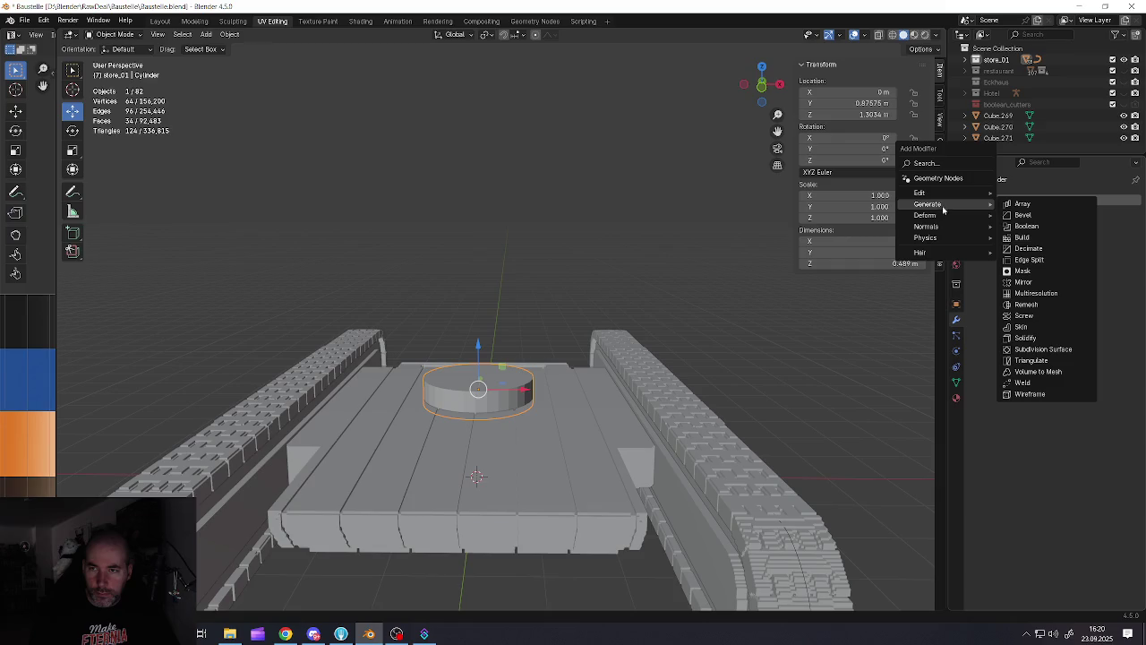
left_click(1023, 306)
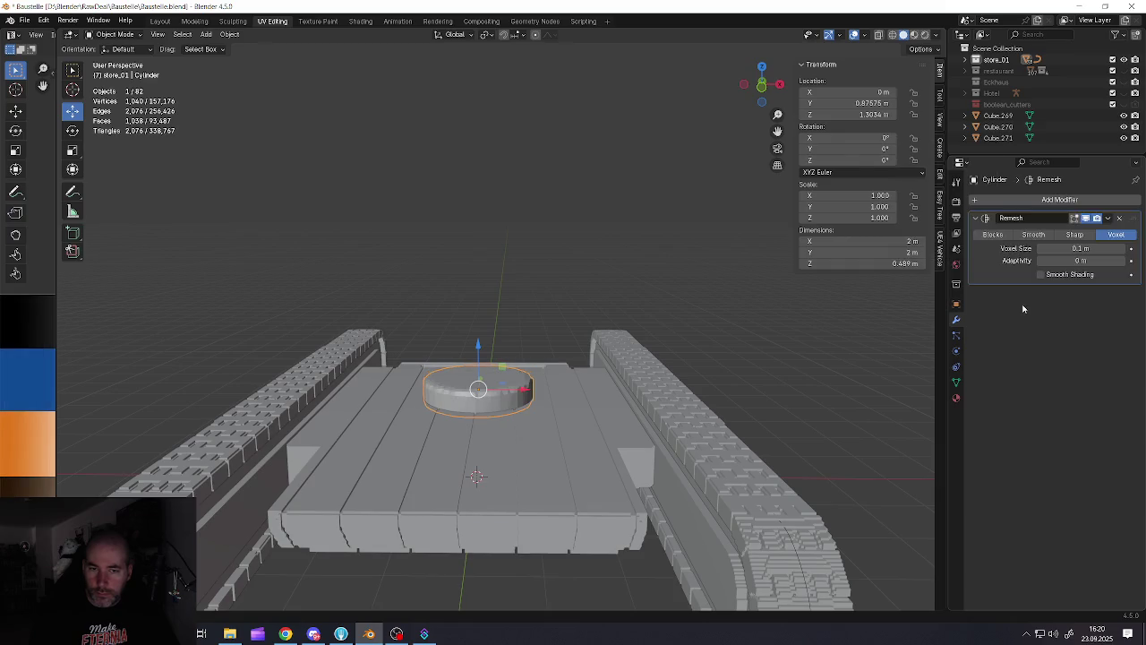
left_click(992, 233)
left_click(1124, 248)
middle_click_drag(565, 347, 627, 412)
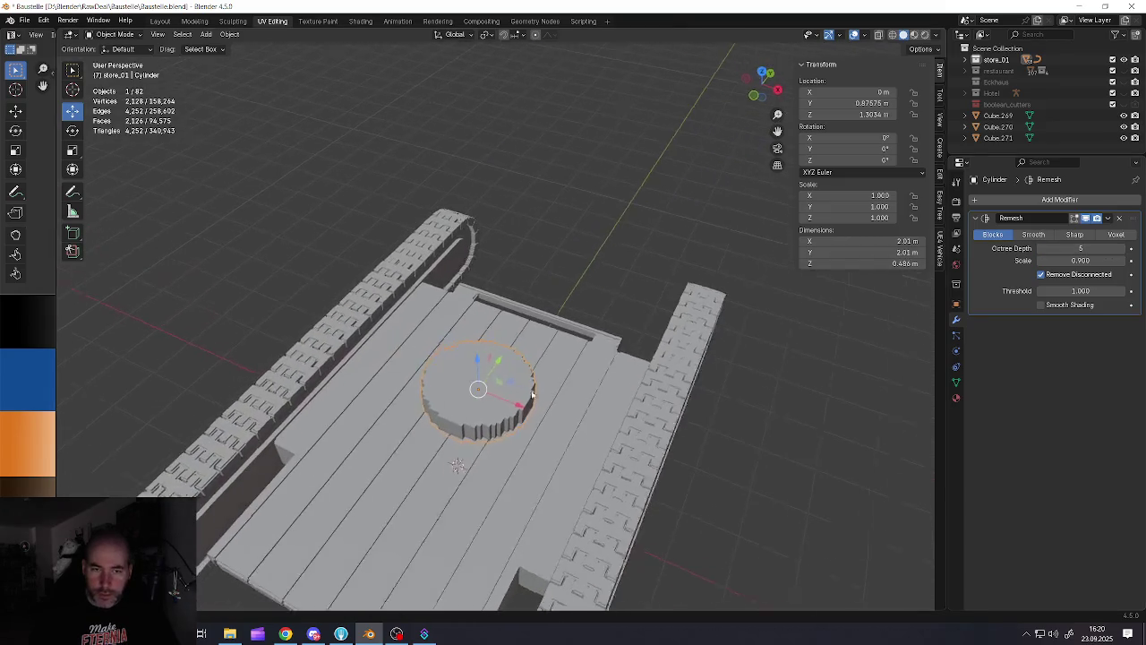
left_click(1107, 217)
left_click(1063, 231)
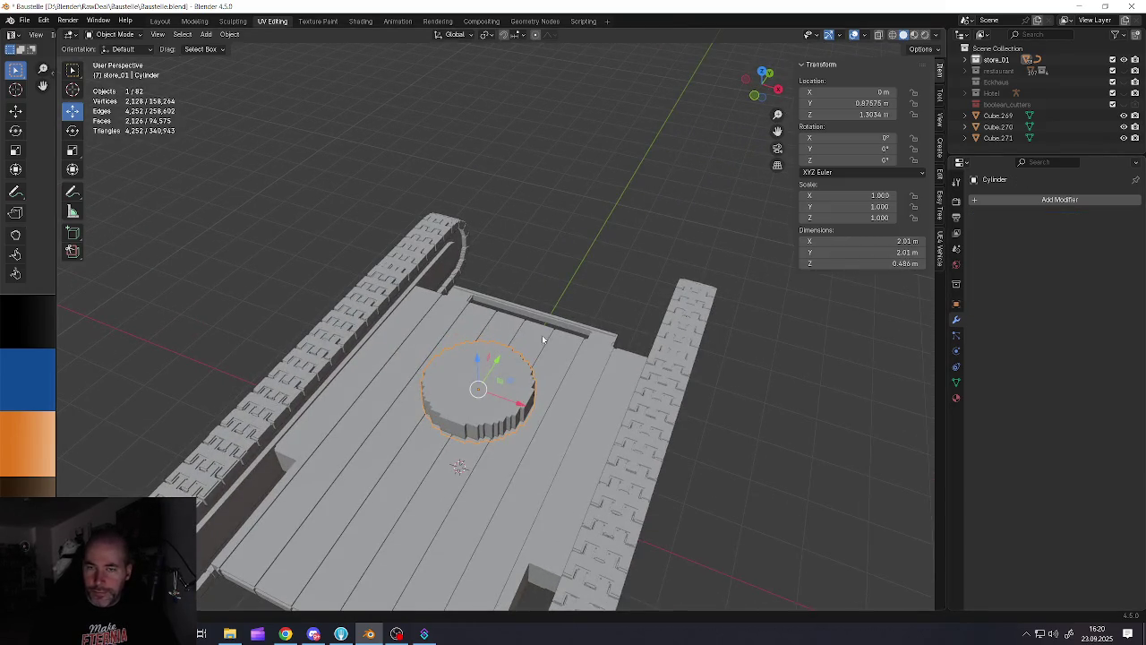
scroll(537, 340, "up", 2)
Clean up the remeshed cylinder to 136 vertices and 70 faces, then deselect it
key("Tab")
key("a")
key("x")
left_click(498, 371)
scroll(499, 370, "down", 3)
middle_click_drag(499, 371, 485, 437)
key("Tab")
scroll(496, 393, "down", 2)
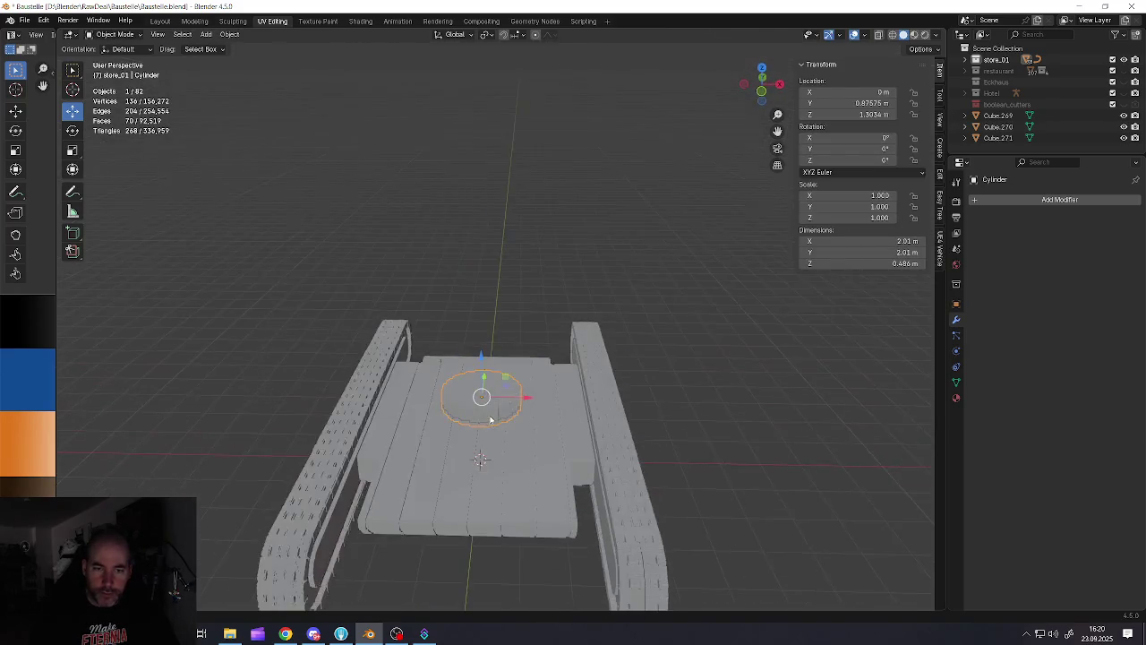
key("alt+a")
middle_click_drag(476, 400, 494, 438)
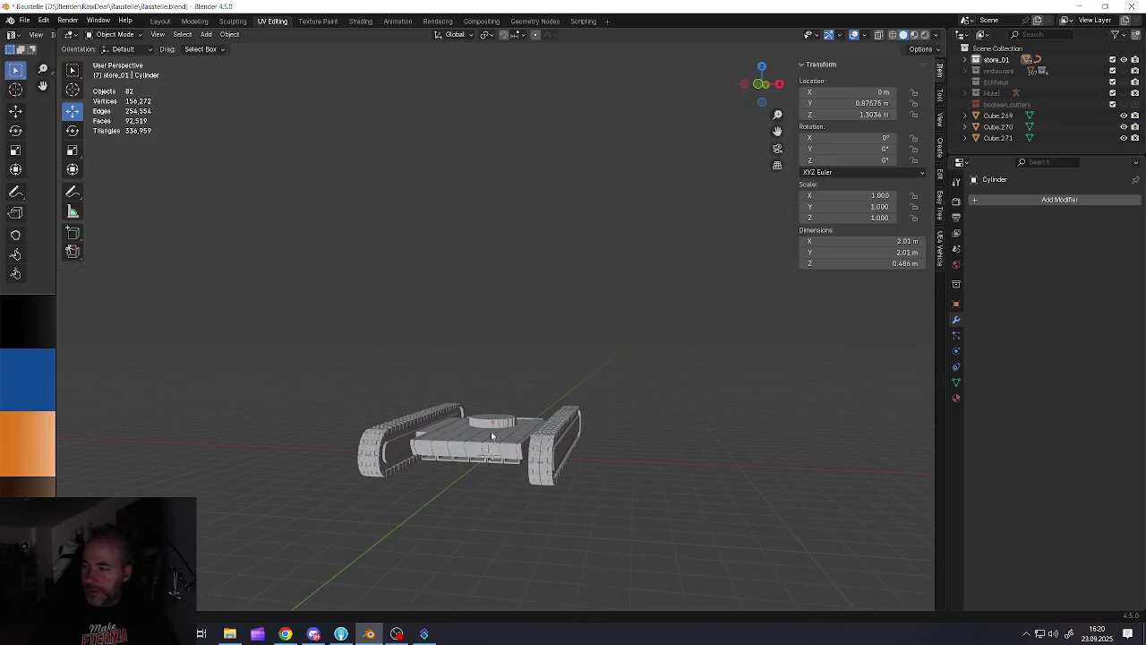
key("shift+a")
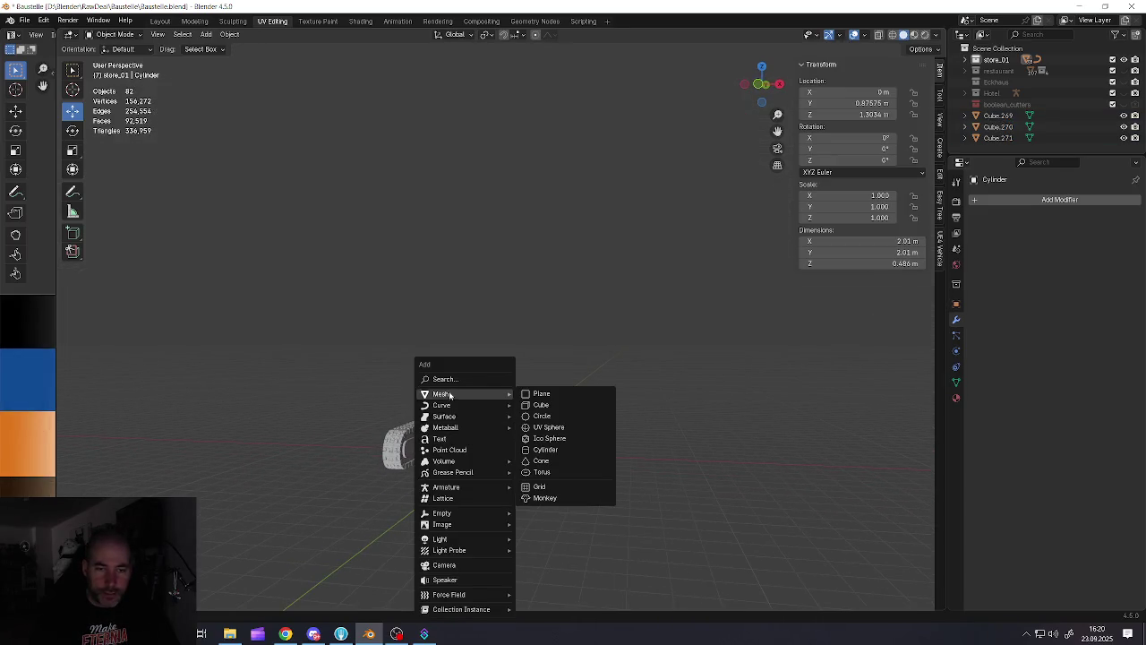
Add a new cube, raise it to 2.27 m, and stretch it to 7.14 m along Y
left_click(540, 405)
middle_click_drag(540, 405, 508, 472)
scroll(508, 472, "up", 3)
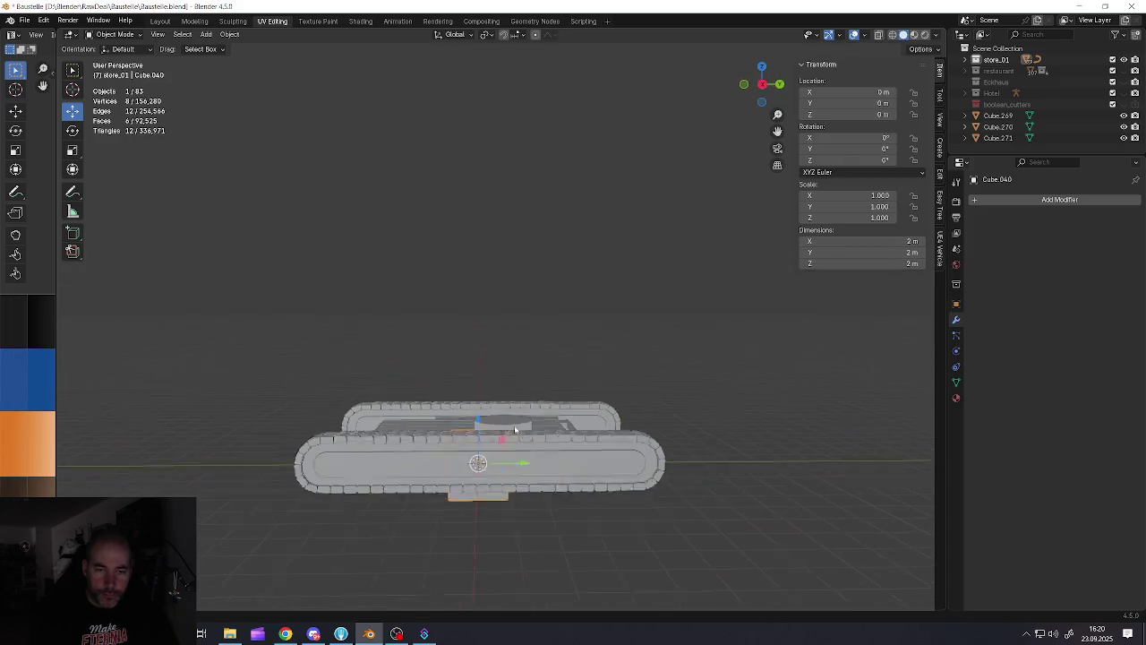
key("g")
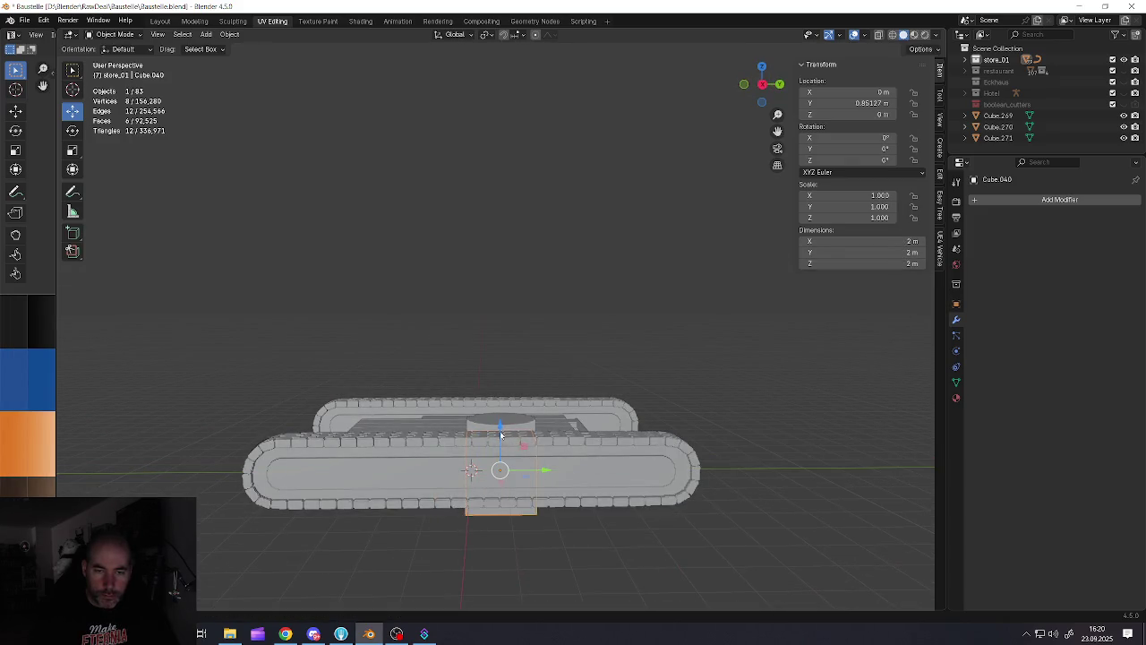
key("z")
left_click(495, 354)
key("s")
key("x")
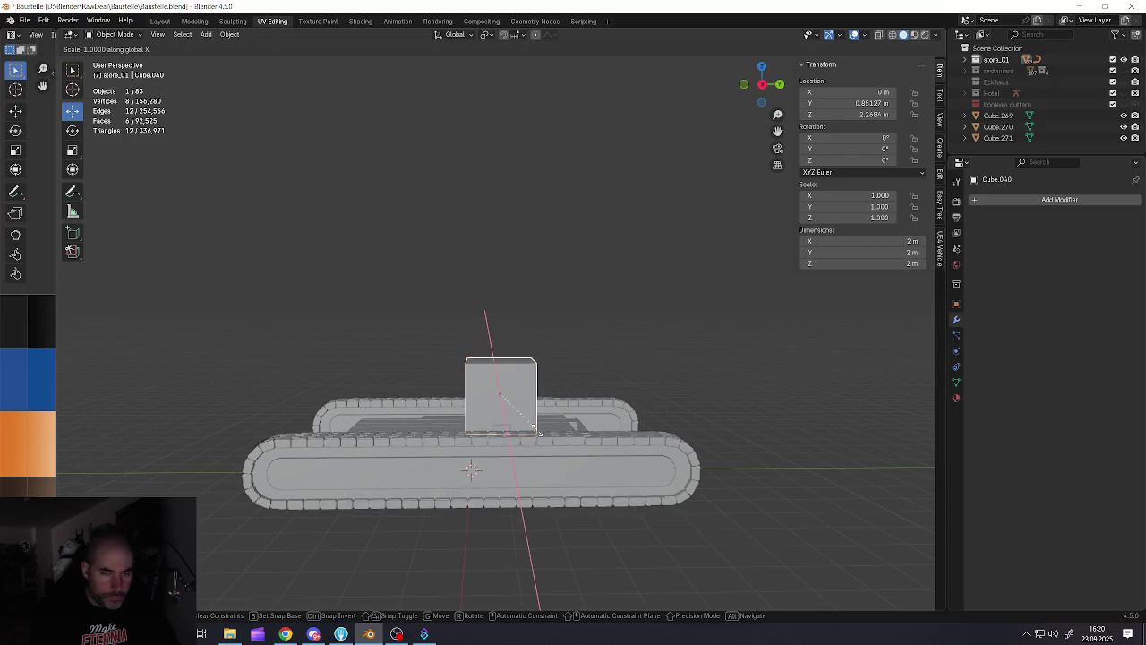
key("z")
key("x")
key("x")
key("x")
key("y")
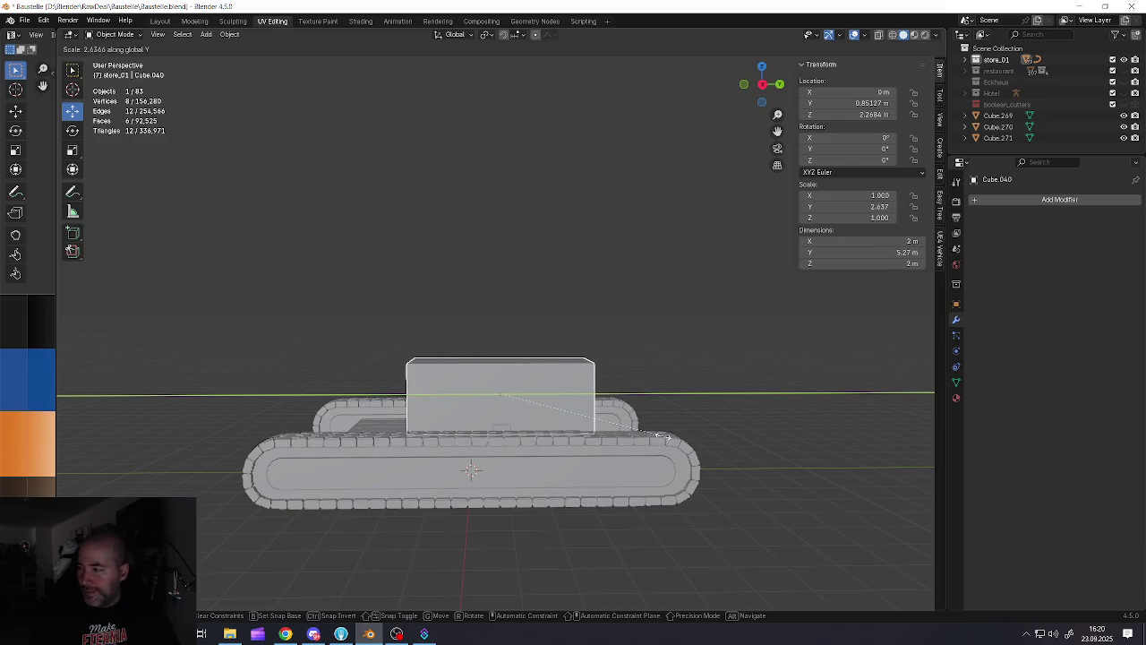
left_click(724, 445)
Slide the box back to Y 2.30 m and widen it along X to scale 2.275
key("g")
key("y")
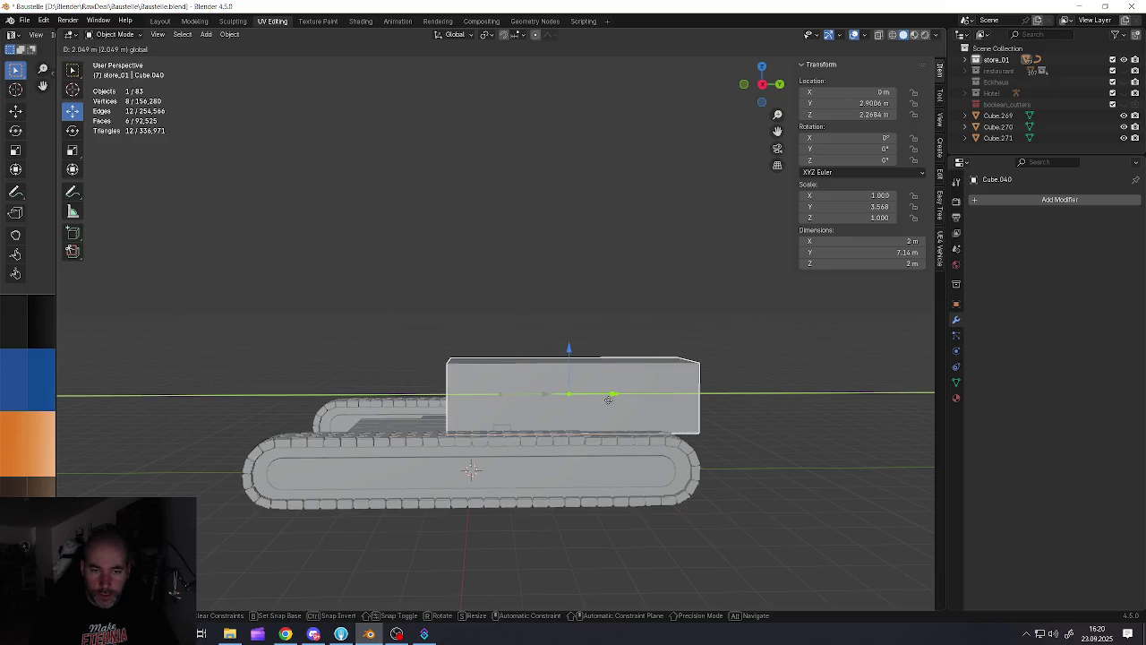
left_click(546, 376)
middle_click_drag(545, 376, 556, 435)
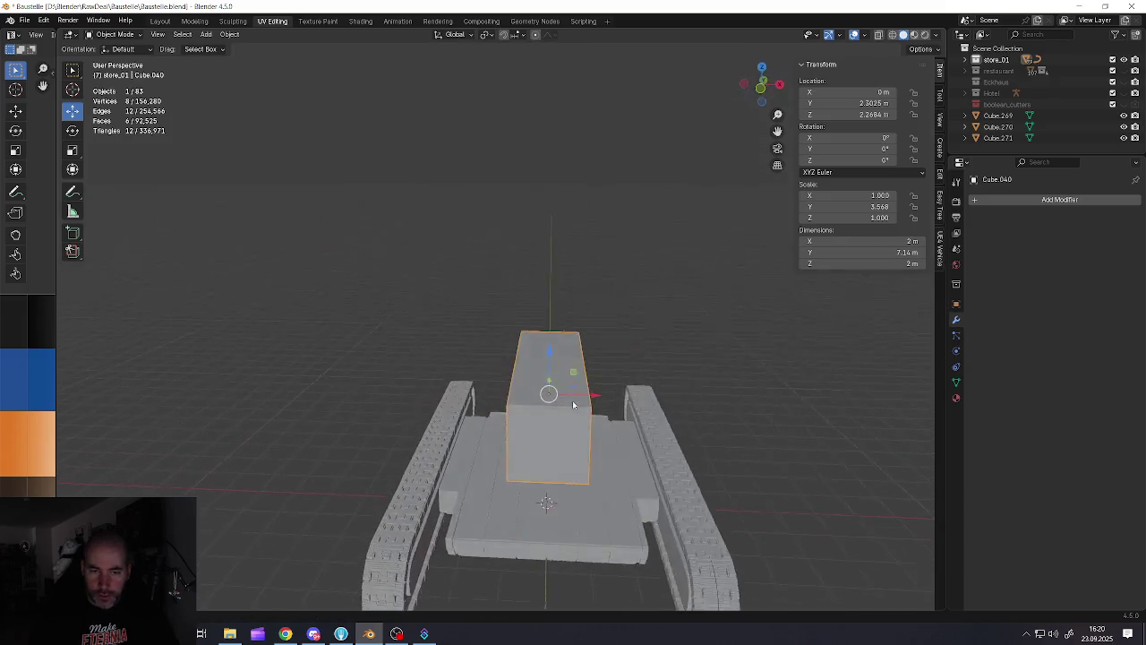
key("s")
key("x")
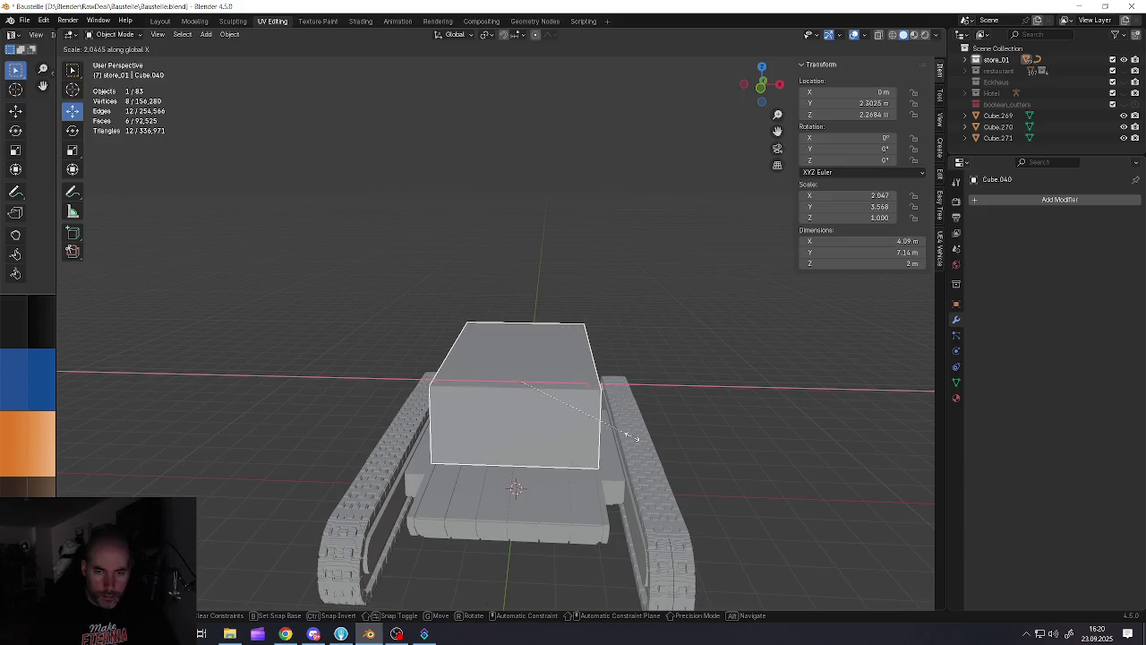
left_click(650, 441)
mouse_move(650, 441)
middle_mouse_down()
mouse_move(522, 399)
mouse_move(483, 296)
middle_mouse_up()
key("Tab")
left_click(511, 362)
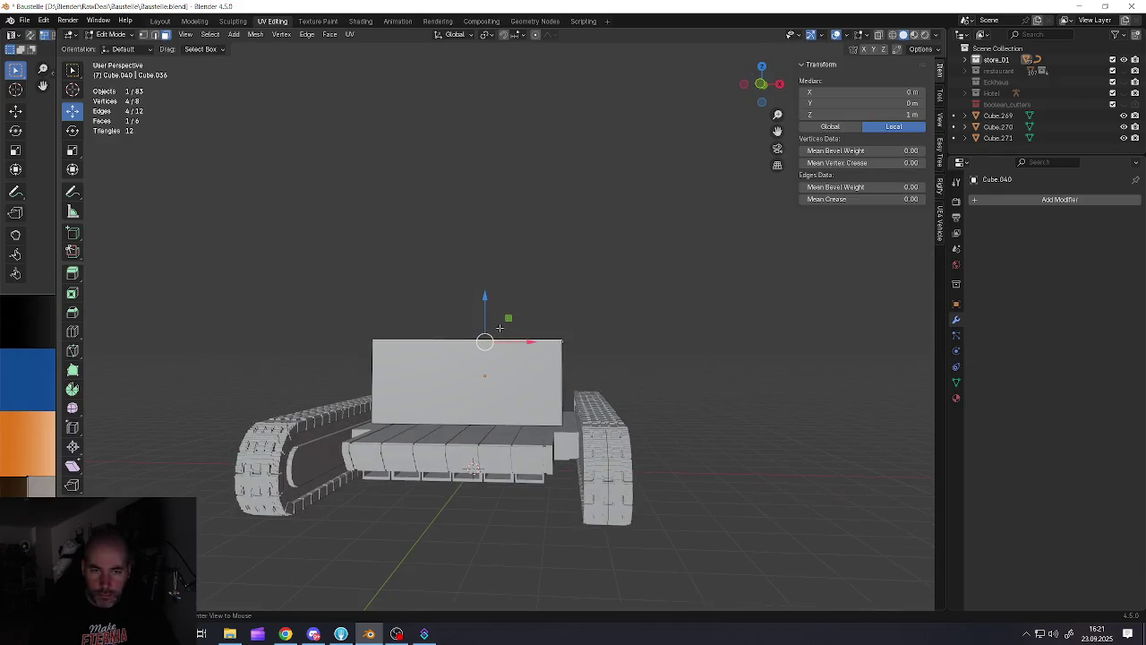
Raise and then lower the box's top face to try out its height
key("g")
key("z")
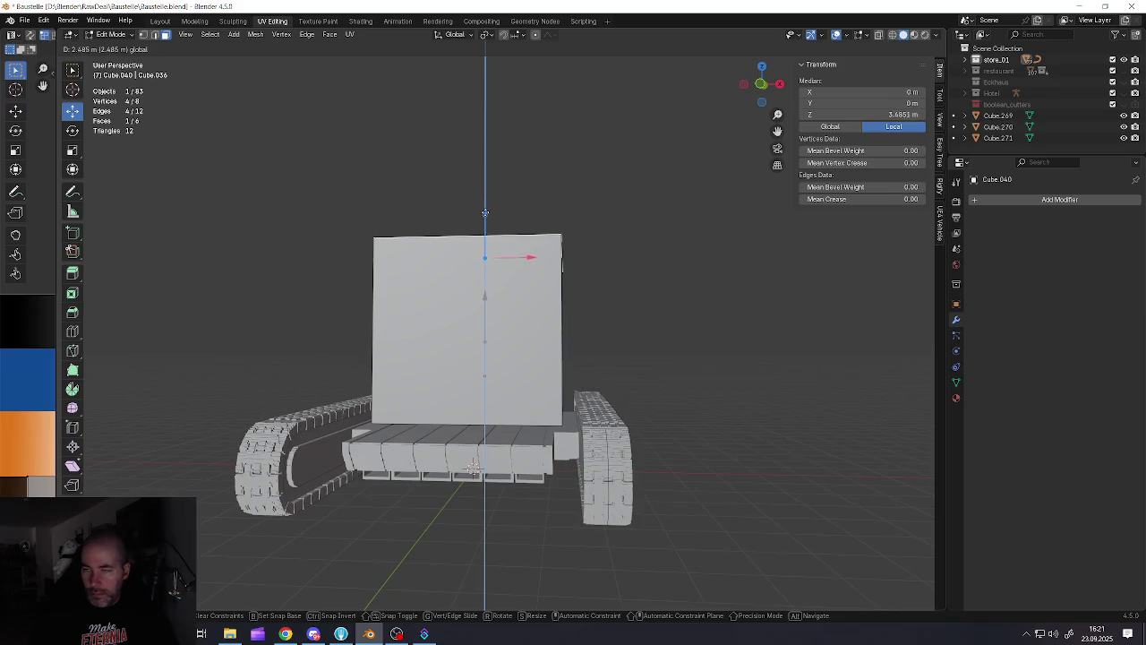
left_click(484, 223)
key("alt+Tab")
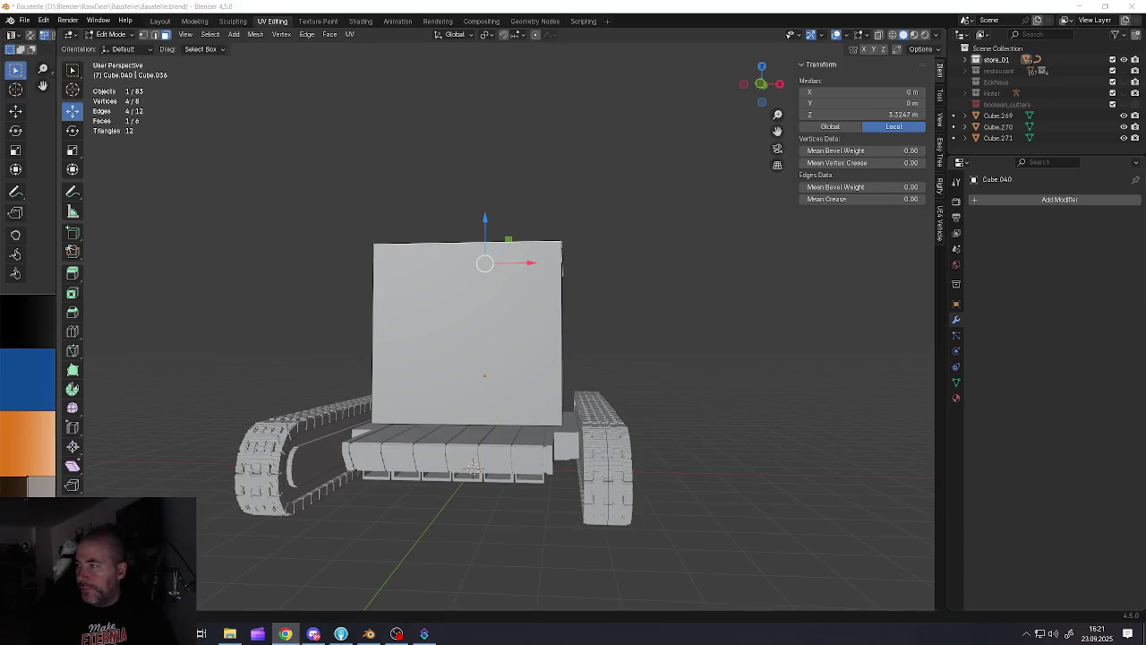
middle_click_drag(690, 307, 404, 354)
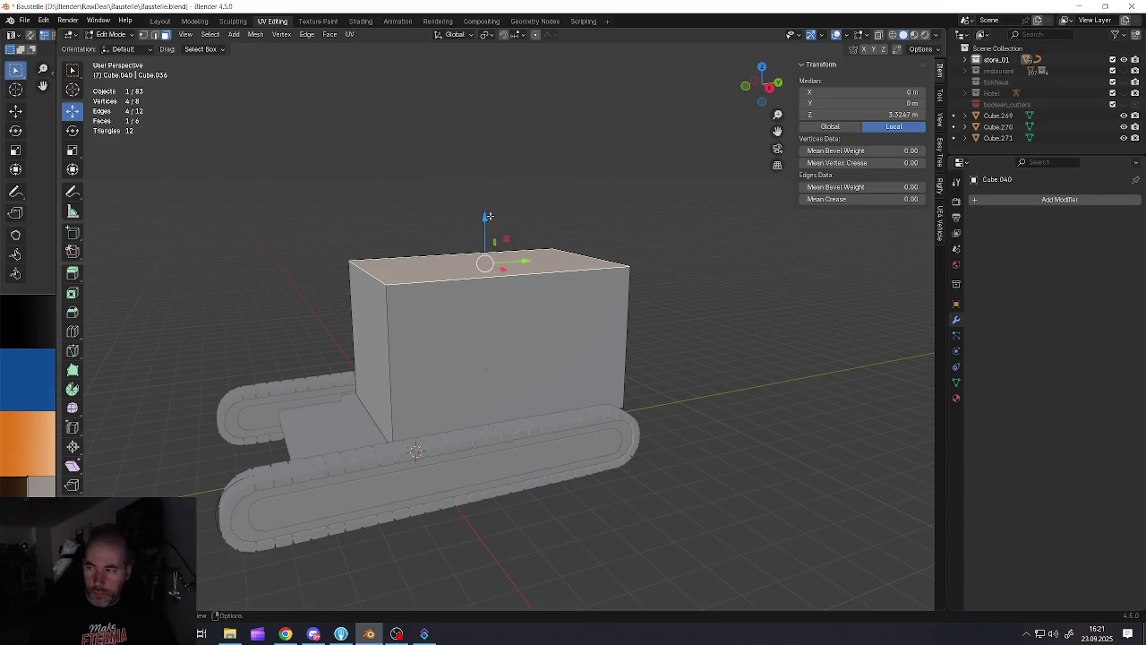
key("g")
key("z")
left_click(472, 300)
mouse_move(473, 300)
middle_mouse_down()
mouse_move(430, 305)
mouse_move(501, 327)
middle_mouse_up()
key("Tab")
Undo the box edits and stretch the cylinder to Z scale 2.553, 1.24 m tall
key("ctrl+z")
key("ctrl+z")
key("ctrl+z")
key("ctrl+z")
key("s")
key("z")
left_click(670, 562)
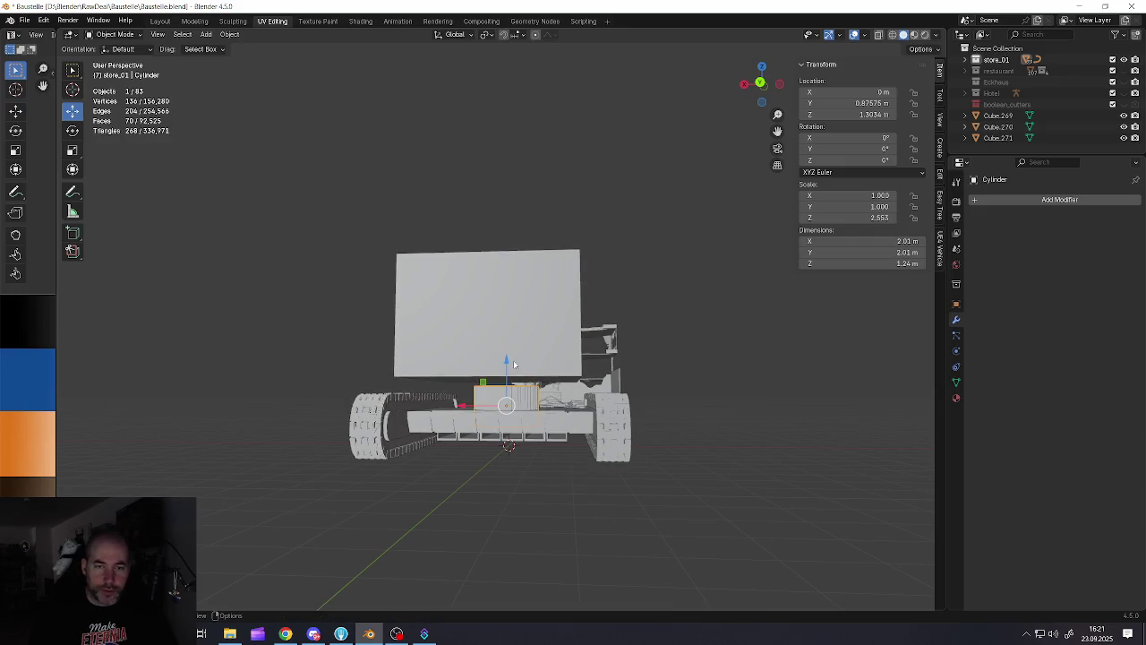
Raise the cylinder higher on the deck and scale it up evenly
left_click_drag(513, 360, 513, 348)
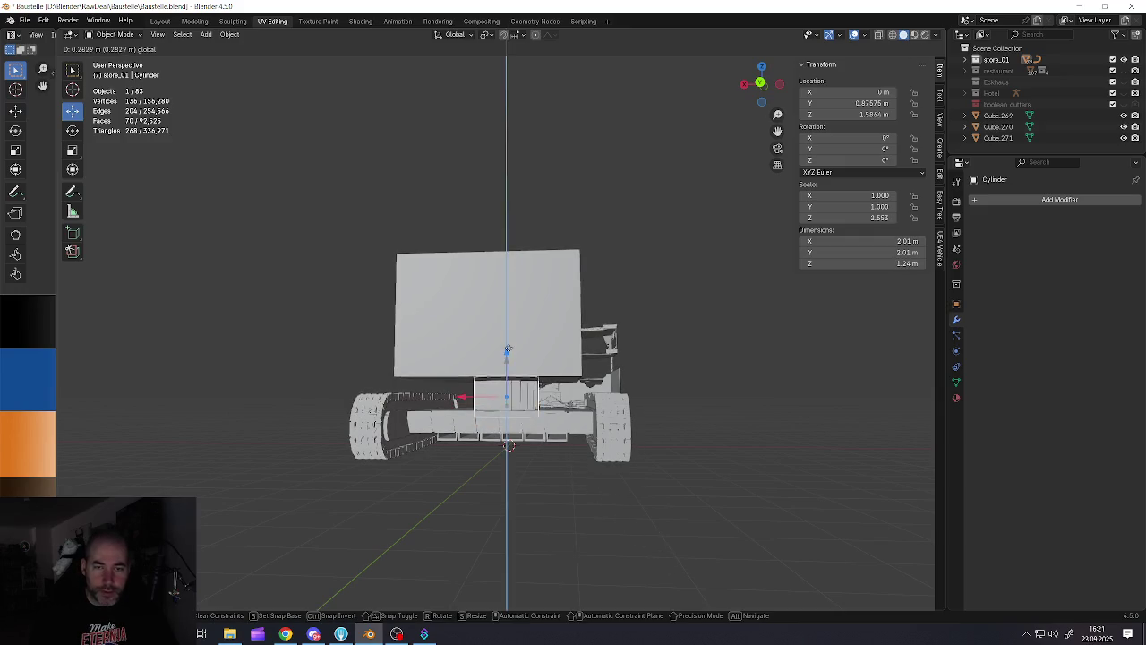
key("s")
left_click(651, 446)
middle_click_drag(651, 446, 532, 385)
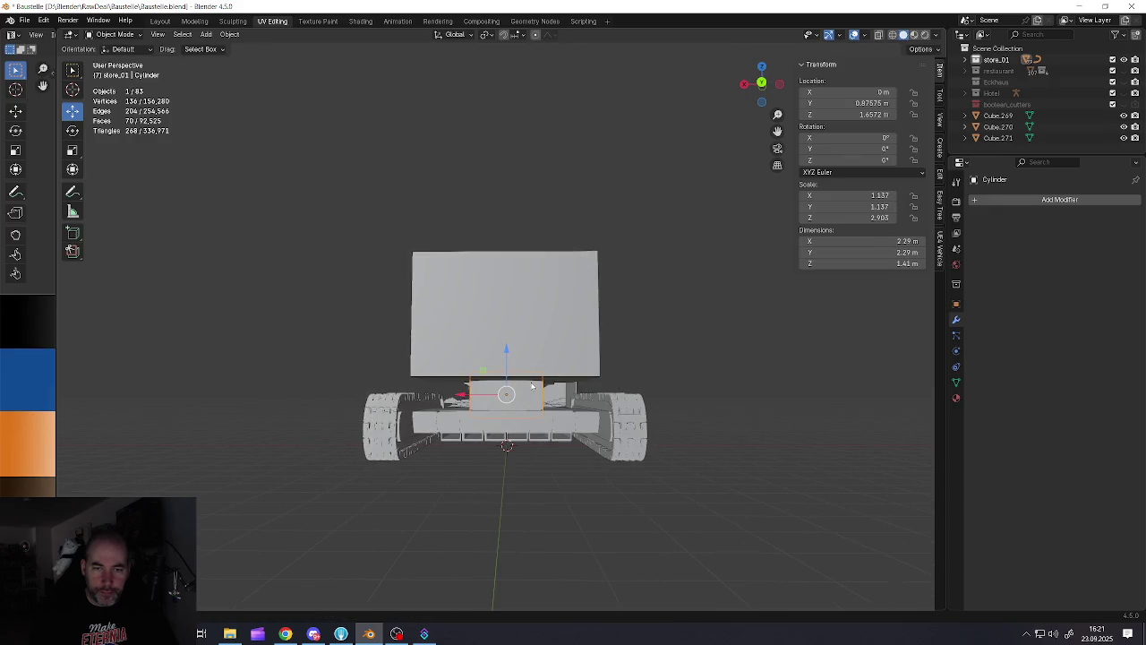
Lower the big box onto the cylinder and widen it to X scale 2.820 (5.64 m)
left_click(523, 346)
left_click_drag(502, 317, 502, 329)
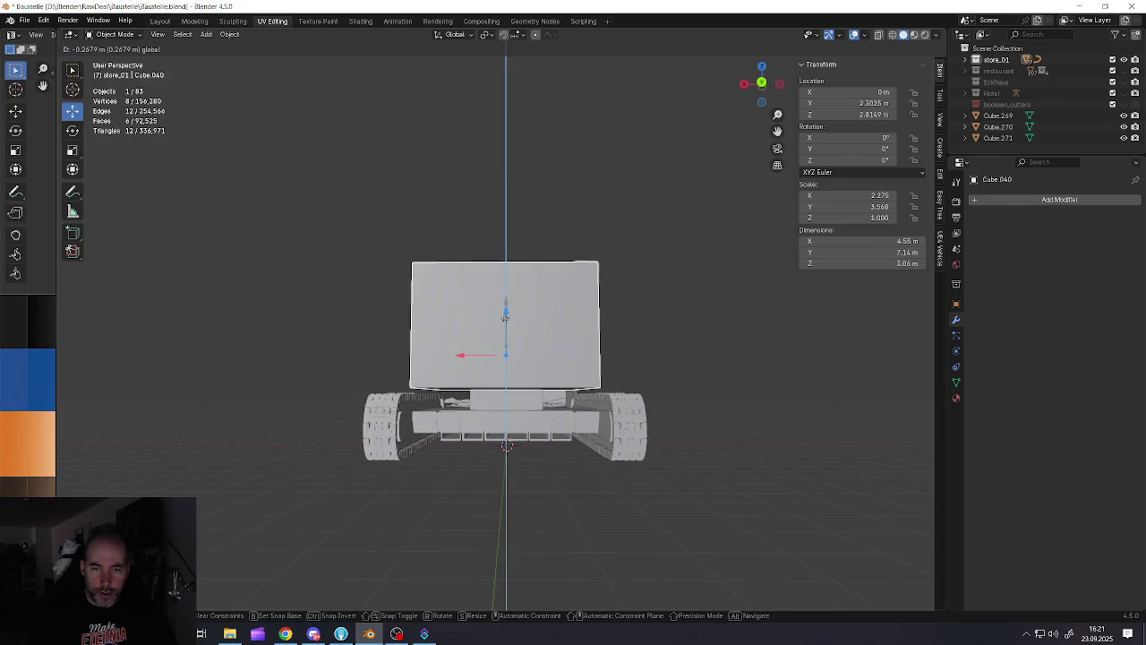
mouse_move(503, 330)
middle_mouse_down()
mouse_move(499, 339)
mouse_move(573, 372)
middle_mouse_up()
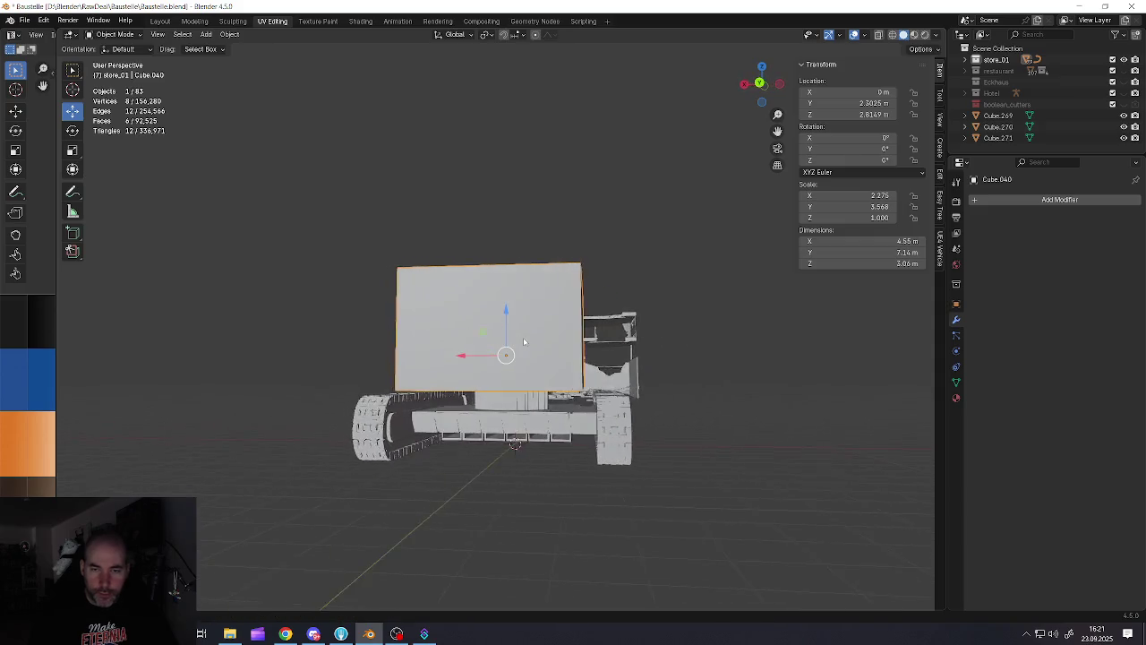
key("s")
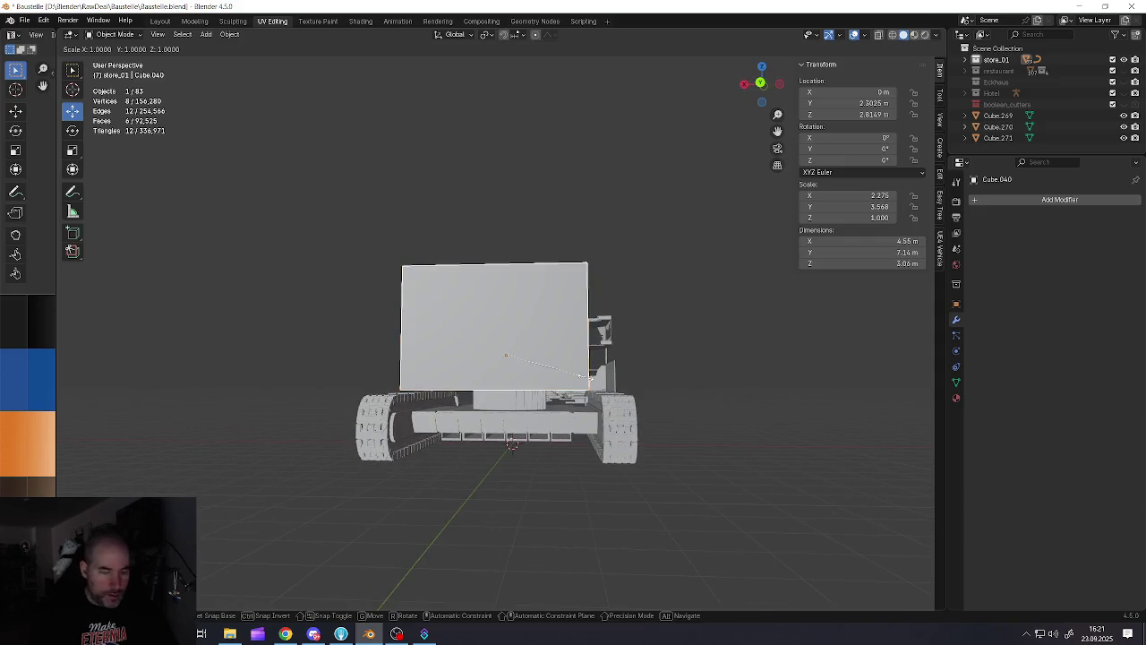
key("x")
left_click(603, 377)
middle_click_drag(603, 377, 595, 360)
key("alt+Tab")
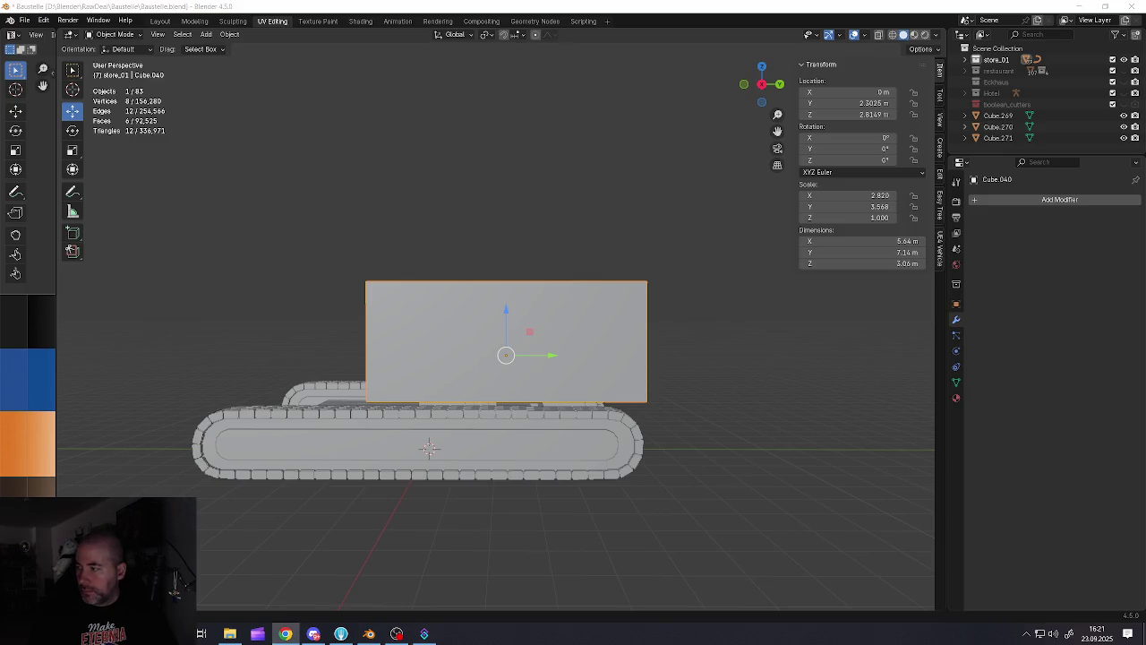
mouse_move(750, 321)
middle_mouse_down()
mouse_move(597, 331)
mouse_move(602, 318)
middle_mouse_up()
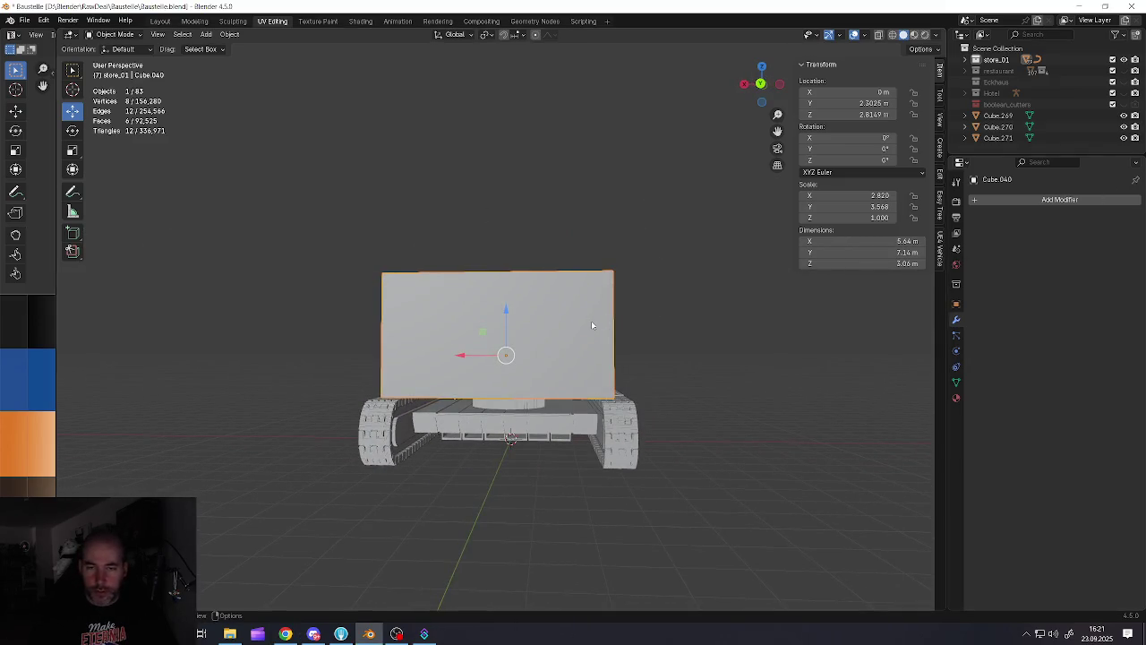
mouse_move(928, 276)
middle_mouse_down()
mouse_move(635, 272)
mouse_move(553, 332)
mouse_move(660, 294)
mouse_move(639, 317)
mouse_move(587, 317)
mouse_move(608, 313)
middle_mouse_up()
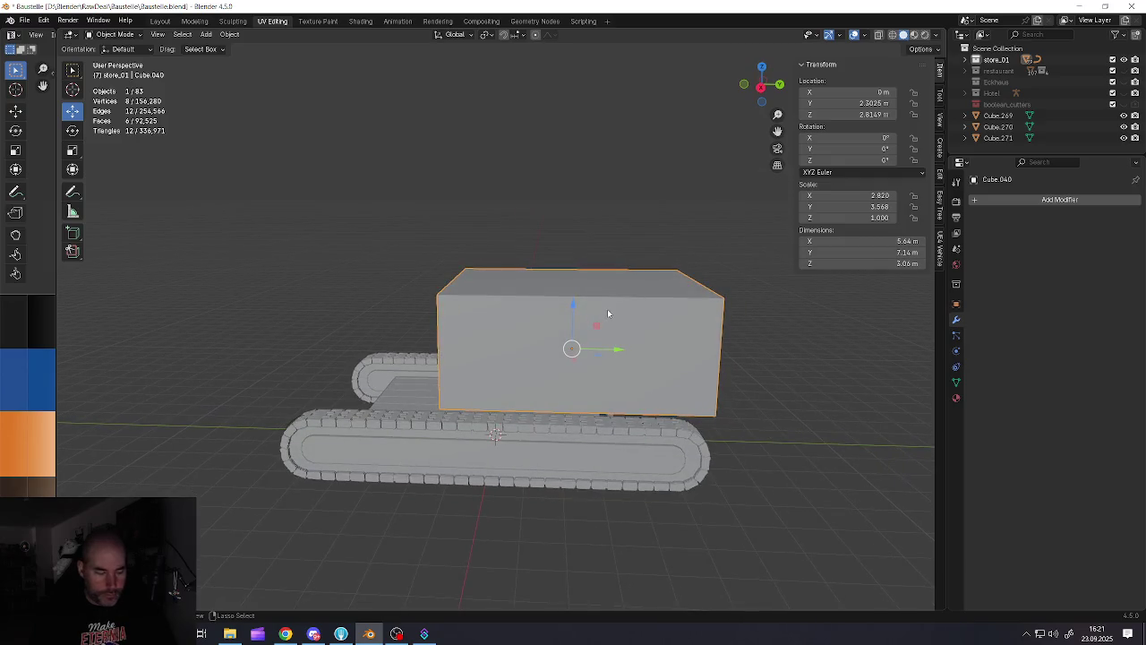
key("Tab")
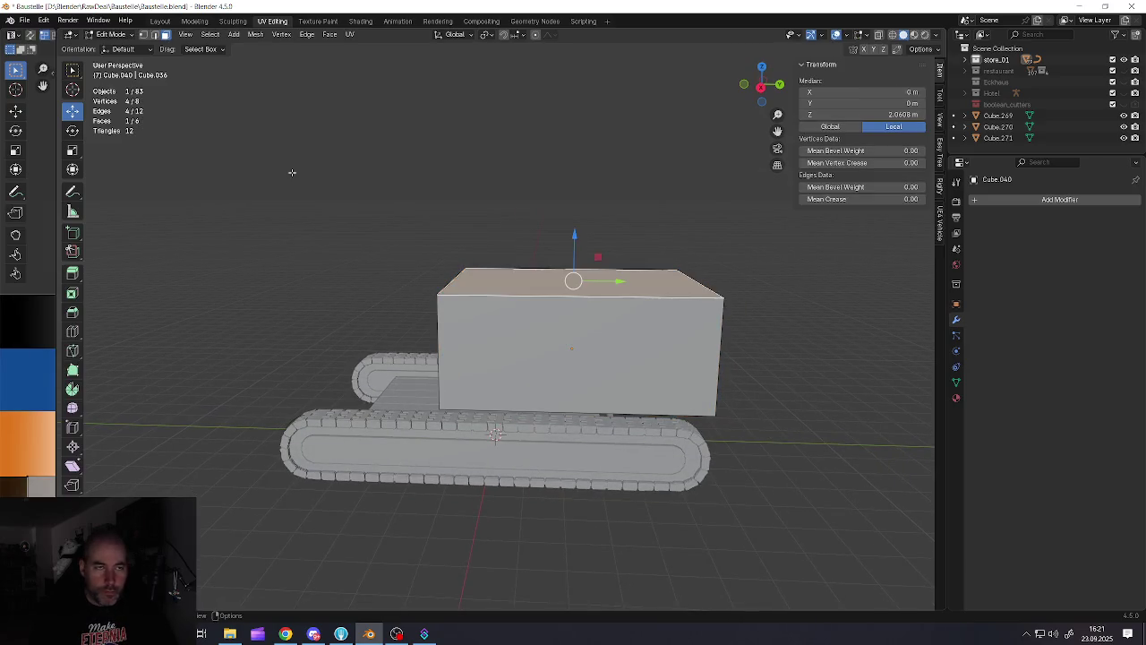
Save the file, then loop-cut the box and drop its front top face into a deck
left_click(27, 19)
left_click(46, 93)
key("ctrl+r")
left_click(555, 282)
left_click(537, 279)
mouse_move(575, 235)
left_mouse_down()
mouse_move(546, 343)
mouse_move(462, 345)
mouse_move(488, 350)
left_mouse_up()
middle_click_drag(488, 349, 551, 341)
left_click(564, 346)
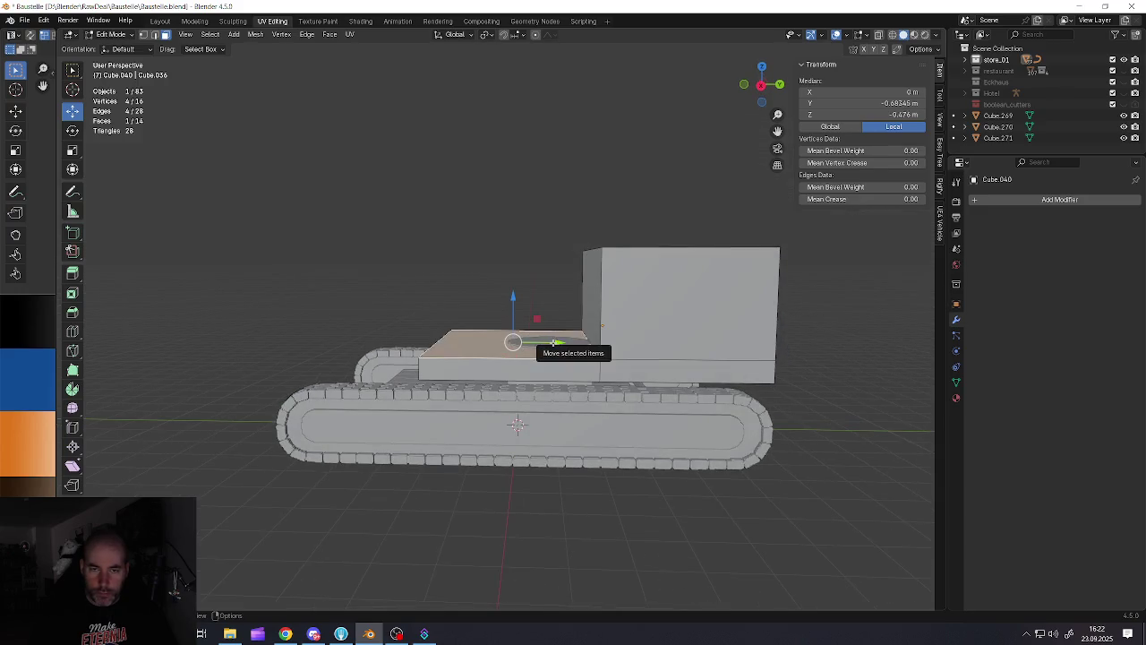
key("Tab")
Lower the cylinder's top face, then reselect the stepped box and save the file
left_click(551, 339)
key("Tab")
left_click(552, 339)
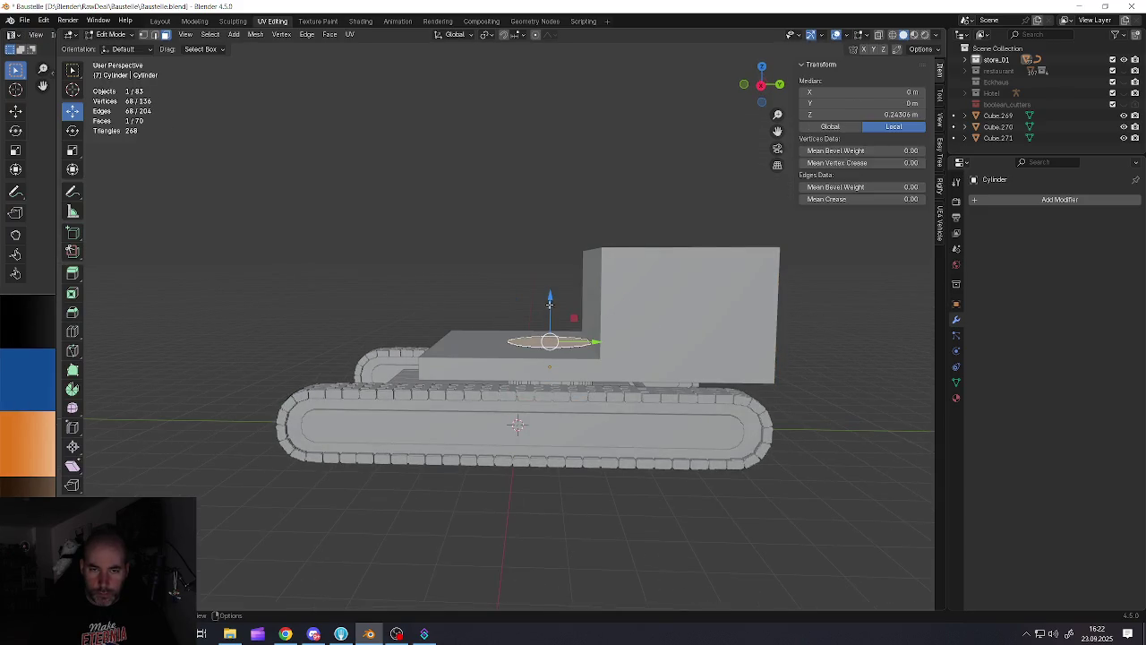
left_click_drag(549, 305, 549, 318)
mouse_move(550, 319)
middle_mouse_down()
mouse_move(649, 333)
mouse_move(587, 349)
mouse_move(575, 328)
mouse_move(549, 345)
middle_mouse_up()
key("Tab")
scroll(587, 349, "down", 2)
scroll(575, 328, "up", 4)
key("Tab")
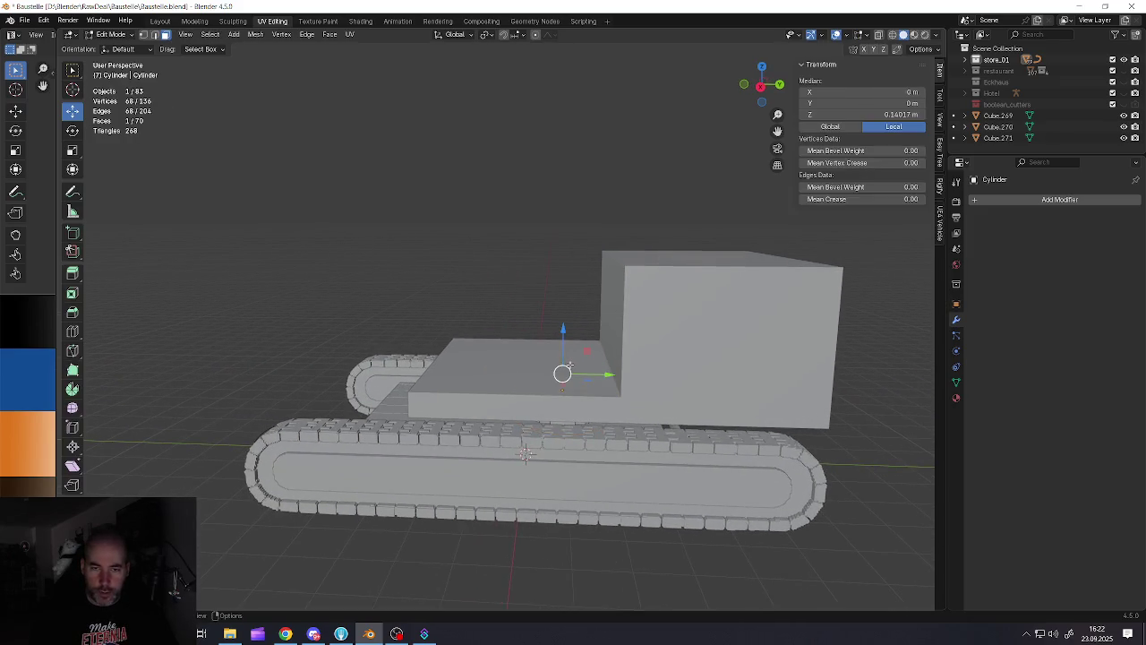
key("Tab")
left_click(537, 368)
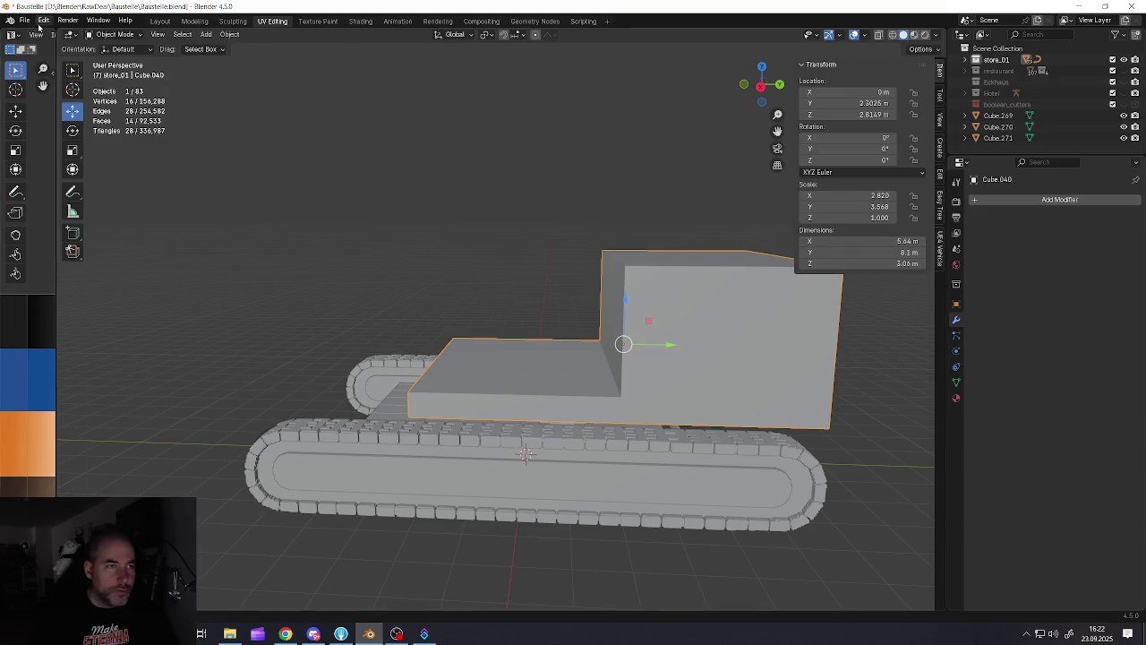
left_click(25, 20)
left_click(47, 92)
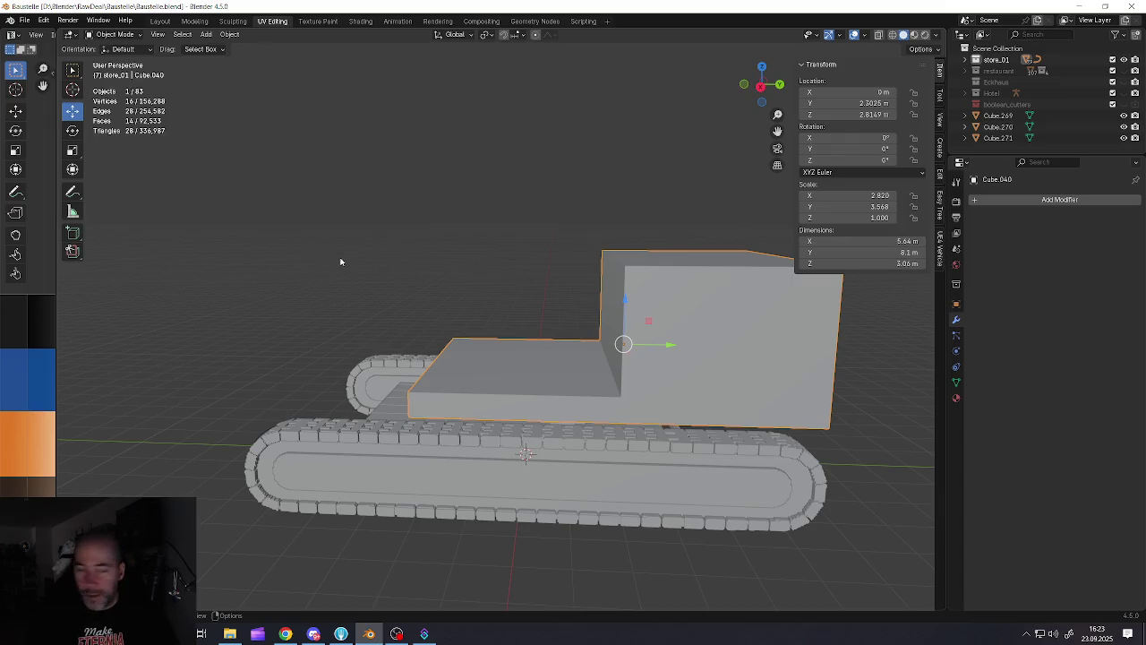
mouse_move(340, 261)
middle_mouse_down()
mouse_move(528, 348)
mouse_move(578, 353)
mouse_move(559, 363)
middle_mouse_up()
scroll(528, 348, "down", 3)
scroll(545, 367, "up", 2)
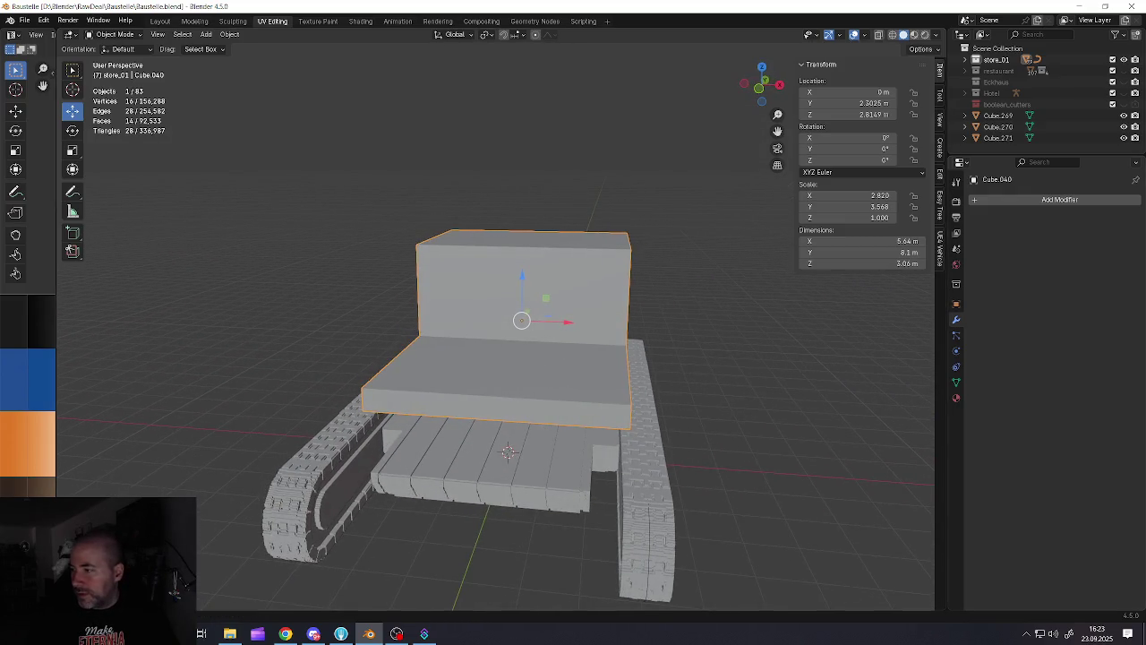
key("alt+Tab")
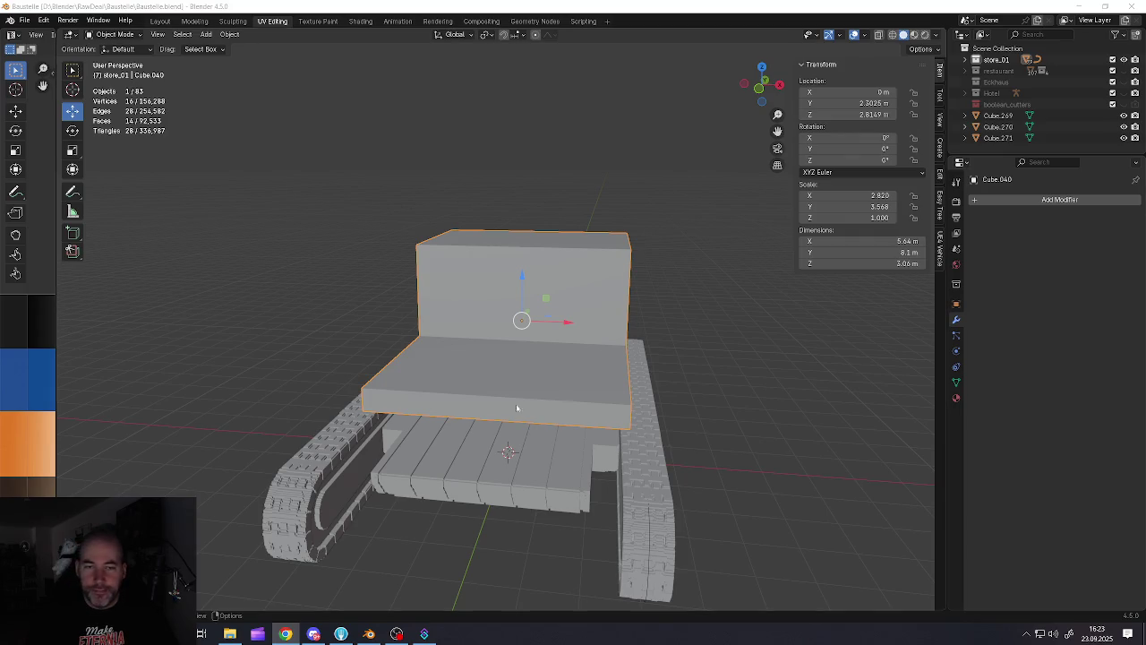
mouse_move(469, 358)
middle_mouse_down()
mouse_move(478, 369)
mouse_move(573, 369)
middle_mouse_up()
Add a new cube, lift it along Z and shift it sideways along X
scroll(479, 371, "down", 4)
key("alt+a")
key("shift+a")
left_click(625, 376)
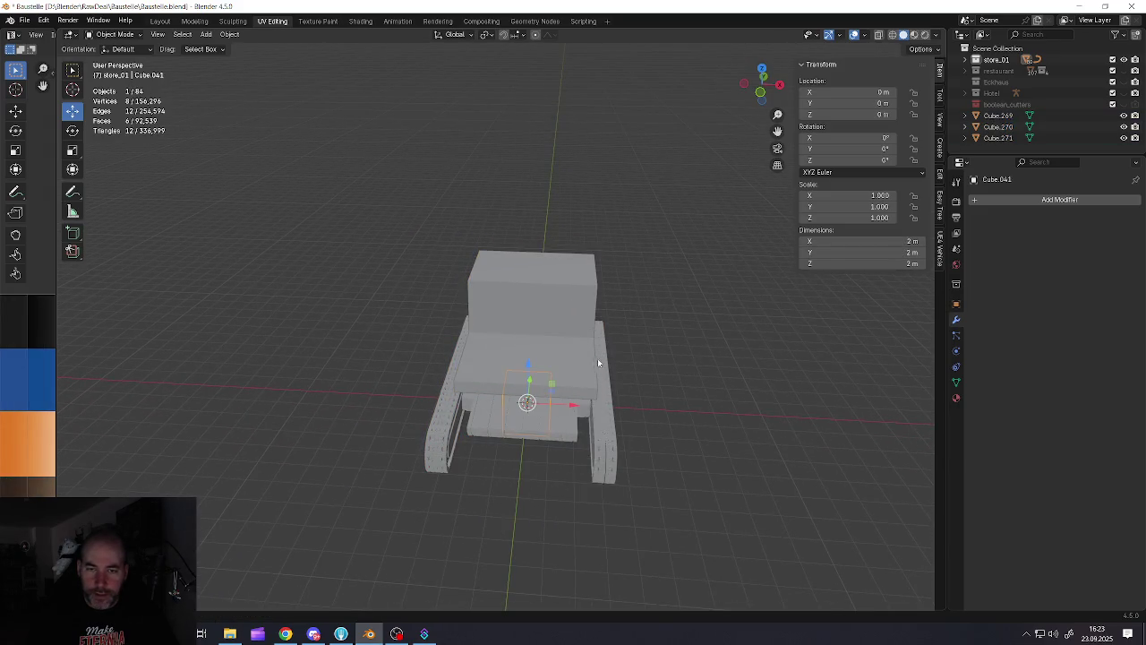
key("g")
key("z")
left_click(542, 313)
key("g")
key("x")
left_click(605, 322)
Scale the new cube up evenly
middle_click_drag(605, 322, 501, 313)
scroll(494, 312, "up", 3)
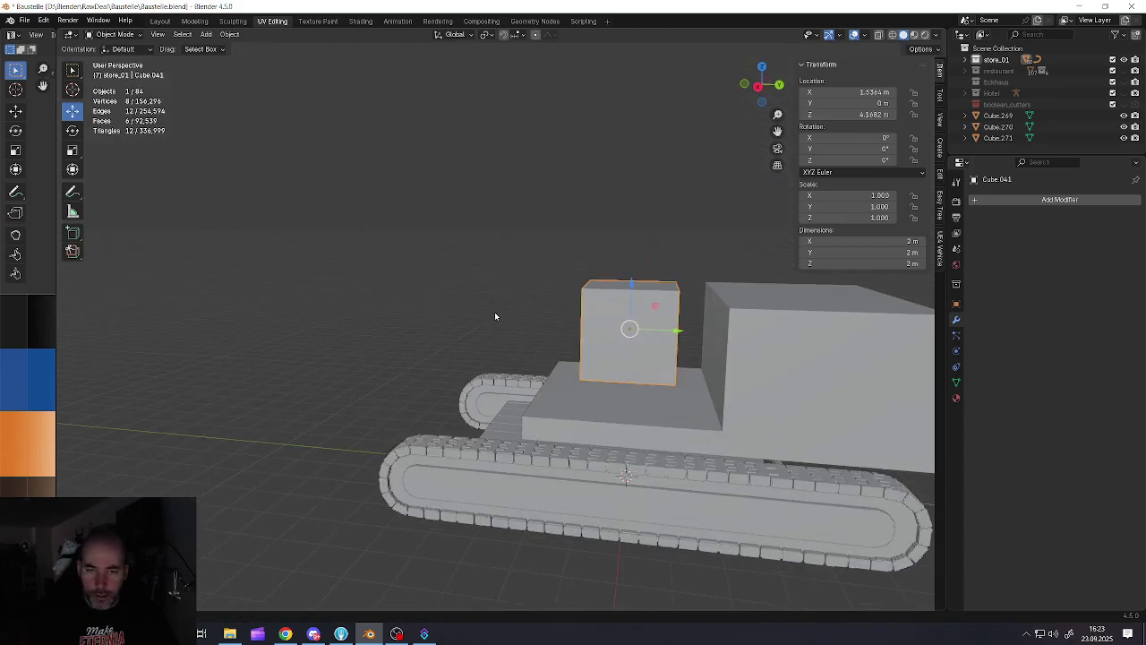
key("s")
left_click(639, 405)
middle_click_drag(638, 405, 591, 328)
In Edit Mode, move one face along Y and push the opposite side face outward
key("Tab")
key("g")
key("y")
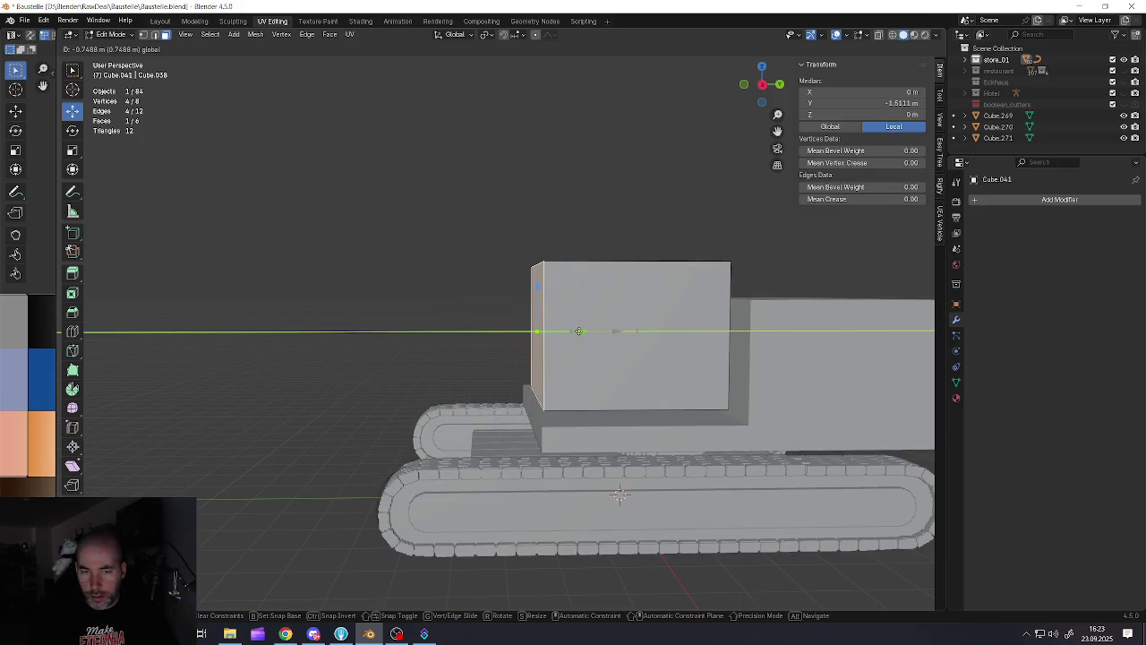
left_click(538, 331)
mouse_move(537, 331)
middle_mouse_down()
mouse_move(690, 349)
mouse_move(679, 351)
middle_mouse_up()
left_click(705, 345)
key("g")
key("y")
left_click(734, 333)
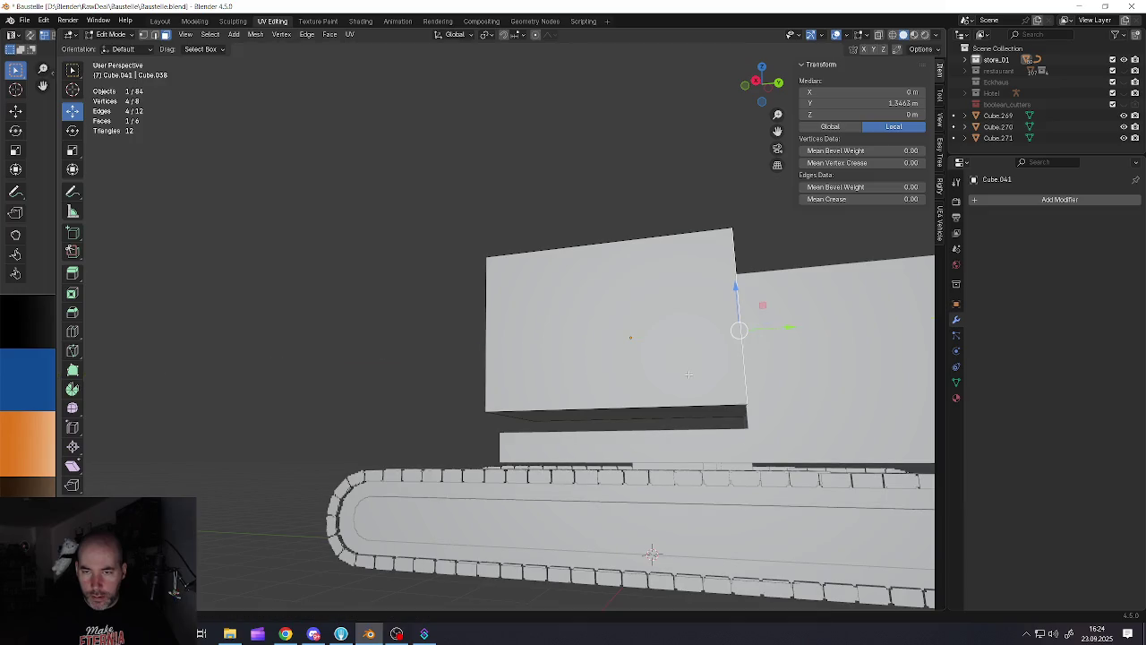
Lower the cube's bottom face along Z
left_click(675, 409)
key("g")
key("z")
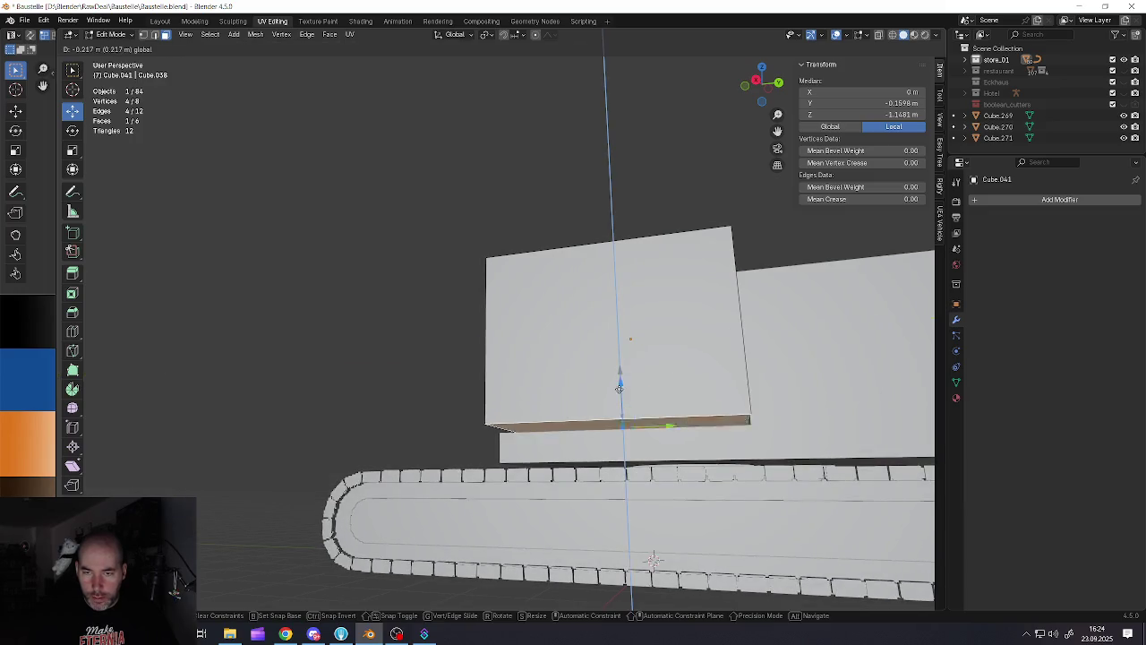
left_click(645, 394)
scroll(645, 393, "down", 3)
middle_click_drag(645, 392, 648, 388)
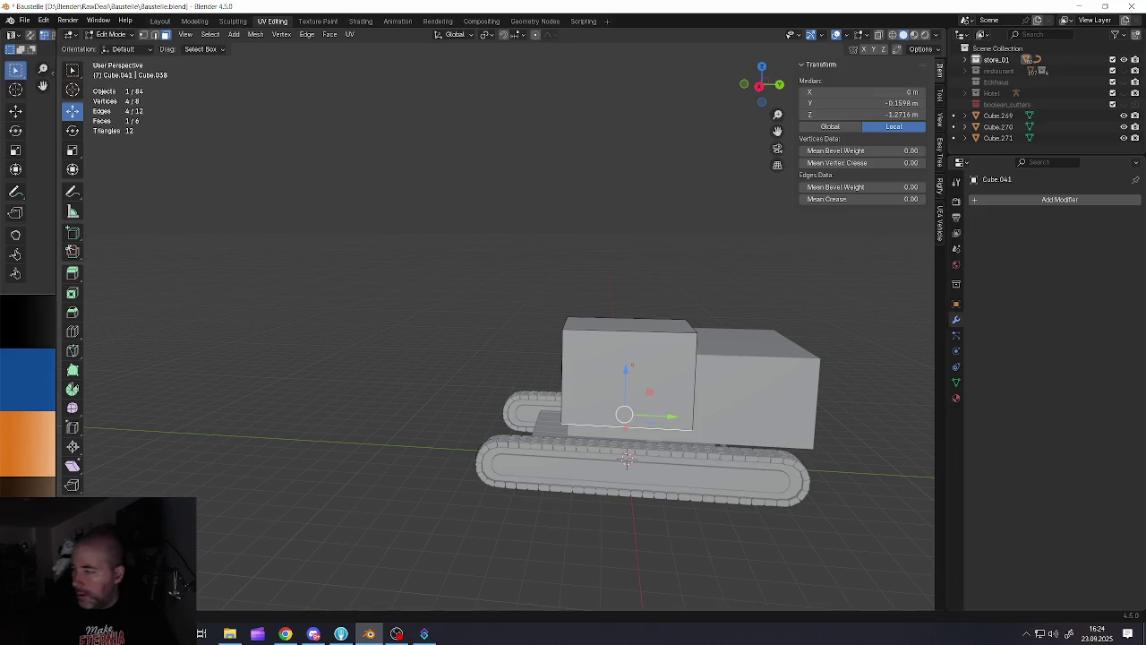
Move the cab box's side face along its axis and raise its top face along Z
key("alt+Tab")
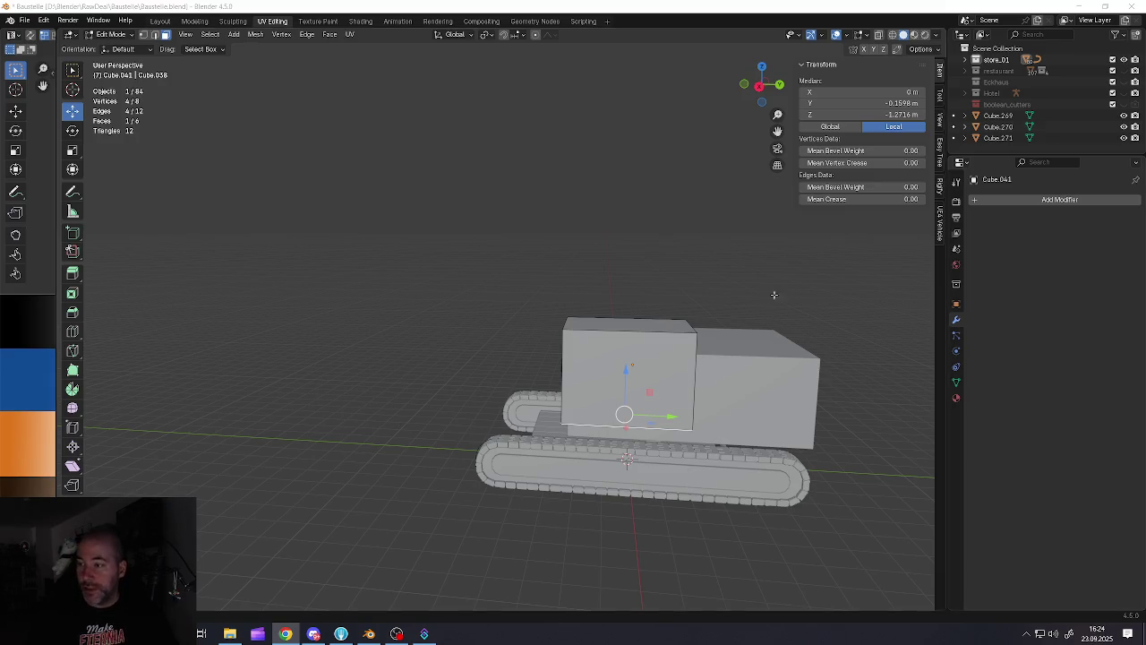
middle_click_drag(775, 295, 728, 366)
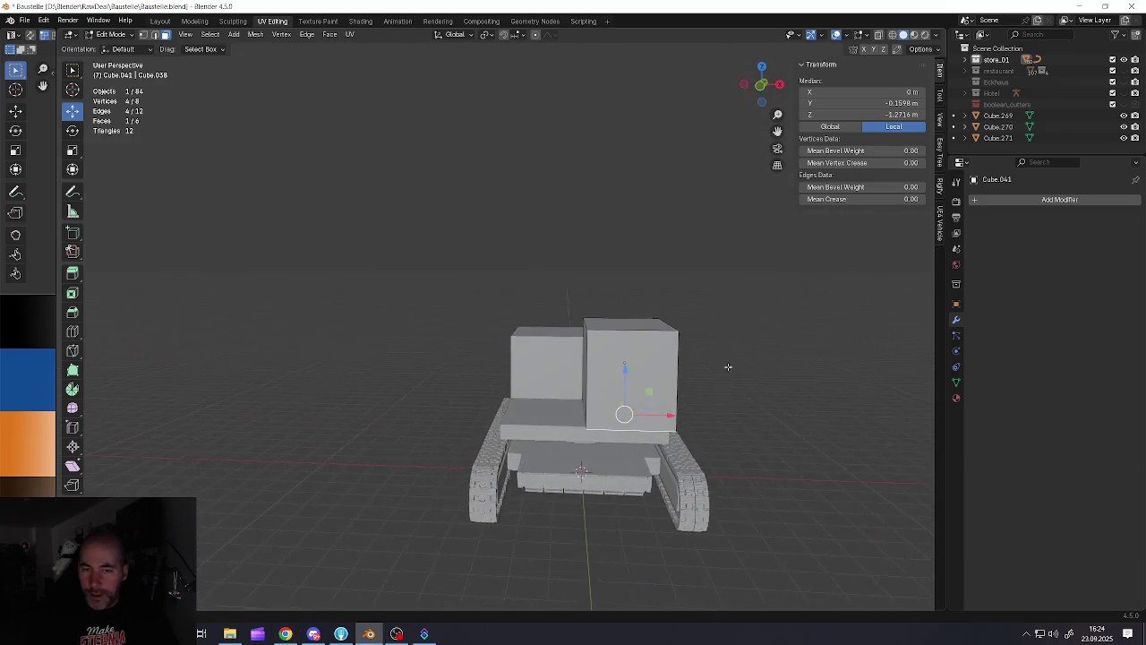
scroll(680, 376, "up", 3)
mouse_move(663, 380)
middle_mouse_down()
mouse_move(588, 364)
mouse_move(596, 353)
middle_mouse_up()
left_click(584, 366)
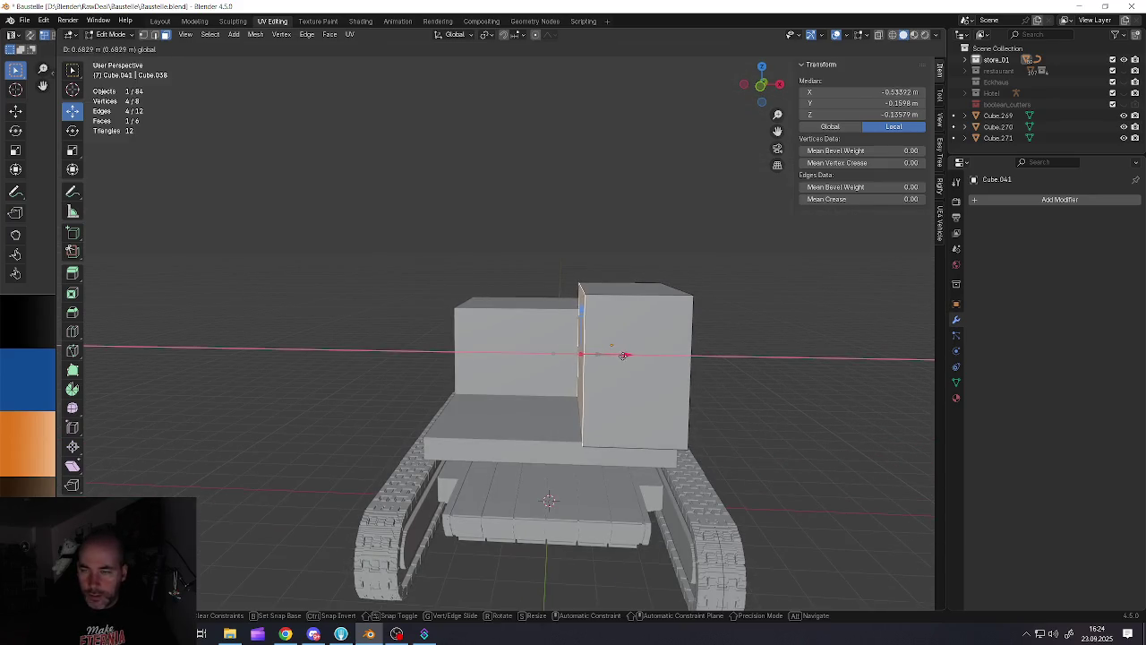
left_click(624, 355)
mouse_move(624, 355)
middle_mouse_down()
mouse_move(605, 358)
mouse_move(631, 330)
mouse_move(625, 315)
middle_mouse_up()
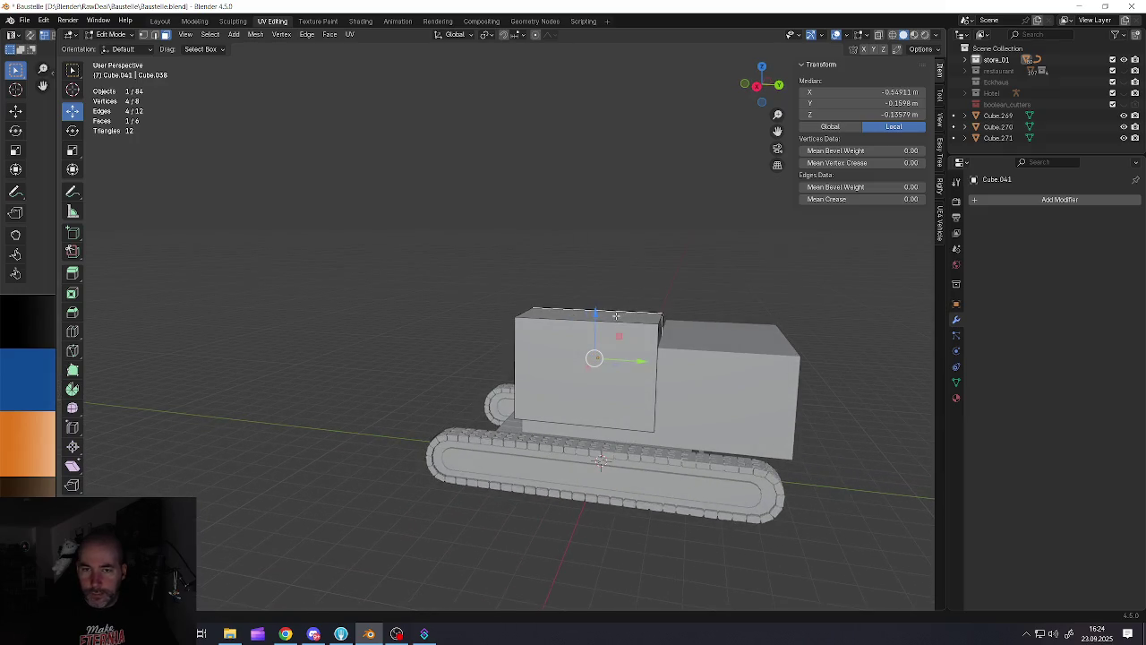
key("g")
key("z")
left_click(616, 284)
Check the taller cab box in side view and return to Object Mode
middle_click_drag(616, 284, 669, 334)
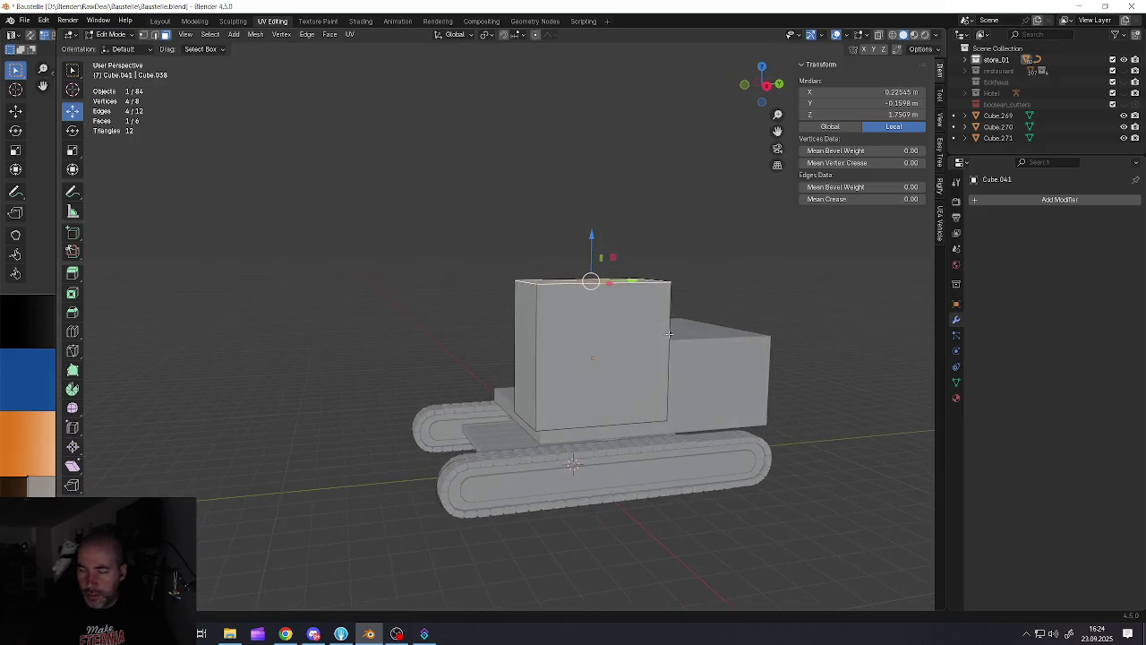
key("KP_1")
scroll(591, 376, "down", 5)
key("Tab")
mouse_move(591, 376)
middle_mouse_down()
mouse_move(490, 405)
mouse_move(435, 372)
mouse_move(367, 383)
mouse_move(603, 391)
mouse_move(463, 349)
mouse_move(479, 352)
middle_mouse_up()
Survey the scene around the building and select the vehicle's track
scroll(436, 371, "up", 5)
scroll(490, 357, "up", 3)
scroll(491, 356, "up", 3)
scroll(491, 356, "down", 5)
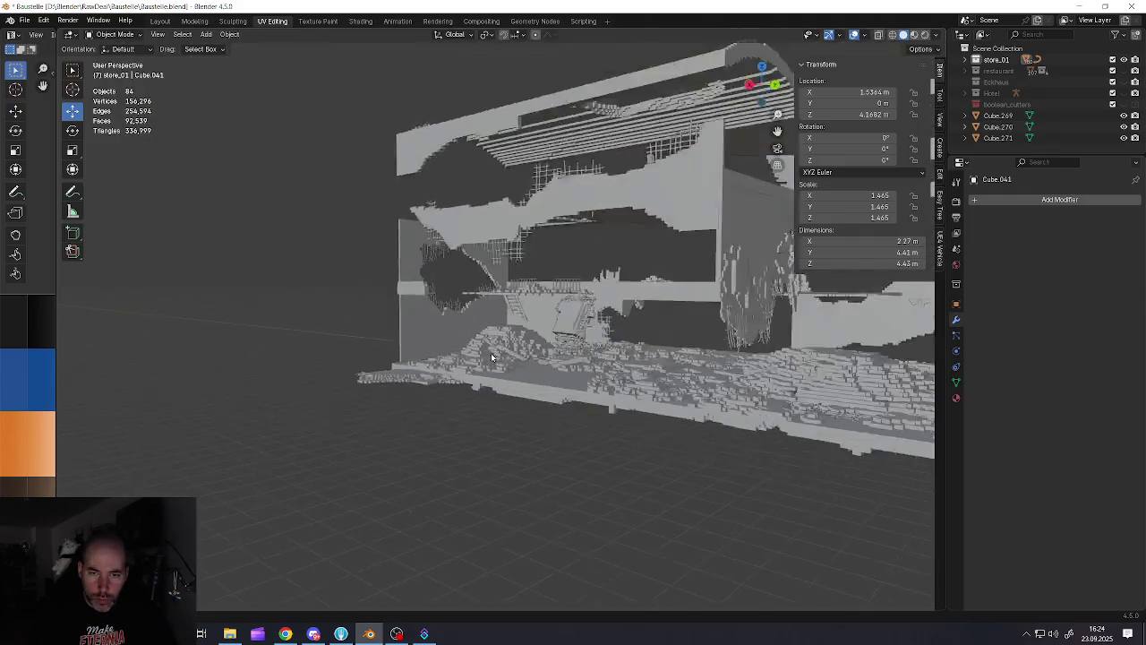
scroll(490, 356, "down", 3)
middle_click_drag(715, 399, 418, 390)
middle_click_drag(596, 404, 603, 410)
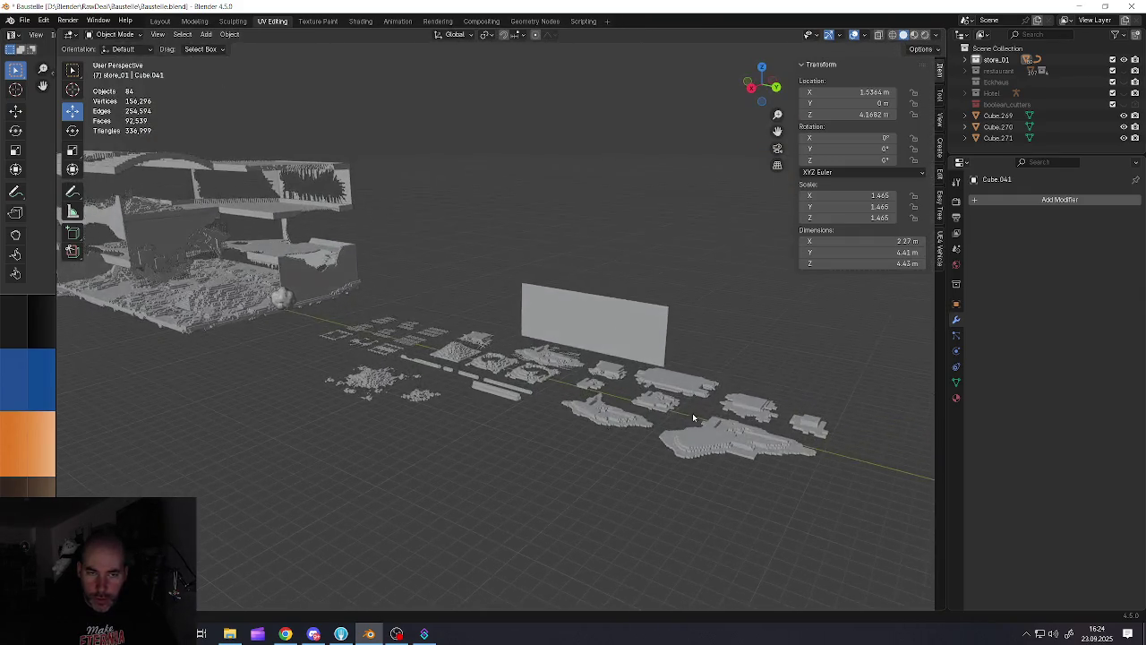
middle_click_drag(690, 417, 402, 364, "shift")
scroll(483, 409, "down", 3)
scroll(484, 409, "up", 5)
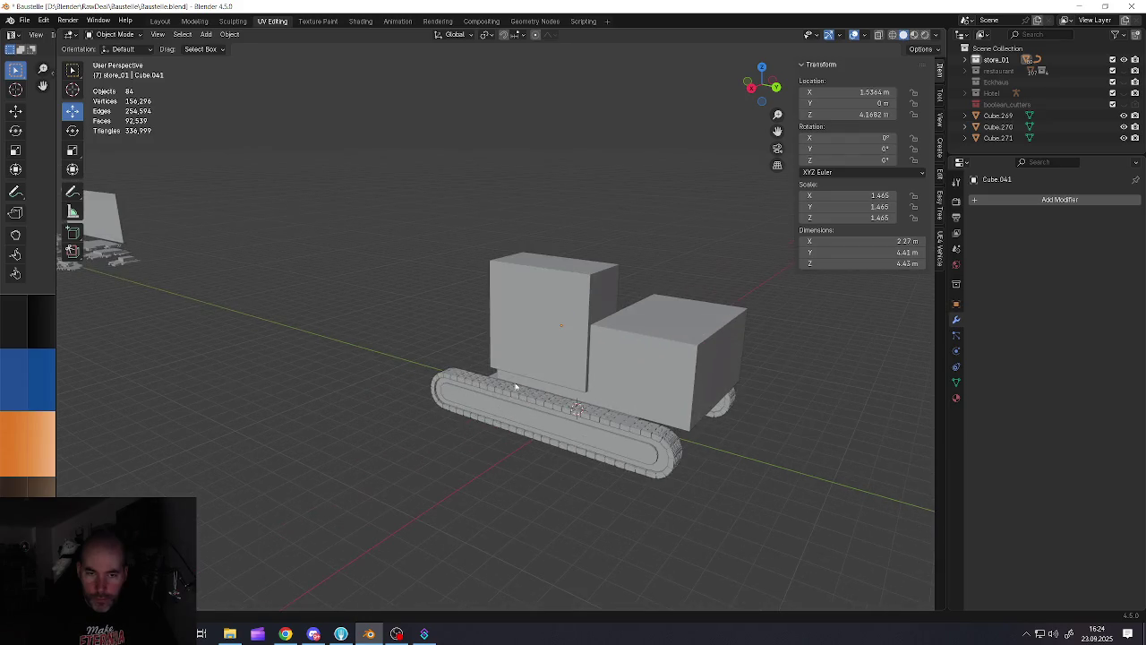
left_click(483, 409)
mouse_move(483, 409)
middle_mouse_down()
mouse_move(404, 367)
mouse_move(627, 385)
middle_mouse_up()
scroll(583, 383, "down", 3)
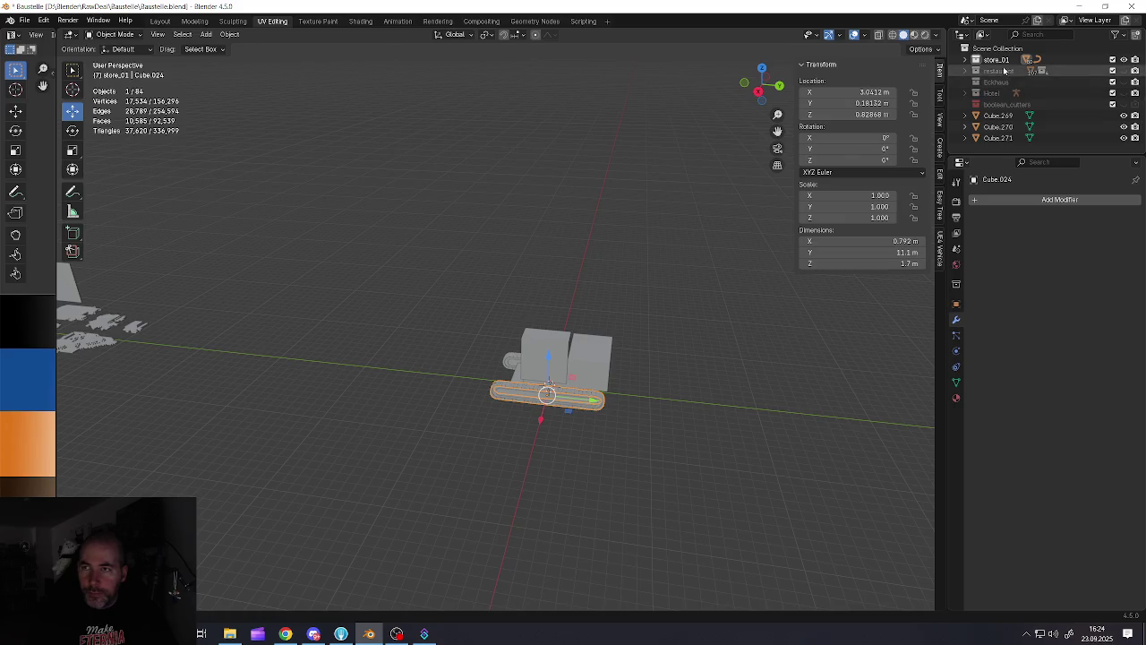
Select the Hotel collection, then the metarig figure beside the vehicle
left_click(989, 93)
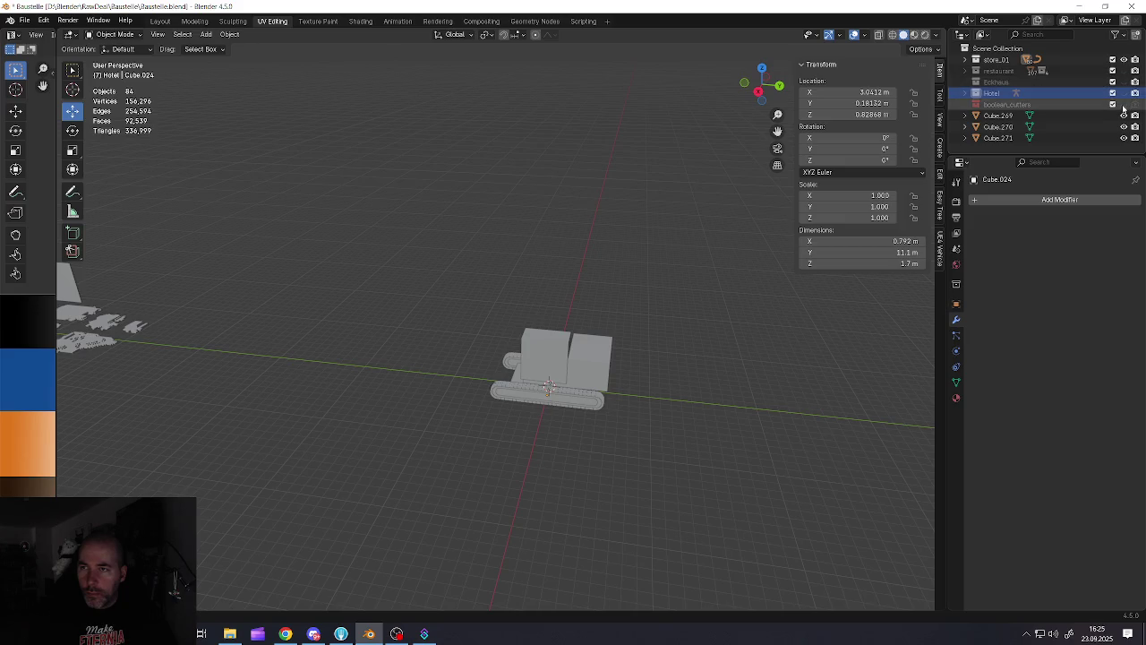
mouse_move(619, 217)
middle_mouse_down()
mouse_move(563, 248)
mouse_move(574, 300)
mouse_move(504, 284)
mouse_move(562, 285)
middle_mouse_up()
left_click(574, 300)
scroll(668, 302, "up", 3)
mouse_move(668, 301)
middle_mouse_down()
mouse_move(559, 328)
mouse_move(618, 300)
middle_mouse_up()
scroll(618, 300, "up", 3)
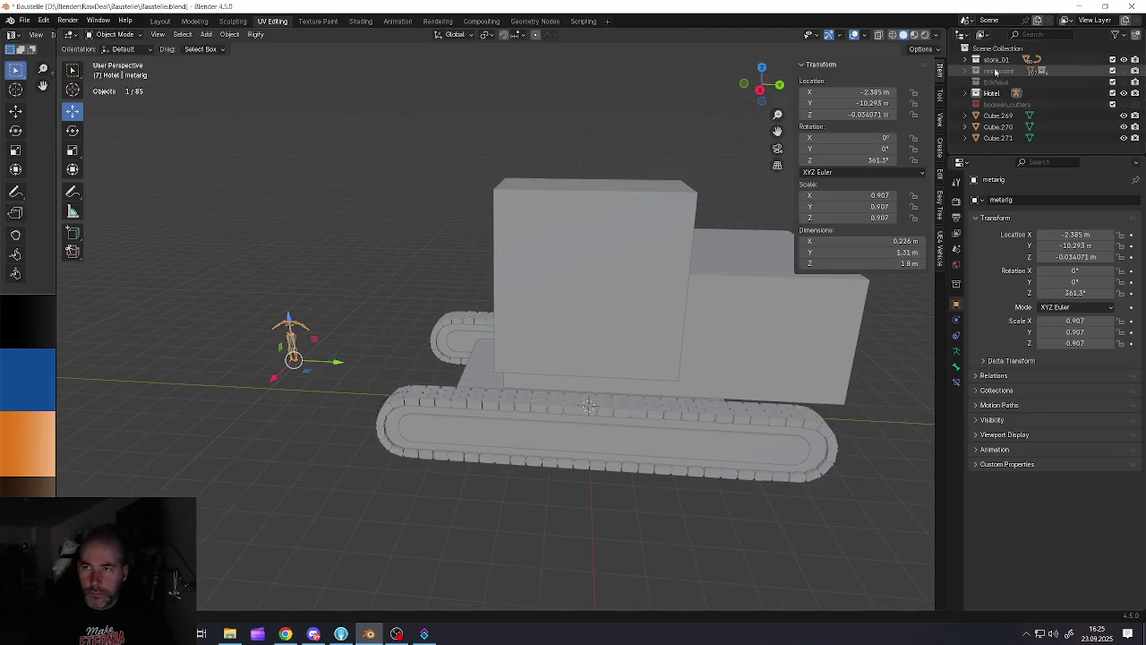
Make the restaurant collection active and show its building in the scene
left_click(999, 71)
scroll(516, 304, "down", 2)
scroll(516, 304, "down", 5)
mouse_move(516, 303)
middle_mouse_down()
mouse_move(414, 290)
mouse_move(468, 325)
middle_mouse_up()
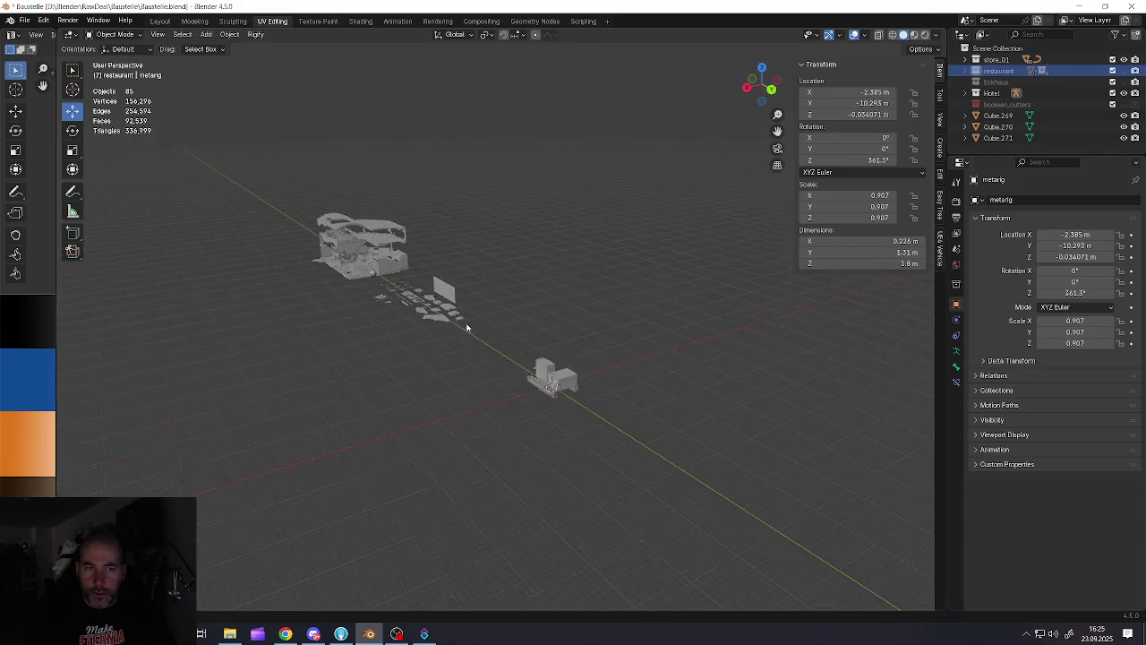
left_click(1123, 72)
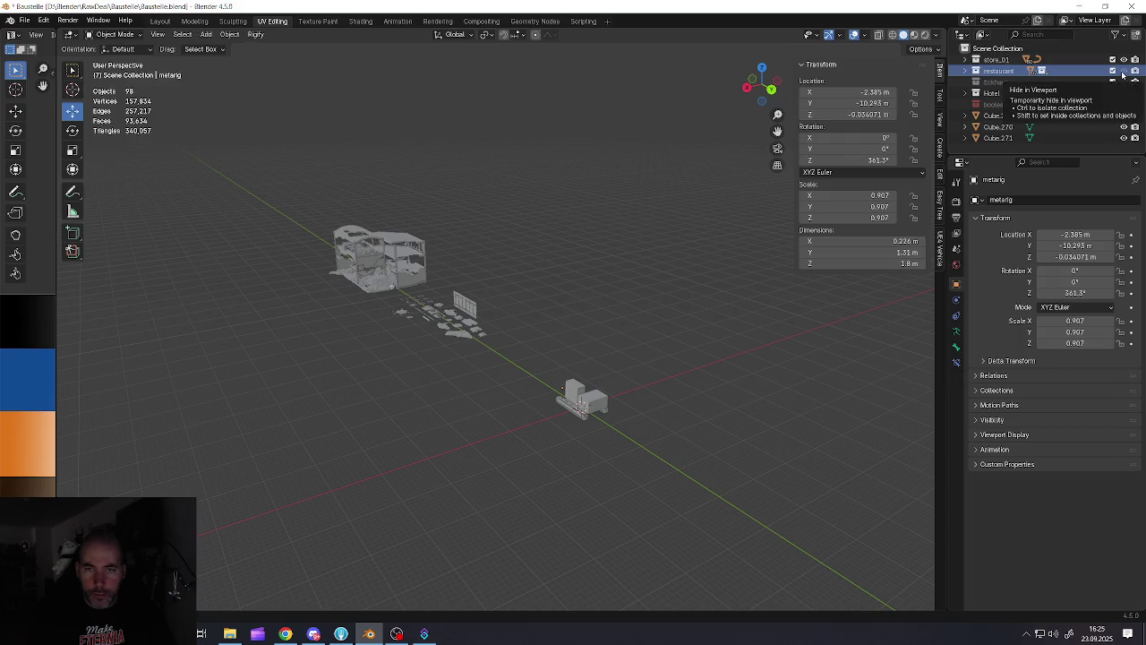
scroll(371, 215, "up", 6)
scroll(376, 233, "up", 4)
scroll(284, 286, "down", 5)
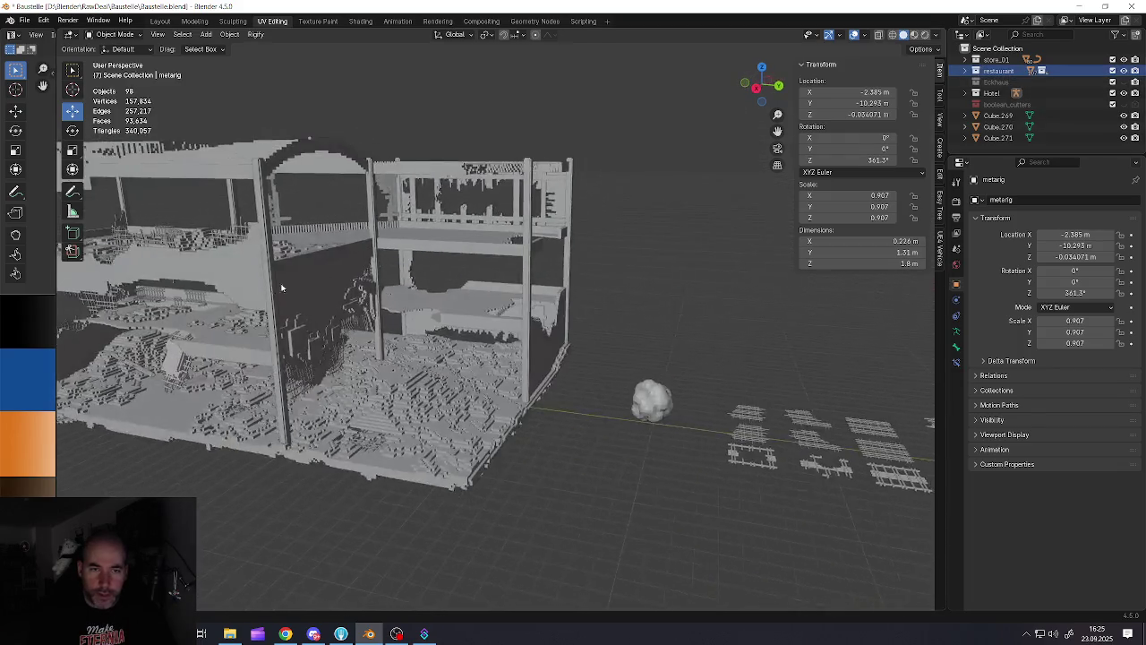
middle_click_drag(285, 287, 465, 295)
Toggle the Eckhaus collection on and off, then reselect the vehicle's track
left_click(1112, 81)
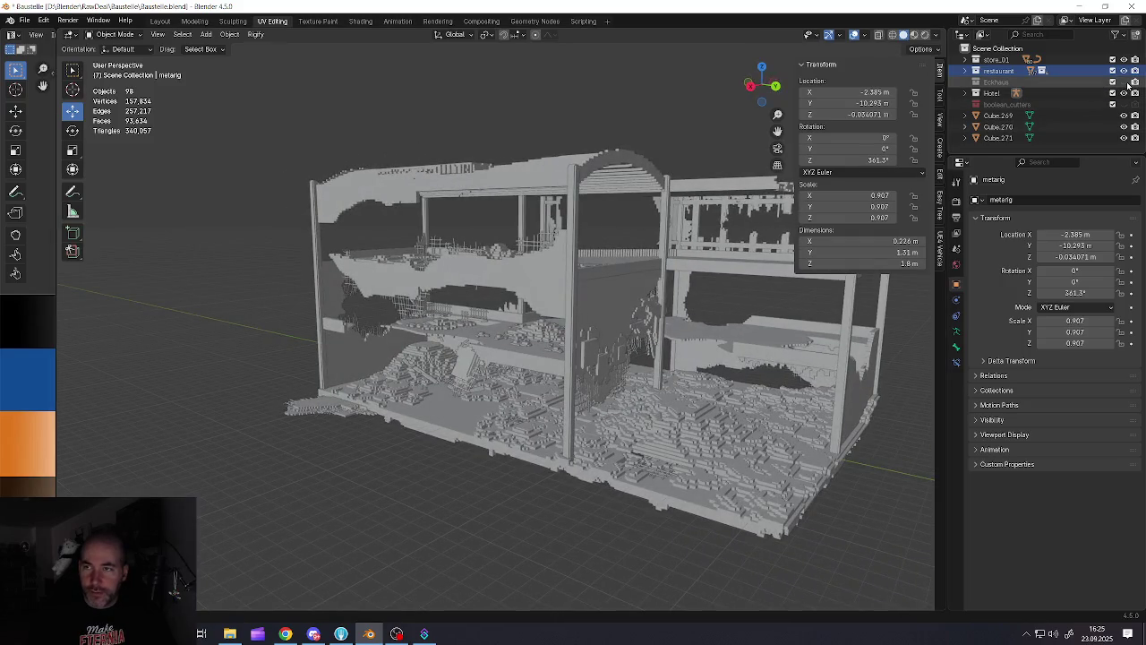
left_click(1123, 82)
left_click(1124, 81)
scroll(403, 358, "down", 5)
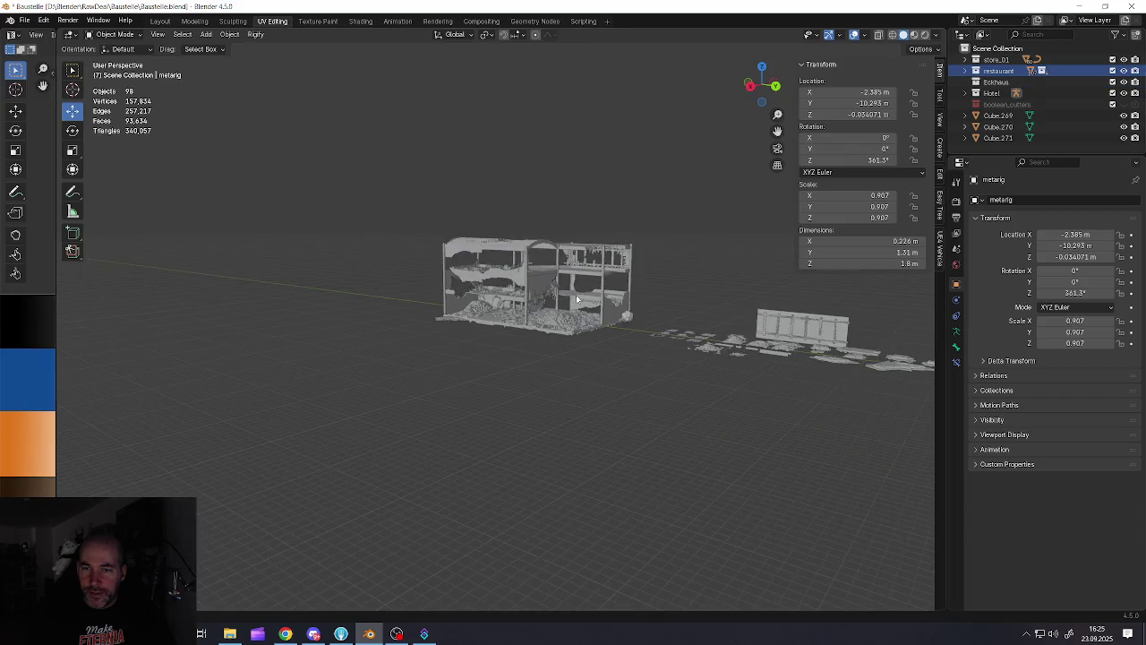
middle_click_drag(269, 358, 403, 370)
scroll(403, 369, "up", 5)
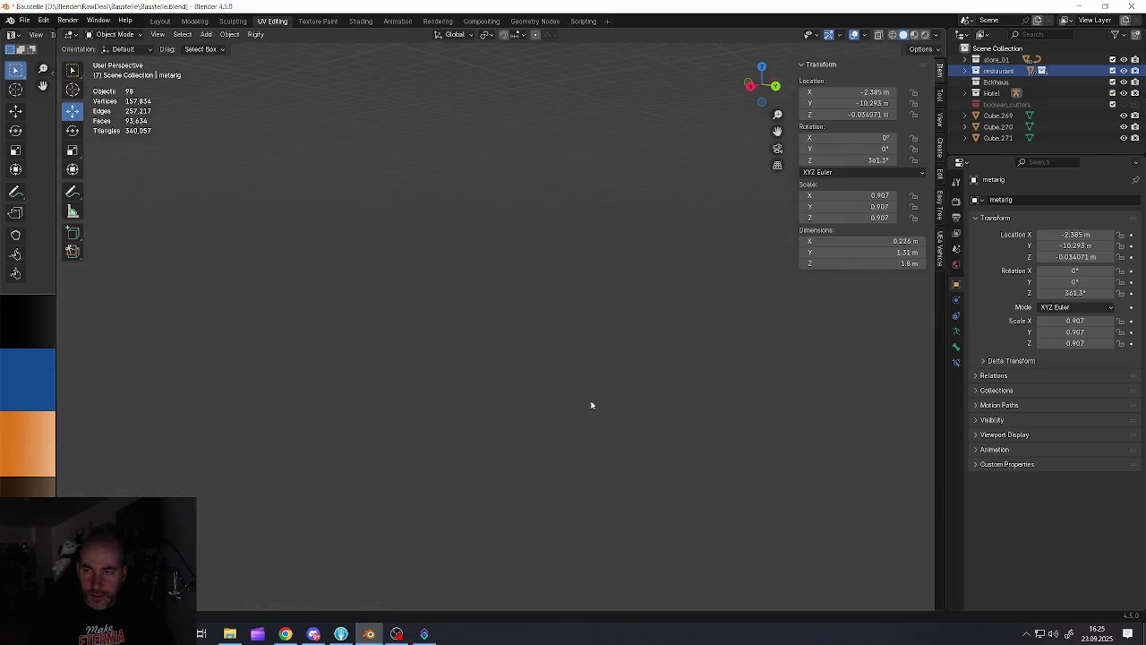
middle_click_drag(501, 385, 618, 421, "shift")
left_click(623, 426)
mouse_move(744, 406)
middle_mouse_down()
mouse_move(588, 388)
mouse_move(651, 379)
mouse_move(621, 374)
mouse_move(597, 382)
middle_mouse_up()
Move the metarig figure up onto the vehicle's cab area
left_click(299, 431)
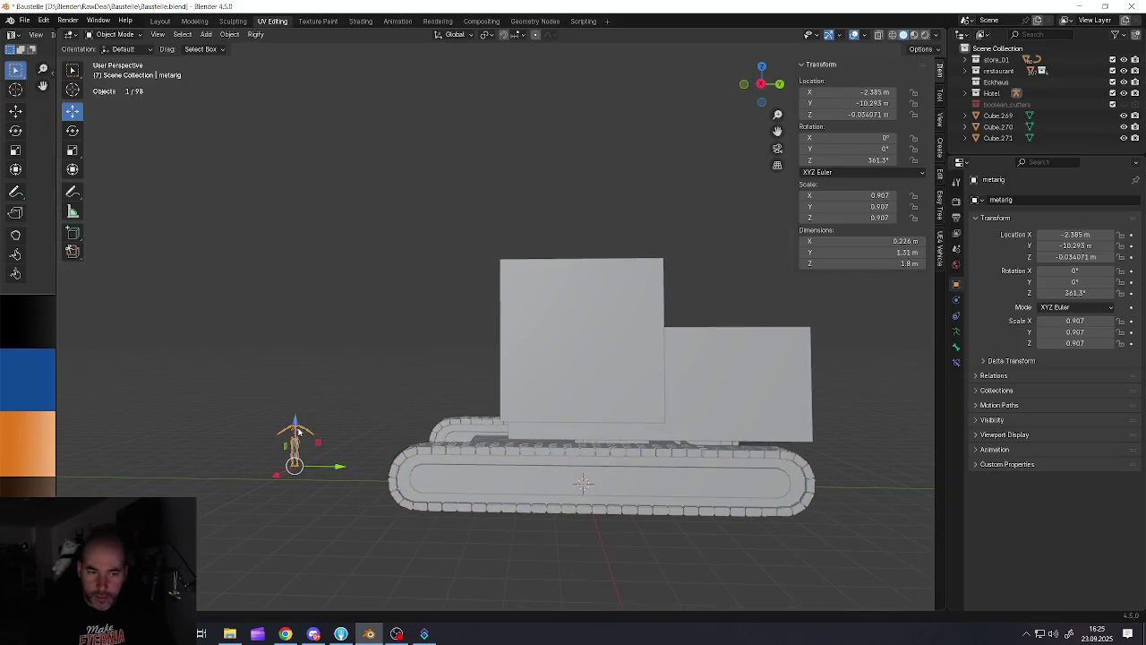
key("g")
left_click(457, 331)
middle_click_drag(457, 331, 541, 351)
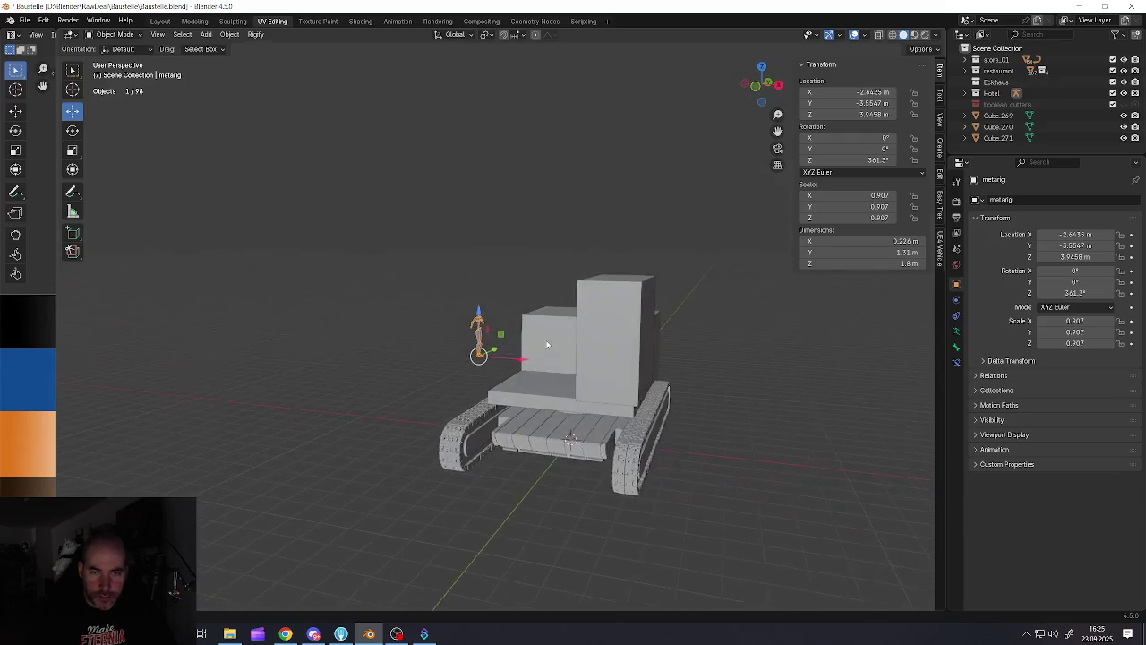
key("g")
left_click(641, 358)
middle_click_drag(640, 358, 550, 341)
scroll(638, 351, "up", 3)
left_click_drag(614, 415, 658, 417)
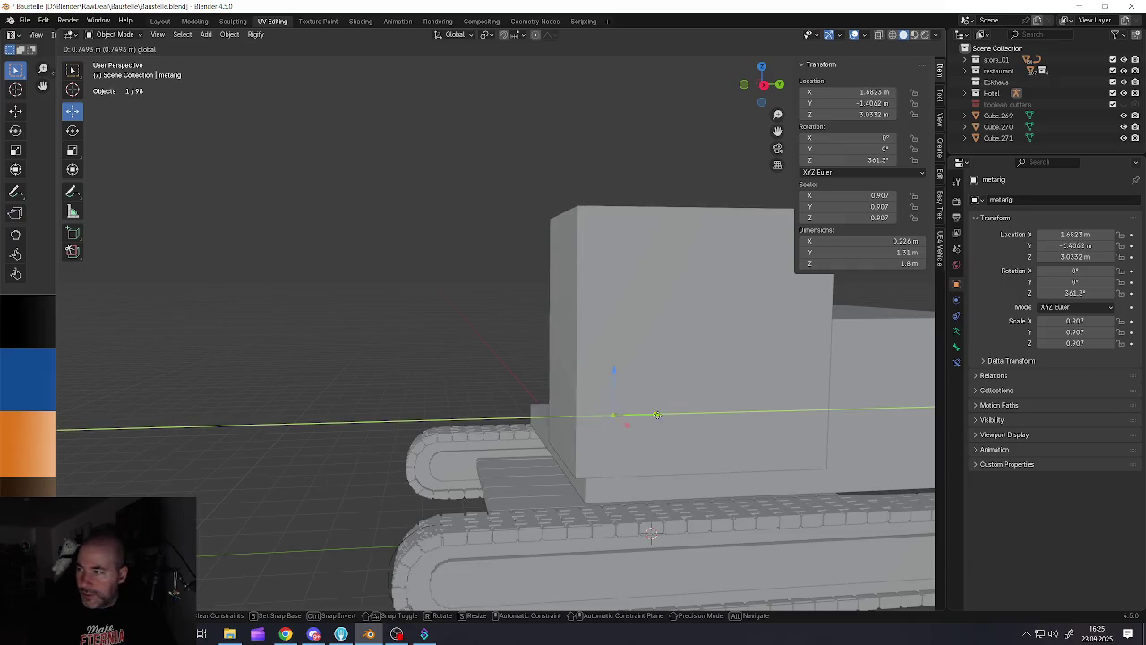
mouse_move(658, 417)
middle_mouse_down()
mouse_move(684, 361)
mouse_move(540, 384)
middle_mouse_up()
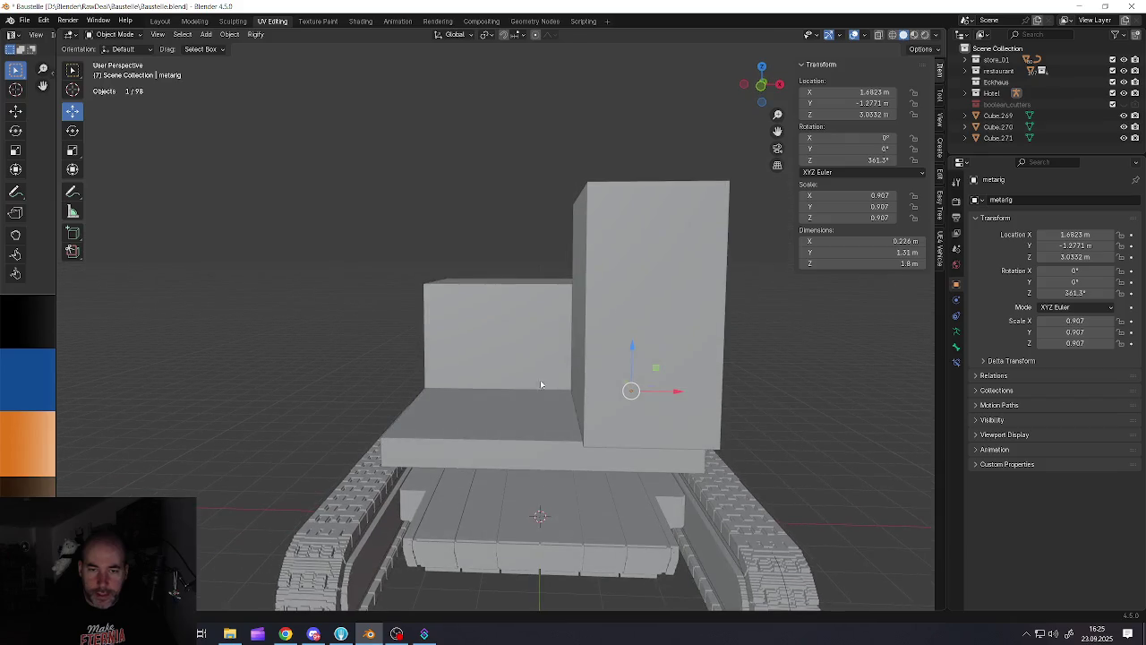
middle_click_drag(534, 385, 581, 367)
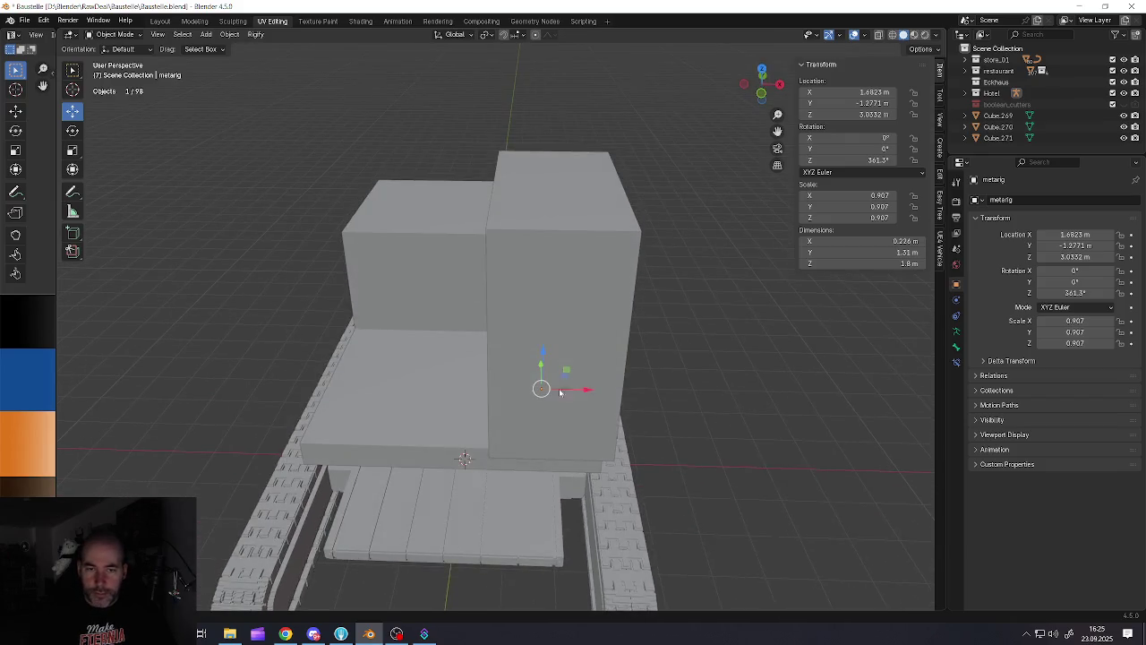
scroll(582, 367, "up", 2)
scroll(581, 367, "down", 2)
Slide the metarig along Y to Y −2.9359 m beside the cab box
key("g")
key("y")
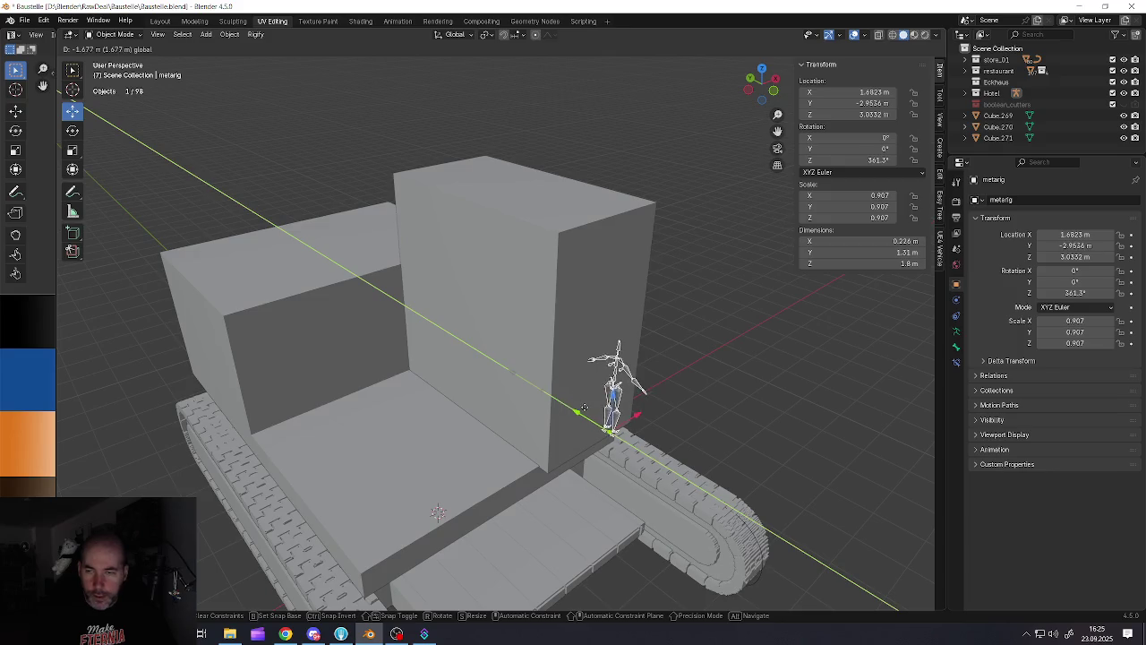
left_click(568, 362)
scroll(568, 362, "up", 2)
middle_click_drag(567, 362, 553, 341)
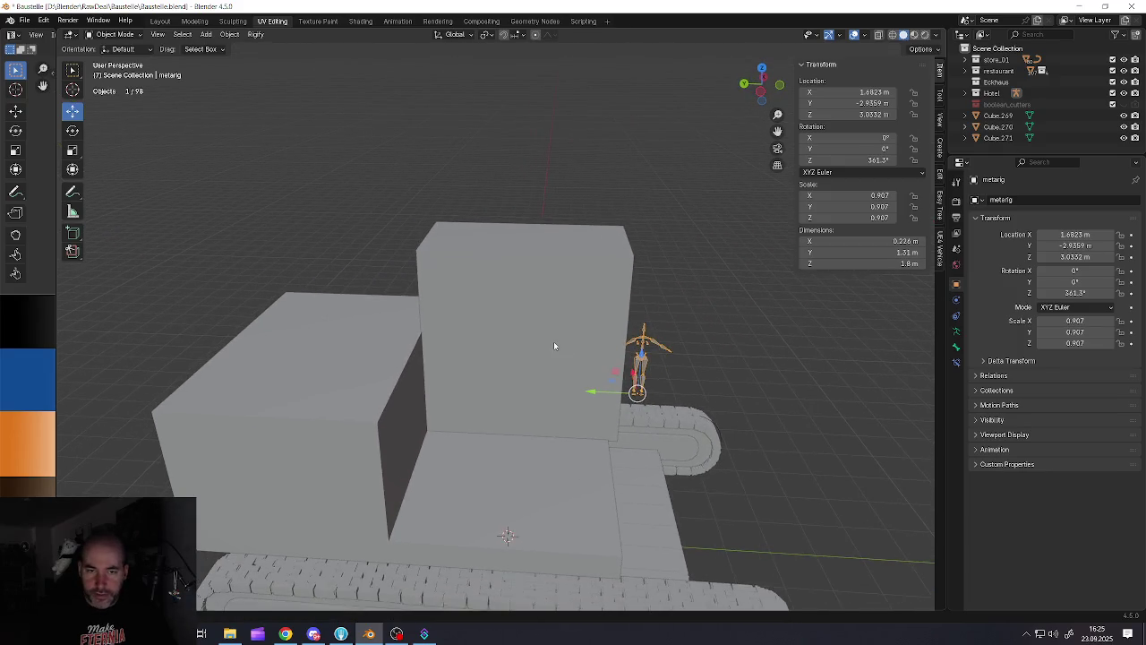
Open Cube.041 in Edit Mode and select its front and side faces
left_click(537, 342)
key("Tab")
left_click(453, 317)
left_click(436, 317)
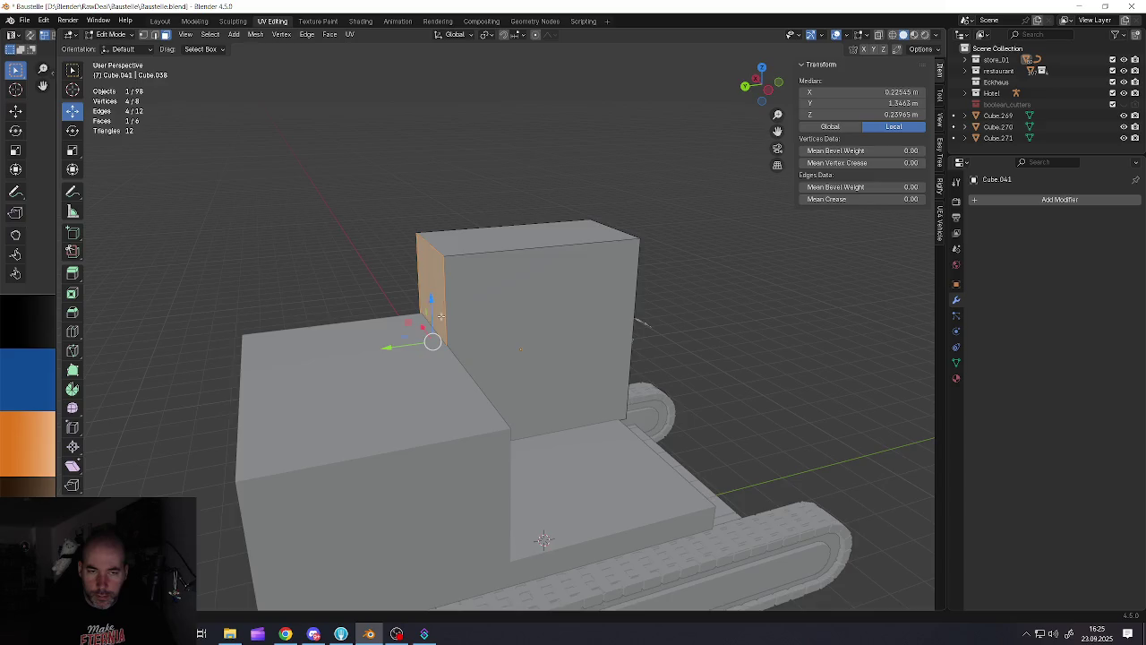
Pull one side face in along Y and lower the top face in two moves
middle_click_drag(437, 317, 450, 339)
left_click_drag(401, 341, 475, 342)
middle_click_drag(476, 341, 555, 260)
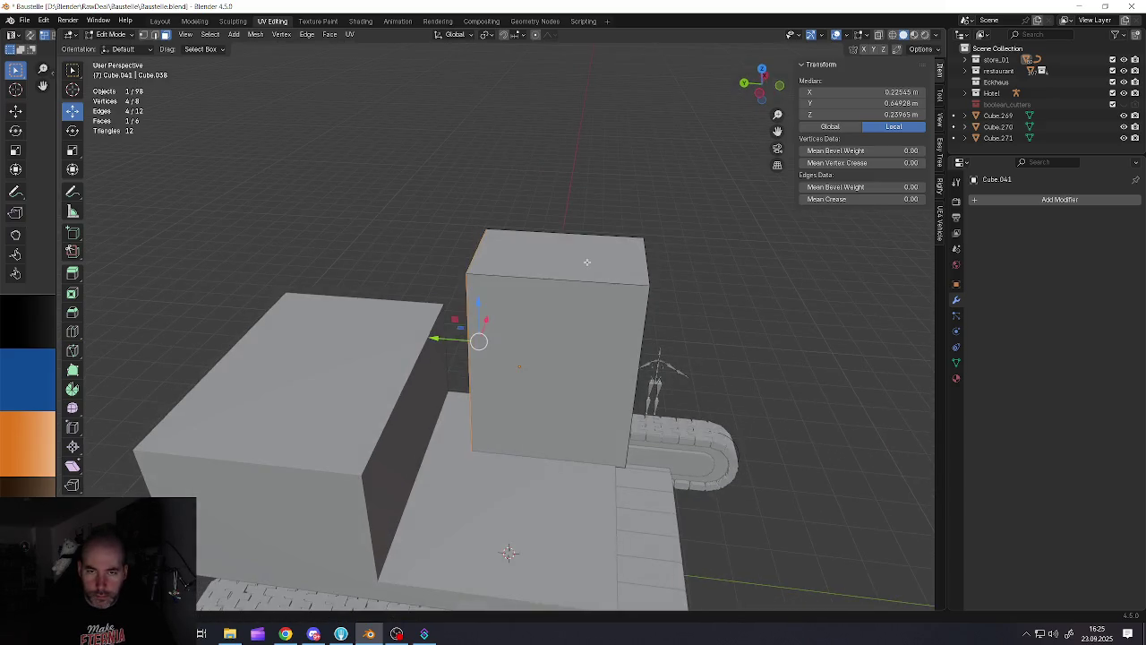
left_click(564, 253)
left_click_drag(561, 211, 561, 264)
middle_click_drag(560, 264, 565, 293)
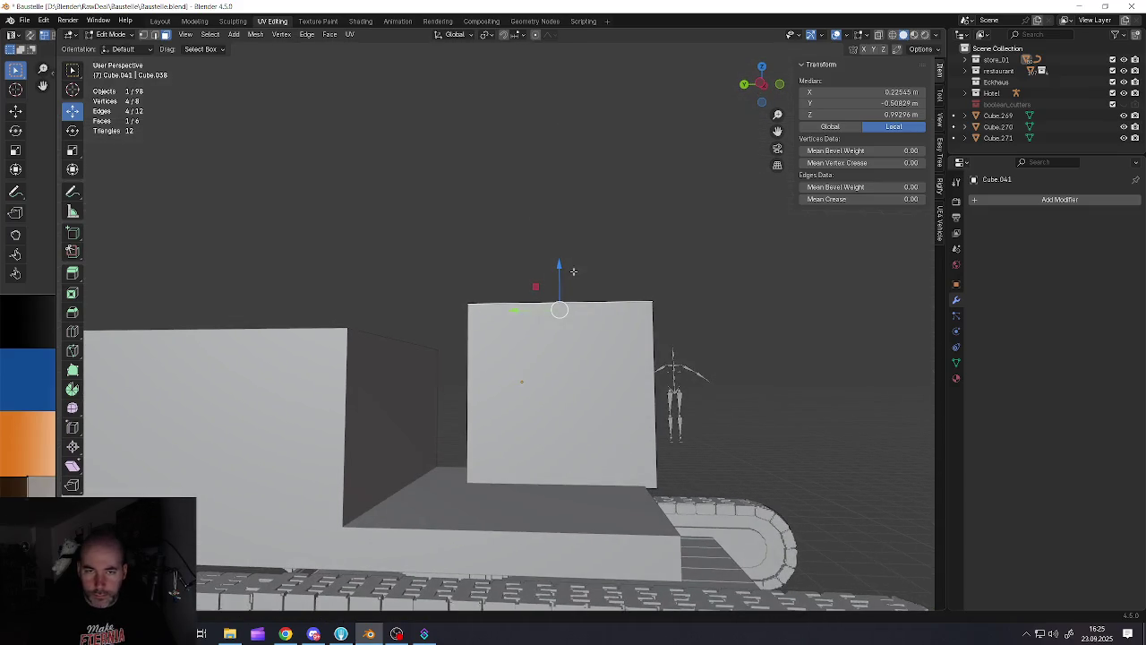
left_click_drag(573, 271, 573, 303)
Slide the other side face inward along Y, leaving a 2.27 × 3.14 × 2.72 m block
mouse_move(573, 303)
middle_mouse_down()
mouse_move(610, 422)
mouse_move(623, 425)
middle_mouse_up()
left_click(610, 423)
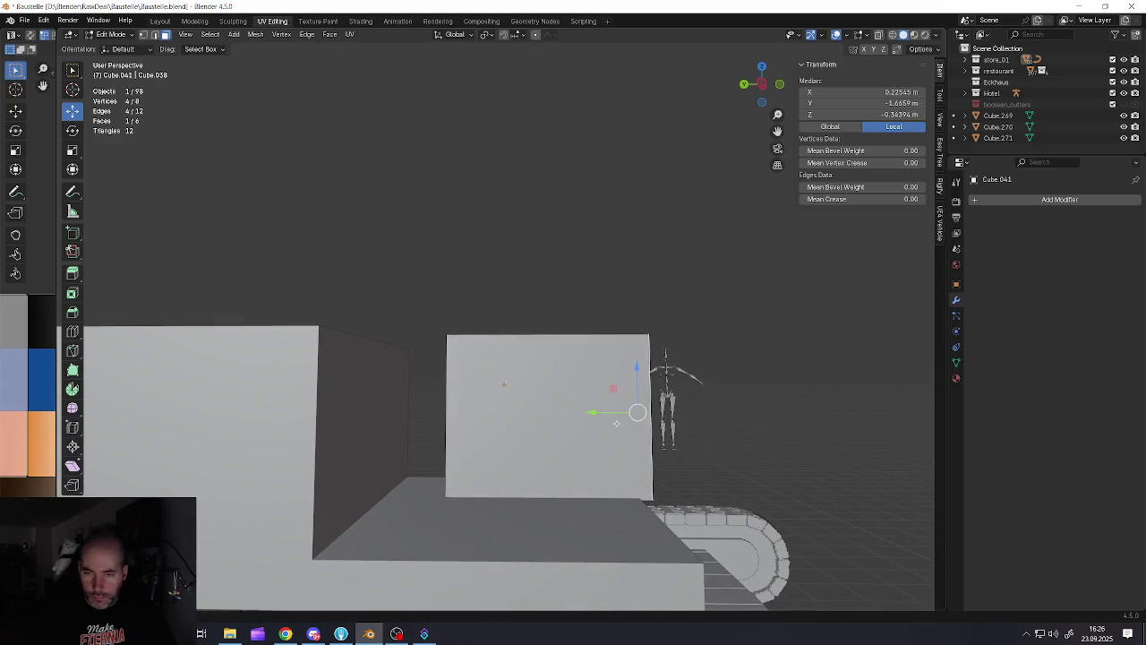
left_click_drag(587, 420, 577, 415)
middle_click_drag(577, 415, 529, 385)
key("Tab")
Edit the neighbouring box's mesh and adjust its top face height
left_click(390, 435)
key("Tab")
left_click(373, 479)
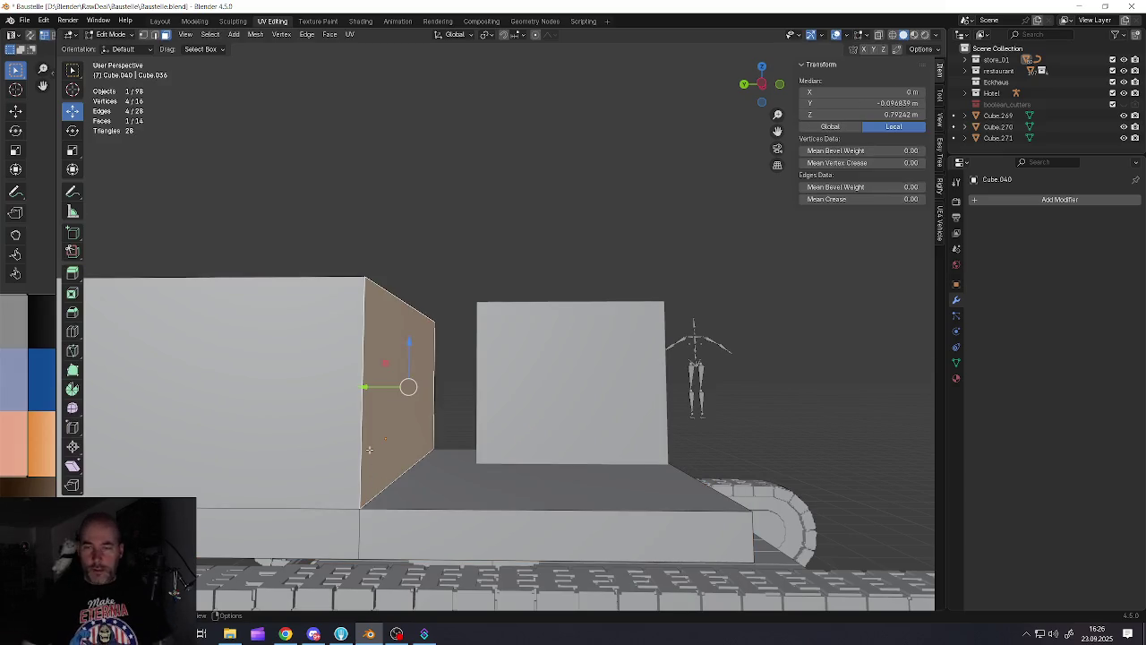
middle_click_drag(373, 433, 313, 331)
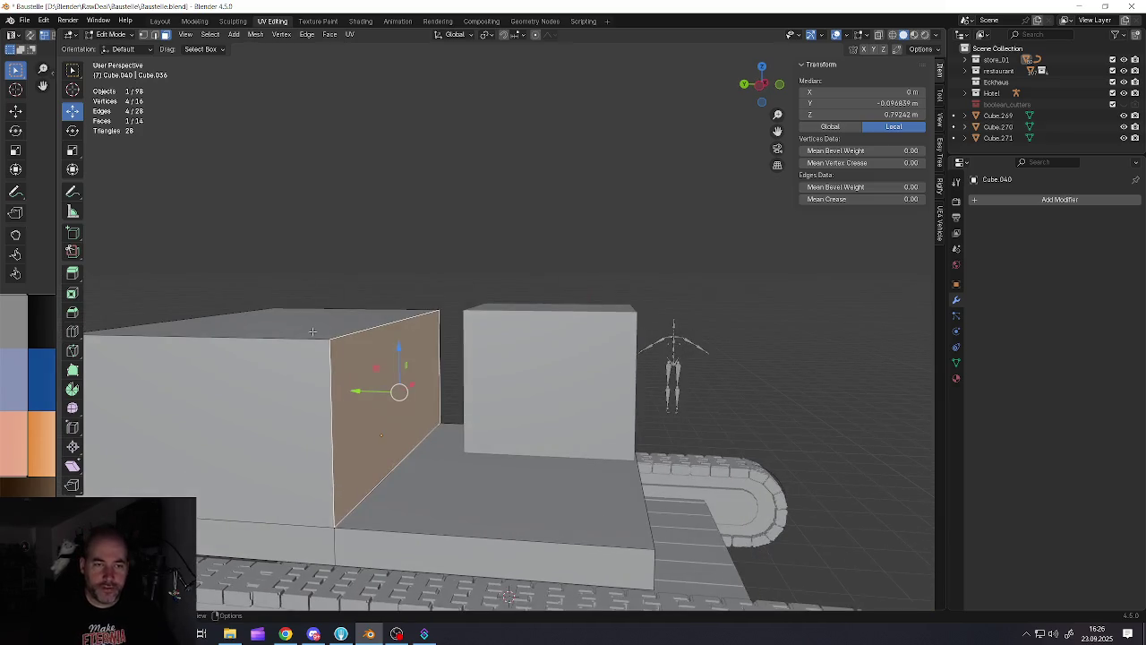
left_click(300, 316)
left_click_drag(296, 293, 288, 323)
Move a side face of the neighbouring box along Y
mouse_move(289, 323)
middle_mouse_down()
mouse_move(375, 374)
mouse_move(425, 448)
mouse_move(411, 517)
mouse_move(418, 441)
middle_mouse_up()
left_click(424, 448)
left_click_drag(437, 438, 325, 440)
middle_click_drag(374, 435, 451, 394)
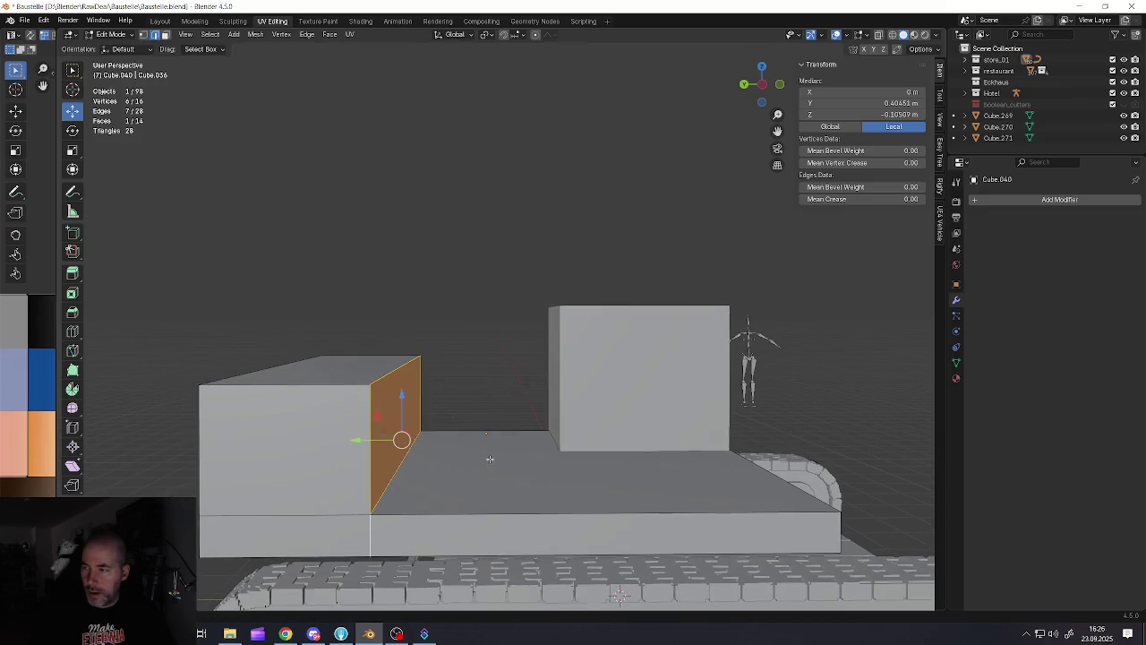
scroll(488, 408, "down", 3)
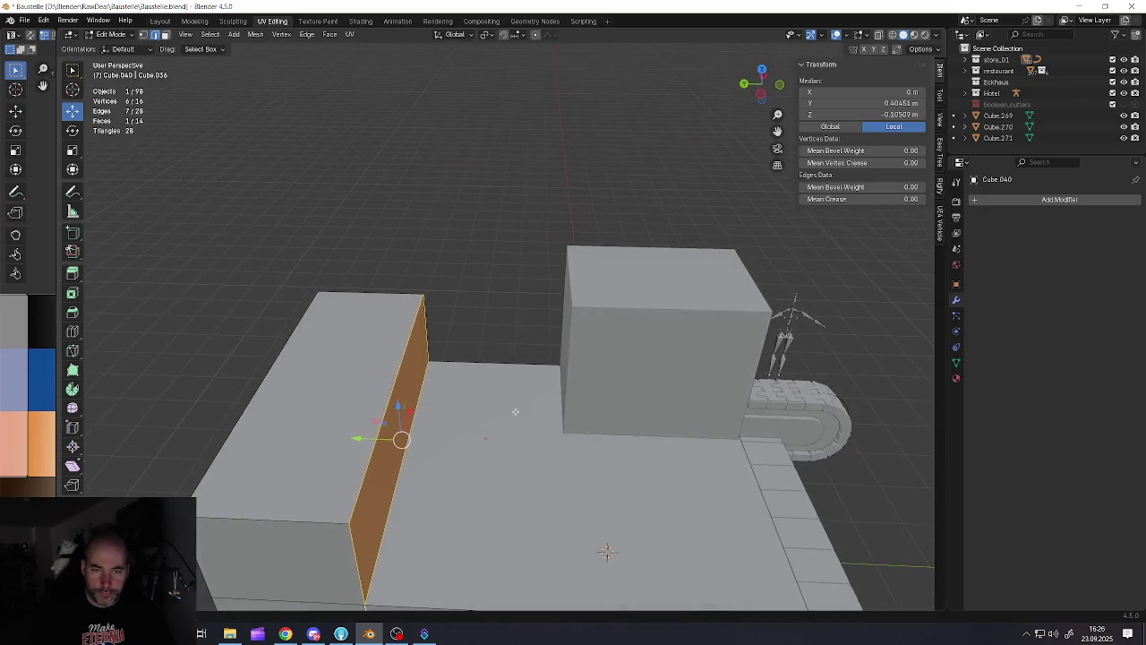
scroll(506, 412, "down", 2)
Extrude the face into a new block and shift it along X
key("e")
left_click(466, 412)
mouse_move(466, 412)
middle_mouse_down()
mouse_move(398, 404)
mouse_move(522, 450)
middle_mouse_up()
left_click_drag(529, 424, 527, 428)
mouse_move(528, 429)
middle_mouse_down()
mouse_move(548, 426)
mouse_move(507, 393)
middle_mouse_up()
left_click_drag(517, 363, 528, 364)
mouse_move(528, 364)
middle_mouse_down()
mouse_move(491, 380)
mouse_move(490, 407)
mouse_move(488, 385)
mouse_move(497, 365)
mouse_move(537, 439)
middle_mouse_up()
Delete the overlapping plane and go back into Edit Mode on Cube.040
key("Tab")
left_click(550, 455)
key("Delete")
left_click(555, 465)
key("Tab")
In face mode, select the front top strip and then the rear block's side face
mouse_move(532, 463)
middle_mouse_down()
mouse_move(621, 375)
mouse_move(621, 394)
mouse_move(466, 417)
mouse_move(614, 403)
mouse_move(605, 409)
middle_mouse_up()
scroll(573, 421, "up", 2)
key("3")
left_click(466, 417)
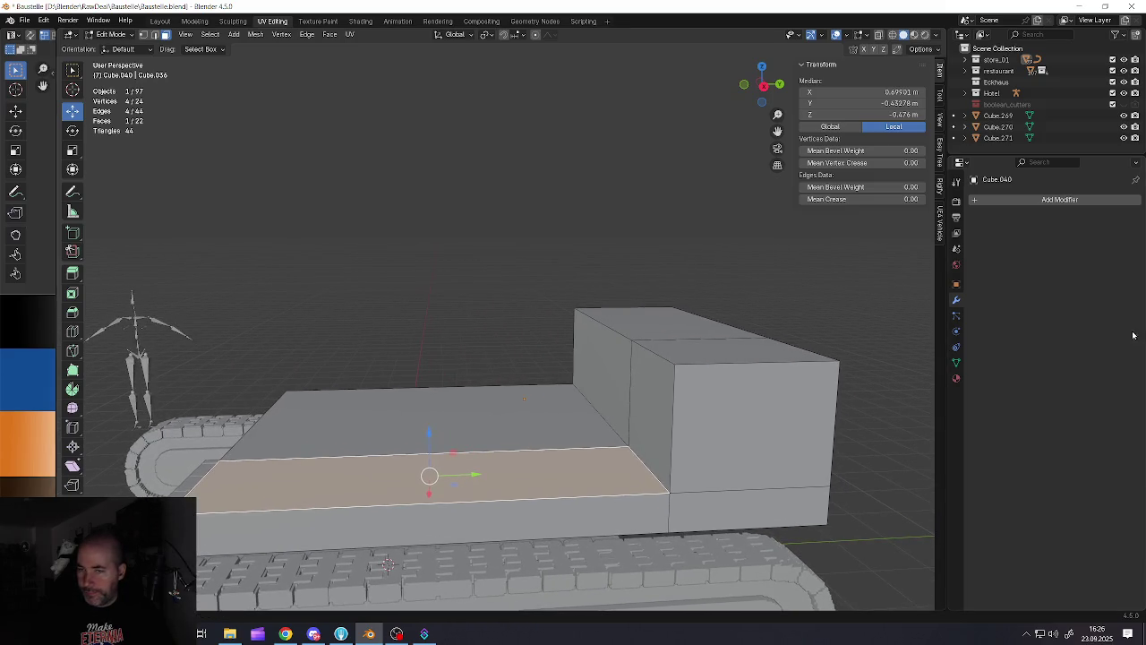
middle_click_drag(598, 463, 564, 457)
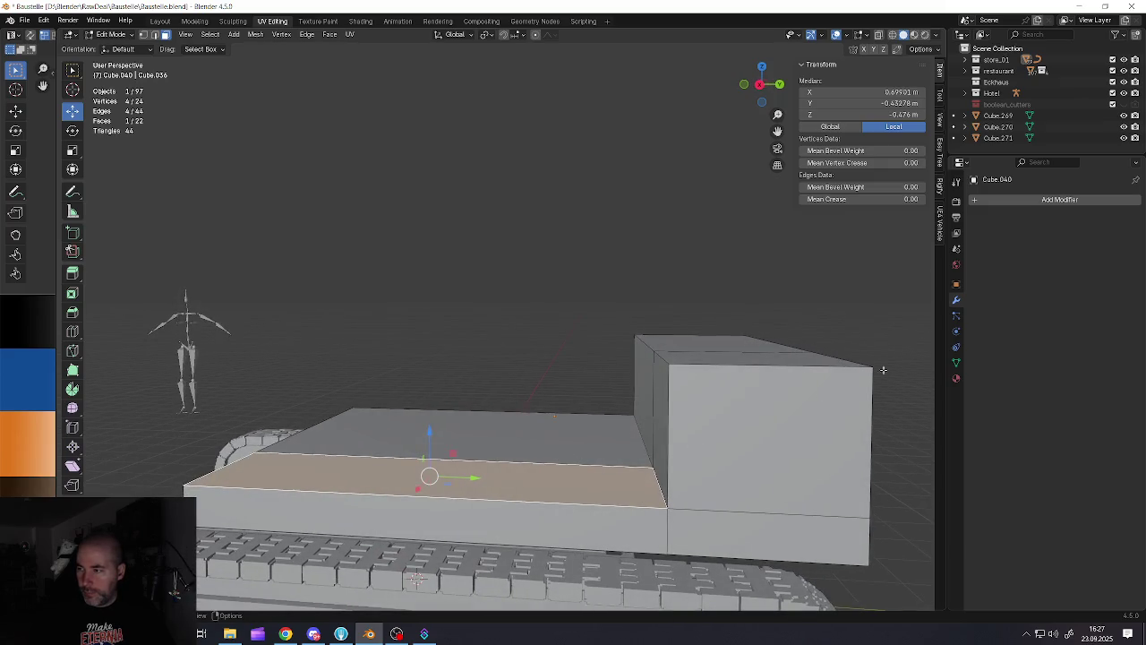
key("alt+Tab")
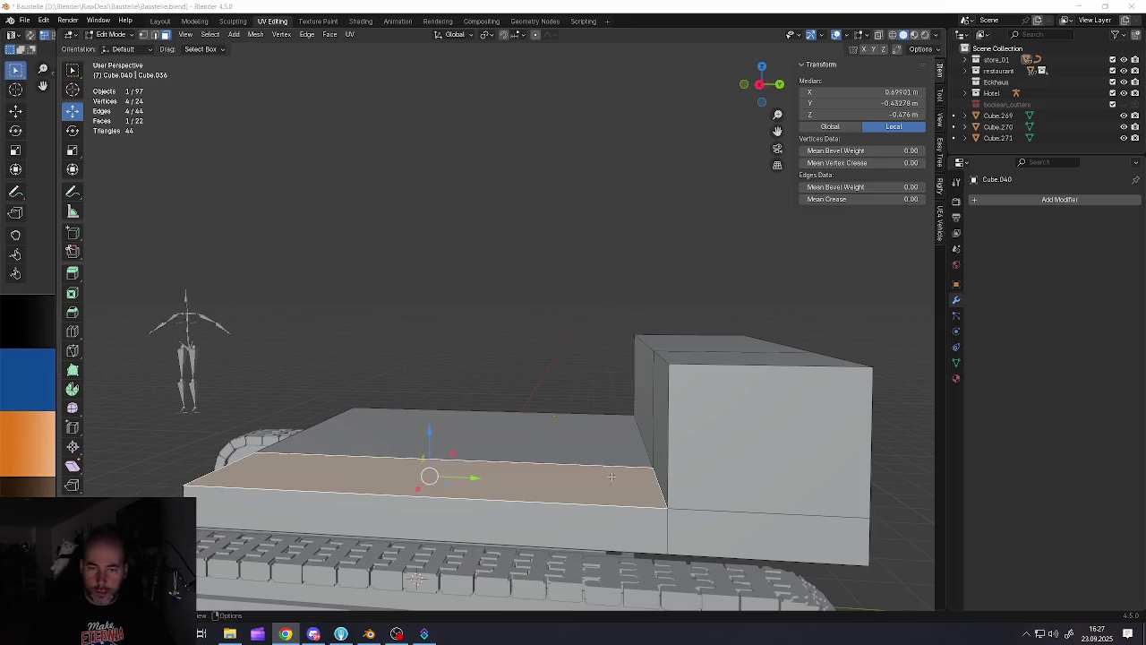
middle_click_drag(611, 475, 616, 458)
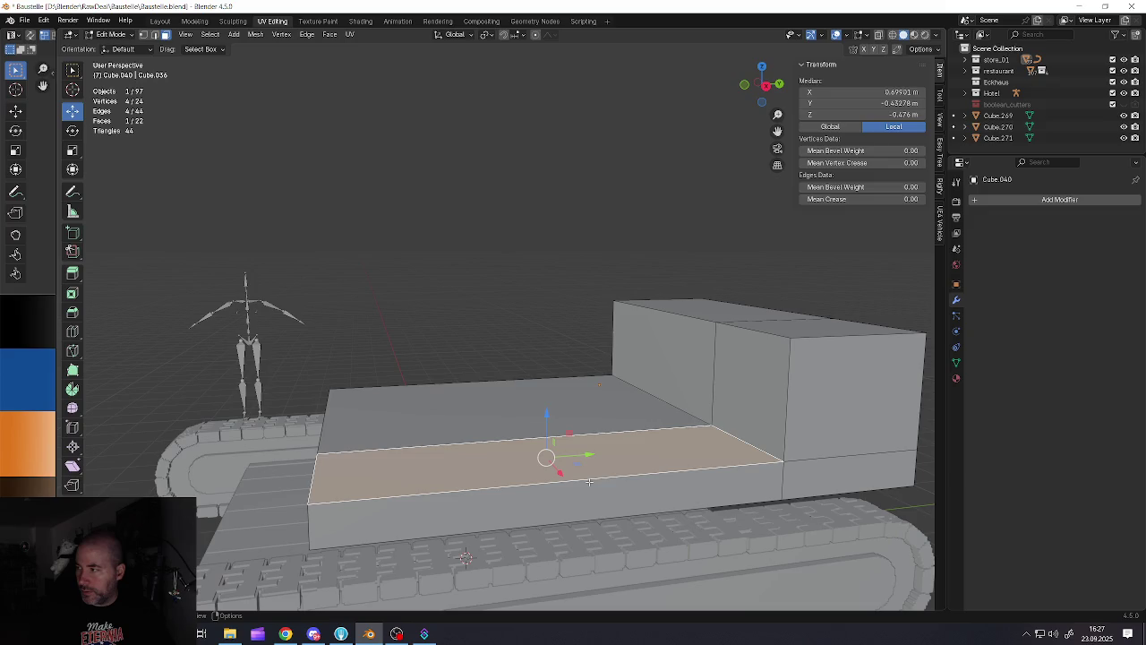
middle_click_drag(676, 408, 736, 404)
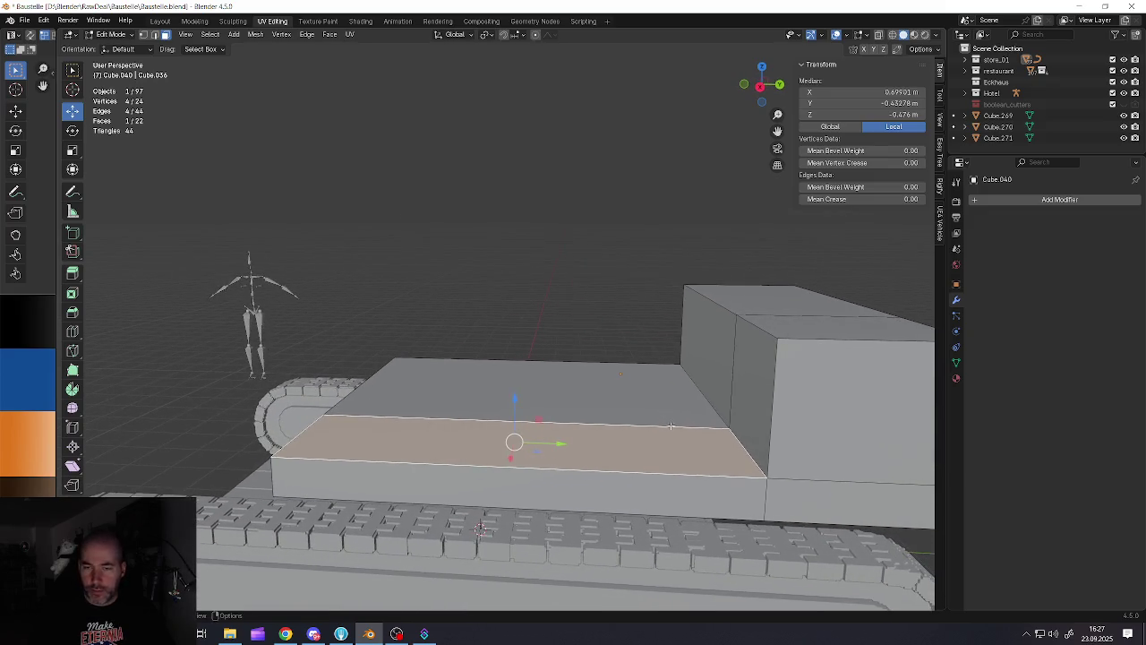
left_click(736, 403)
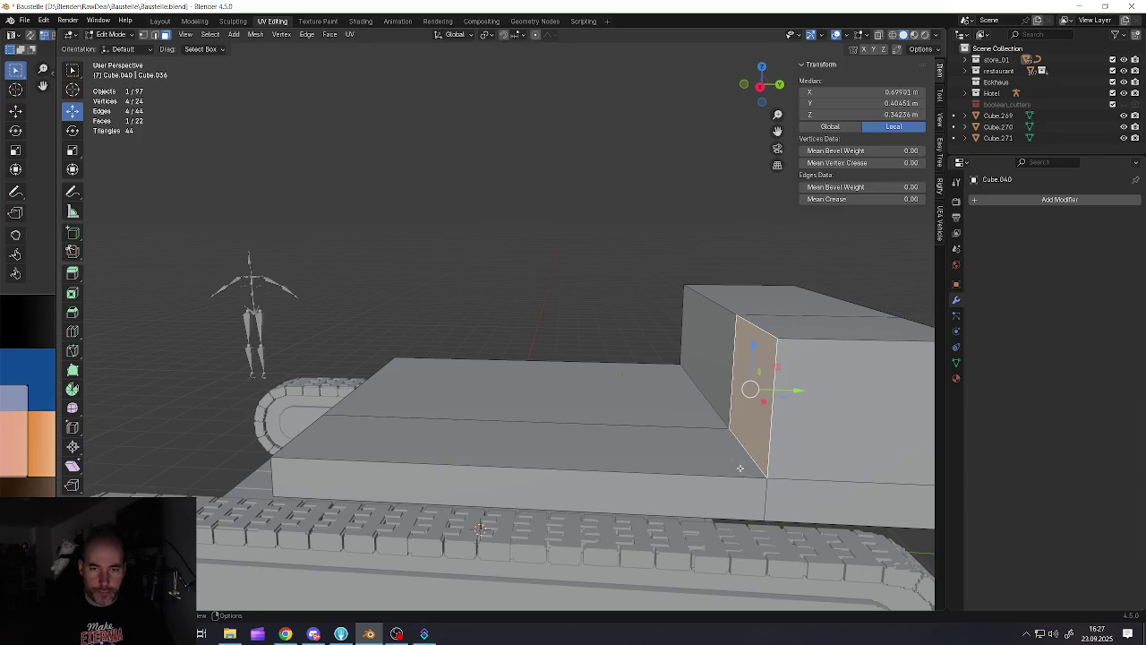
middle_click_drag(739, 468, 680, 443)
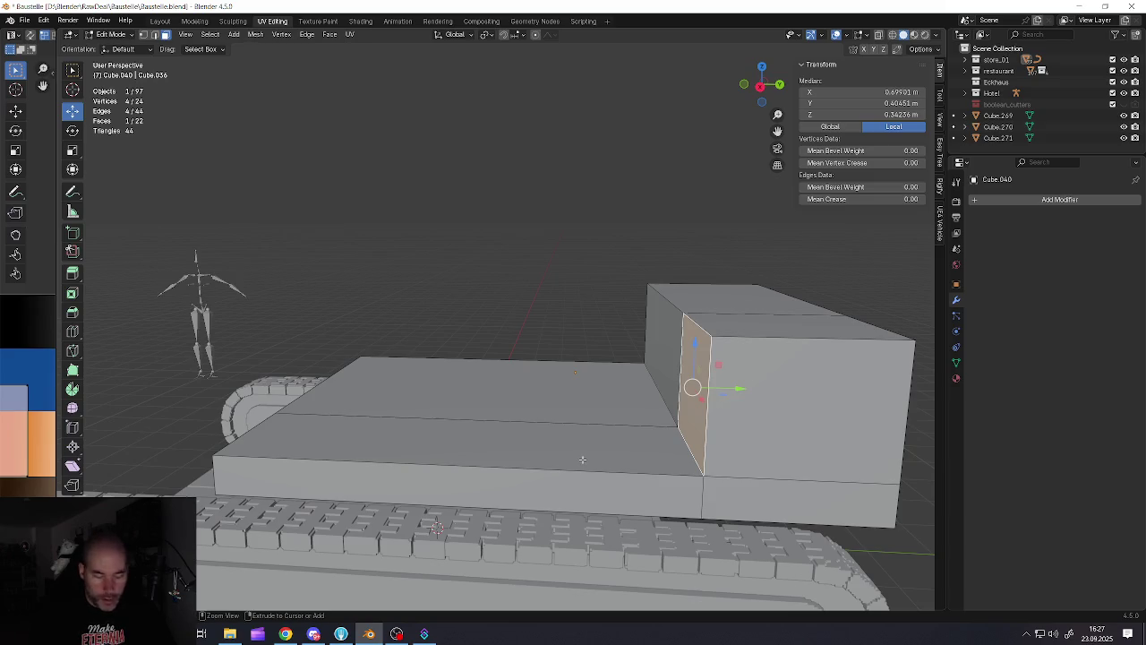
Add a loop cut across the lower block of the body with Ctrl+R
key("ctrl+r")
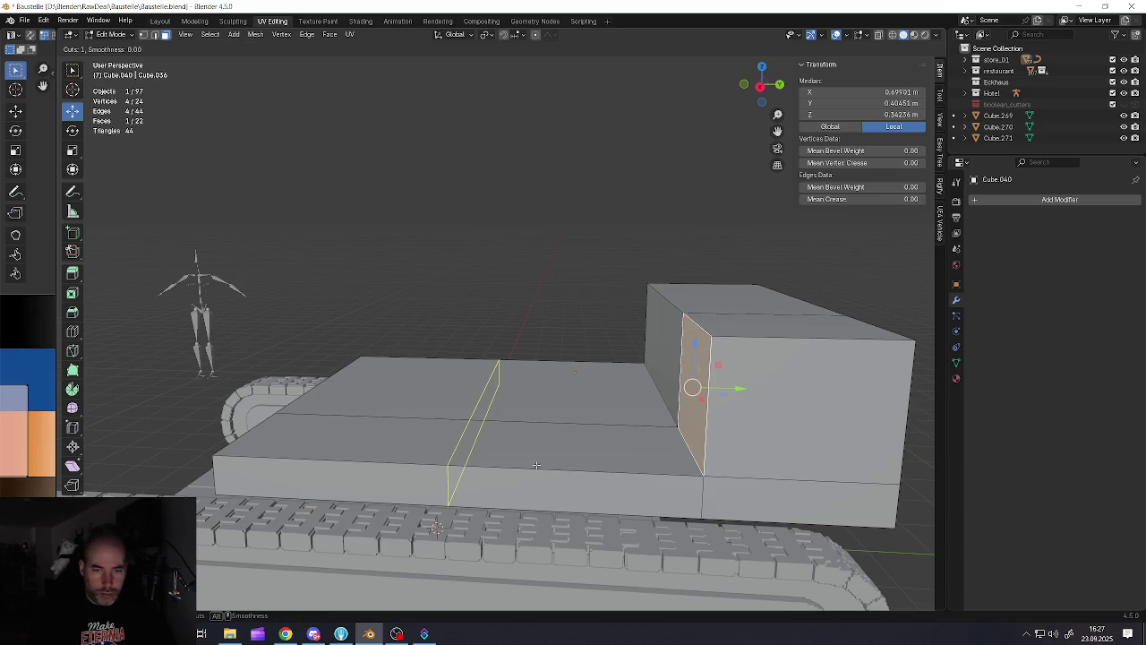
left_click(540, 467)
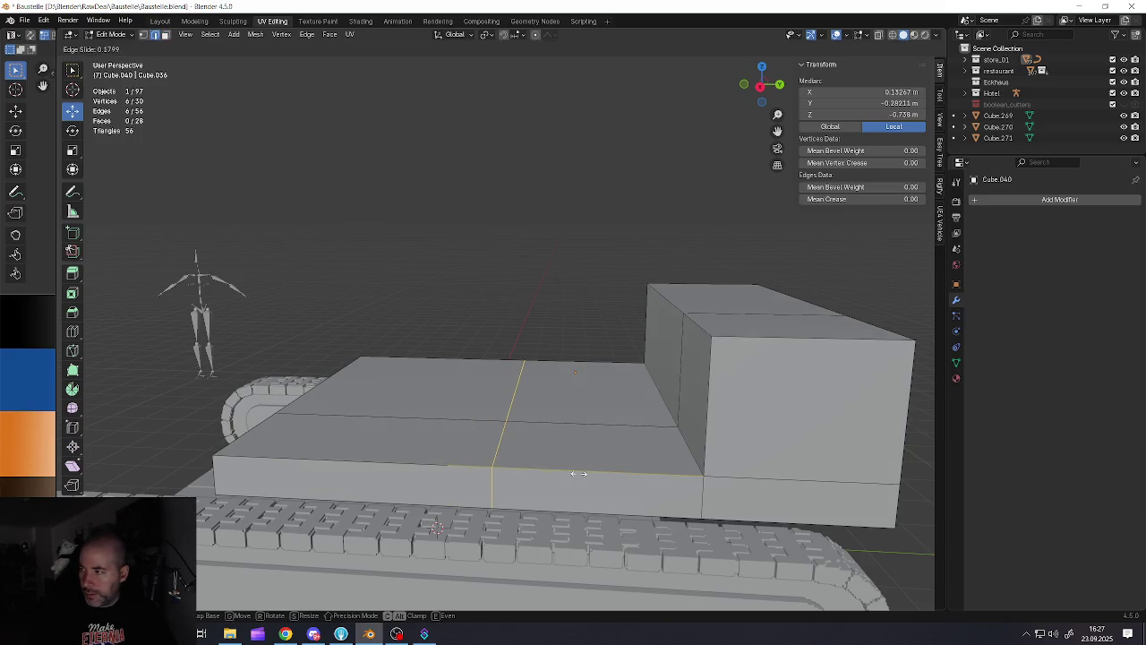
left_click(582, 473)
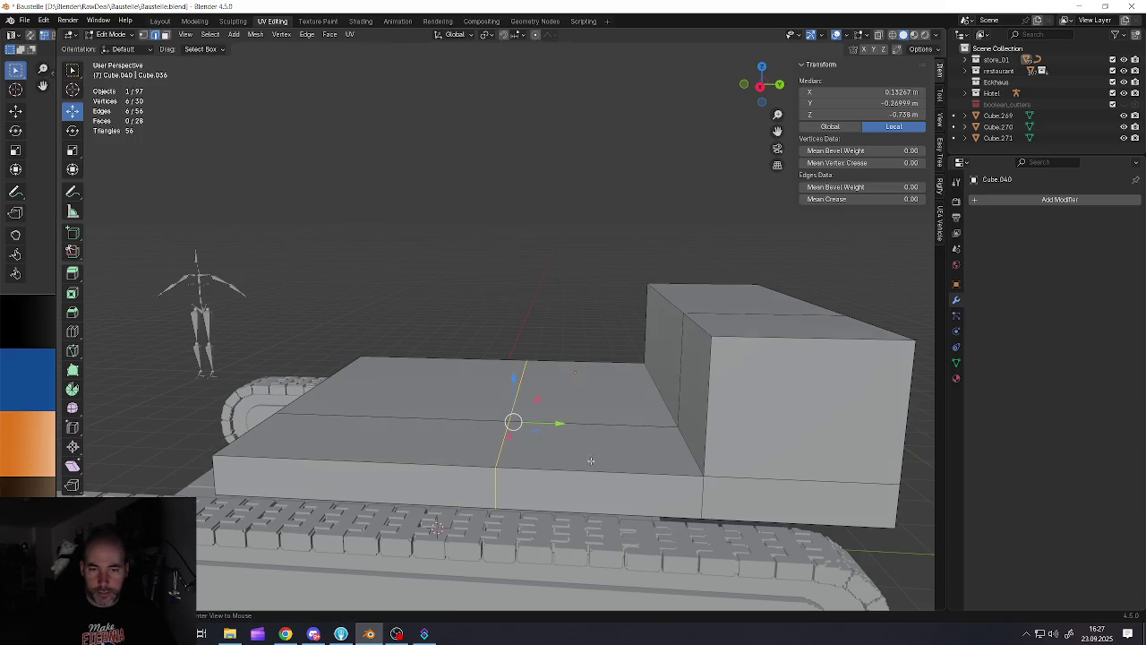
key("3")
left_click(601, 454)
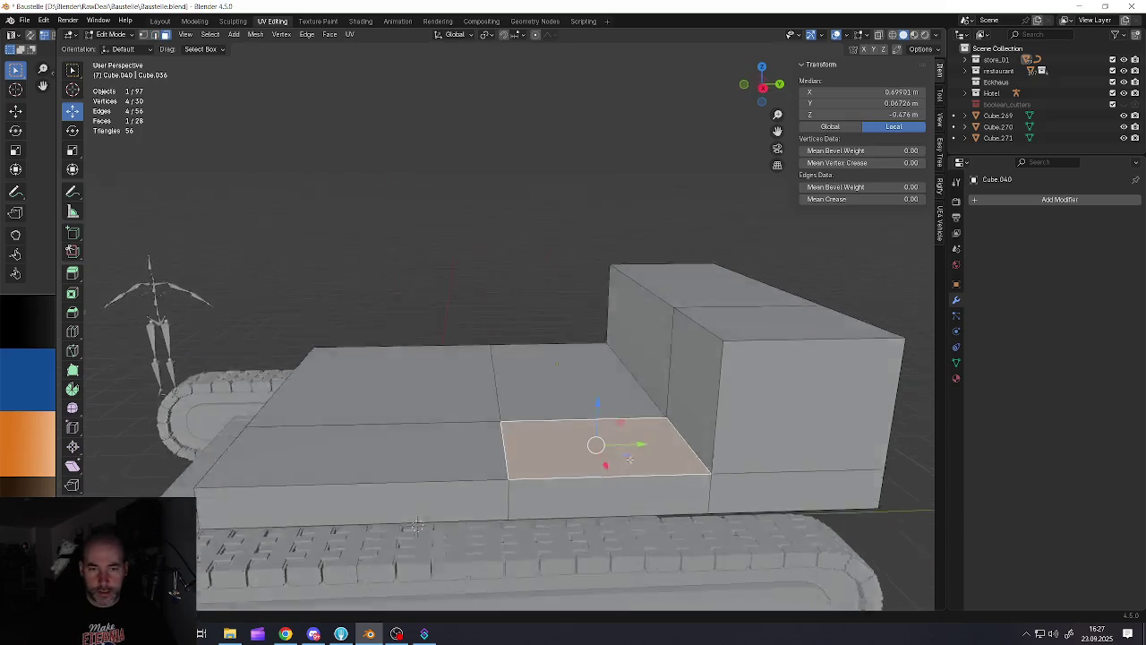
middle_click_drag(602, 454, 663, 448)
middle_click_drag(608, 380, 586, 309)
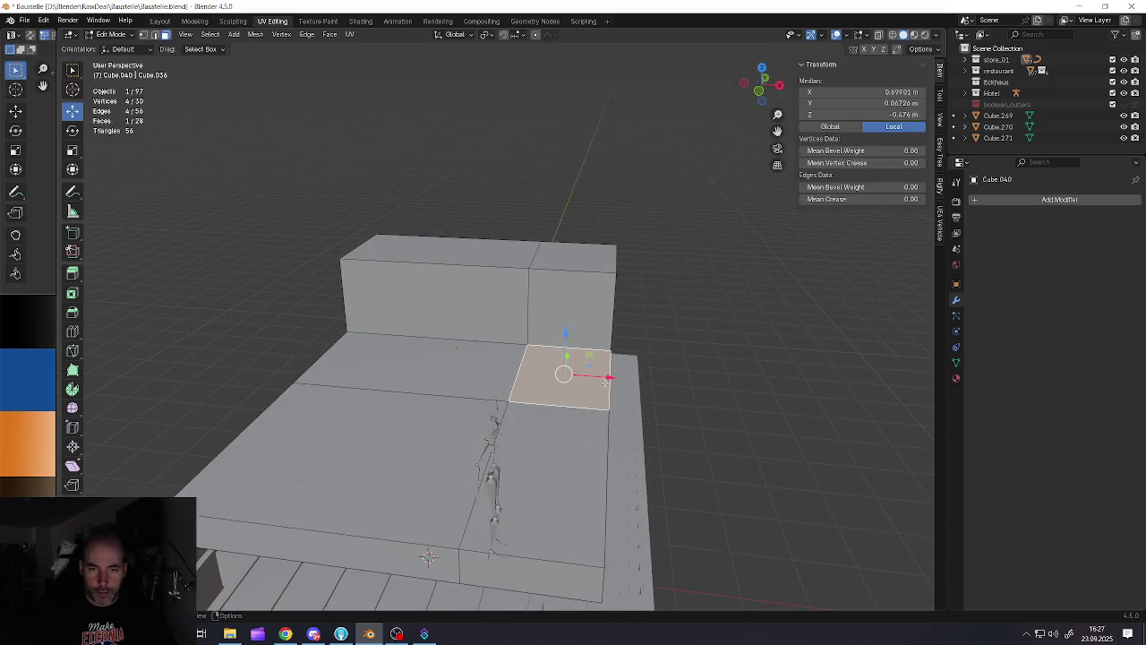
Add a lengthwise loop cut and slide its edge along X to about 0.97 m, matching the track's outer side
key("ctrl+r")
key("Escape")
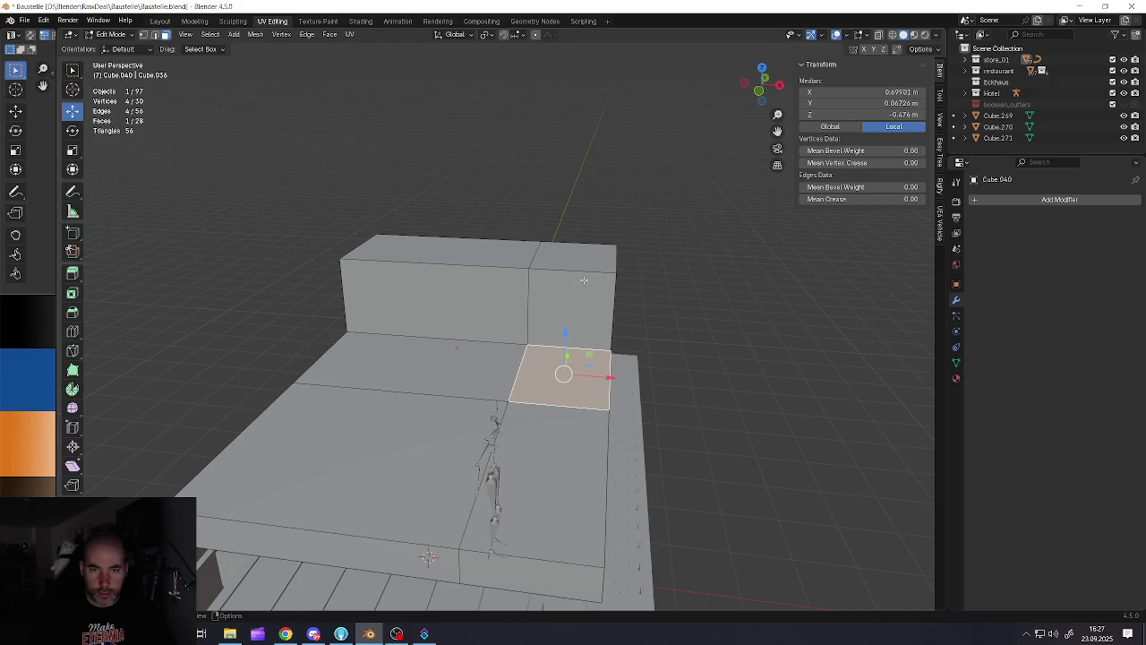
key("ctrl+r")
left_click(574, 282)
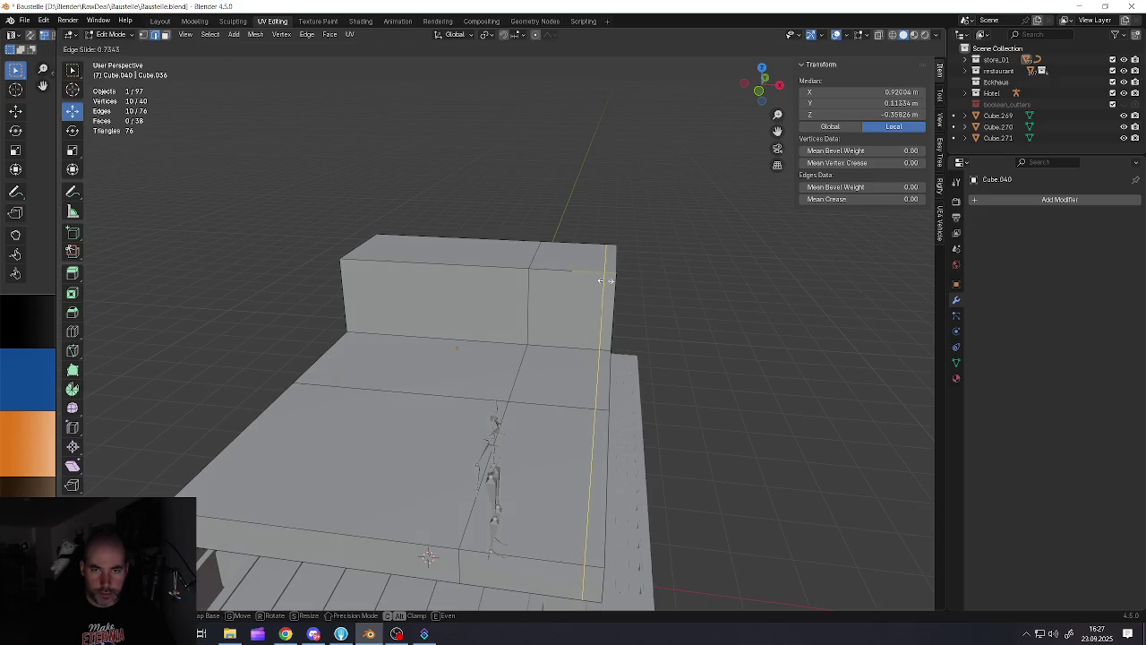
left_click(588, 367)
middle_click_drag(589, 367, 571, 371)
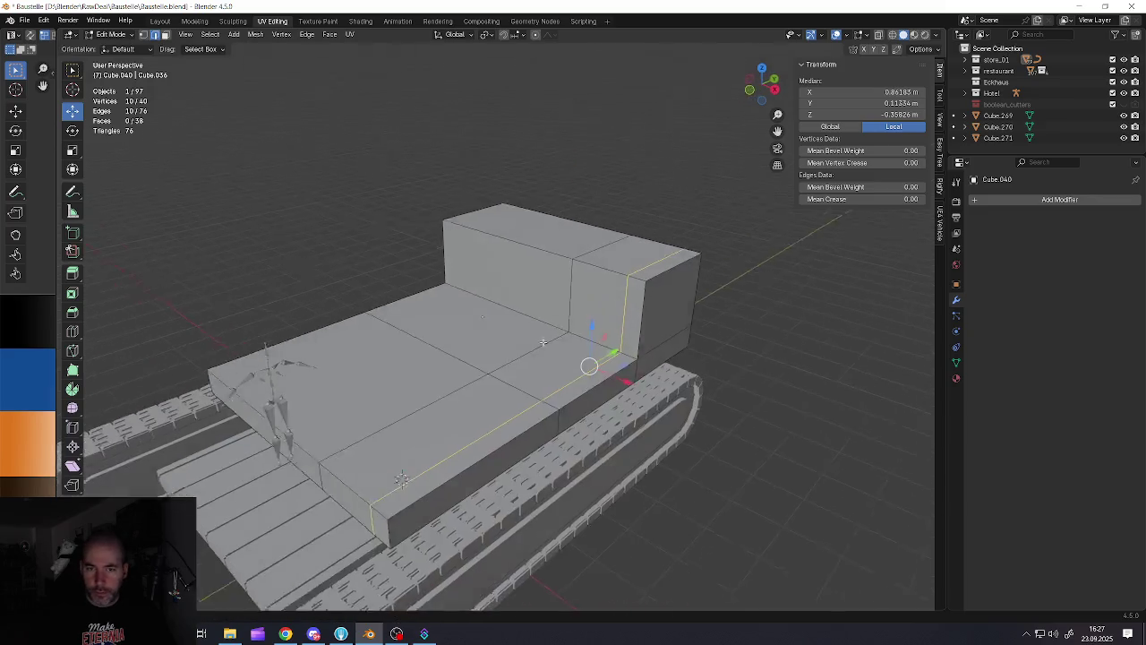
scroll(571, 372, "up", 5)
key("g")
key("x")
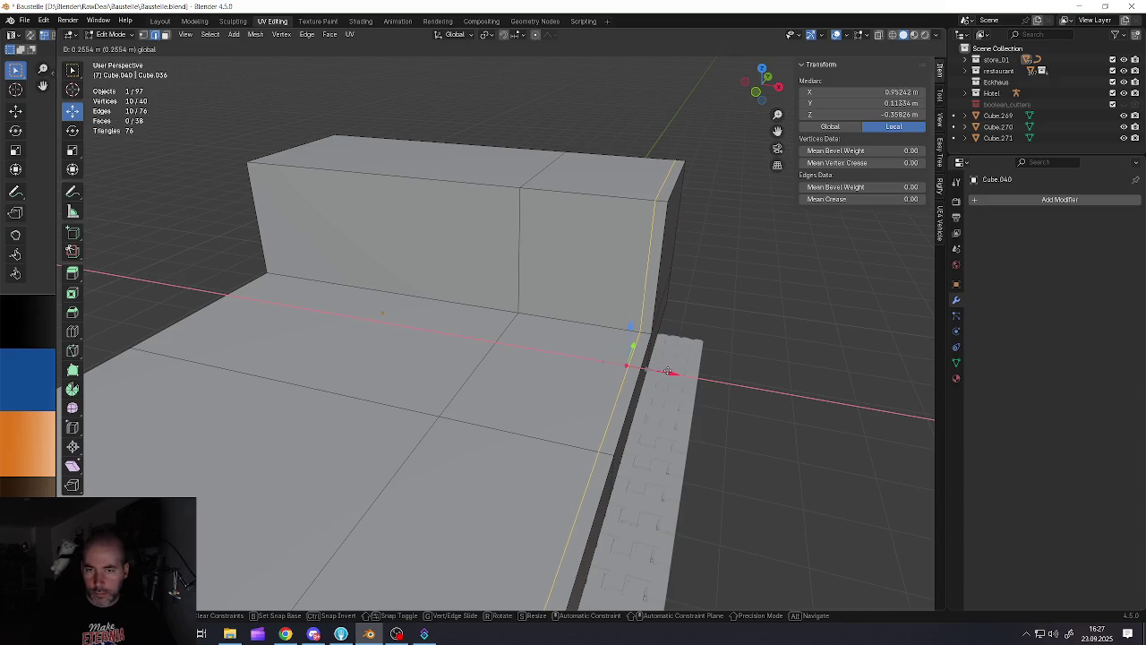
left_click(665, 370)
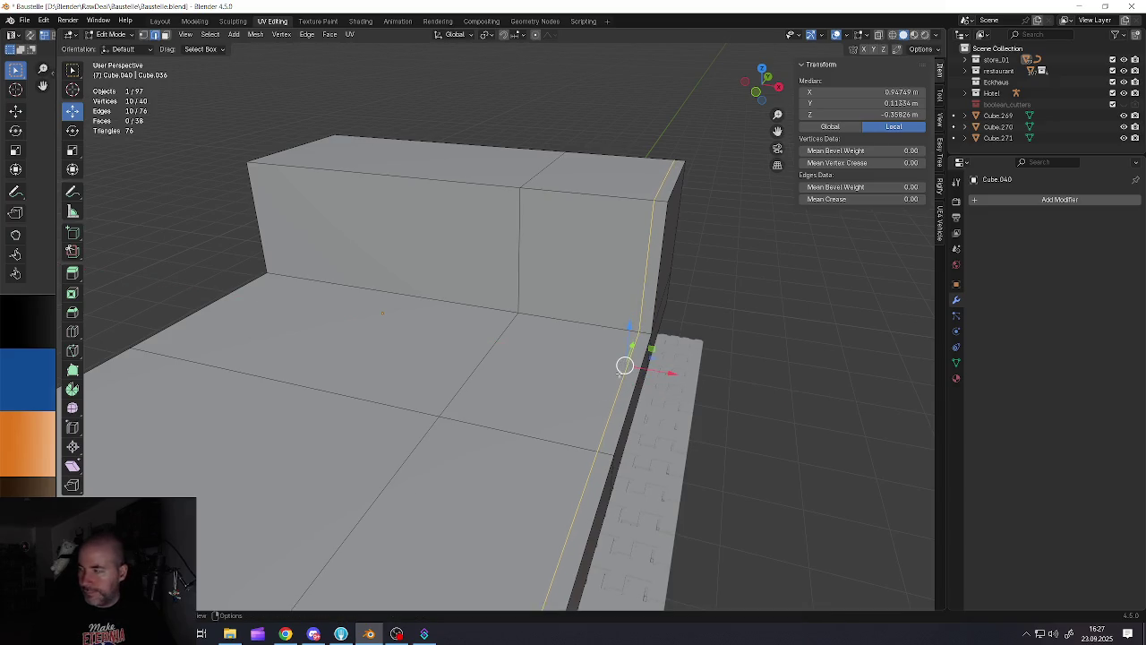
left_click_drag(645, 368, 641, 371)
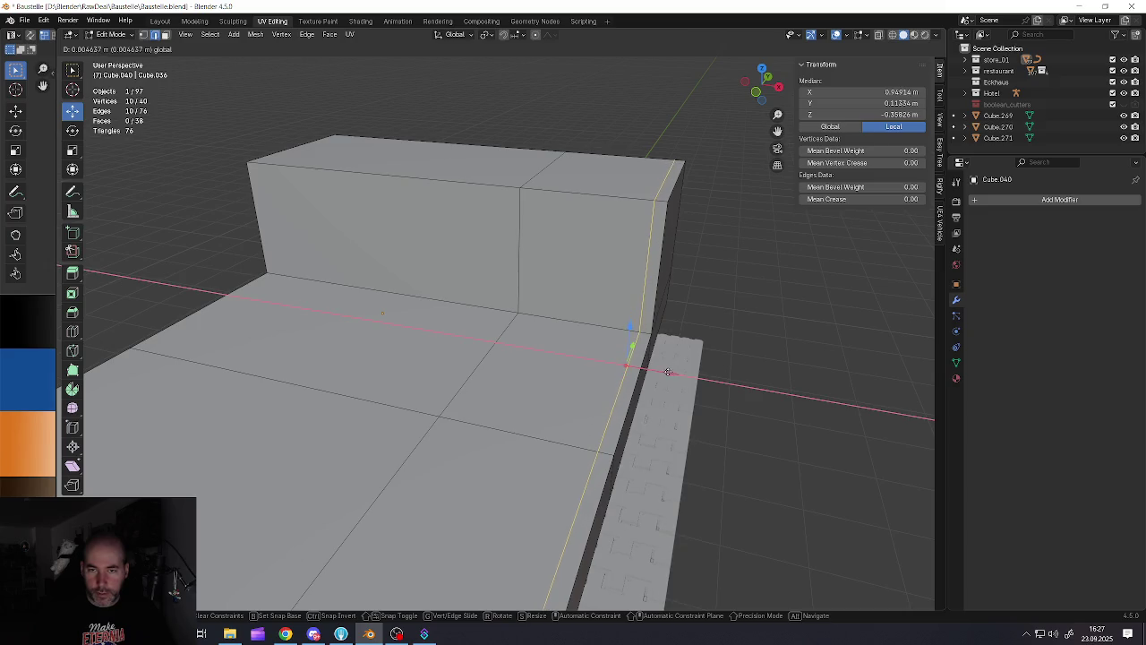
Select the thin strip face that needs to be removed
key("3")
left_click(609, 376)
left_click(631, 376)
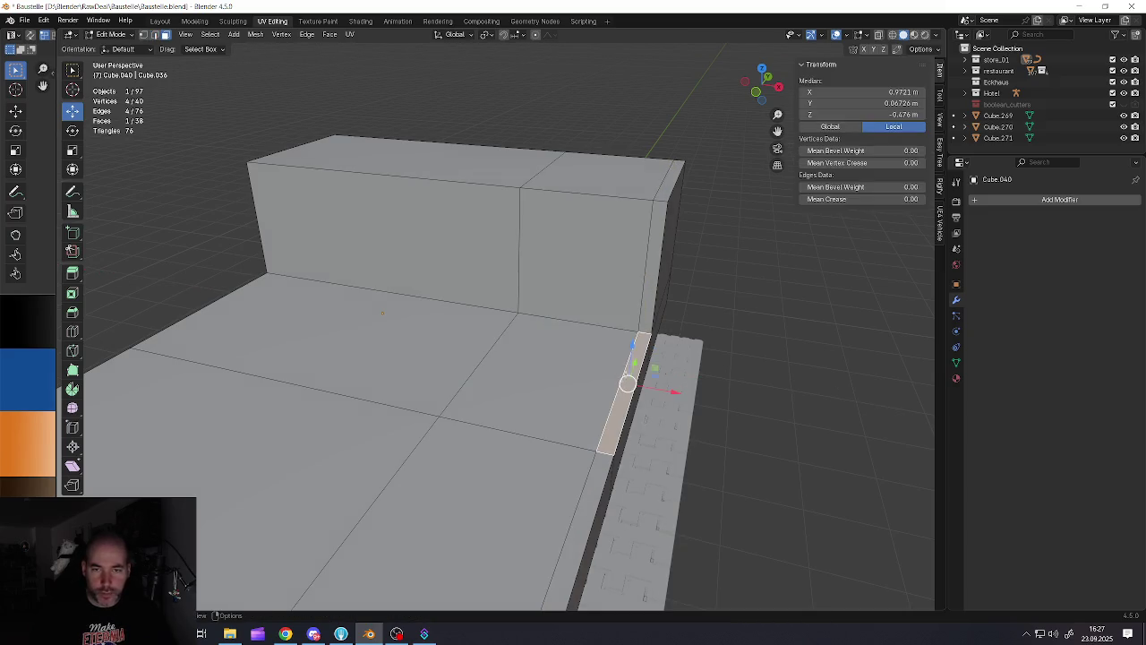
left_click(649, 309, "shift")
middle_click_drag(649, 309, 600, 331)
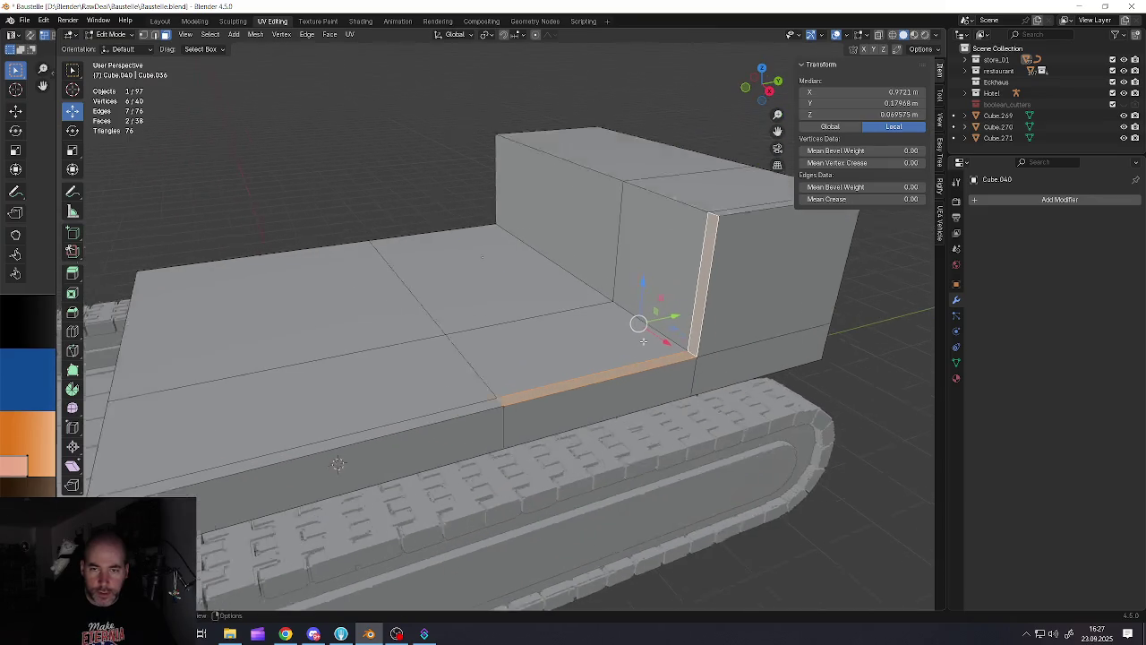
left_click(608, 360)
middle_click_drag(609, 360, 699, 331)
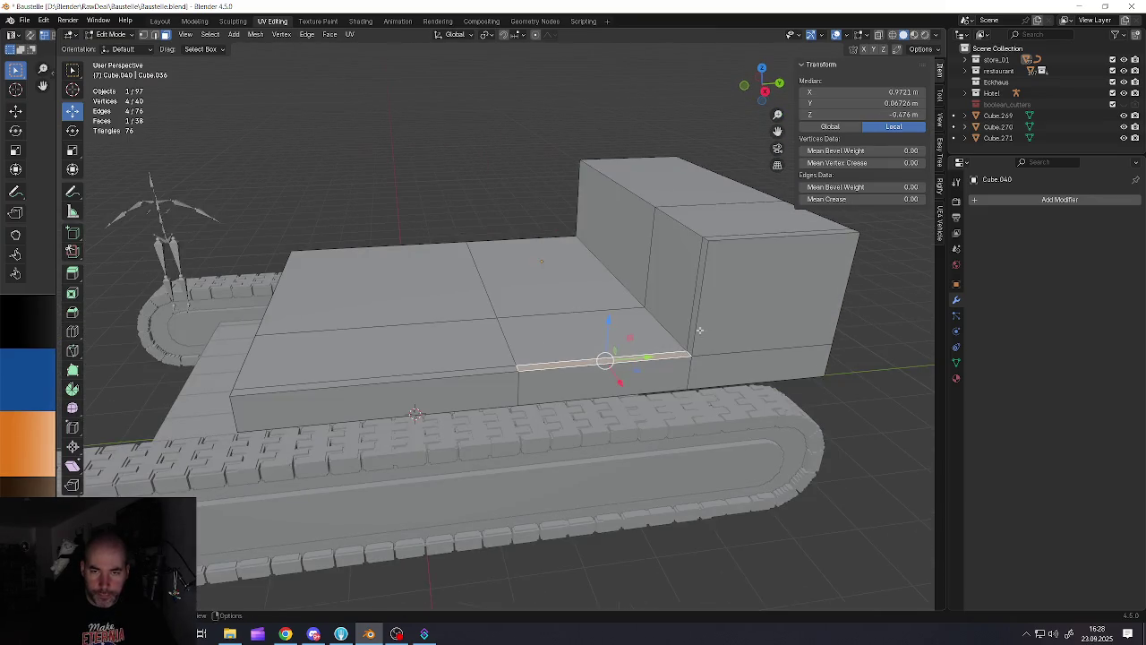
left_click(691, 331)
Delete the selected face, then extrude the thin strip upward into a wall and lower it slightly
key("x")
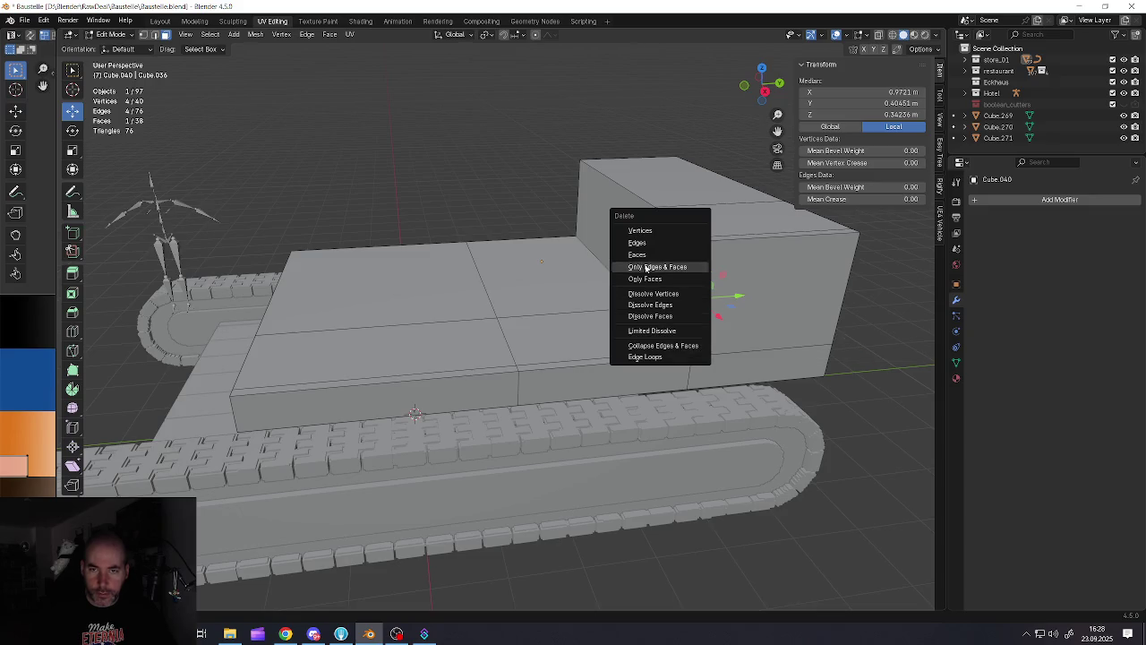
left_click(635, 255)
left_click(623, 358)
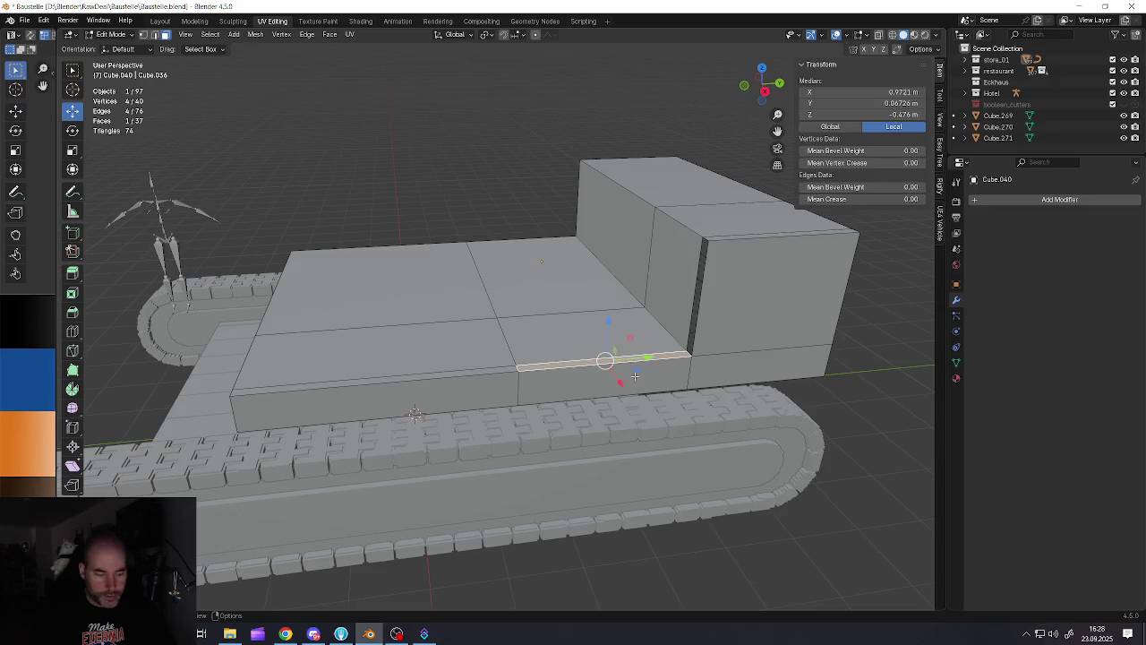
key("e")
left_click(649, 265)
scroll(742, 258, "up", 5)
middle_click_drag(632, 283, 551, 289)
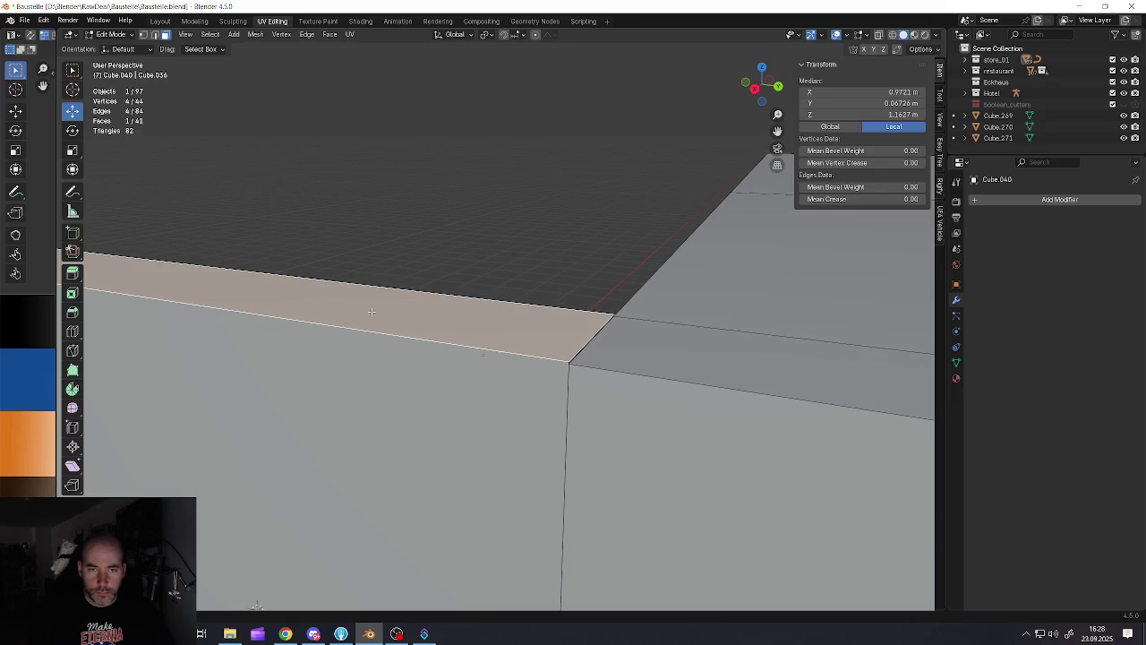
middle_click_drag(551, 289, 128, 228)
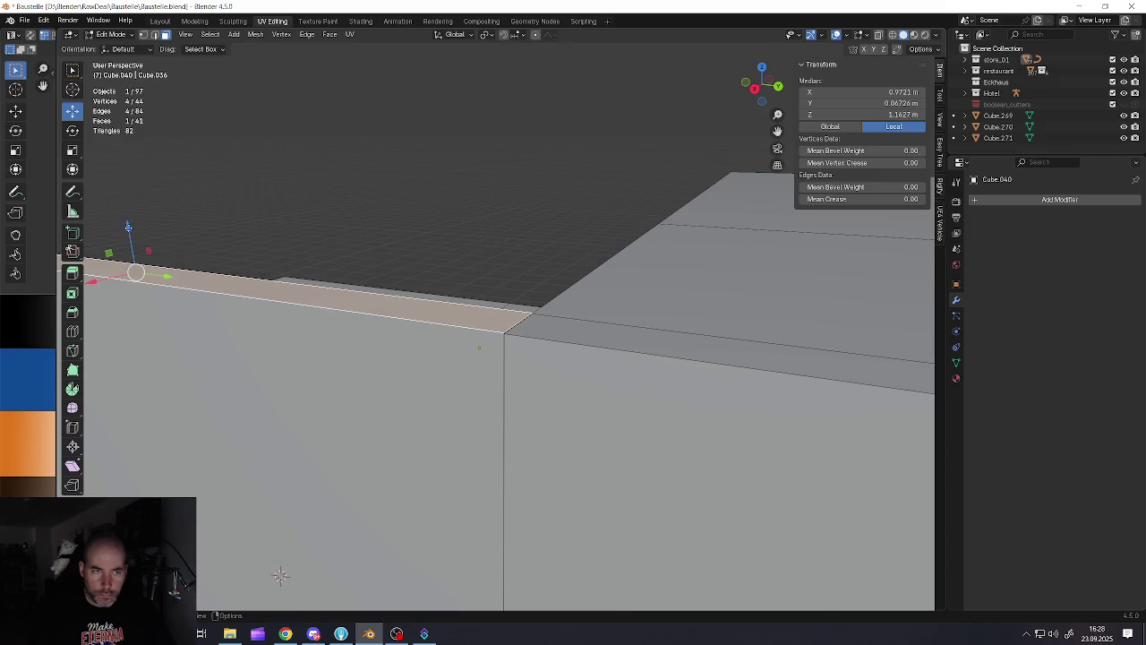
left_click_drag(128, 231, 135, 283)
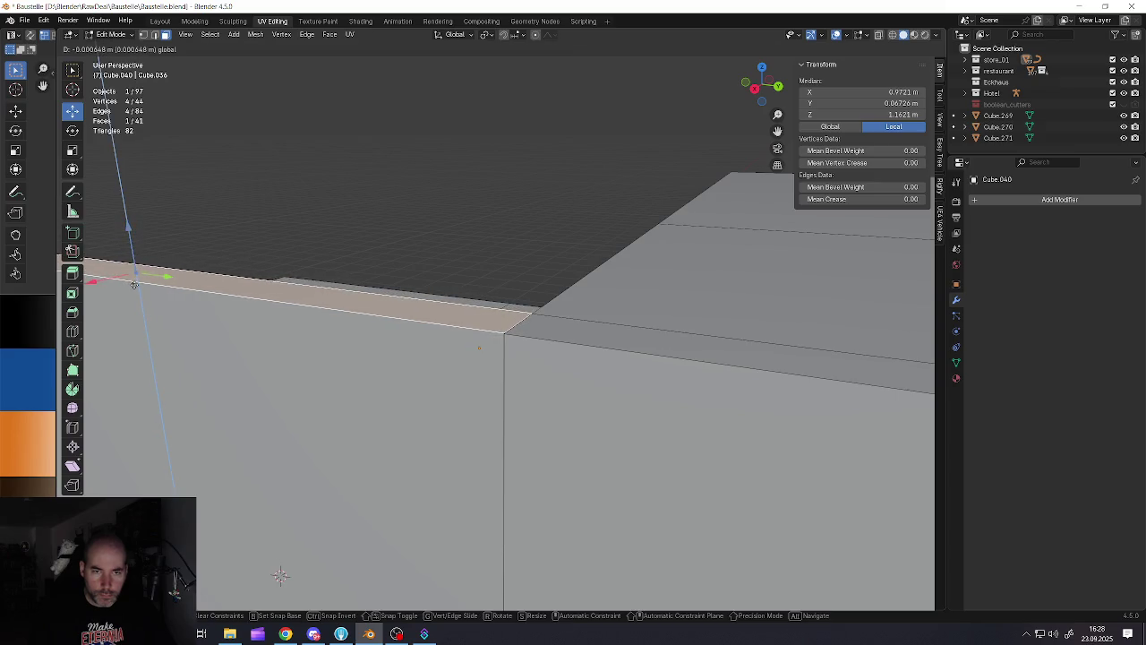
left_click_drag(134, 283, 134, 285)
Slide the strip's corner vertex along Y and delete the thin sliver face
middle_click(348, 380, "alt")
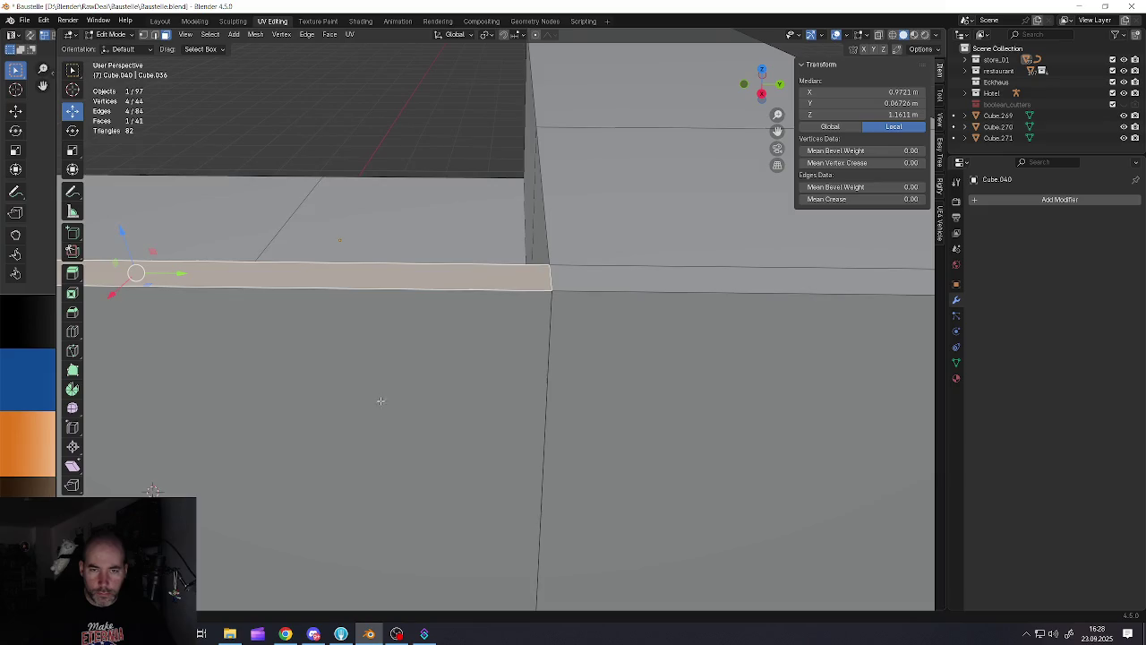
scroll(536, 303, "up", 4)
key("1")
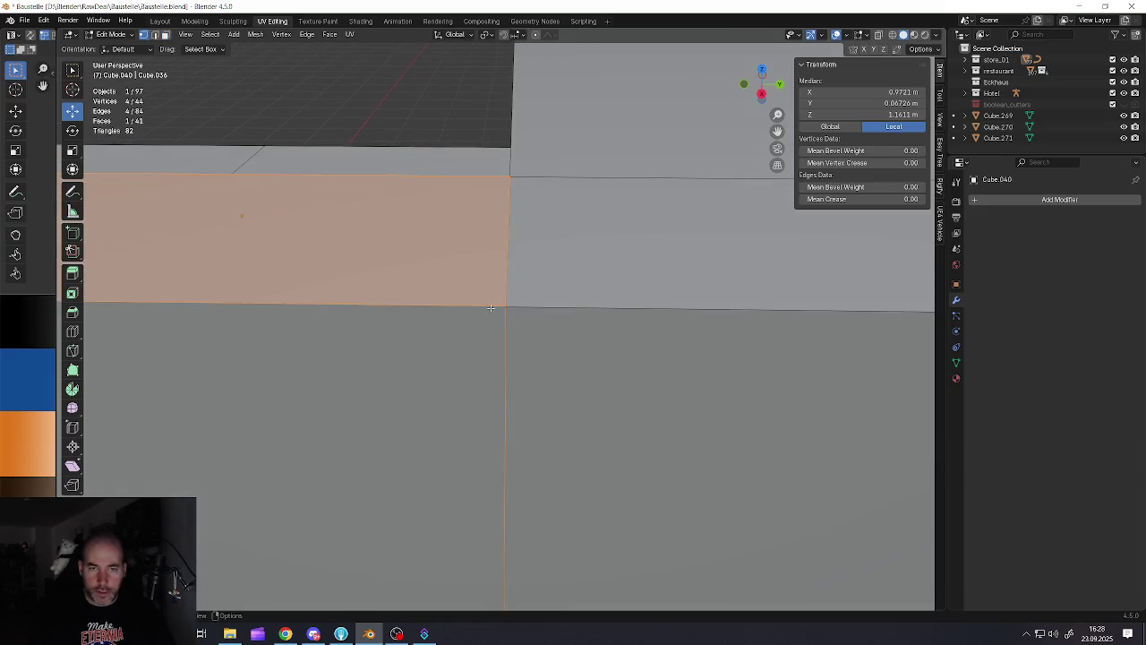
left_click(505, 307)
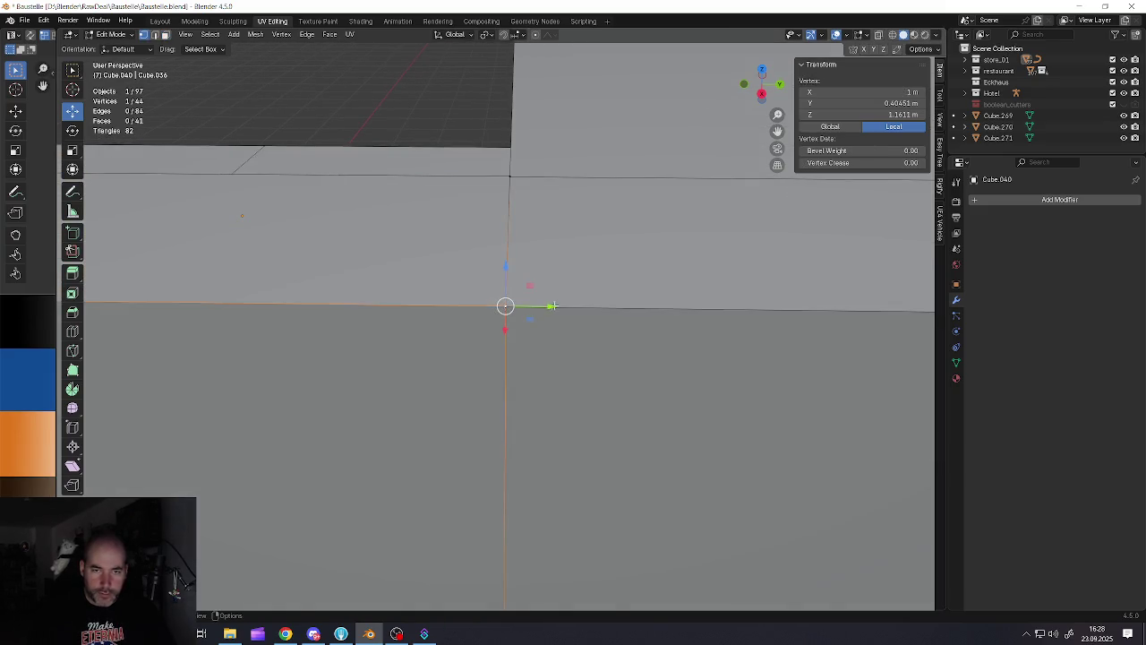
left_click_drag(552, 306, 499, 307)
left_click(506, 306, "shift")
mouse_move(505, 306)
middle_mouse_down()
mouse_move(436, 330)
mouse_move(488, 349)
mouse_move(475, 353)
middle_mouse_up()
key("3")
left_click(485, 355)
key("x")
left_click(432, 353)
Merge the sliver's top vertices, reposition the cab corner vertex, and merge the stray pair into one
key("1")
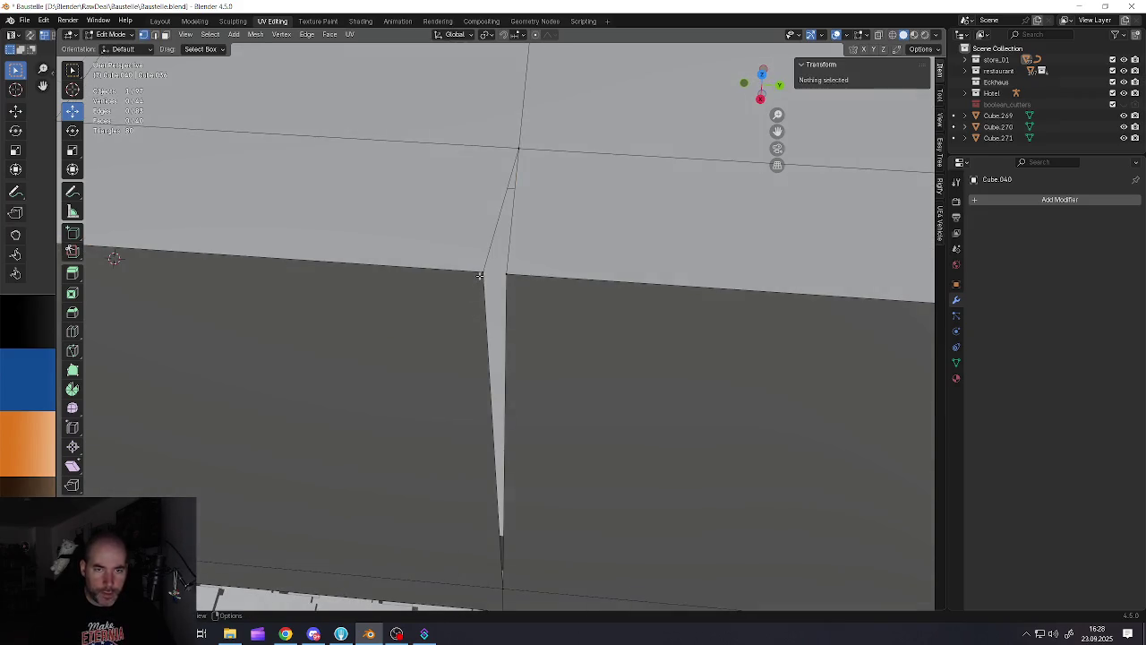
left_click(493, 274)
key("m")
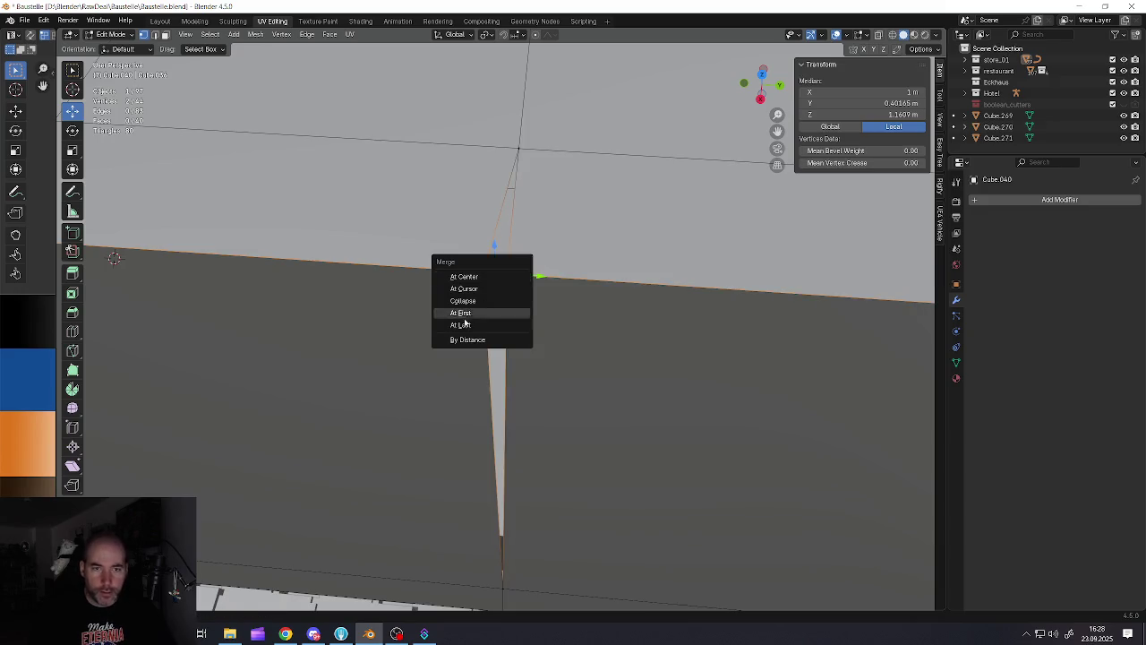
left_click(464, 324)
left_click(519, 149)
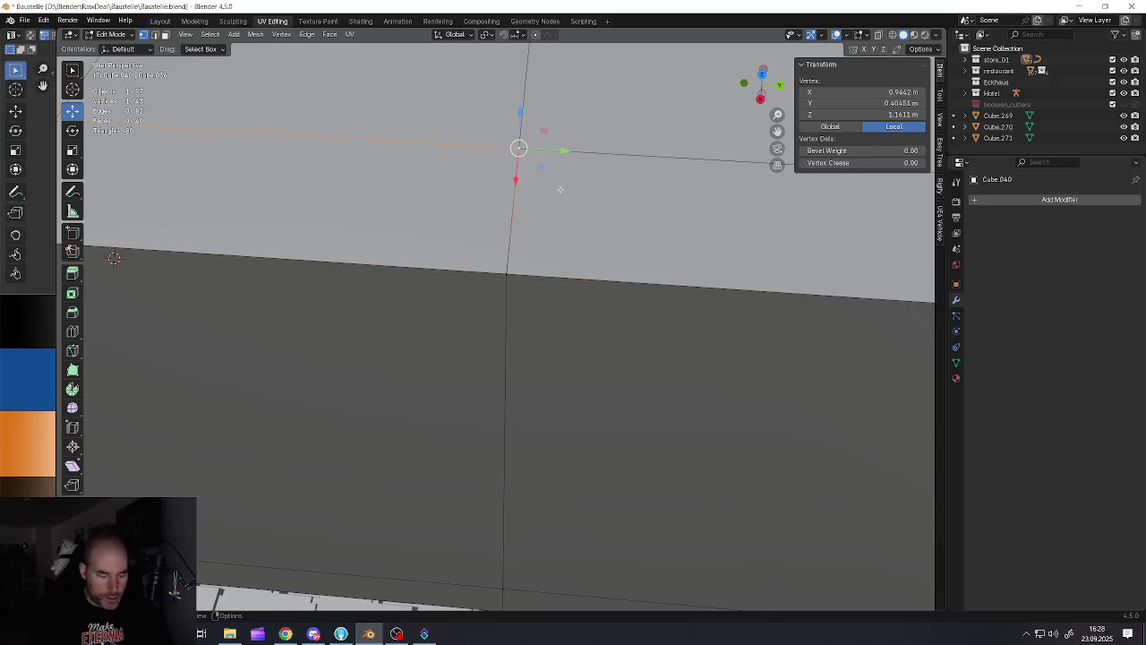
key("g")
left_click(504, 243)
mouse_move(504, 243)
middle_mouse_down()
mouse_move(535, 191)
mouse_move(505, 153)
middle_mouse_up()
right_click(505, 153)
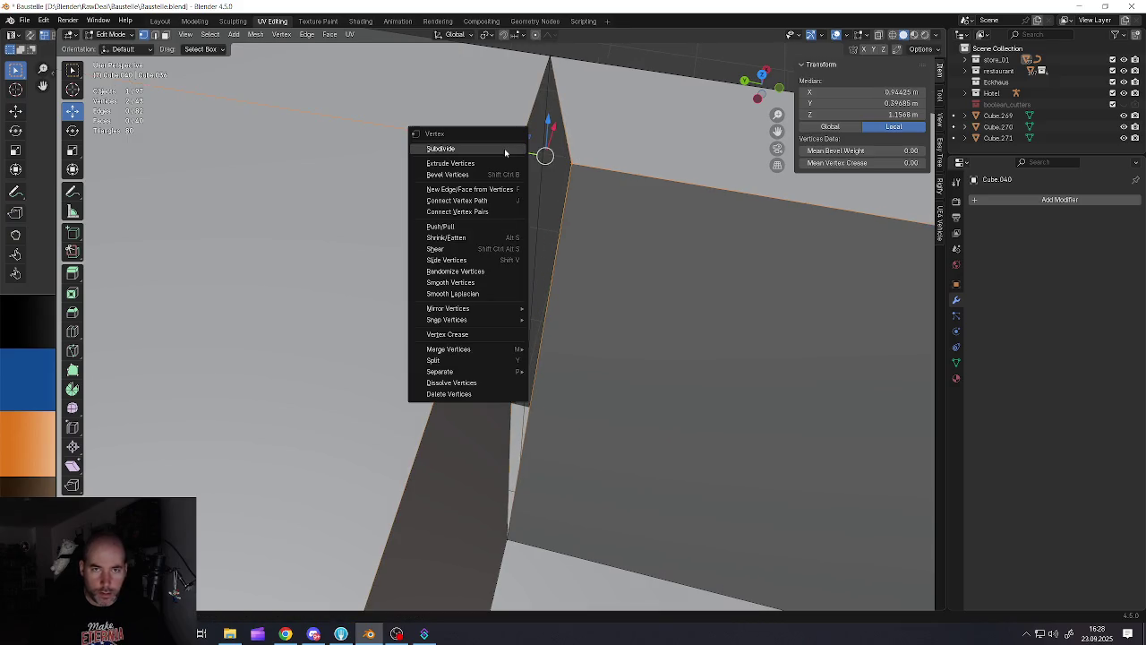
left_click(497, 155)
key("m")
left_click(589, 180)
Move the remaining vertex down to the lower deck corner and return to Object Mode
middle_click_drag(588, 180, 560, 248)
scroll(600, 294, "down", 3)
scroll(600, 294, "down", 3)
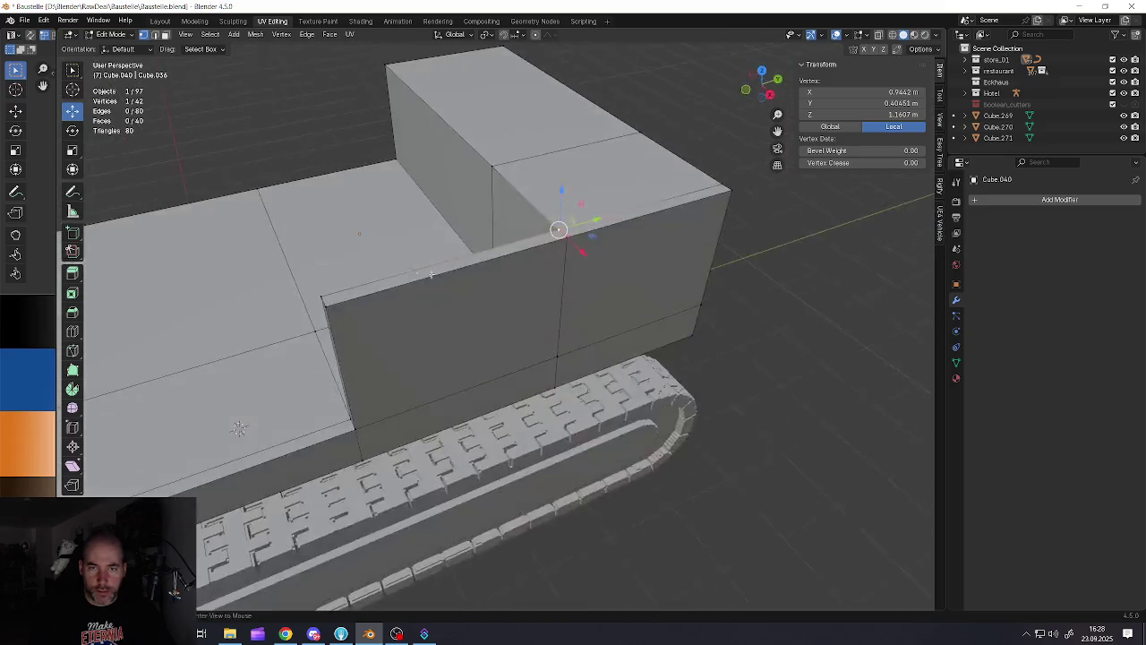
middle_click_drag(600, 294, 556, 393)
scroll(555, 394, "up", 5)
scroll(555, 394, "up", 3)
scroll(555, 394, "down", 3)
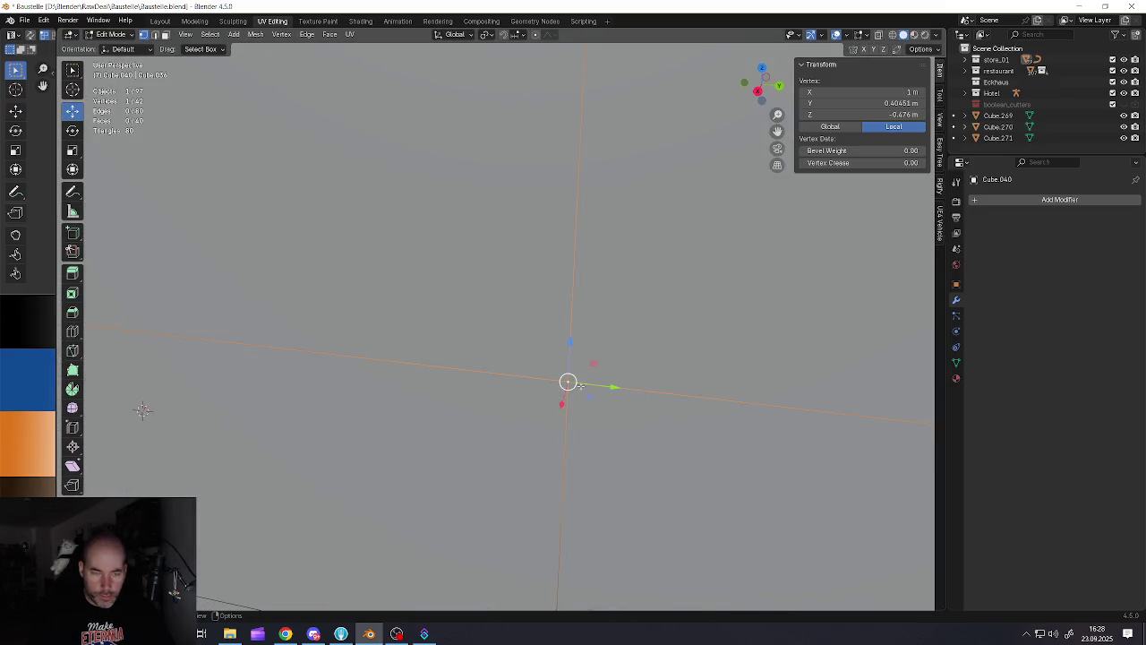
key("g")
left_click(596, 323)
scroll(596, 323, "down", 5)
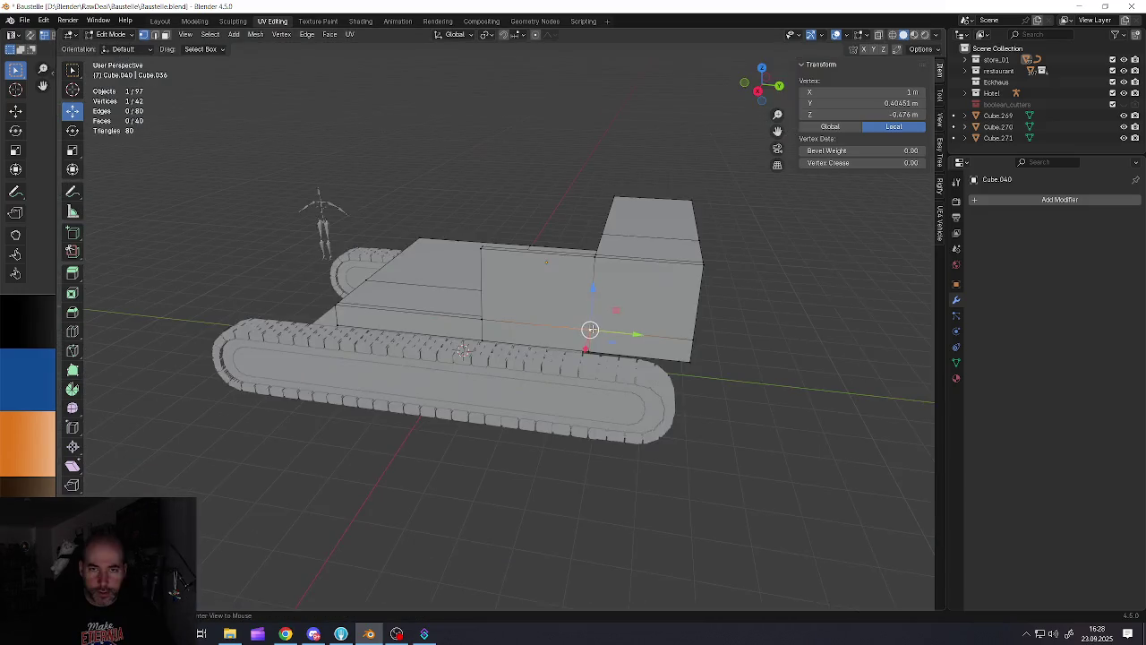
scroll(596, 322, "up", 4)
mouse_move(595, 323)
middle_mouse_down()
mouse_move(542, 308)
mouse_move(529, 406)
middle_mouse_up()
key("Tab")
scroll(599, 317, "down", 2)
scroll(543, 308, "down", 2)
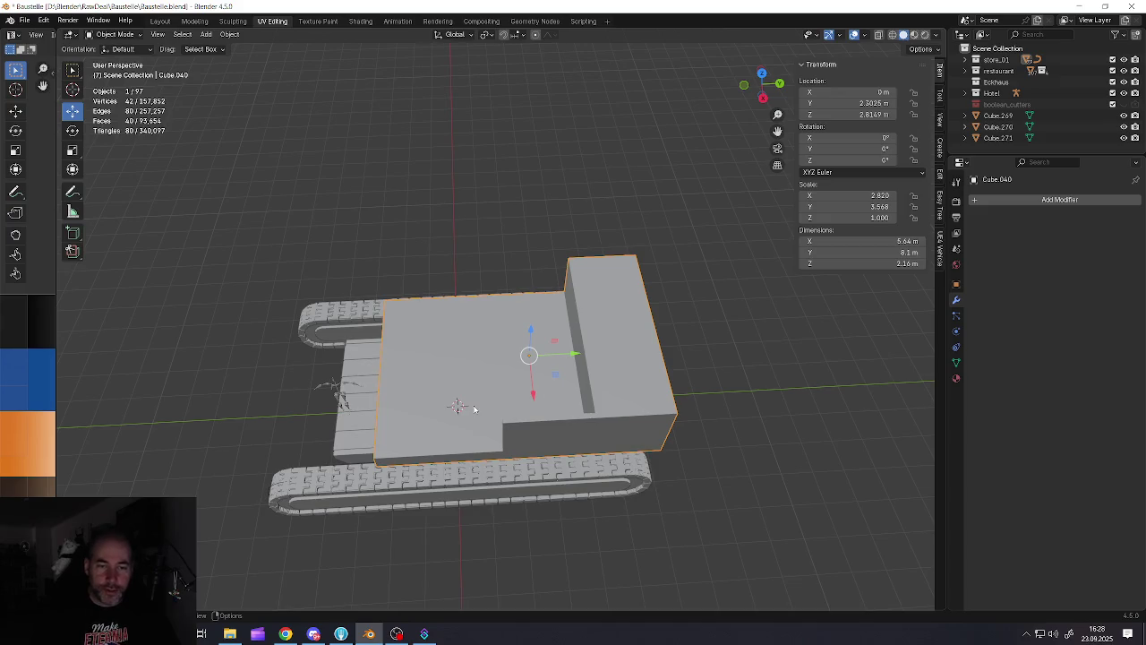
key("Tab")
key("alt+a")
scroll(466, 412, "up", 3)
scroll(464, 414, "up", 1)
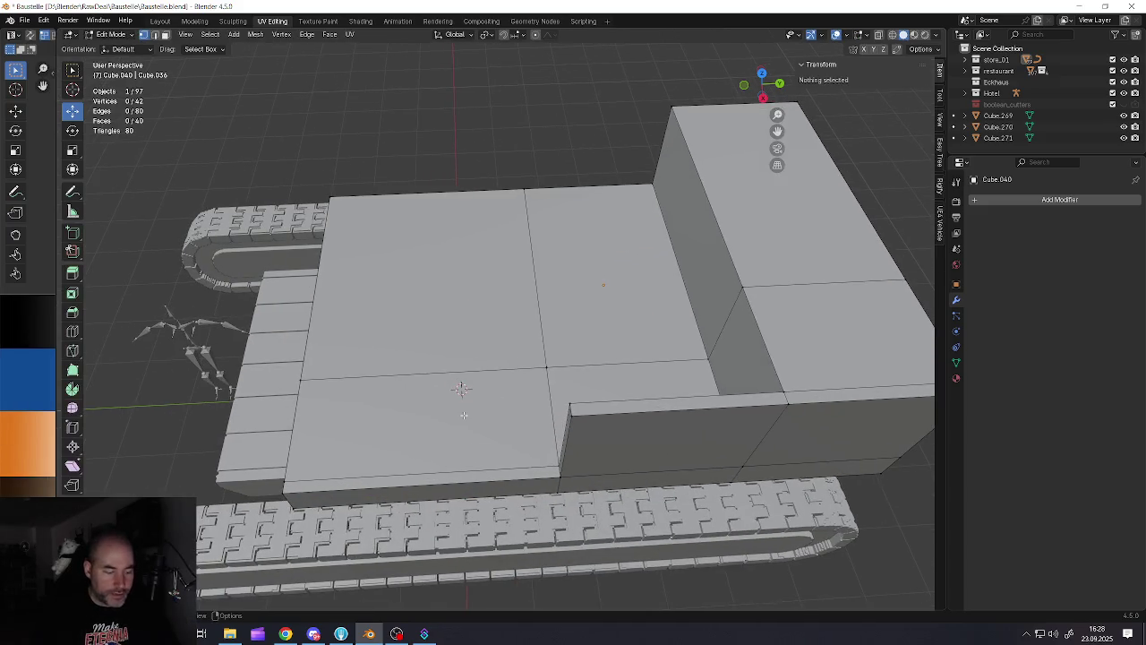
key("3")
left_click(463, 414)
scroll(462, 414, "down", 3)
mouse_move(462, 415)
middle_mouse_down()
mouse_move(488, 413)
mouse_move(487, 484)
mouse_move(502, 491)
middle_mouse_up()
scroll(488, 412, "up", 4)
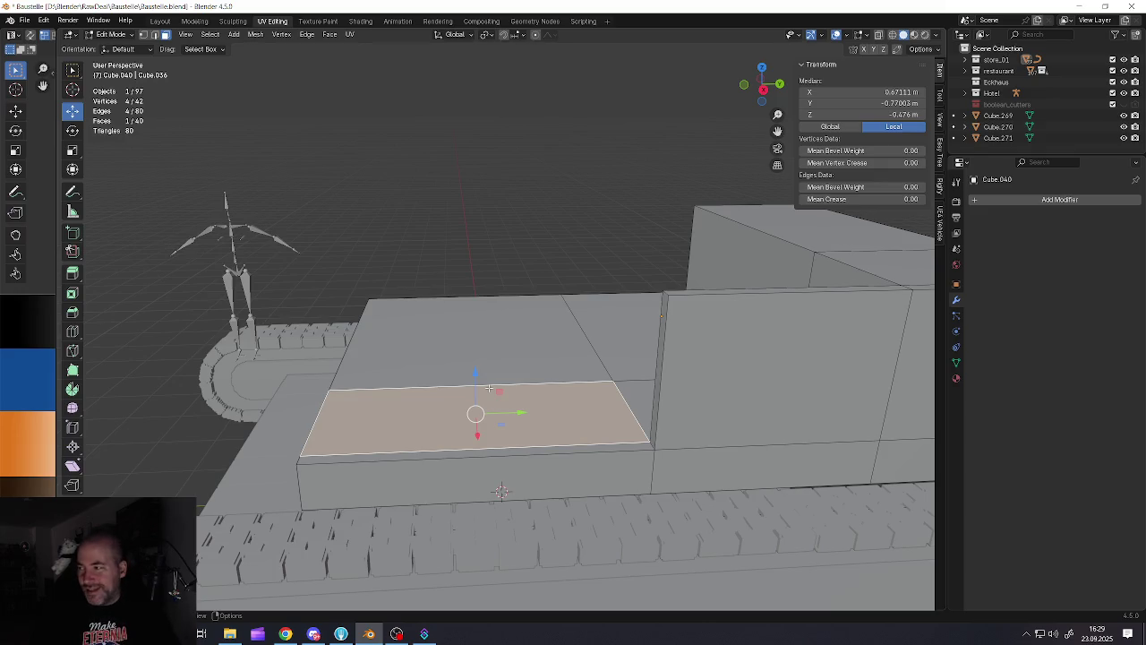
middle_click_drag(489, 387, 492, 455)
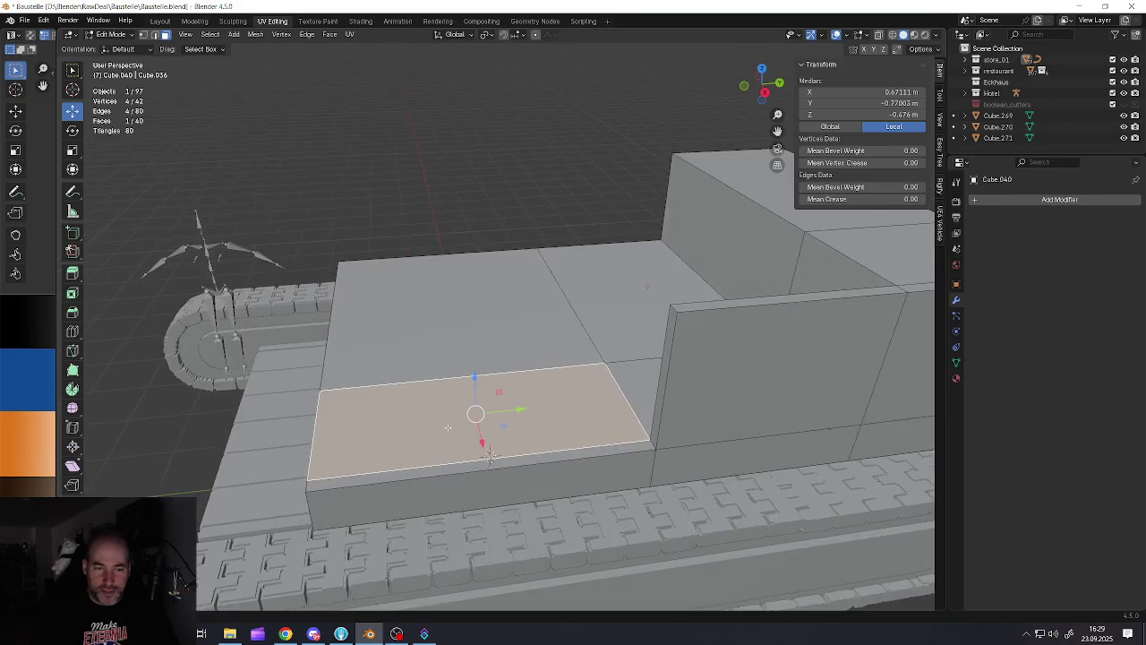
key("ctrl+r")
left_click(491, 455)
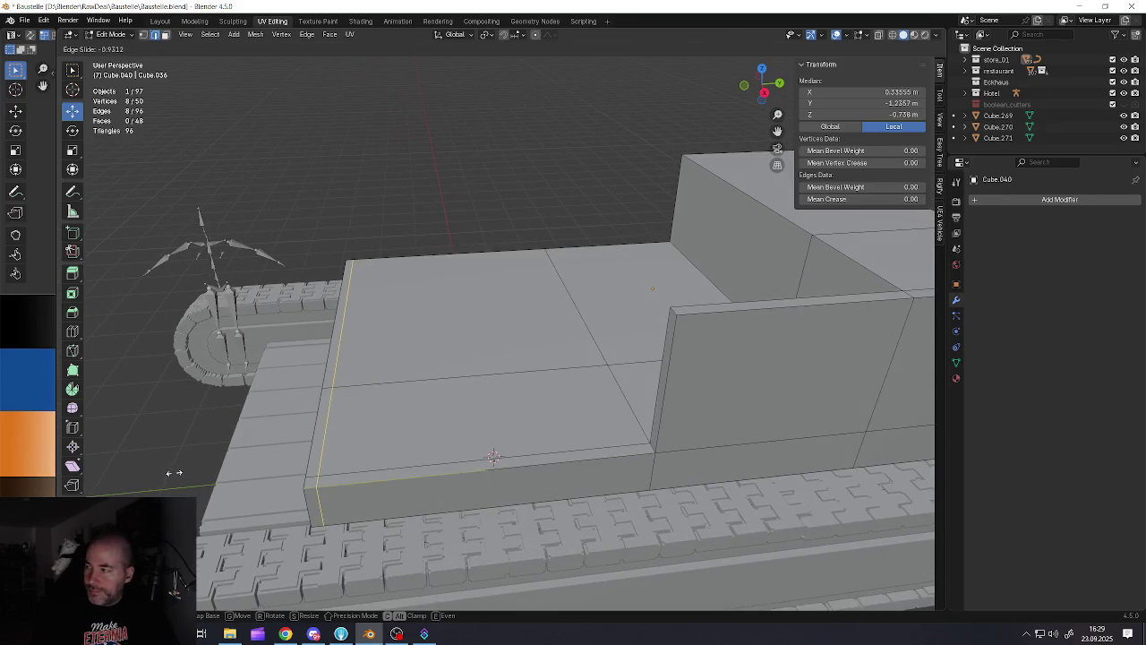
left_click(174, 473)
mouse_move(174, 473)
middle_mouse_down()
mouse_move(423, 445)
mouse_move(517, 363)
mouse_move(536, 393)
middle_mouse_up()
key("Tab")
key("Tab")
scroll(523, 374, "down", 3)
scroll(528, 383, "up", 3)
left_click(539, 385, "alt")
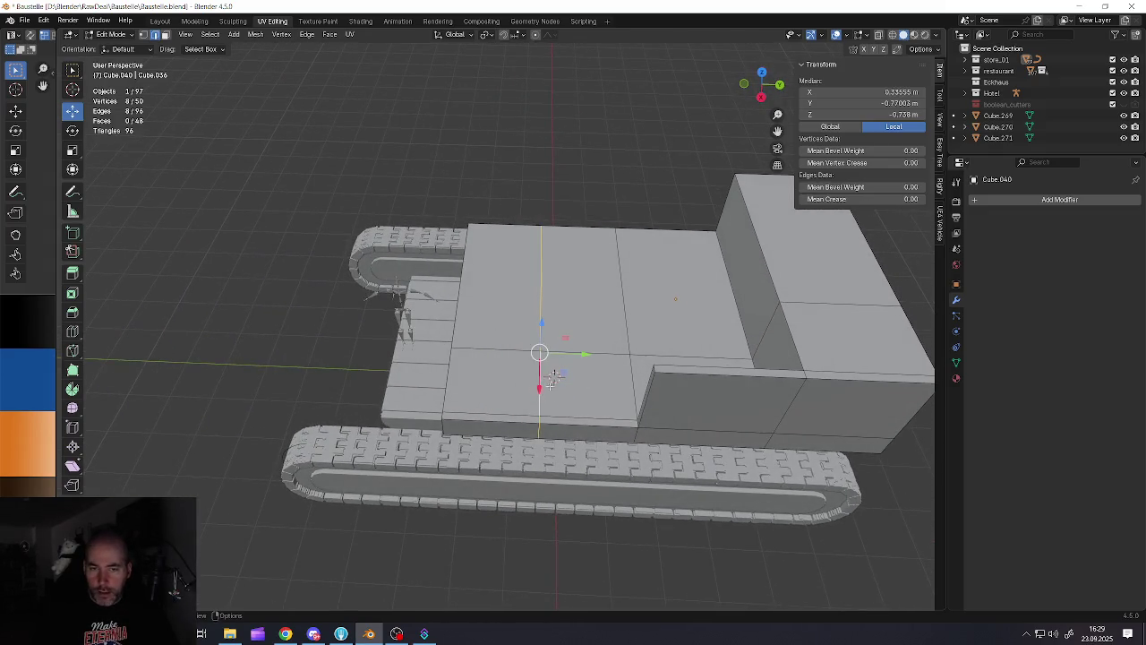
key("g")
key("y")
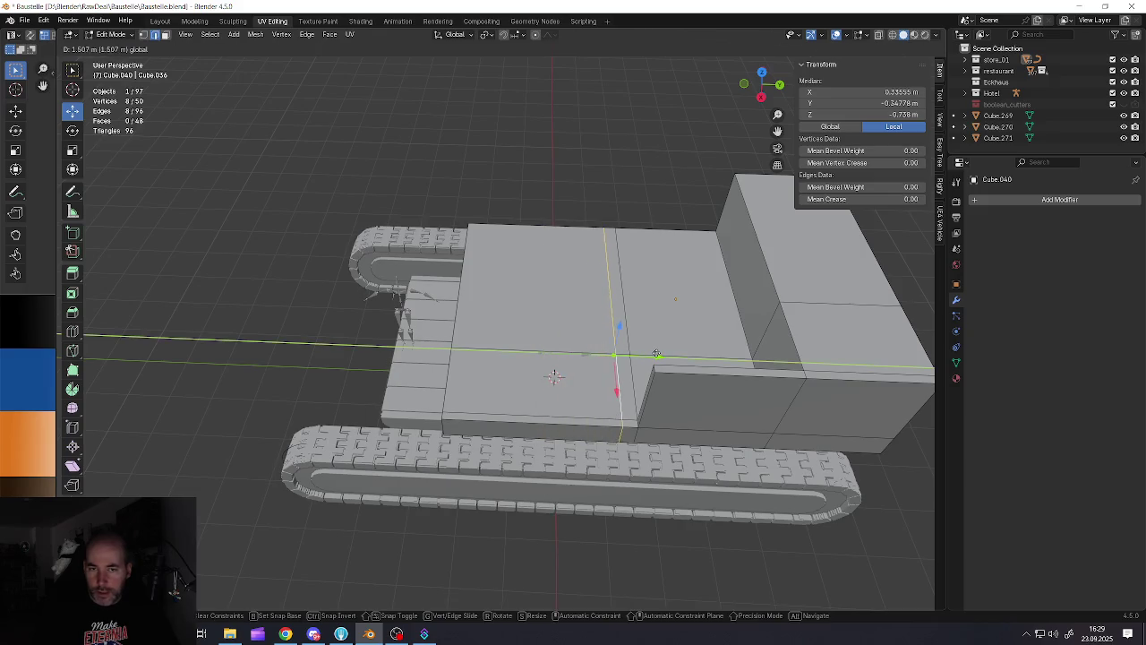
left_click(656, 354)
middle_click_drag(656, 354, 608, 358)
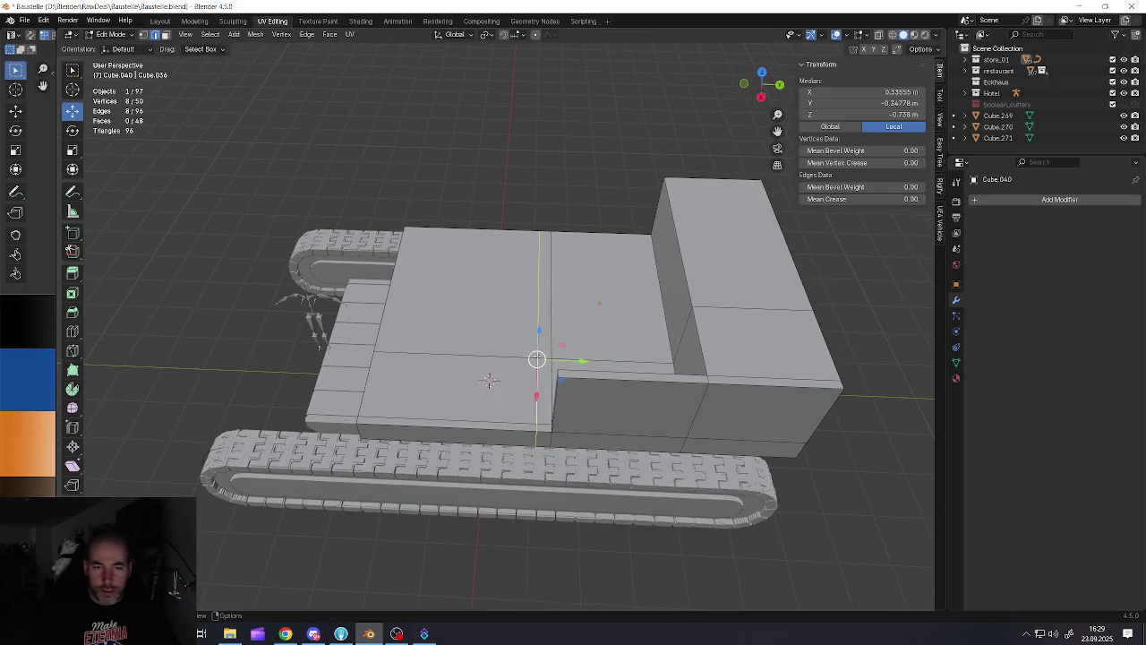
key("g")
key("y")
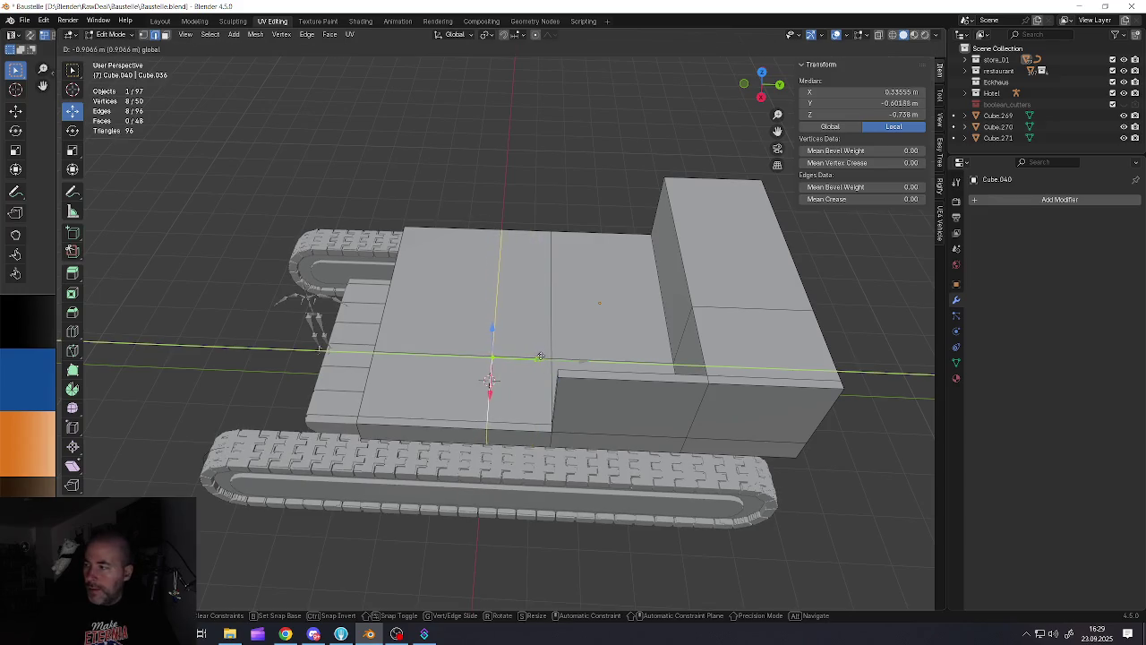
left_click(542, 357)
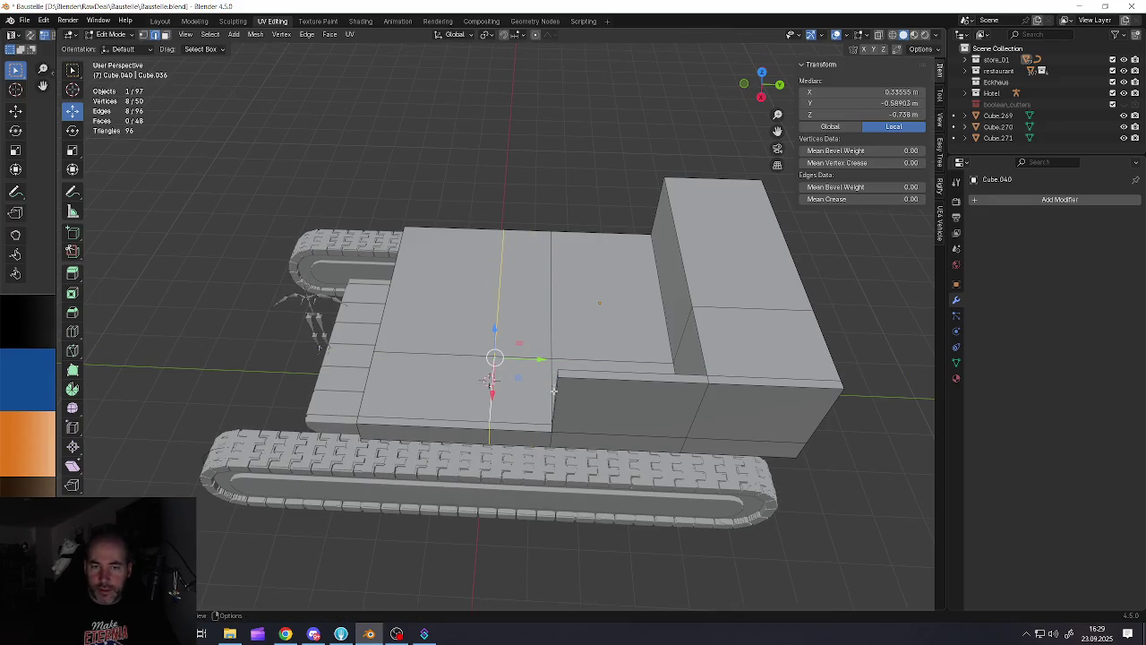
key("ctrl+z")
middle_click_drag(491, 381, 484, 377)
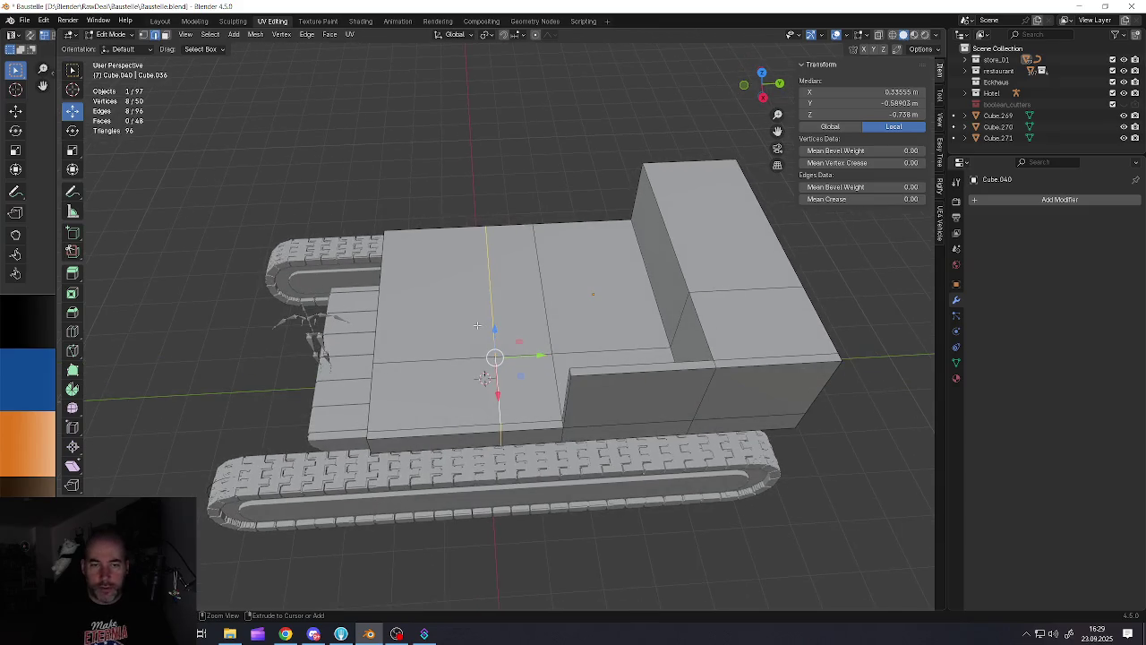
key("ctrl+z")
key("ctrl+z")
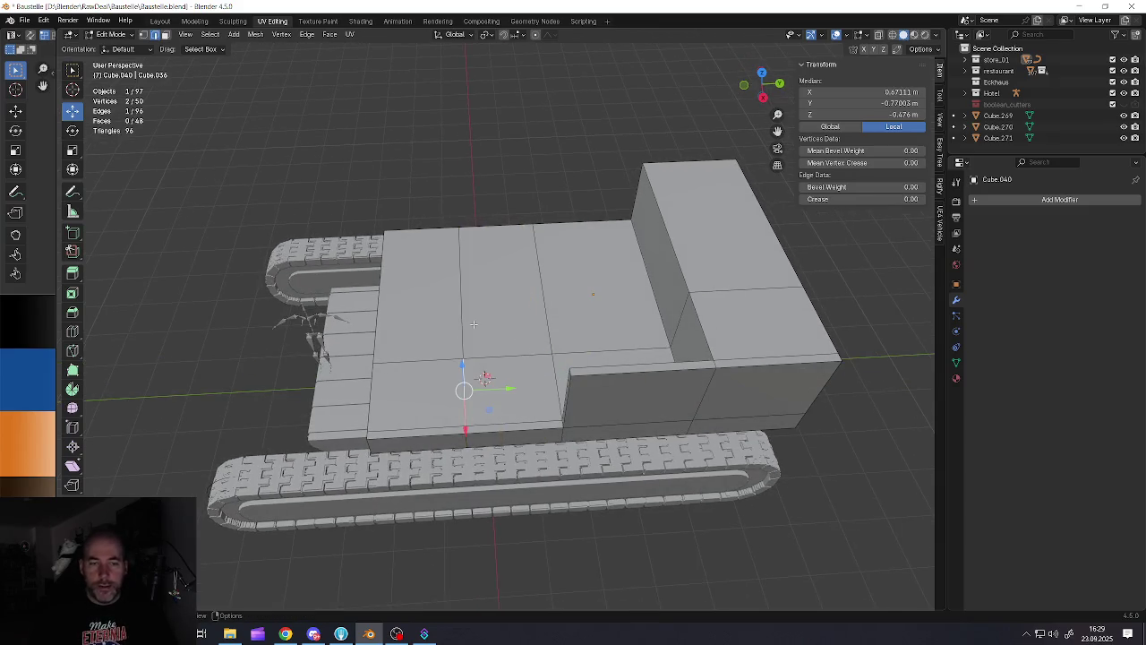
left_click(461, 358, "alt")
key("x")
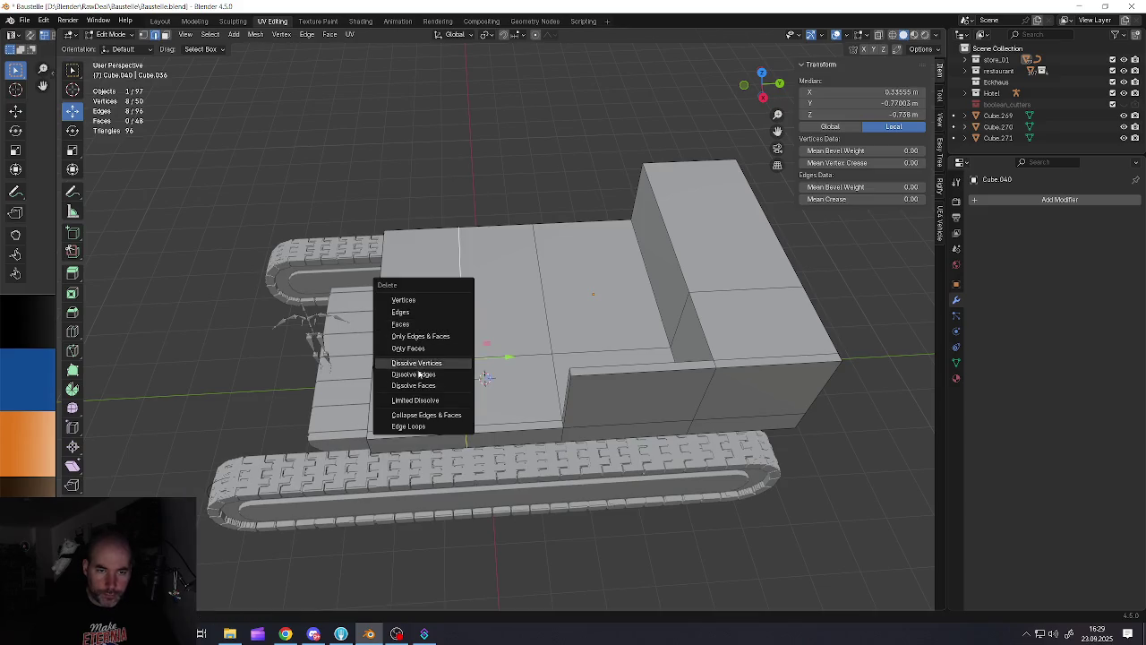
left_click(418, 374)
scroll(481, 377, "down", 5)
key("Tab")
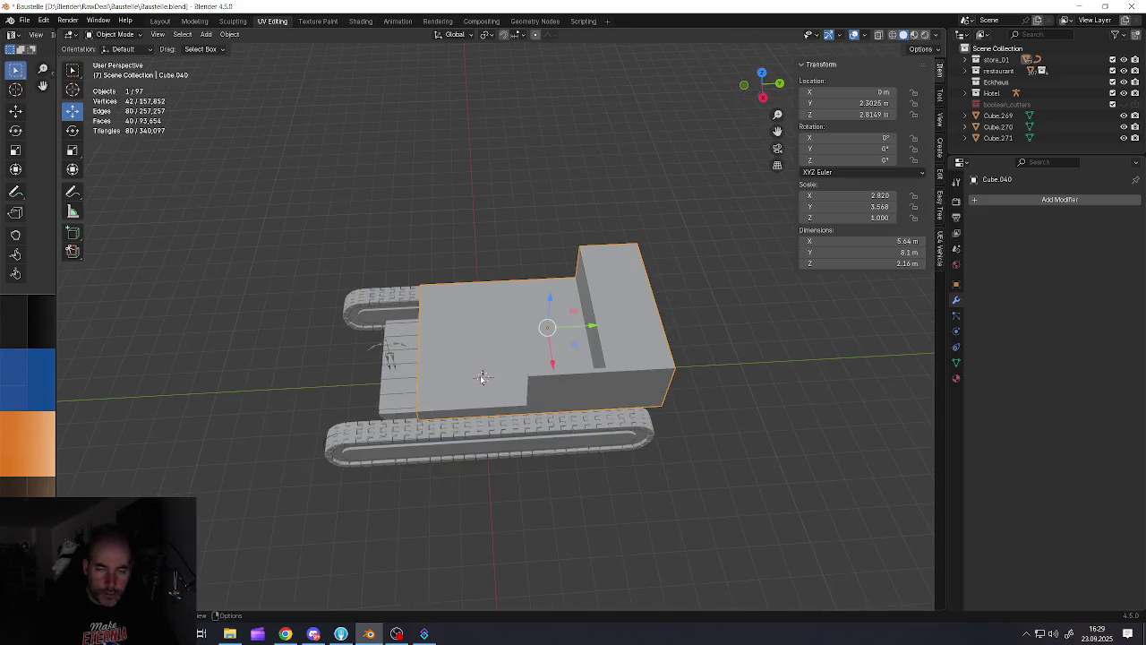
key("alt+a")
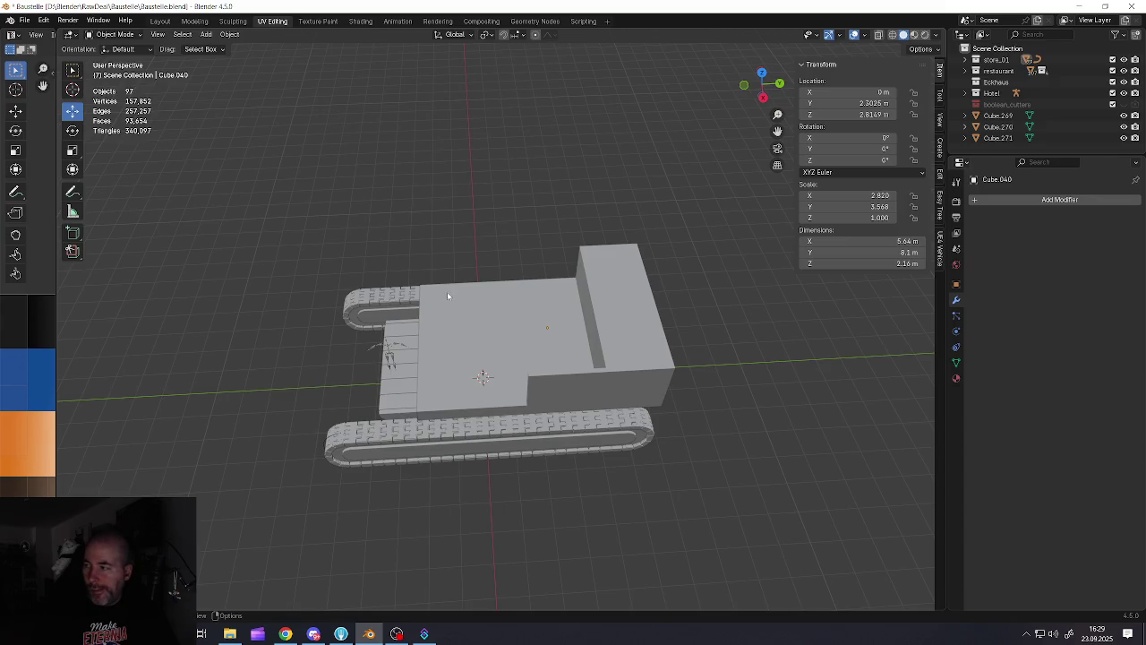
key("Tab")
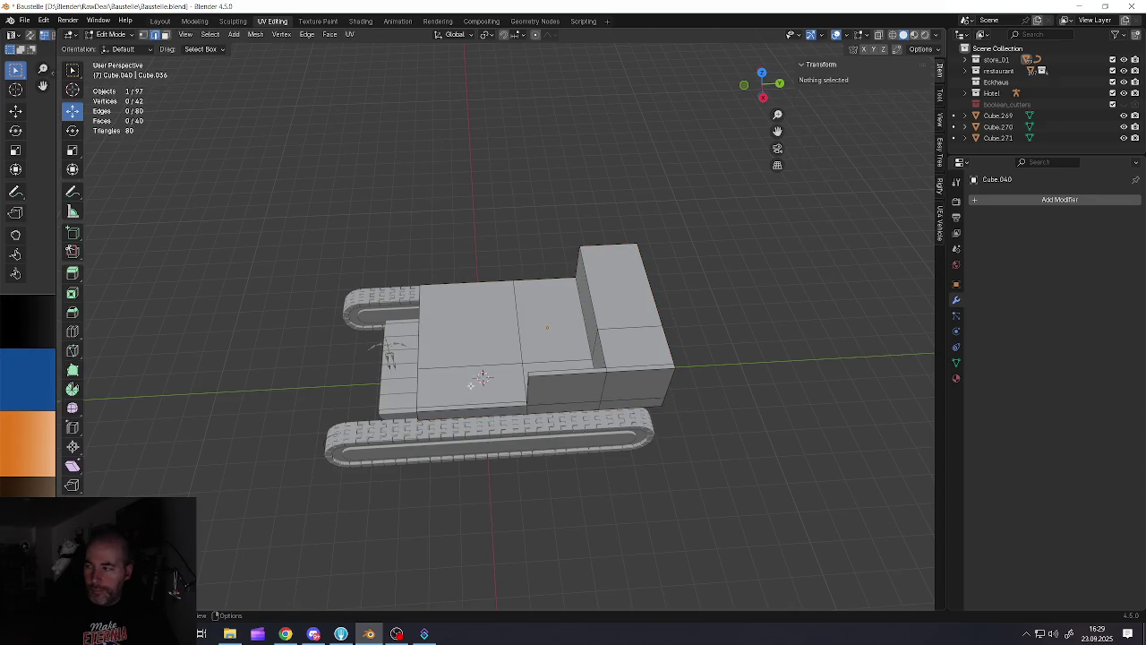
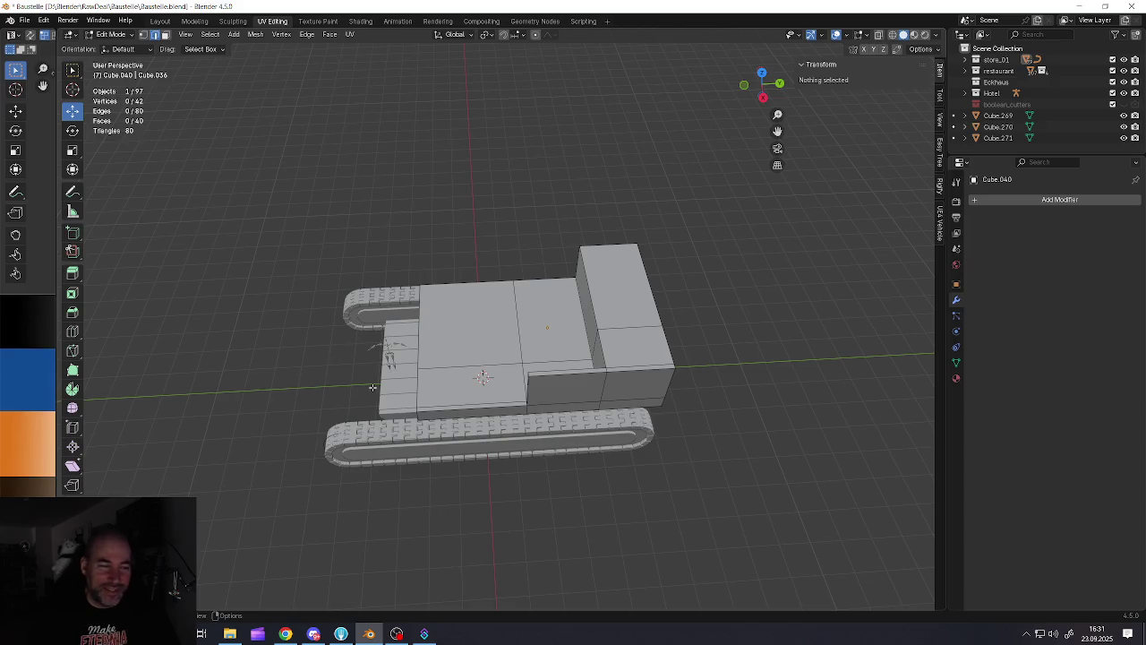
Orbit around the tracked vehicle, return to Object Mode and bring up the Add menu's mesh list
scroll(455, 363, "up", 5)
scroll(461, 381, "down", 2)
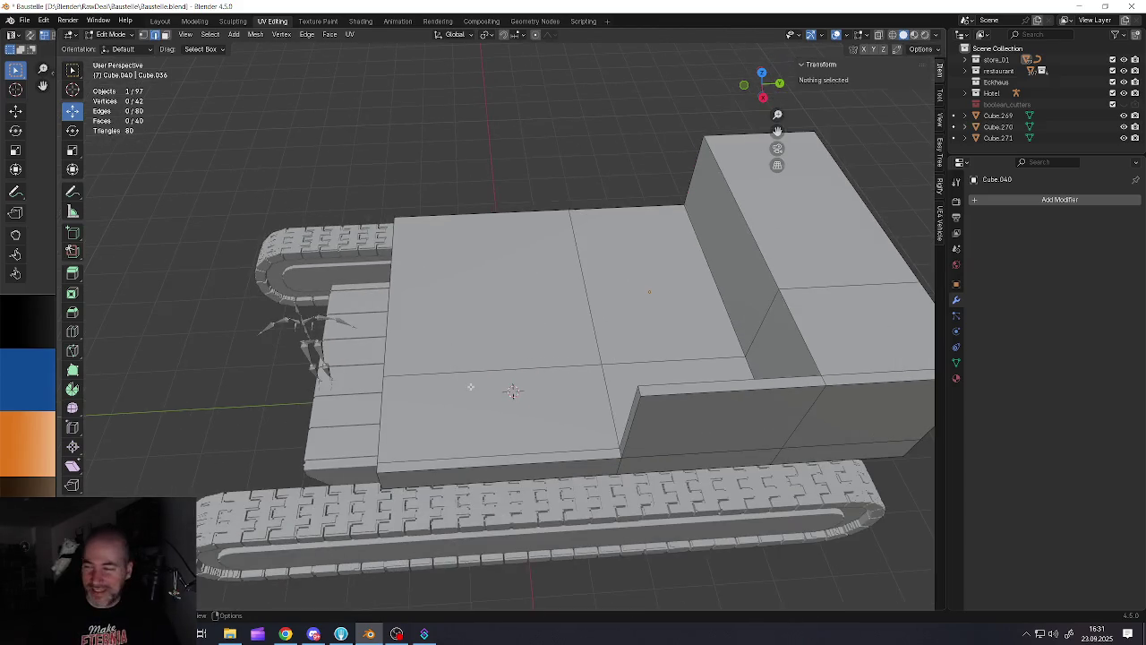
scroll(468, 385, "down", 2)
scroll(469, 402, "down", 1)
mouse_move(468, 404)
middle_mouse_down()
mouse_move(496, 367)
mouse_move(402, 360)
mouse_move(394, 405)
middle_mouse_up()
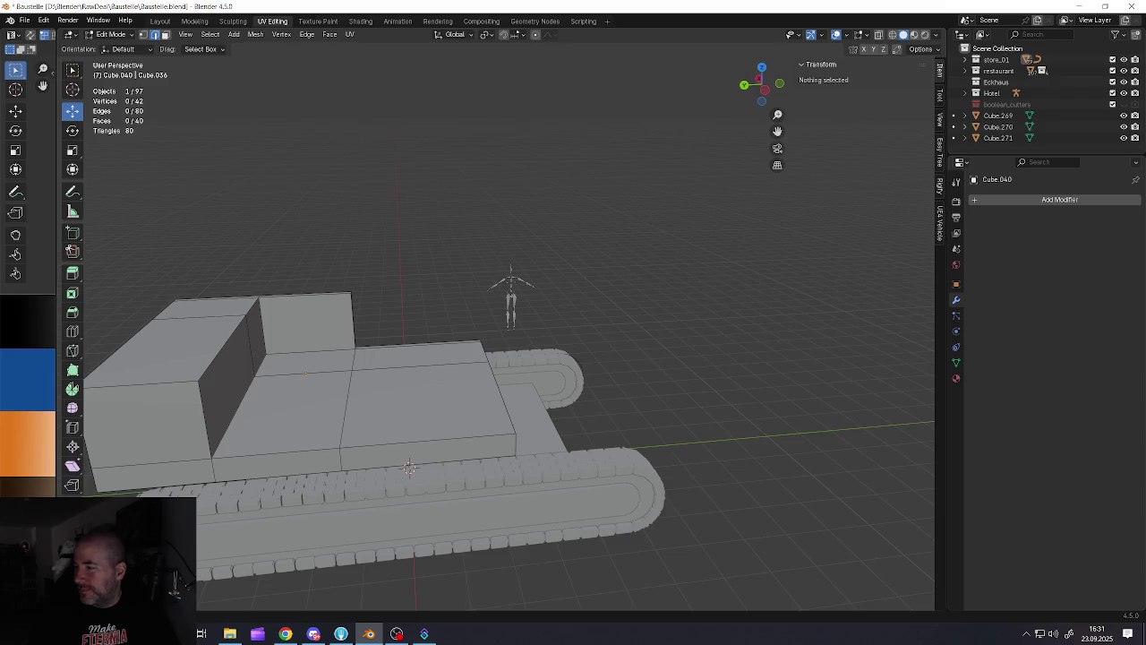
middle_click_drag(607, 346, 625, 378)
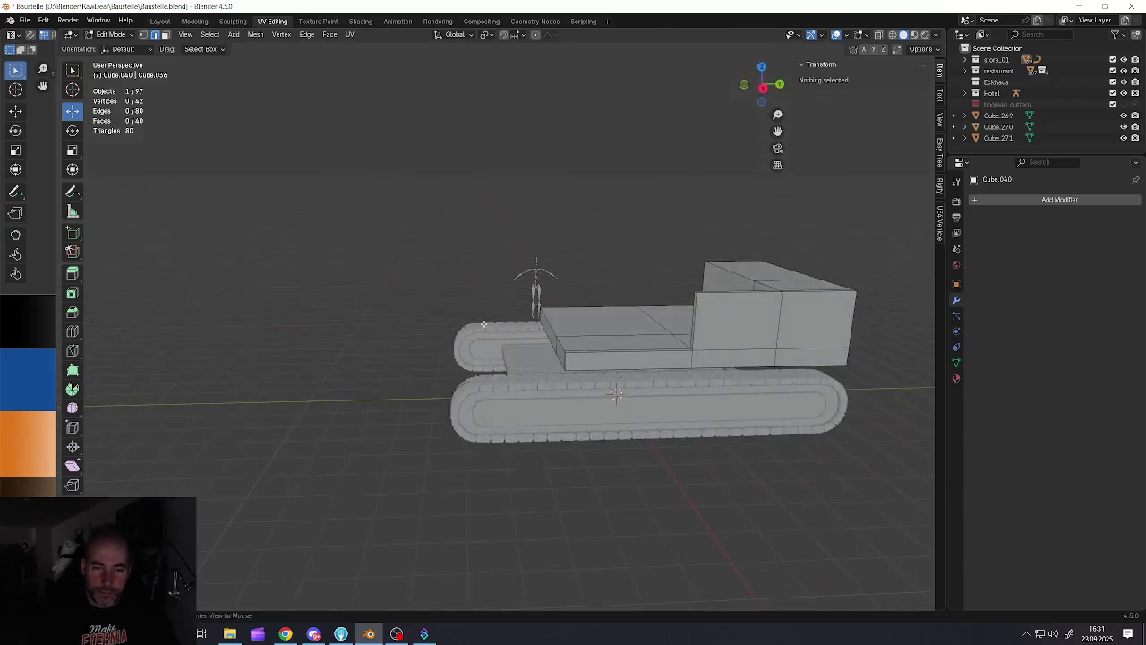
scroll(625, 378, "up", 3)
scroll(625, 378, "down", 2)
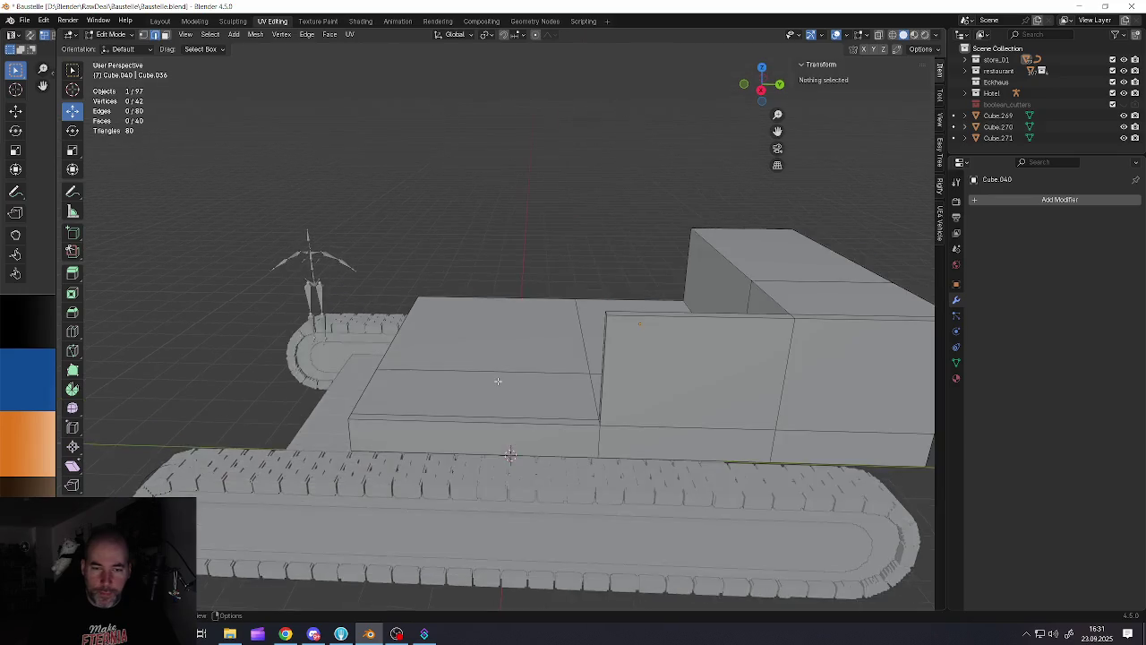
scroll(494, 379, "down", 5)
key("Tab")
key("shift+a")
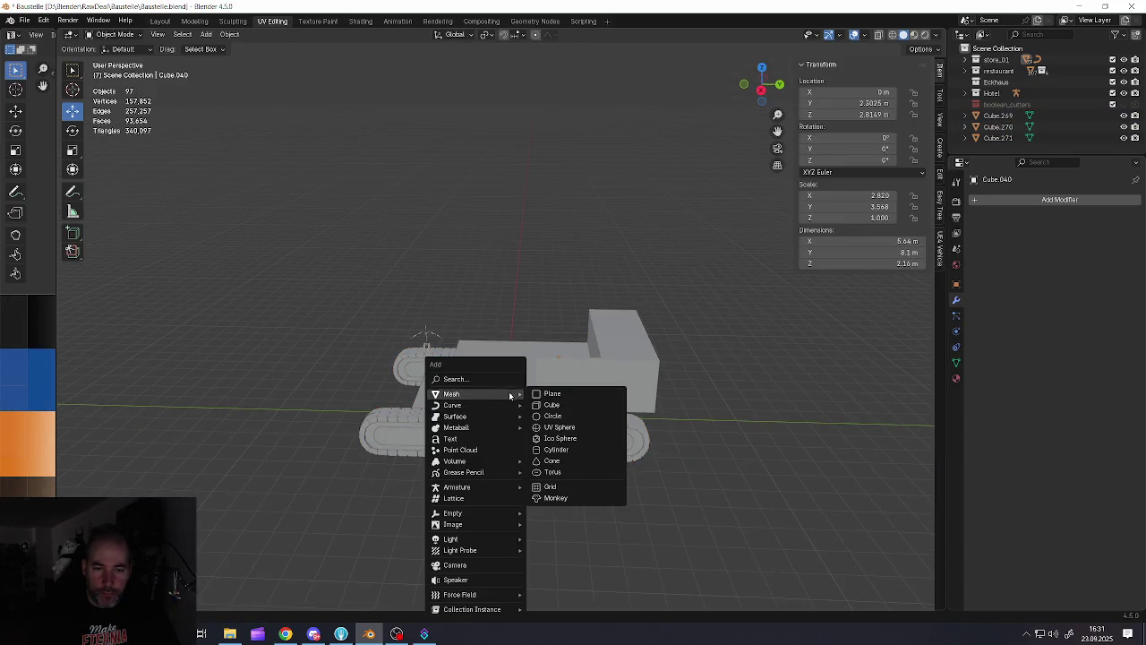
Add a cube, raise it 3.165 m on Z and position it along X
left_click(544, 402)
middle_click_drag(540, 364, 501, 377)
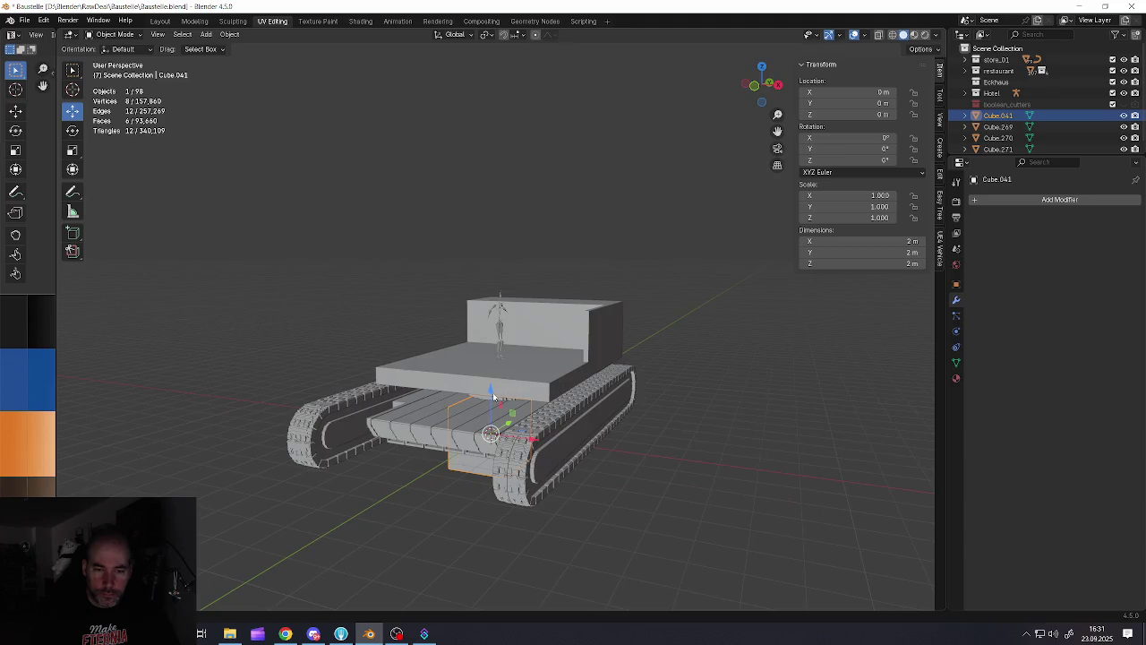
key("g")
key("z")
left_click(503, 292)
key("g")
key("x")
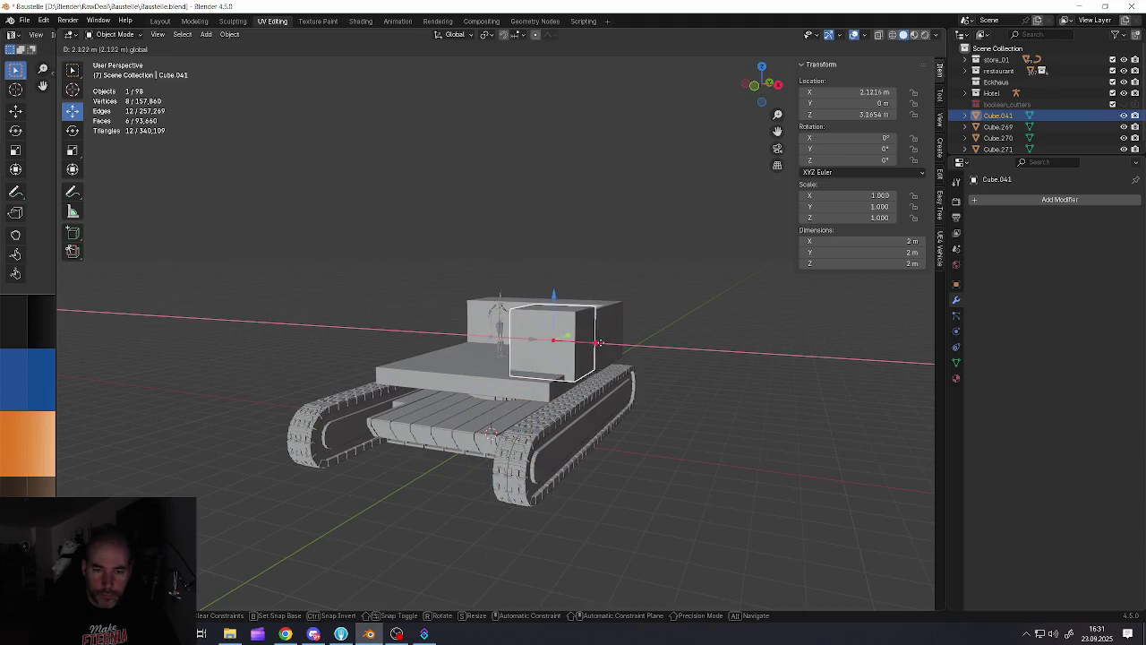
left_click(592, 341)
middle_click_drag(593, 341, 527, 318)
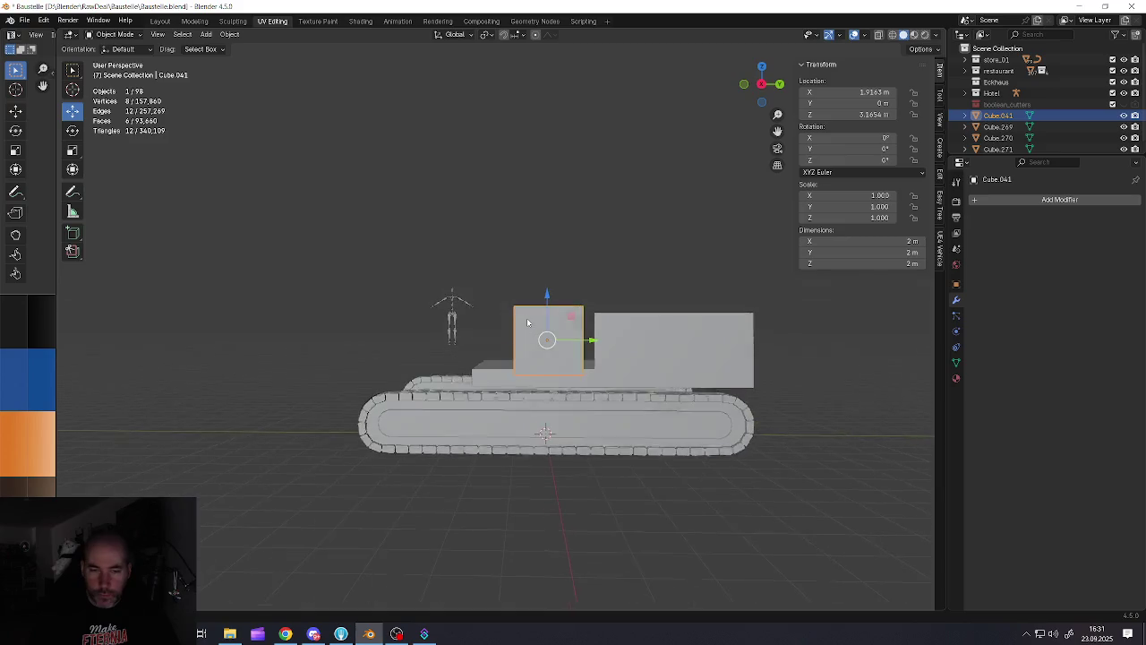
scroll(606, 365, "up", 3)
Scale the cube up and slide it about 0.33 m along Y and left over the platform
key("s")
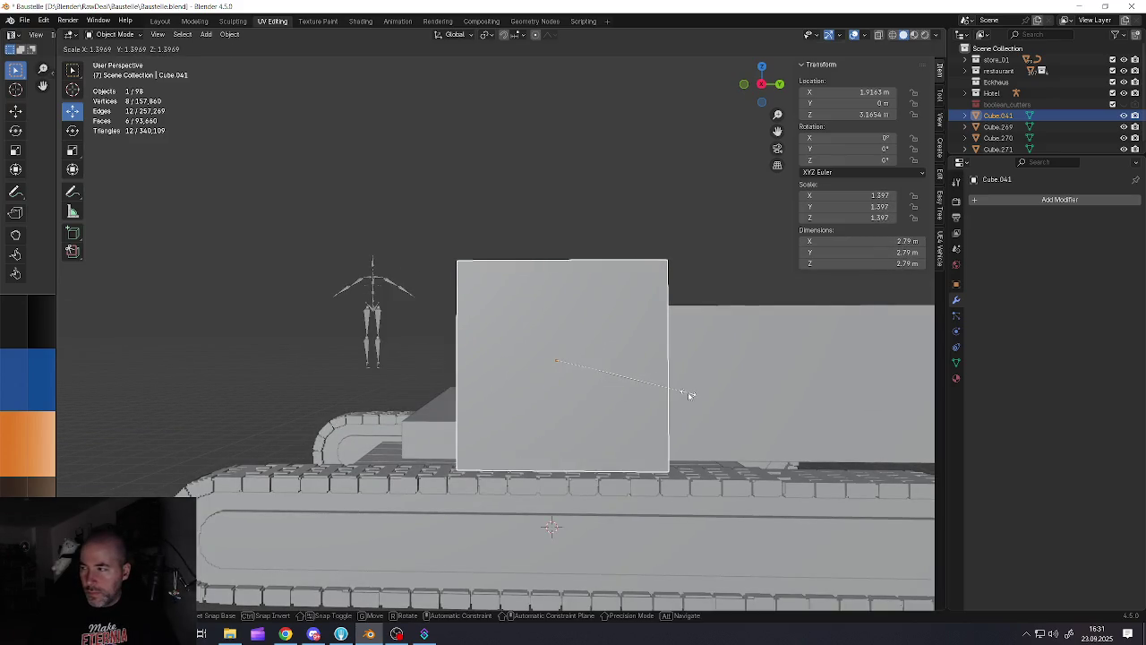
left_click(684, 392)
left_click_drag(598, 363, 570, 364)
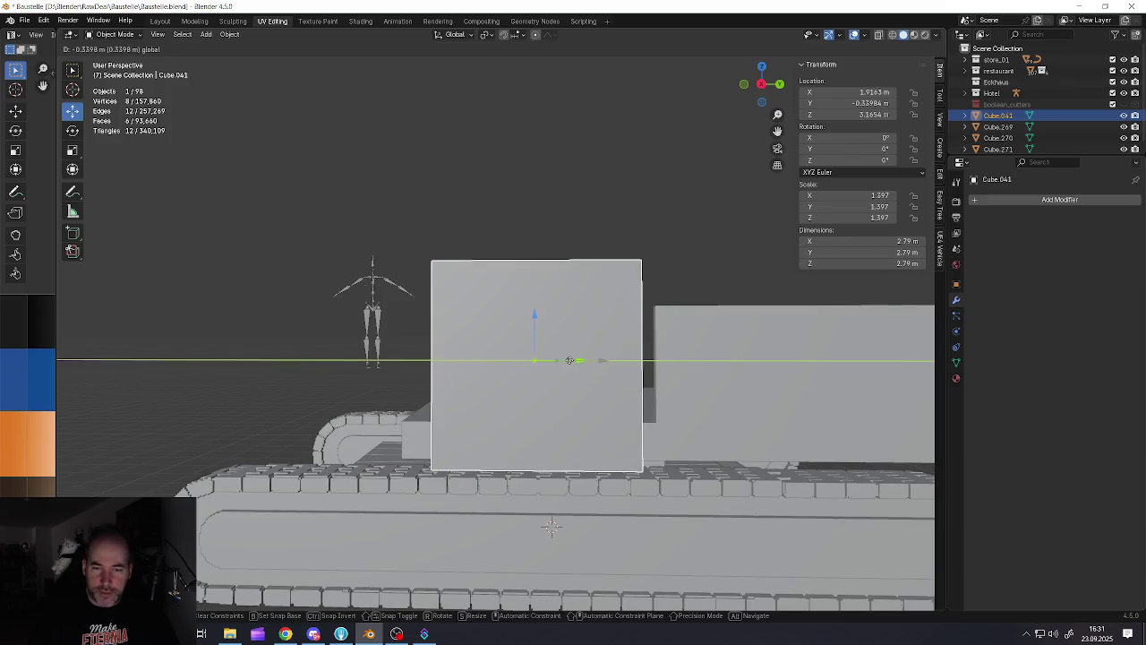
middle_click_drag(570, 364, 561, 367)
left_click_drag(571, 362, 540, 360)
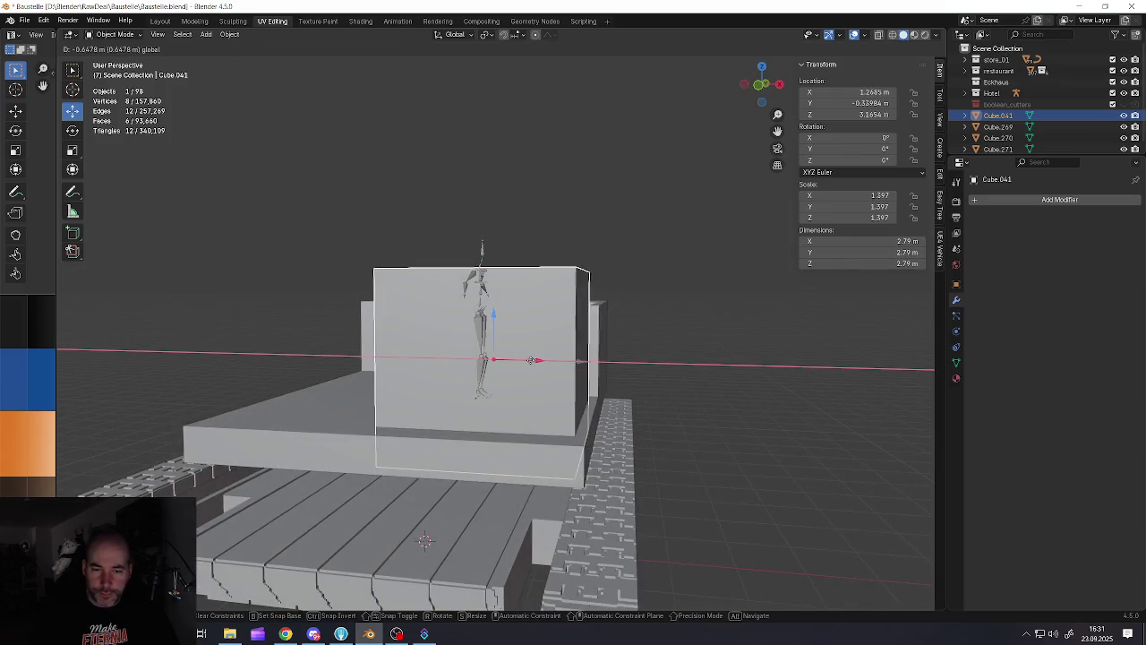
mouse_move(540, 360)
middle_mouse_down()
mouse_move(451, 374)
mouse_move(445, 364)
mouse_move(506, 377)
mouse_move(559, 356)
mouse_move(403, 345)
mouse_move(452, 375)
middle_mouse_up()
In Edit Mode, move the cube's left face along X and outward along Y
key("Tab")
key("alt+a")
left_click(460, 344)
key("3")
left_click(448, 358)
key("g")
key("x")
left_click(559, 375)
mouse_move(573, 392)
middle_mouse_down()
mouse_move(552, 356)
mouse_move(561, 409)
middle_mouse_up()
mouse_move(594, 415)
left_mouse_down()
mouse_move(622, 416)
mouse_move(586, 411)
left_mouse_up()
mouse_move(585, 410)
middle_mouse_down()
mouse_move(583, 390)
mouse_move(555, 484)
mouse_move(529, 455)
mouse_move(437, 473)
middle_mouse_up()
Raise the bottom face 0.3 m, slide the front face on X, and raise the top 0.34 m
left_click(563, 501)
left_click_drag(421, 445, 422, 385)
mouse_move(423, 385)
middle_mouse_down()
mouse_move(496, 373)
mouse_move(474, 395)
mouse_move(494, 352)
mouse_move(434, 397)
middle_mouse_up()
left_click(495, 374)
left_click(491, 347)
left_click(432, 398)
left_click_drag(458, 406, 446, 408)
middle_click_drag(446, 408, 444, 359)
left_click(443, 352)
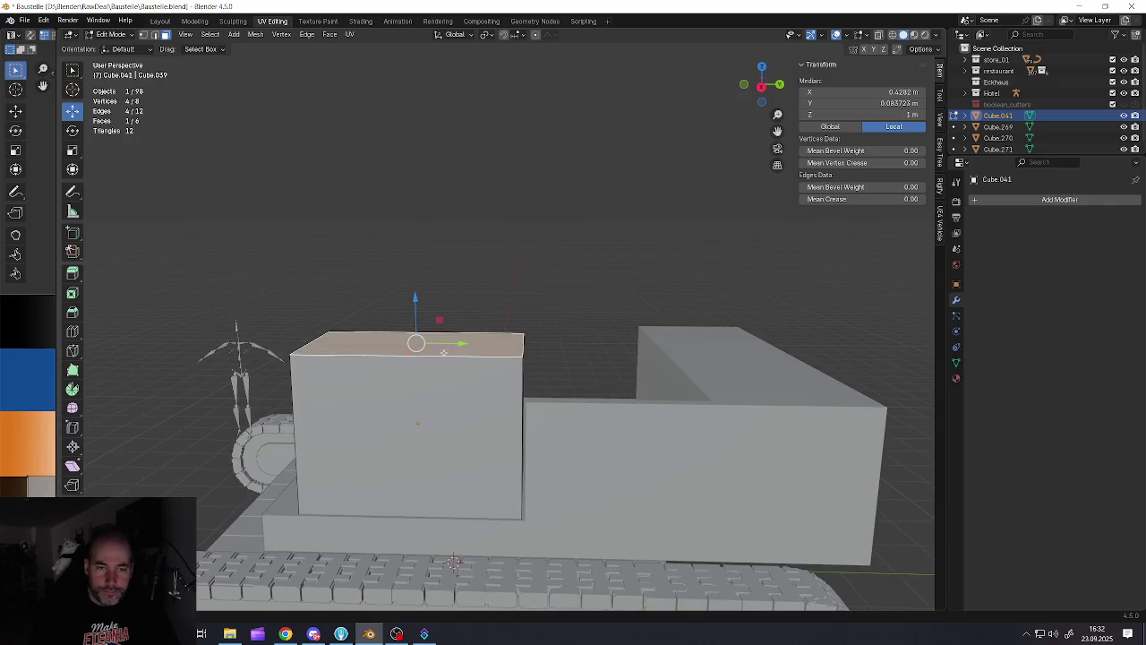
left_click_drag(416, 310, 430, 285)
Return to Object Mode with nothing selected and bring up the Add menu
middle_click_drag(430, 296, 492, 385)
scroll(487, 368, "down", 3)
key("Tab")
scroll(492, 385, "down", 3)
key("alt+a")
scroll(493, 394, "down", 1)
key("shift+a")
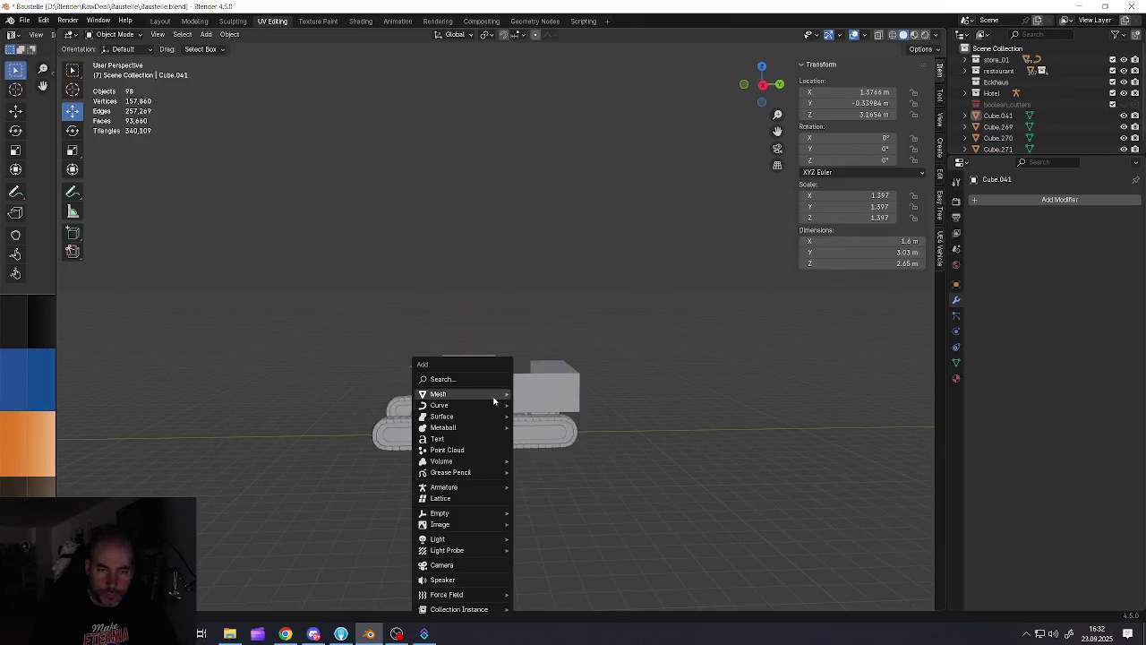
Add a new cube and move it along X and up onto the cab block
mouse_move(457, 394)
left_click(550, 404)
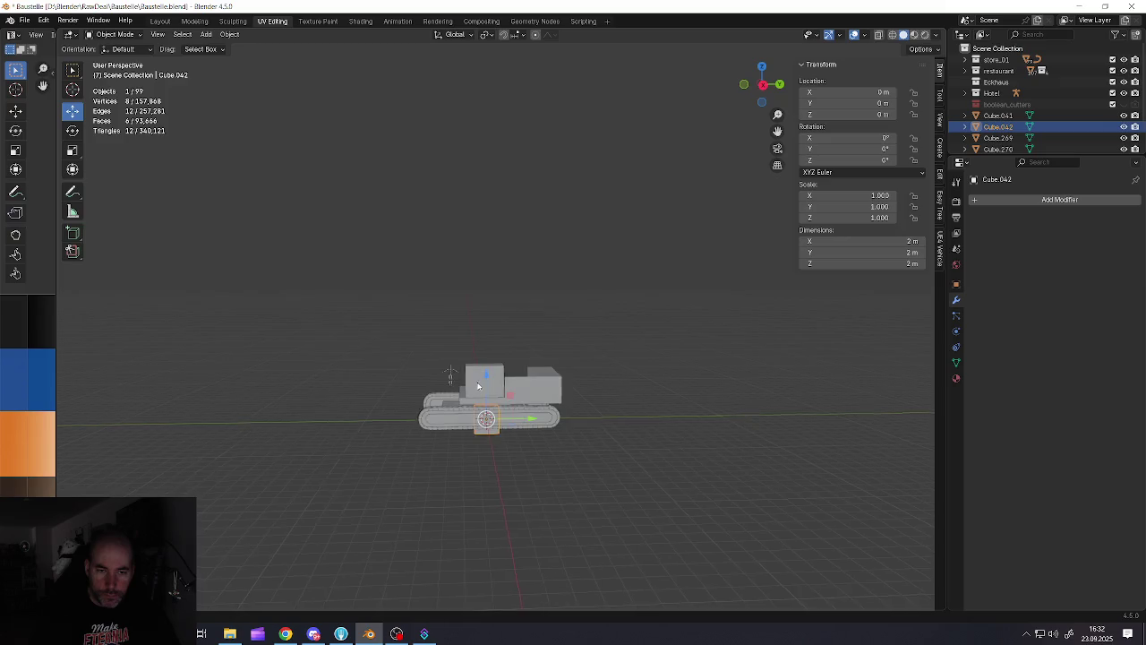
middle_click_drag(477, 385, 513, 399)
scroll(513, 398, "up", 3)
mouse_move(476, 460)
left_mouse_down()
mouse_move(518, 457)
mouse_move(498, 333)
left_mouse_up()
mouse_move(497, 334)
middle_mouse_down()
mouse_move(474, 331)
mouse_move(523, 361)
middle_mouse_up()
scroll(465, 329, "up", 3)
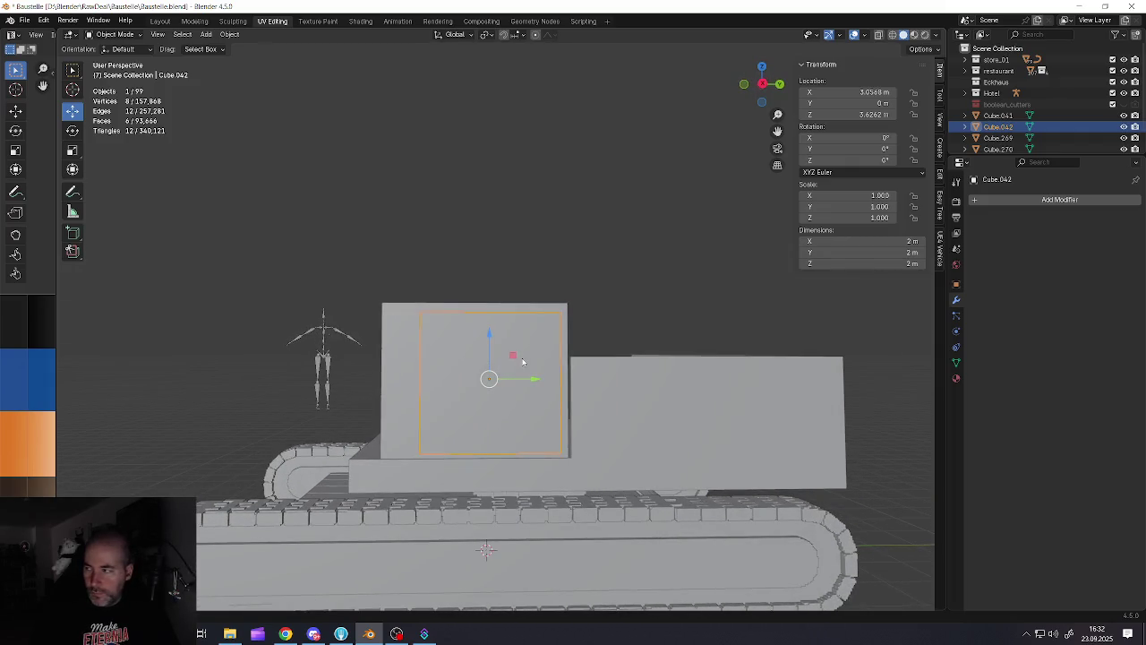
Shrink the cube to a third (0.664 m), slide it along Y and raise it to 4.19 m
key("s")
left_click(554, 401)
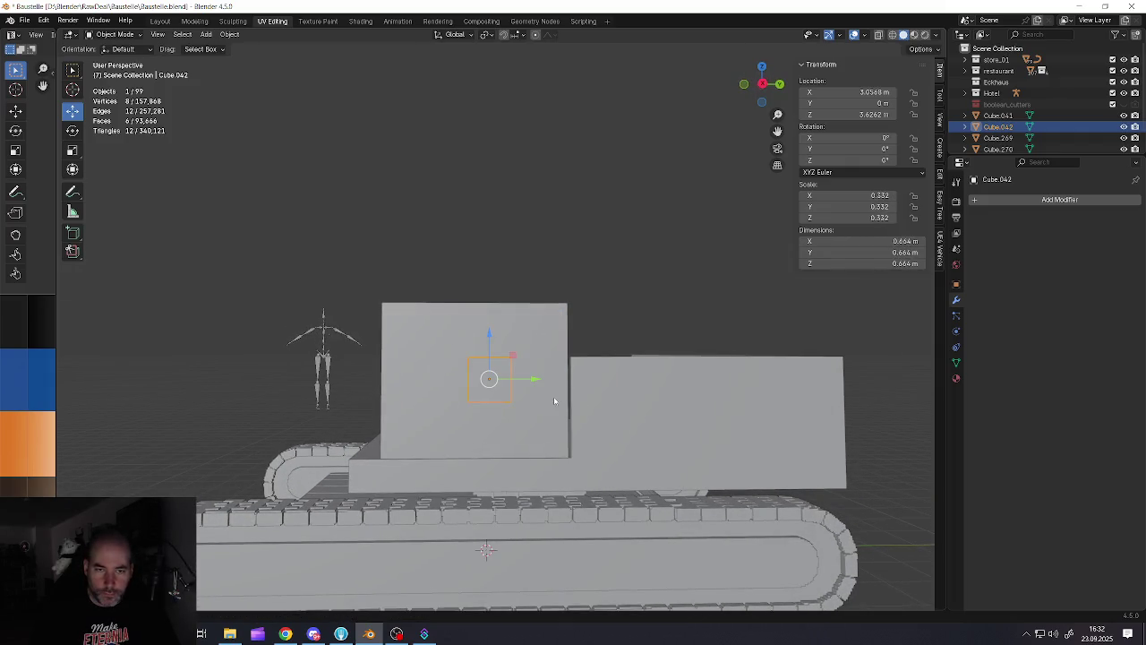
left_click_drag(529, 380, 555, 379)
left_click(550, 379)
key("g")
key("z")
left_click(511, 326)
Select the cab block and enter Edit Mode on its mesh
middle_click_drag(511, 326, 566, 309)
left_click(553, 322)
key("Tab")
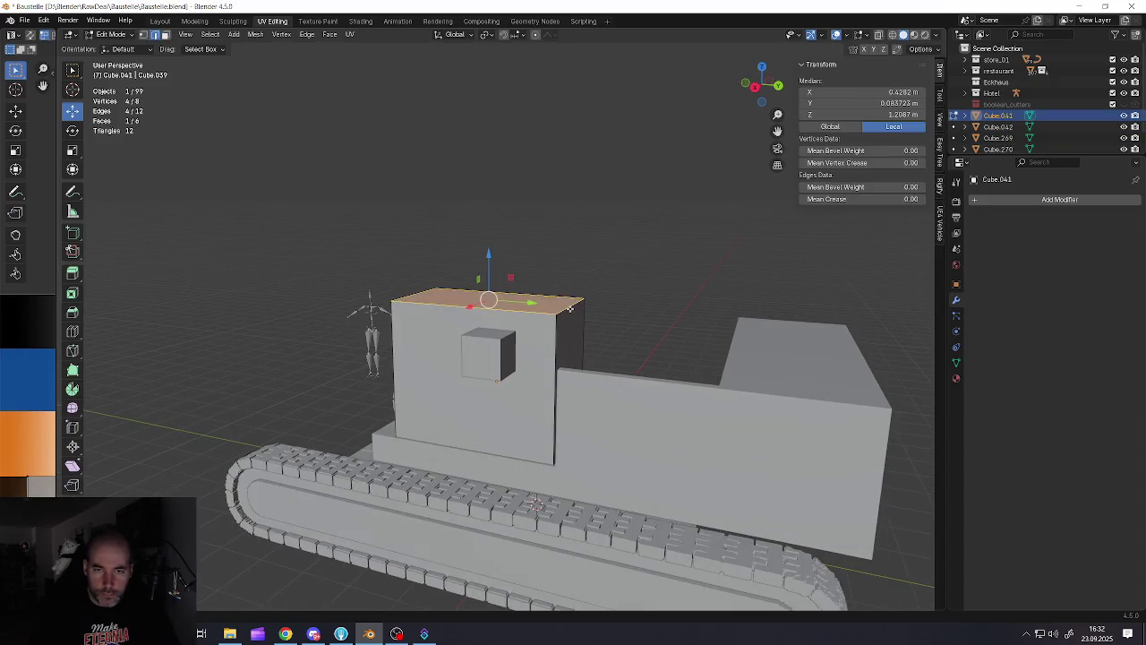
Bevel the cab's top rear edge
key("2")
left_click(565, 308)
key("ctrl+b")
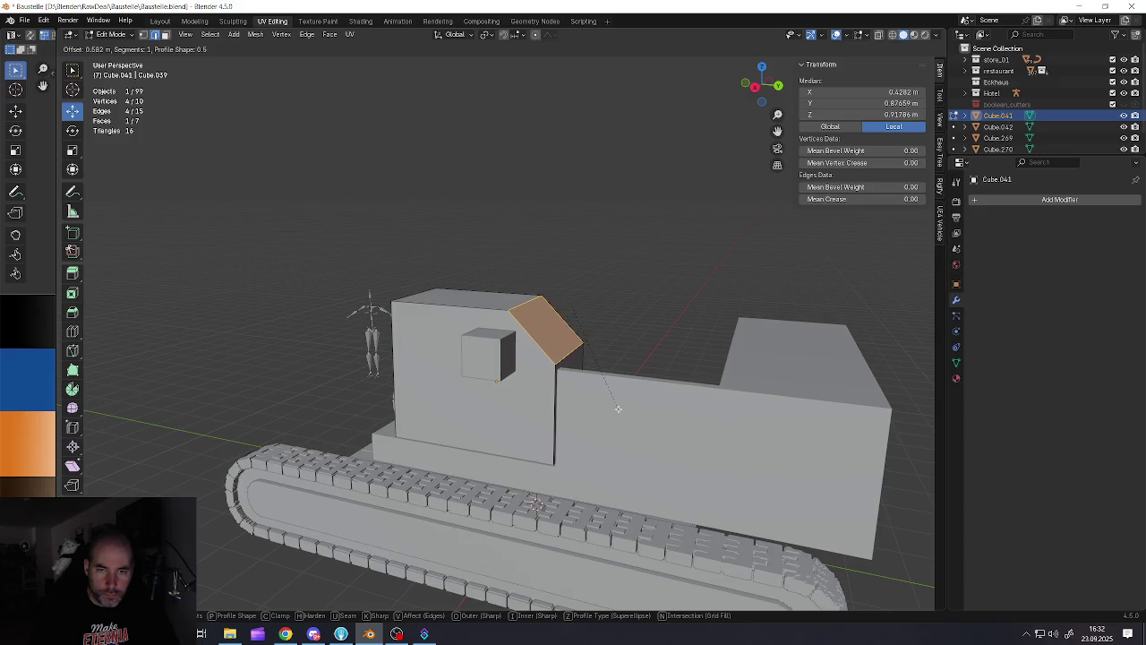
left_click(618, 408)
middle_click_drag(618, 408, 553, 306)
Move the bevel's upper edge along Y and down on Z to slope the back corner
left_click(552, 304)
key("g")
key("y")
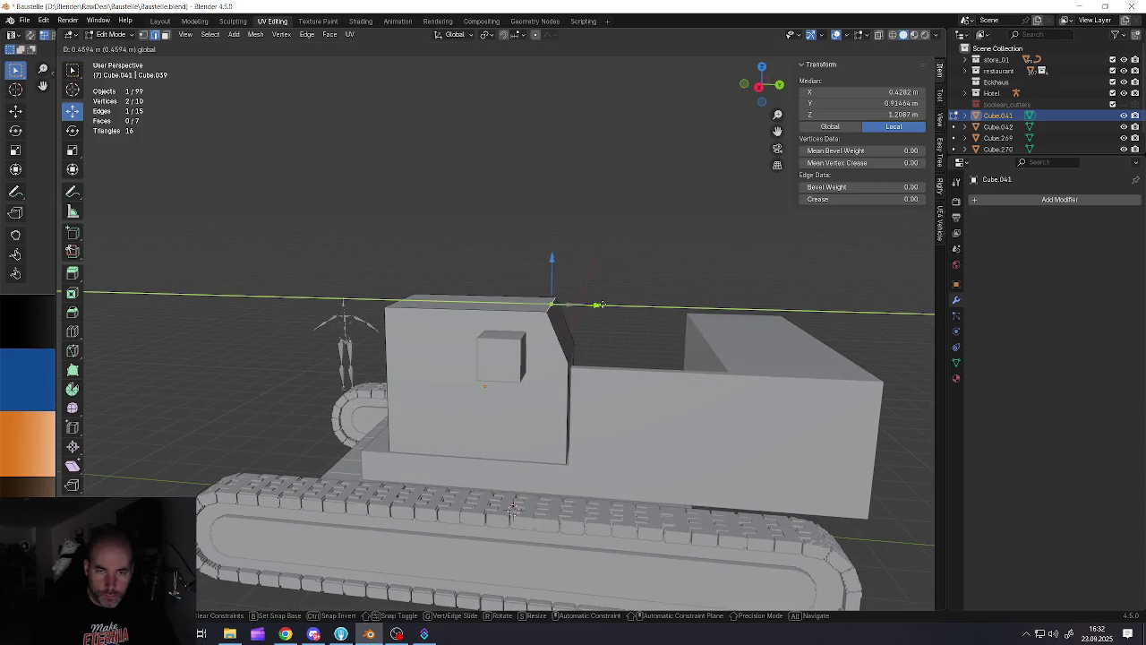
left_click(602, 306)
middle_click_drag(601, 305, 568, 351)
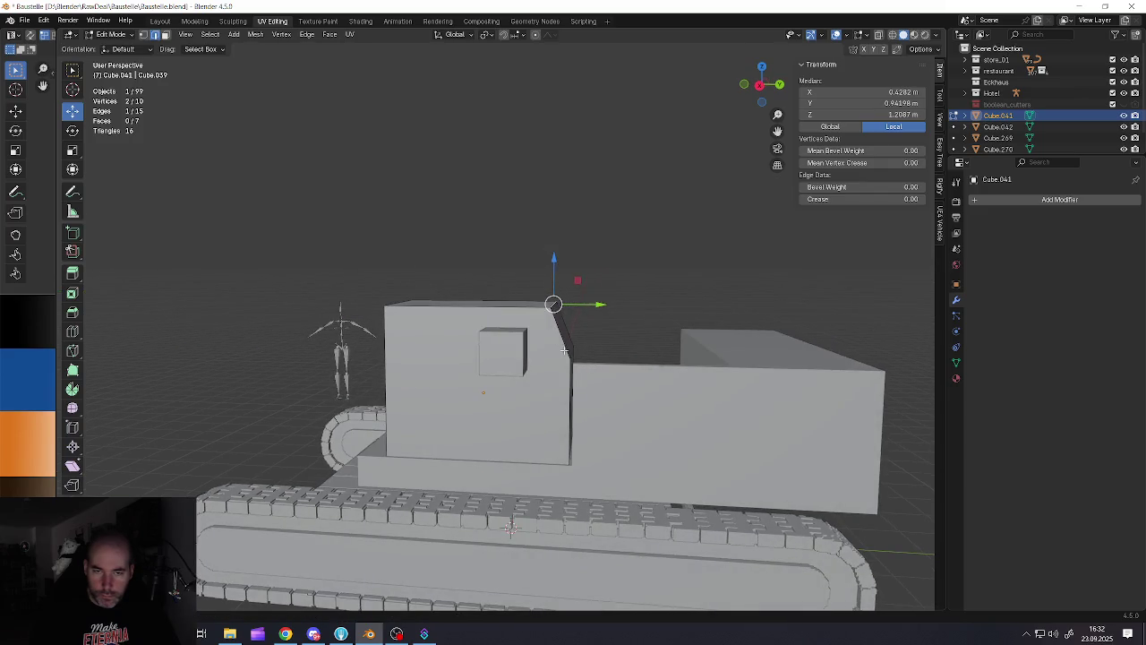
key("g")
key("z")
left_click(569, 345)
mouse_move(568, 344)
middle_mouse_down()
mouse_move(549, 322)
mouse_move(516, 360)
mouse_move(475, 356)
mouse_move(547, 352)
mouse_move(528, 465)
middle_mouse_up()
Extrude the cab's top face upward into a thin slab
key("alt+a")
left_click(516, 360)
key("e")
right_click(522, 355)
key("e")
left_click(511, 599)
middle_click_drag(511, 598, 498, 346)
Extrude both top faces and push them outward with Alt+S so the roof overhangs
left_click(548, 350)
left_click(413, 351, "shift")
middle_click_drag(412, 351, 603, 445)
key("e")
right_click(603, 445)
key("alt+s")
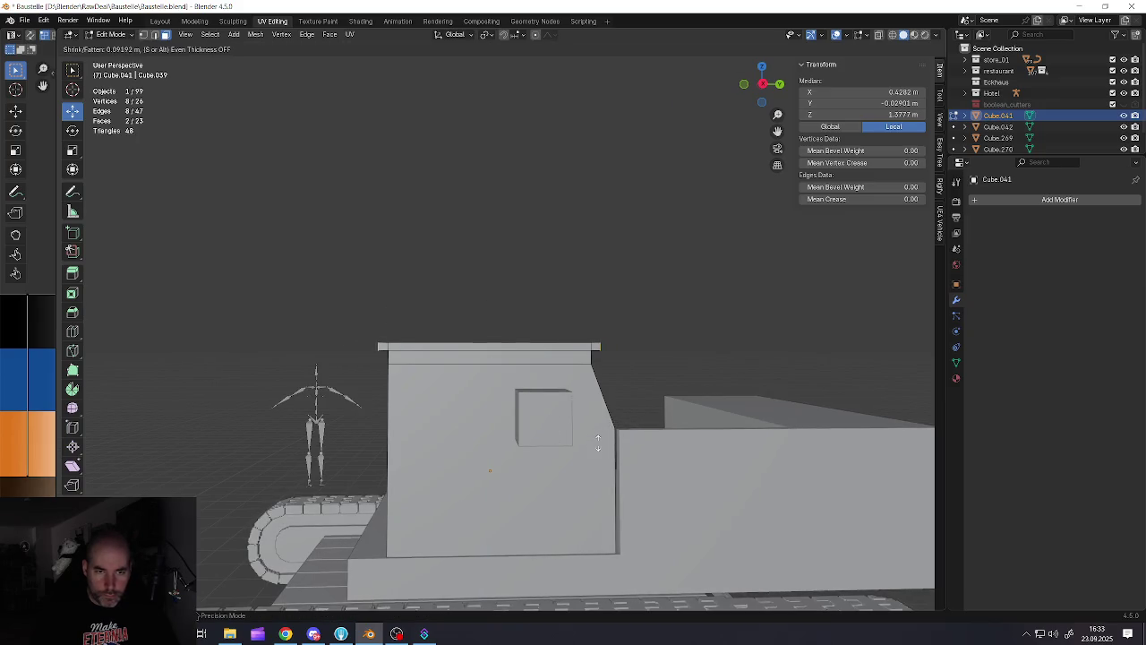
left_click(599, 439)
middle_click_drag(600, 439, 530, 347)
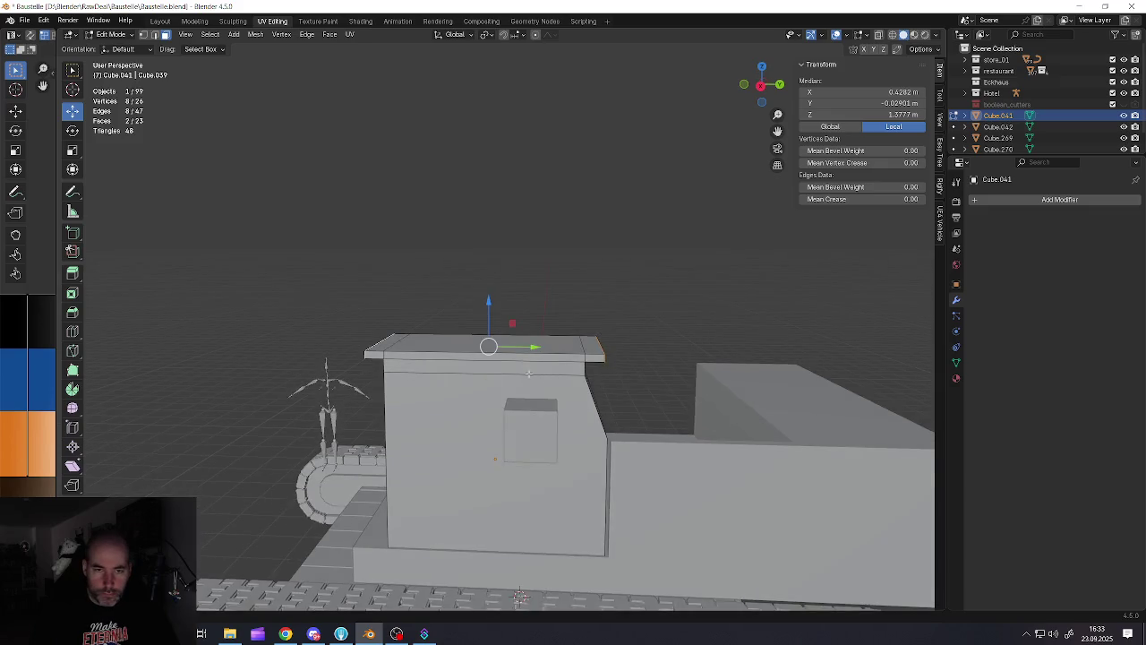
Select the roof slab's top and left end faces, then return to Object Mode
left_click(529, 347)
left_click(476, 338, "shift")
left_click(385, 348, "shift")
left_click_drag(489, 304, 489, 291)
key("Tab")
scroll(489, 296, "down", 3)
mouse_move(489, 296)
middle_mouse_down()
mouse_move(524, 377)
mouse_move(503, 350)
middle_mouse_up()
scroll(525, 377, "up", 2)
Move the small cube to a new position along the Y axis
left_click(524, 377)
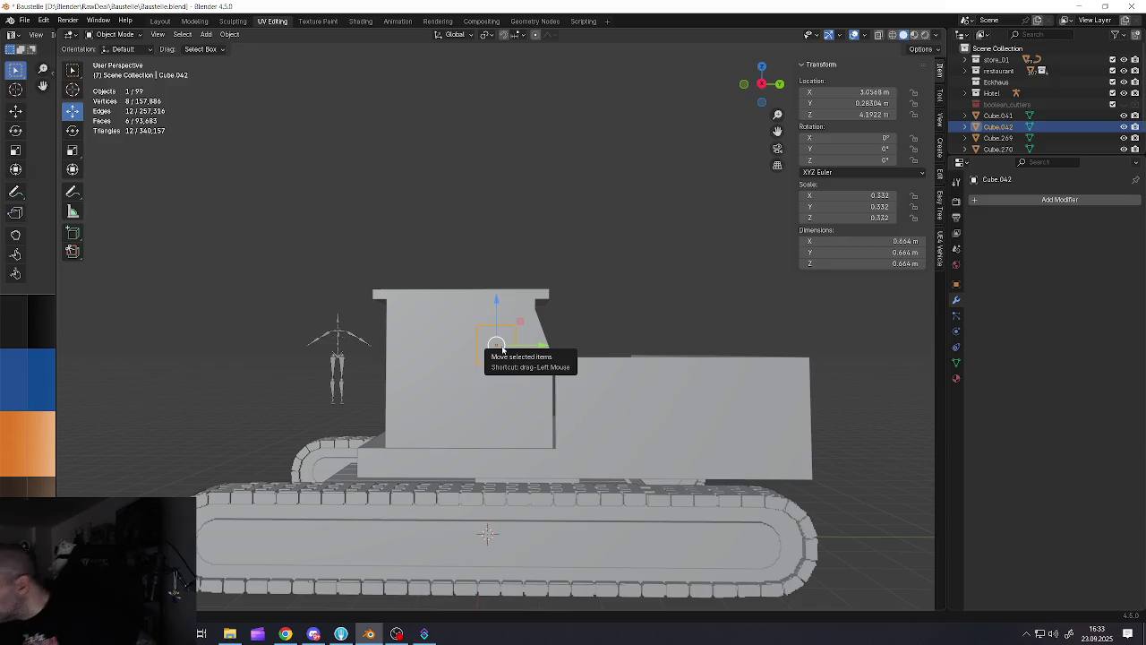
key("g")
key("y")
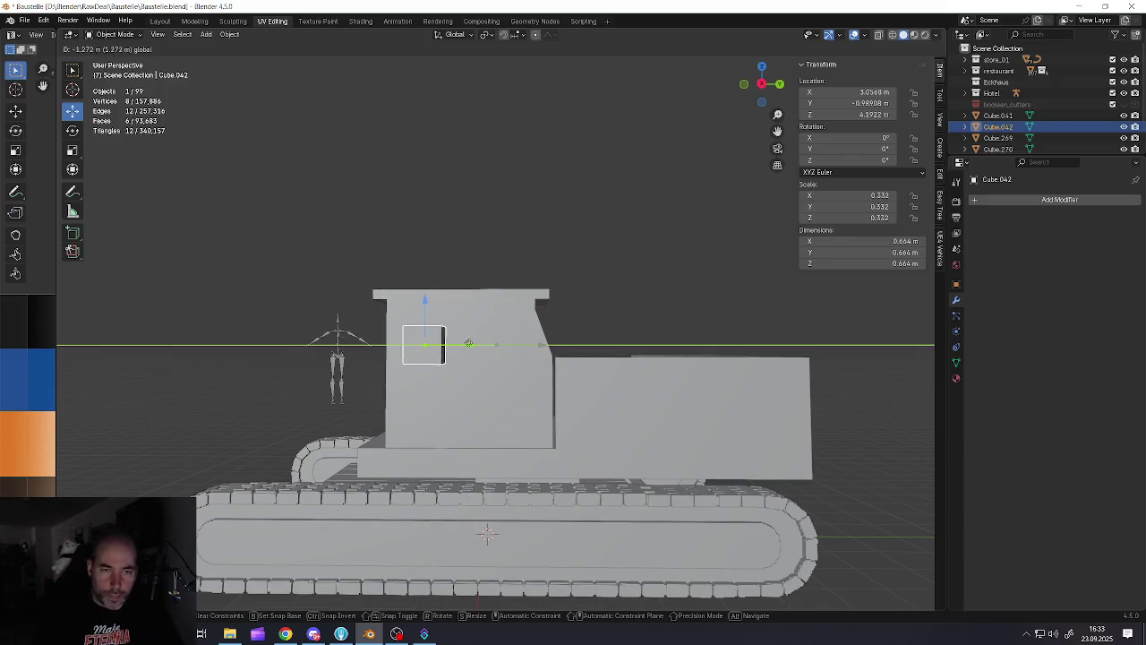
left_click(452, 351)
Shrink the cab block uniformly and slide it along X
scroll(454, 353, "up", 1)
scroll(454, 353, "up", 3)
middle_click_drag(454, 353, 483, 376)
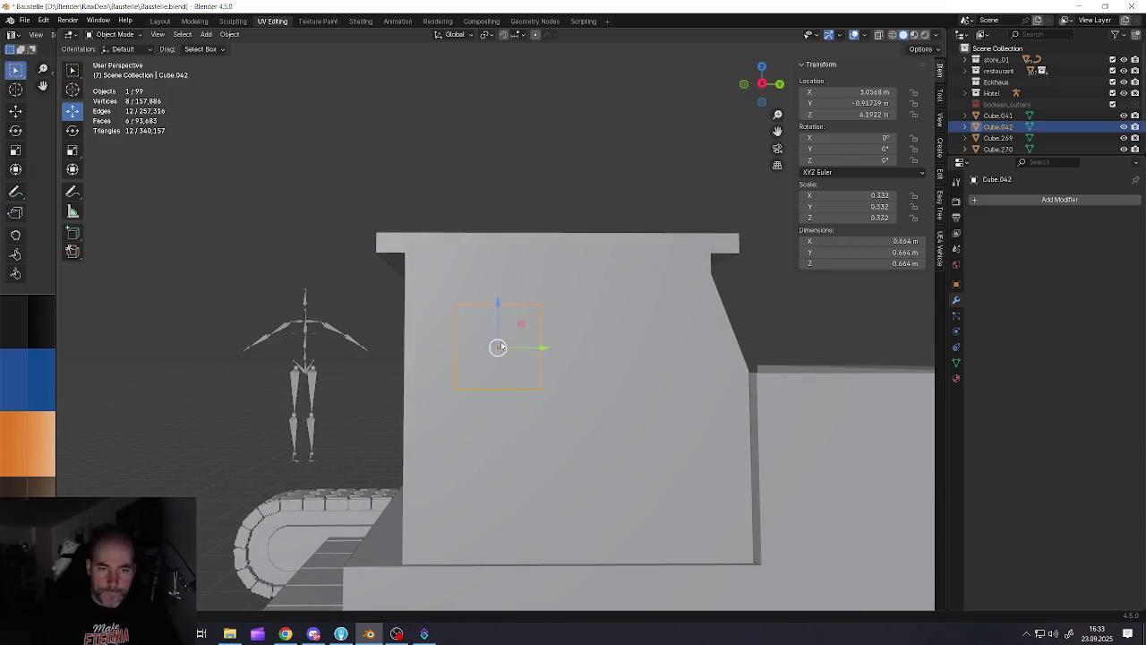
scroll(501, 394, "down", 3)
scroll(519, 421, "down", 2)
left_click(528, 427)
key("s")
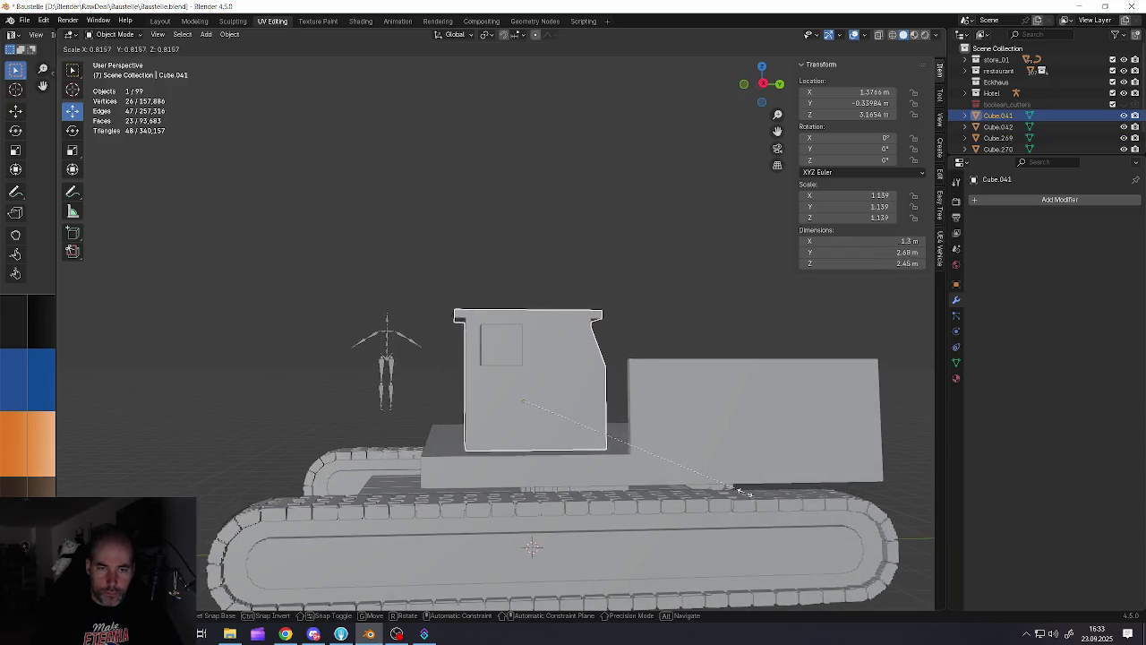
left_click(725, 489)
mouse_move(725, 489)
middle_mouse_down()
mouse_move(660, 423)
mouse_move(598, 409)
middle_mouse_up()
left_click_drag(544, 408, 563, 408)
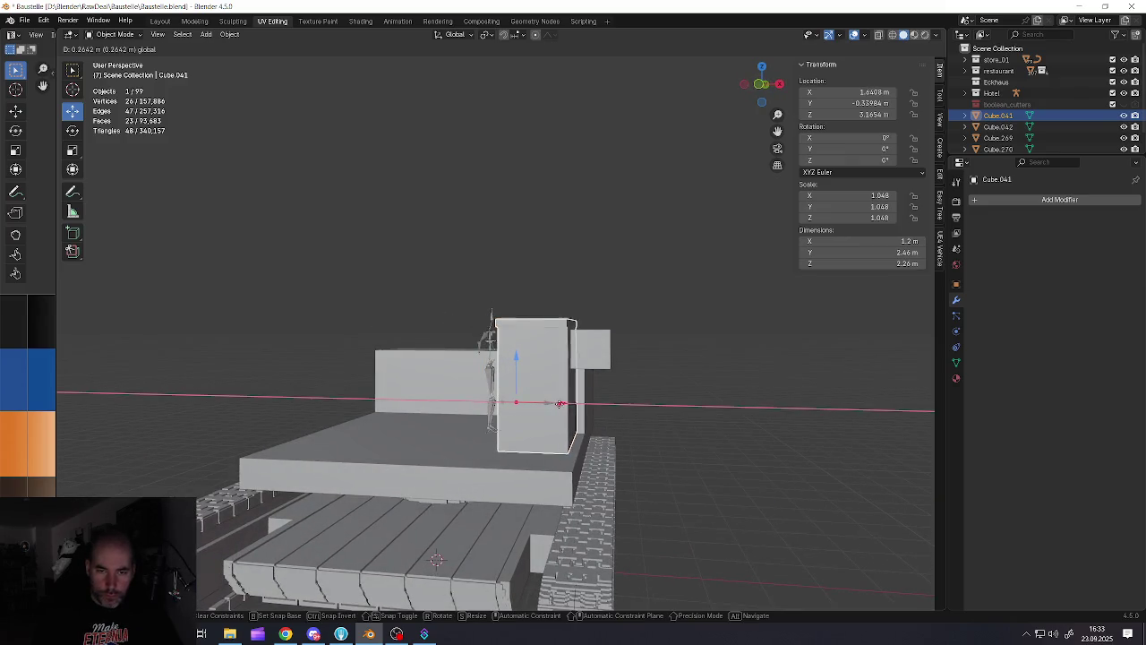
mouse_move(562, 407)
middle_mouse_down()
mouse_move(541, 390)
mouse_move(519, 394)
mouse_move(527, 354)
middle_mouse_up()
In Edit Mode, select the whole cab mesh and scale it narrower along X
key("Tab")
left_click(507, 394)
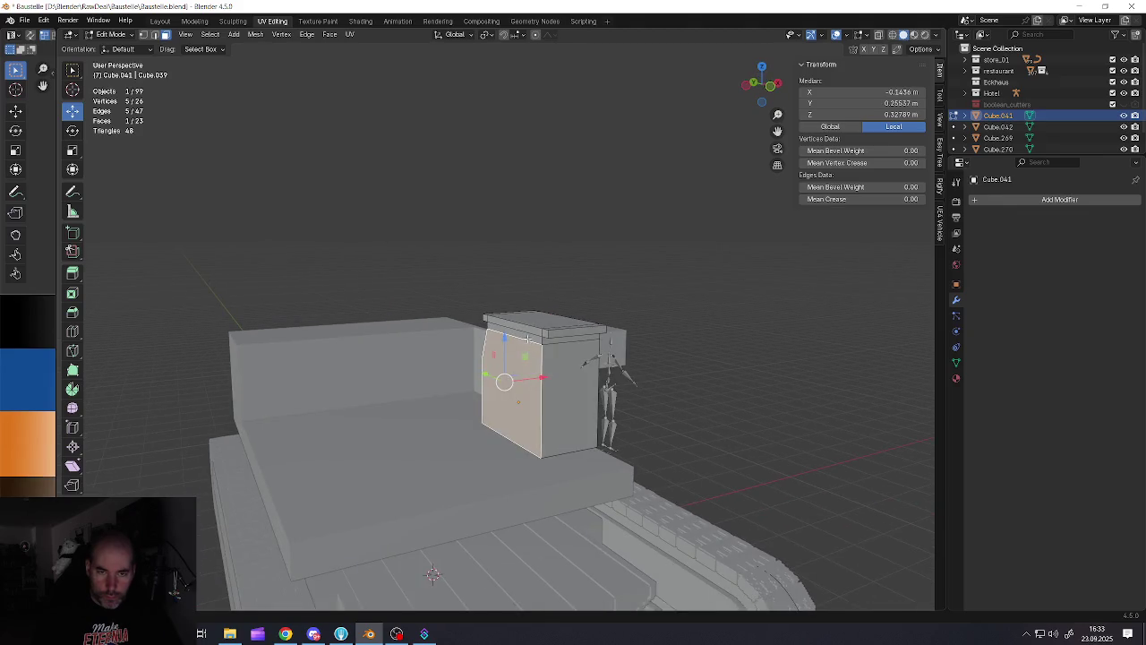
left_click(529, 333, "ctrl")
middle_click_drag(476, 323, 537, 376)
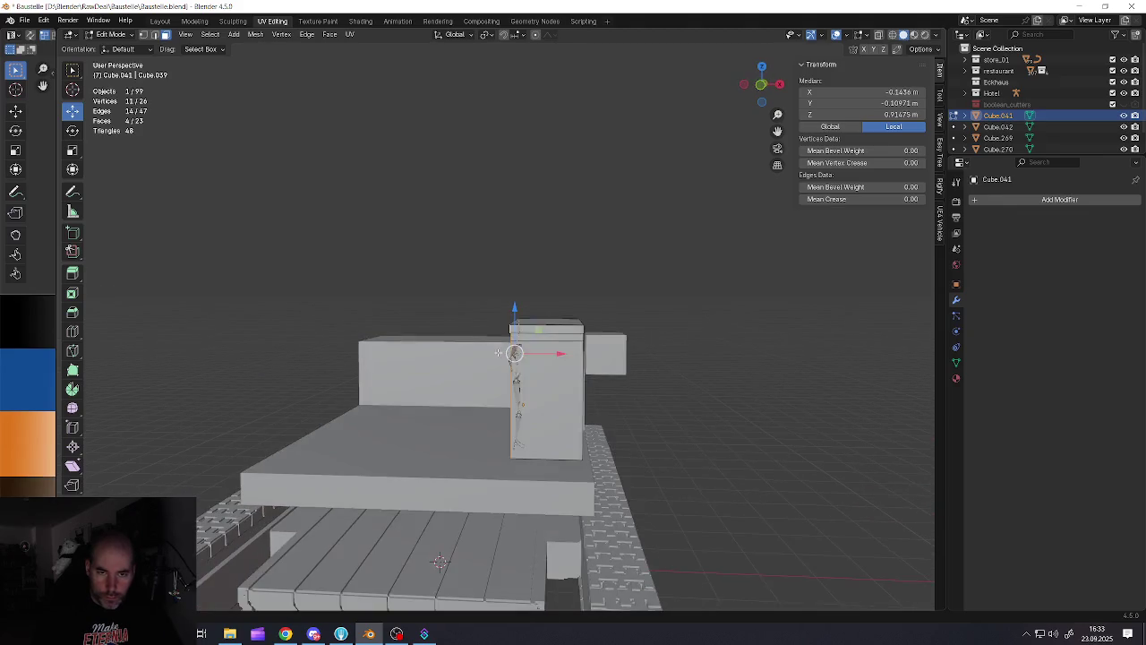
key("a")
key("s")
key("x")
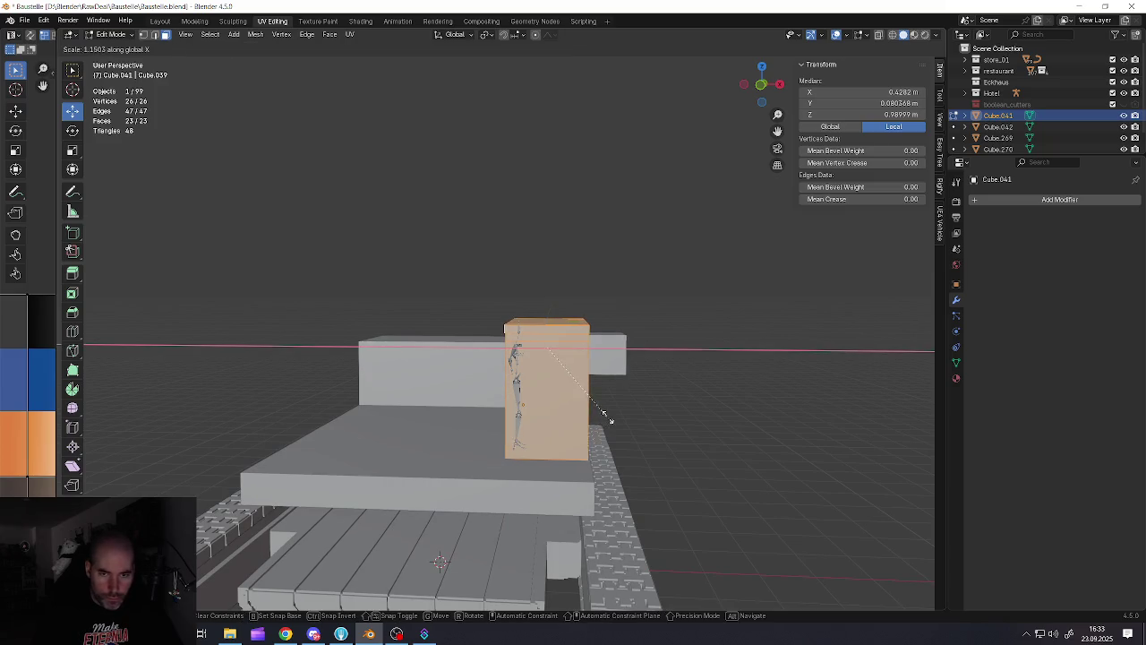
left_click(608, 417)
Shift the cab mesh left along the X axis
middle_click_drag(608, 417, 583, 363)
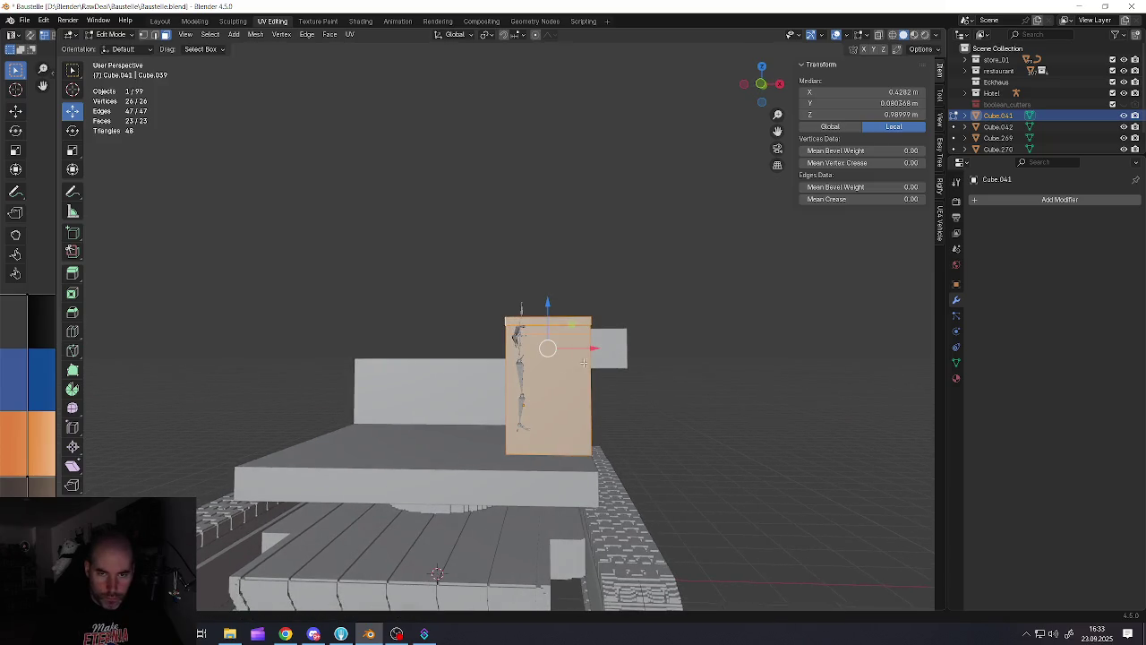
left_click_drag(592, 348, 594, 396)
key("g")
key("x")
left_click(605, 398)
middle_click_drag(605, 398, 590, 356)
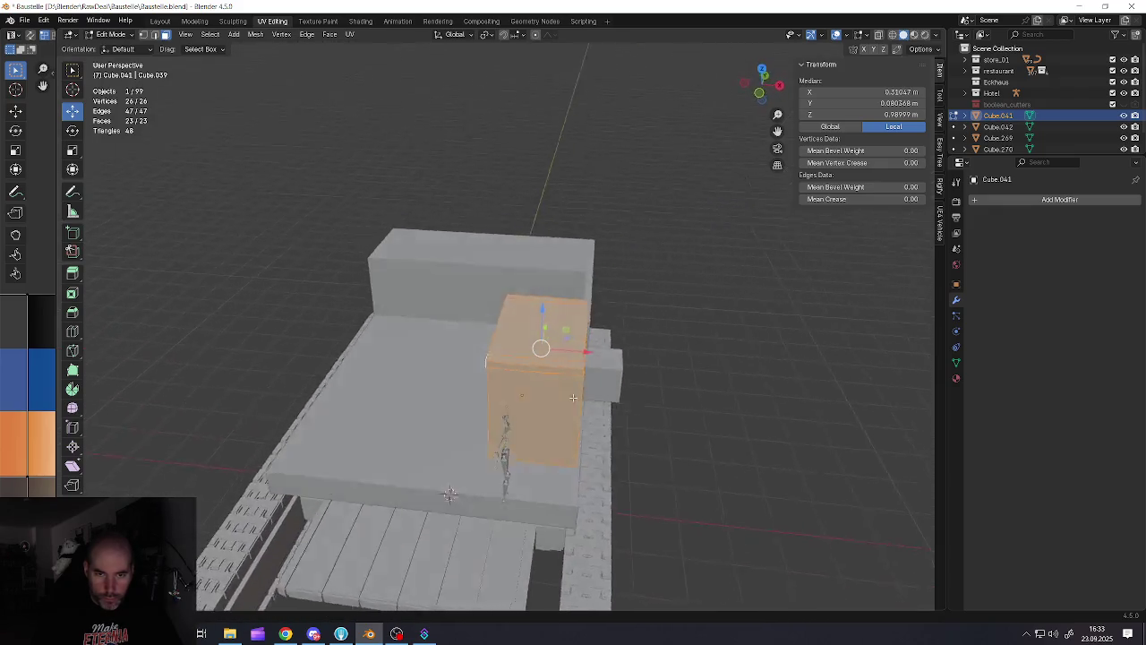
middle_click_drag(590, 355, 524, 377)
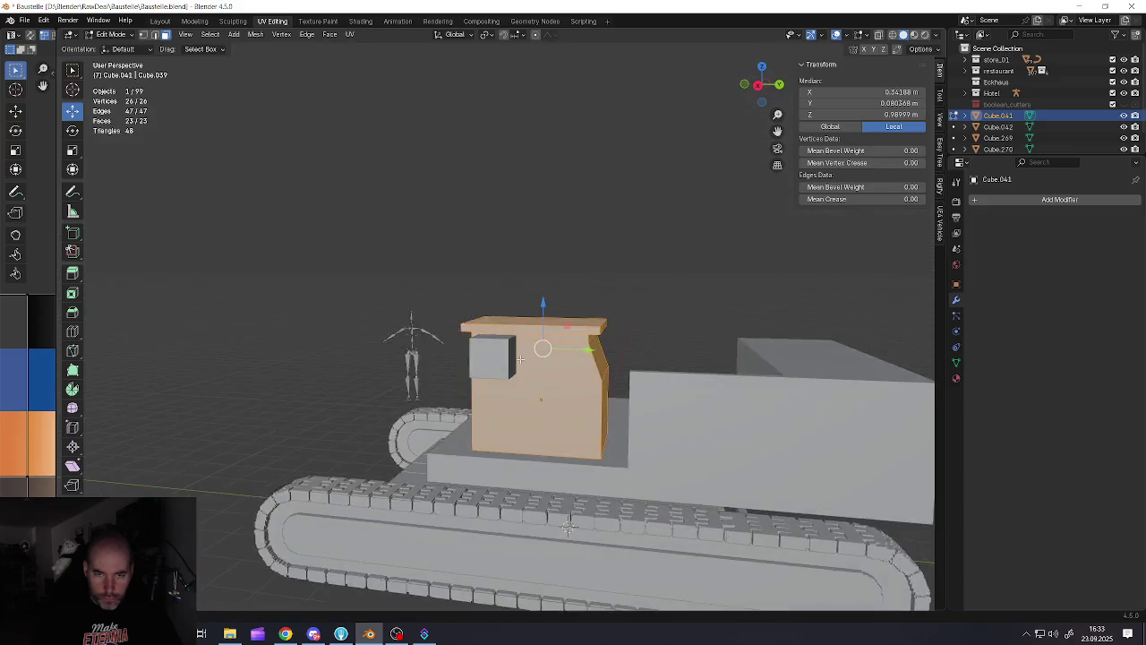
Set the cab's origin to its geometry and save the scene file
key("Tab")
right_click(524, 394)
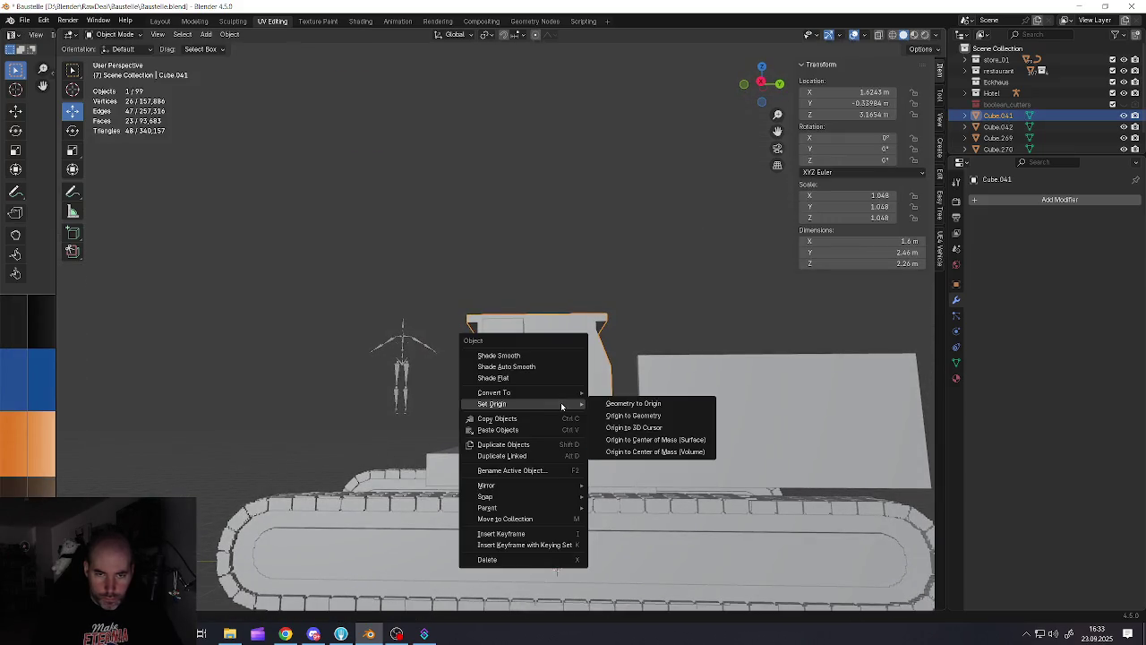
left_click(632, 417)
middle_click_drag(528, 364, 465, 251)
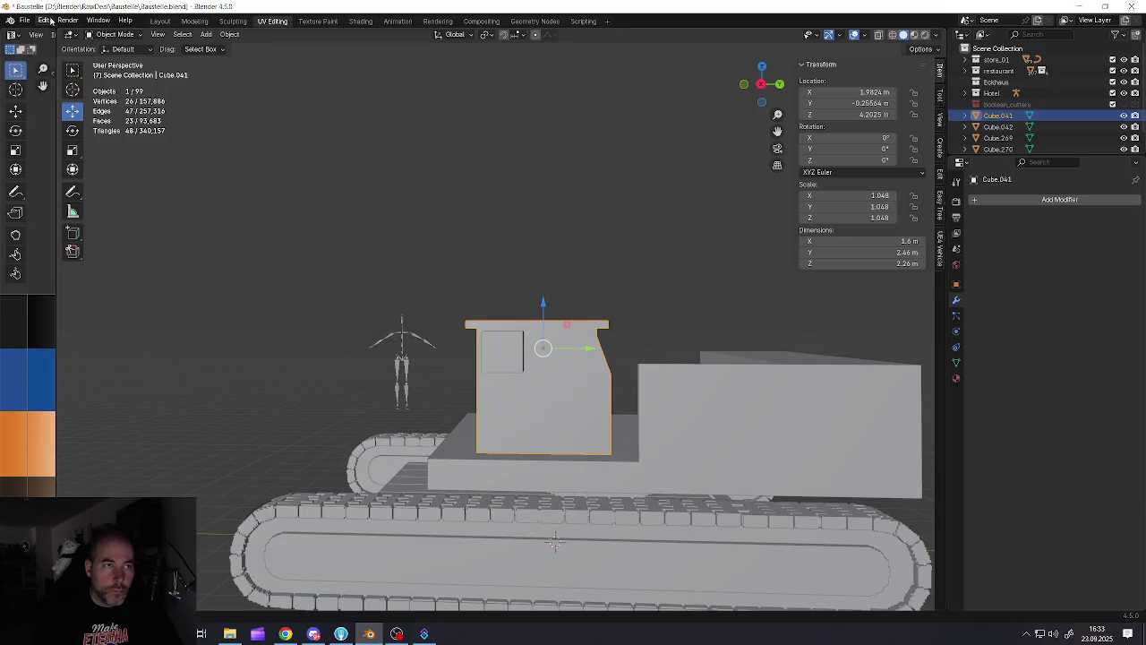
left_click(46, 20)
mouse_move(25, 20)
left_click(36, 95)
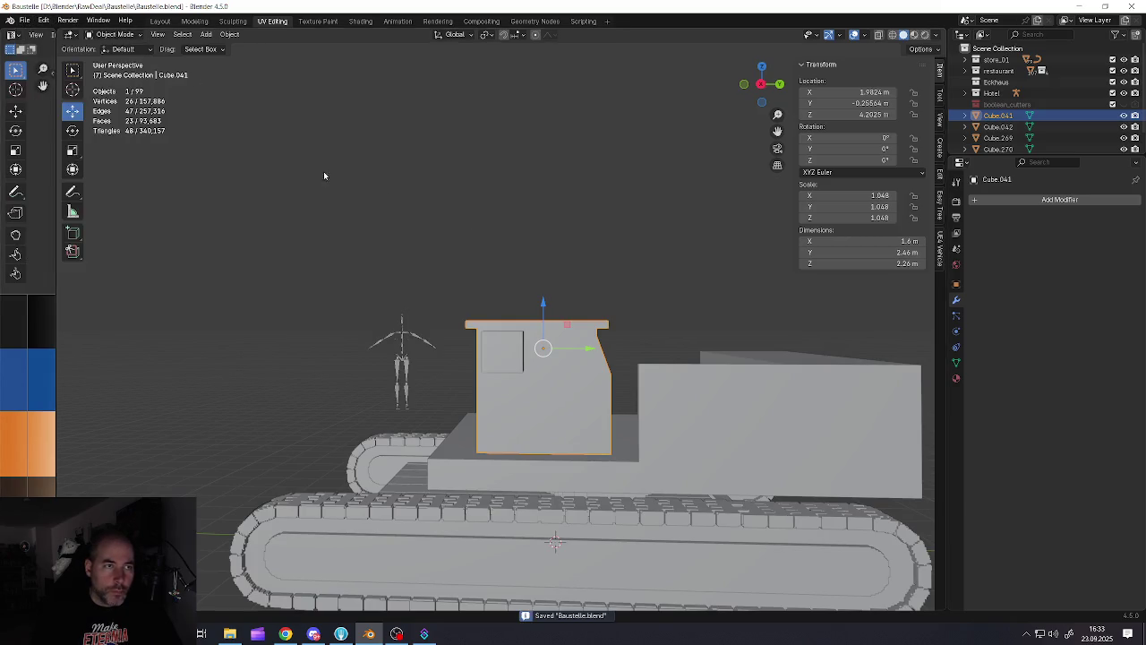
Slide the cab along the Y axis, then select the rear body and deck
left_click_drag(583, 357, 557, 357)
middle_click_drag(557, 357, 515, 385)
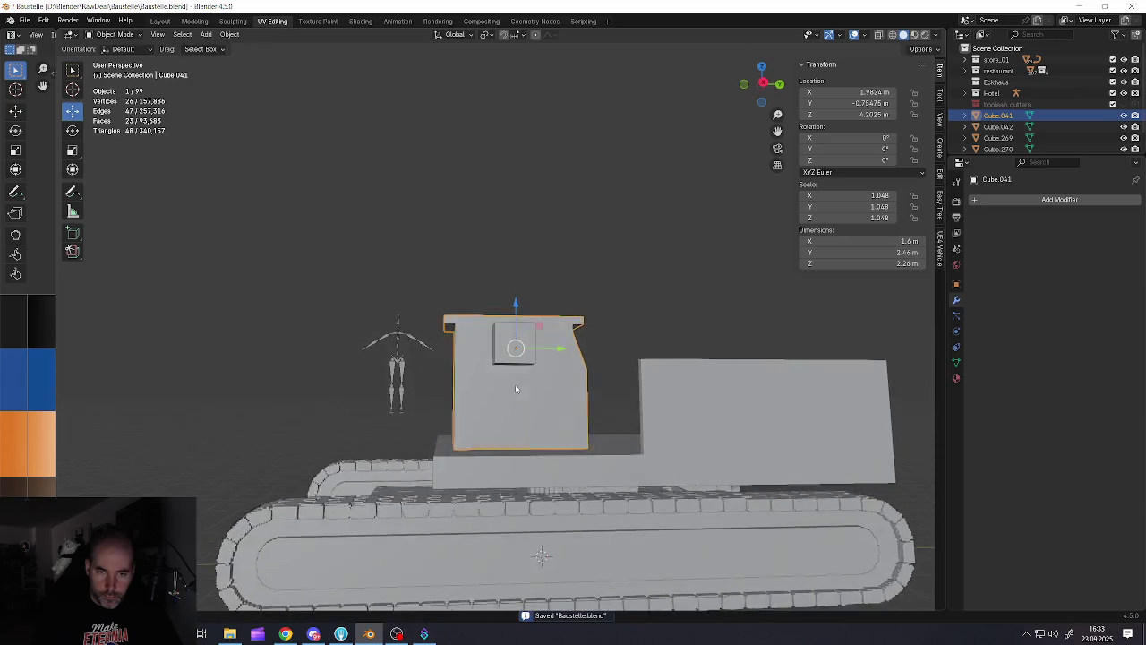
scroll(513, 384, "down", 5)
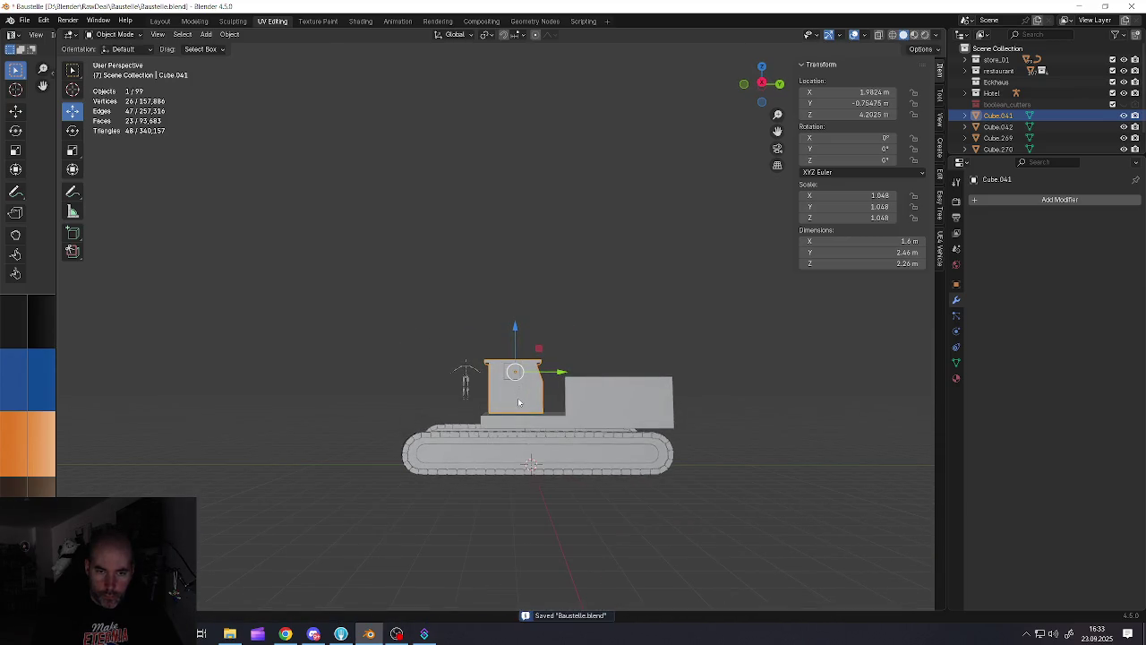
scroll(495, 409, "up", 3)
mouse_move(496, 409)
middle_mouse_down()
mouse_move(599, 409)
mouse_move(462, 397)
mouse_move(532, 438)
middle_mouse_up()
left_click(529, 446)
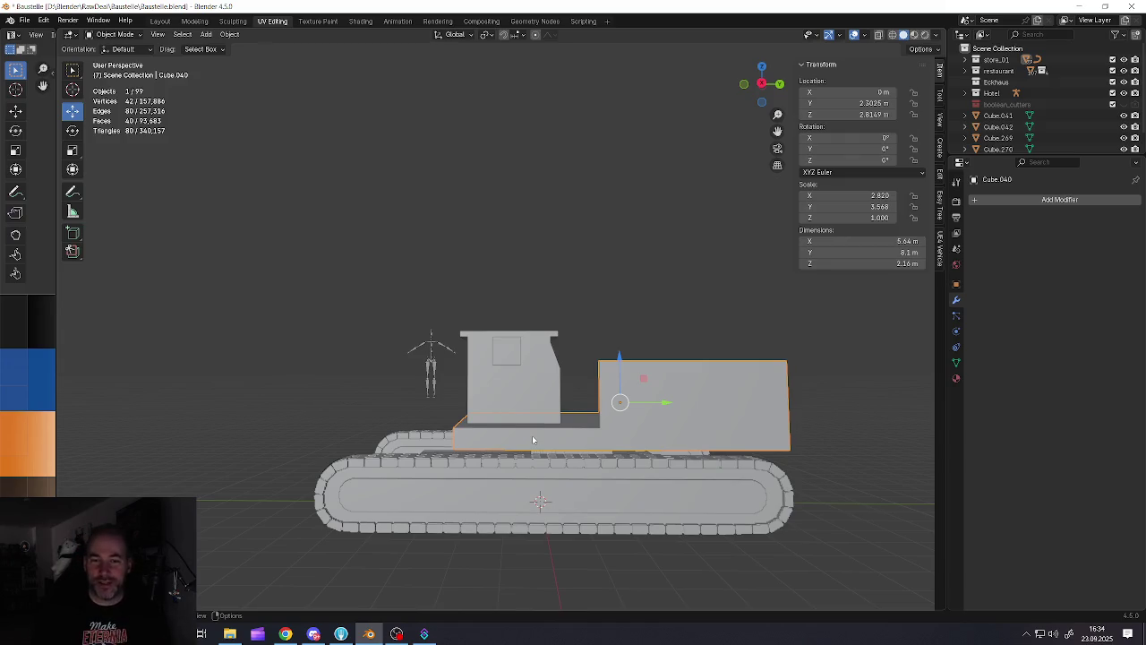
left_click(461, 475)
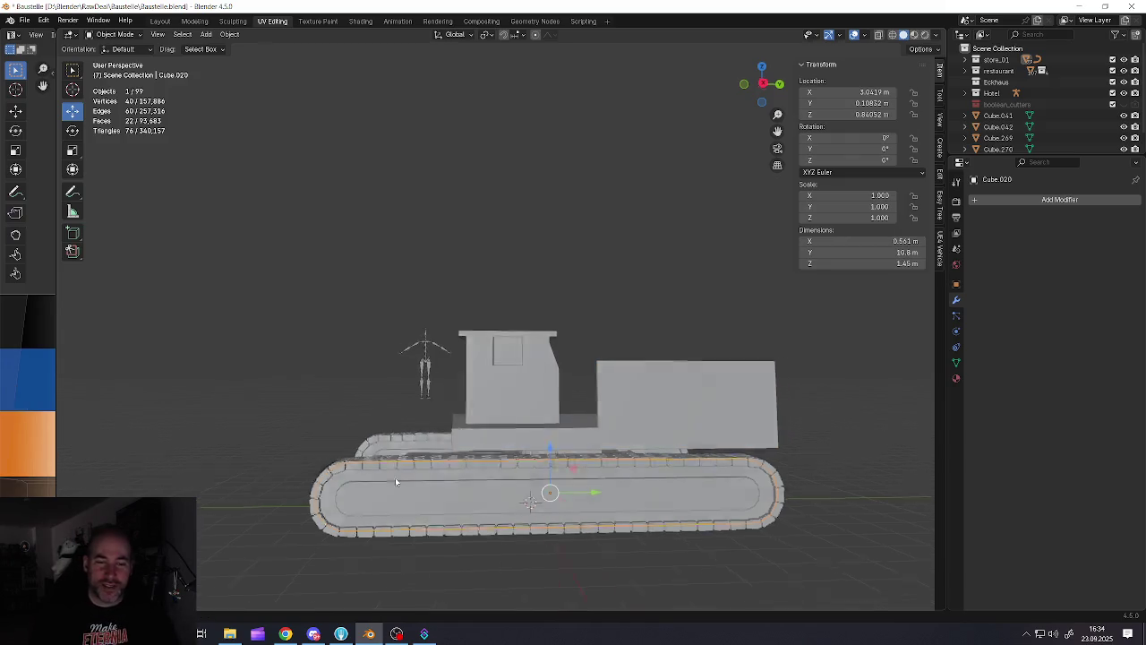
middle_click_drag(395, 478, 424, 484)
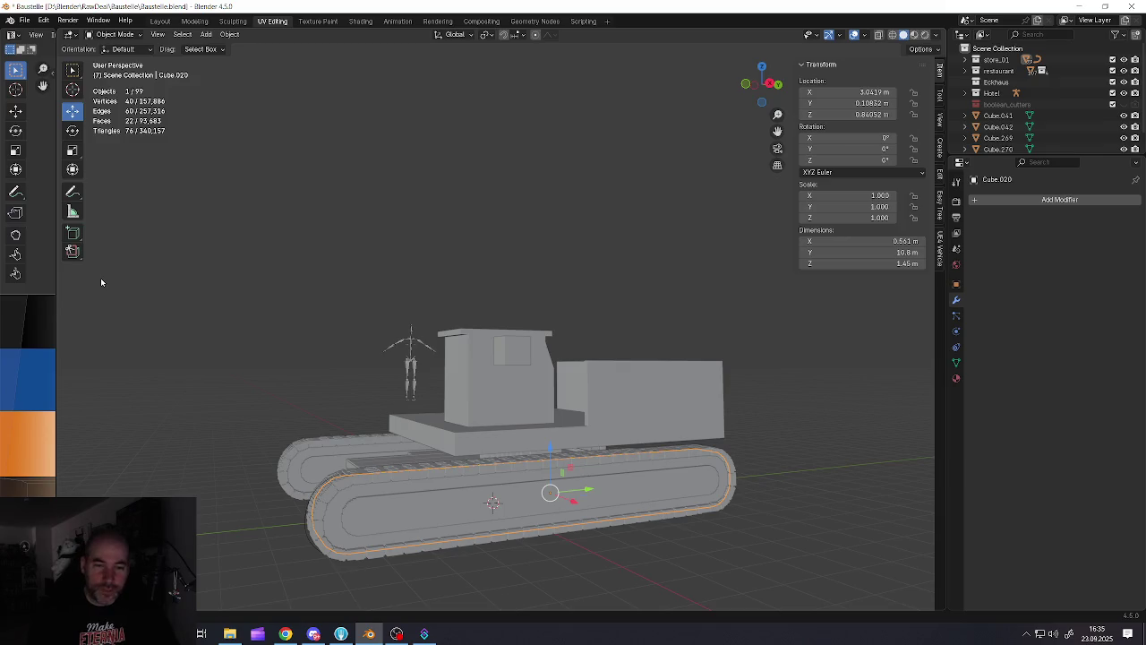
left_click(462, 402)
mouse_move(487, 406)
middle_mouse_down()
mouse_move(492, 388)
mouse_move(475, 391)
mouse_move(501, 394)
middle_mouse_up()
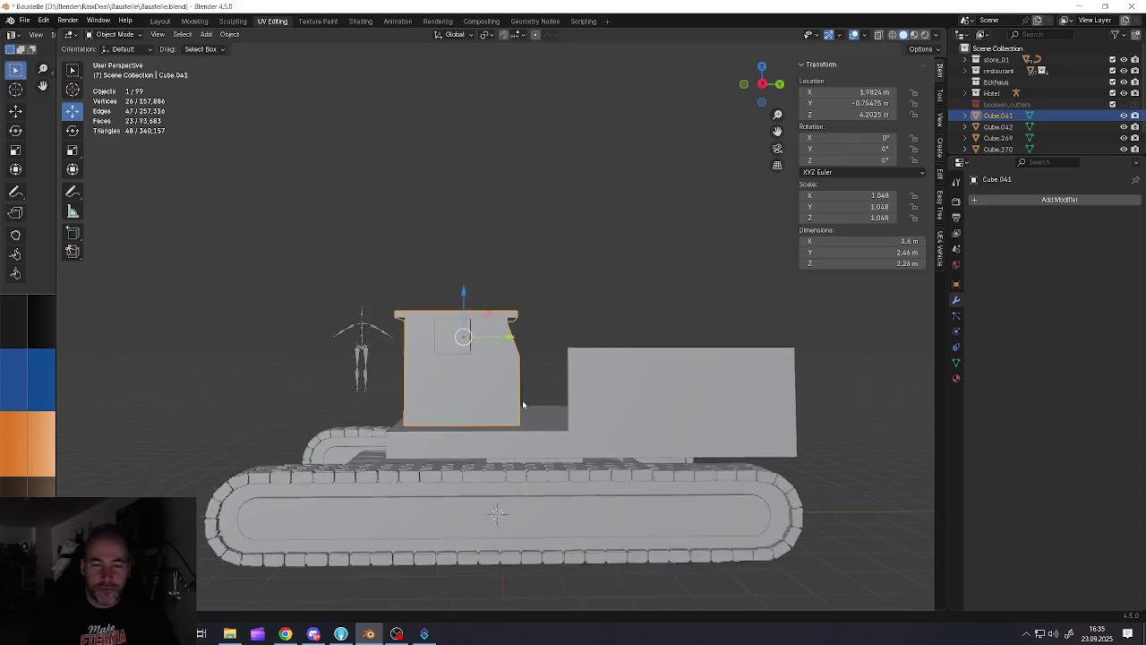
scroll(530, 394, "up", 3)
scroll(484, 407, "down", 3)
left_click(489, 402)
mouse_move(489, 402)
middle_mouse_down()
mouse_move(516, 399)
mouse_move(360, 363)
mouse_move(437, 347)
mouse_move(440, 328)
mouse_move(426, 330)
middle_mouse_up()
scroll(465, 376, "up", 3)
scroll(461, 372, "up", 1)
mouse_move(699, 329)
middle_mouse_down()
mouse_move(442, 334)
mouse_move(463, 352)
mouse_move(473, 387)
middle_mouse_up()
scroll(442, 335, "down", 3)
Add a cube and move it along X to 2.9275 m
key("shift+a")
left_click(495, 367)
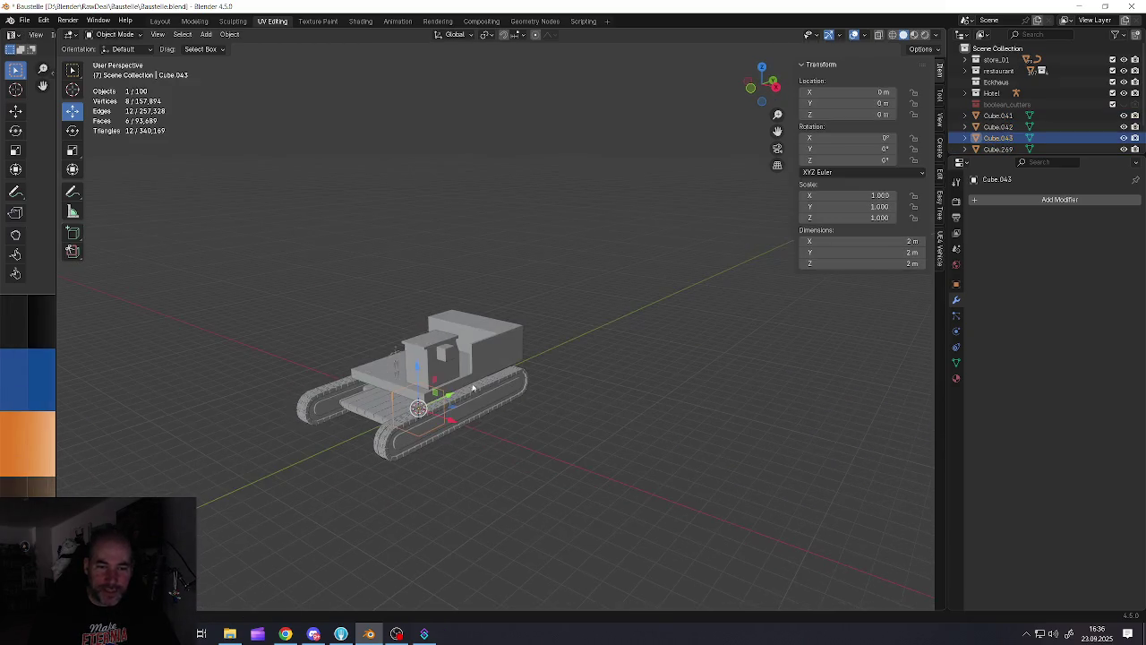
key("g")
key("x")
left_click(475, 428)
middle_click_drag(474, 428, 458, 402)
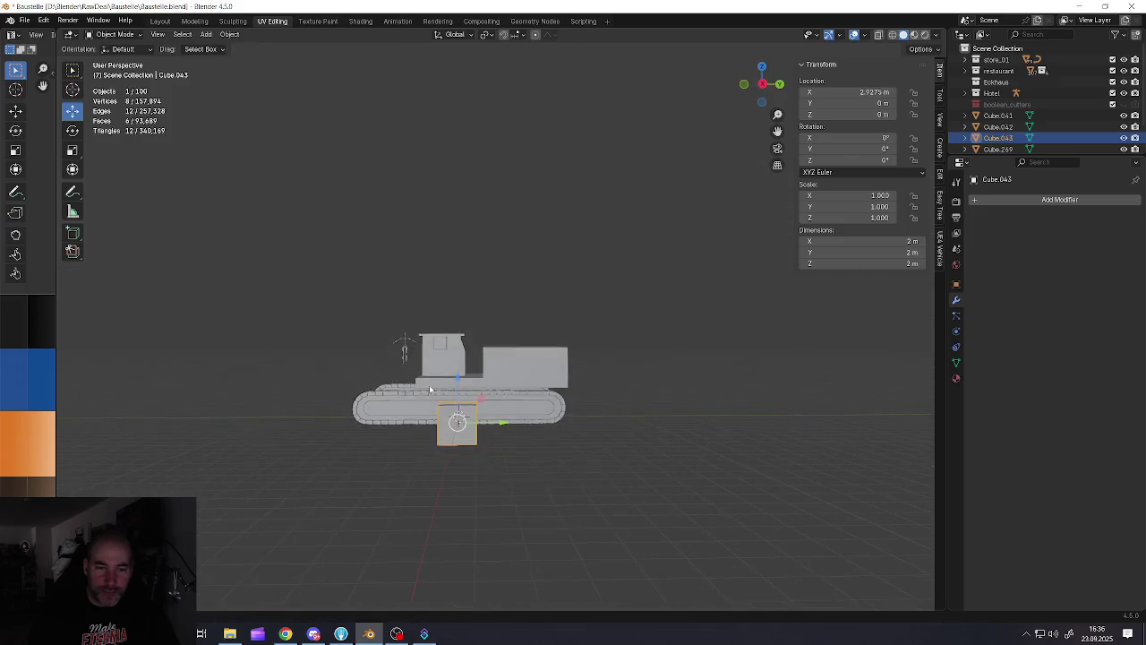
scroll(458, 402, "up", 2)
Scale the cube to 0.66 and set its height over the rear body's top corner
mouse_move(457, 407)
left_mouse_down()
mouse_move(479, 263)
mouse_move(556, 273)
left_mouse_up()
scroll(488, 237, "up", 2)
scroll(488, 237, "up", 1)
left_click_drag(488, 238, 488, 267)
key("s")
left_click(641, 367)
middle_click_drag(641, 367, 627, 363)
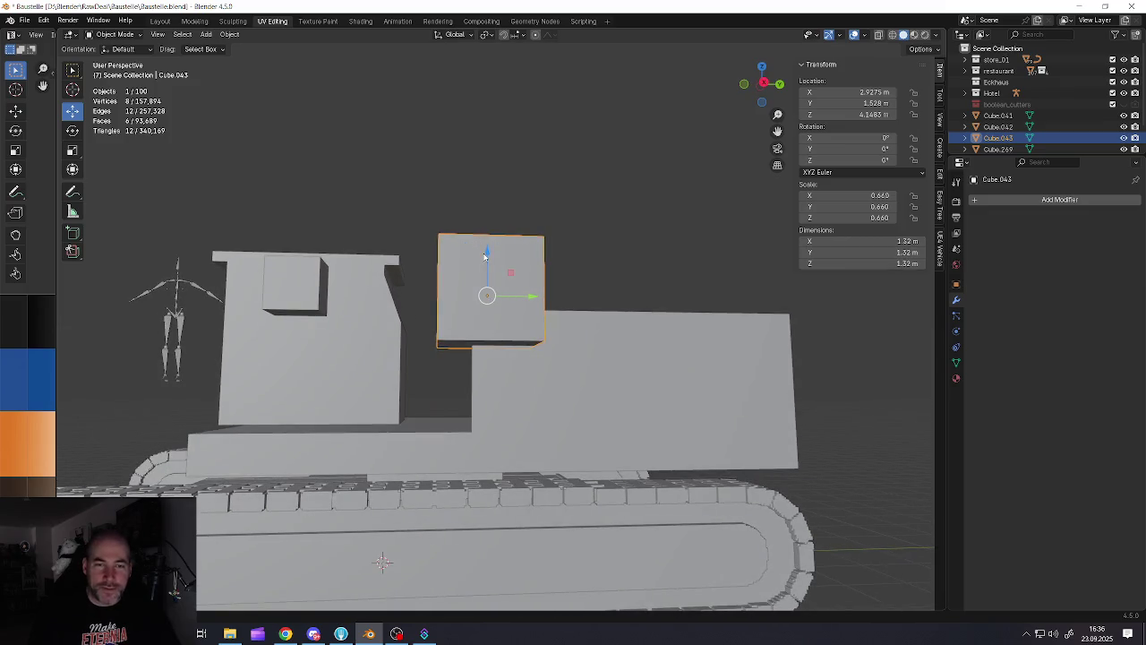
left_click_drag(487, 255, 485, 270)
middle_click_drag(485, 270, 591, 358)
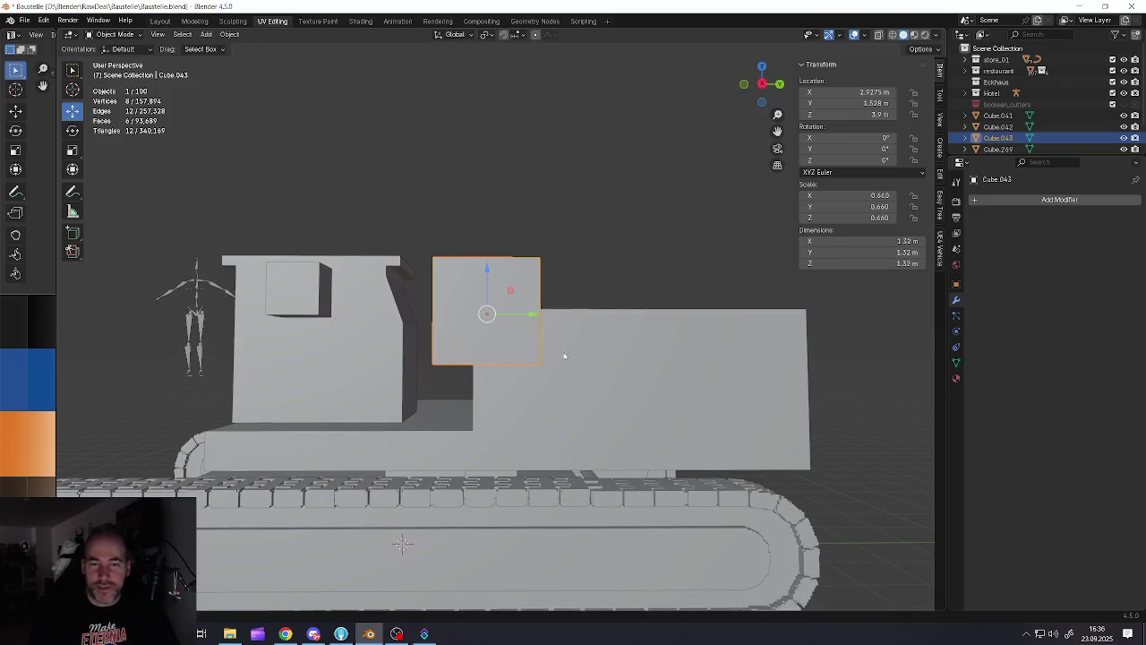
Cut the cube out of the rear body with a Difference boolean and apply it
left_click(602, 361, "shift")
key("ctrl+minus")
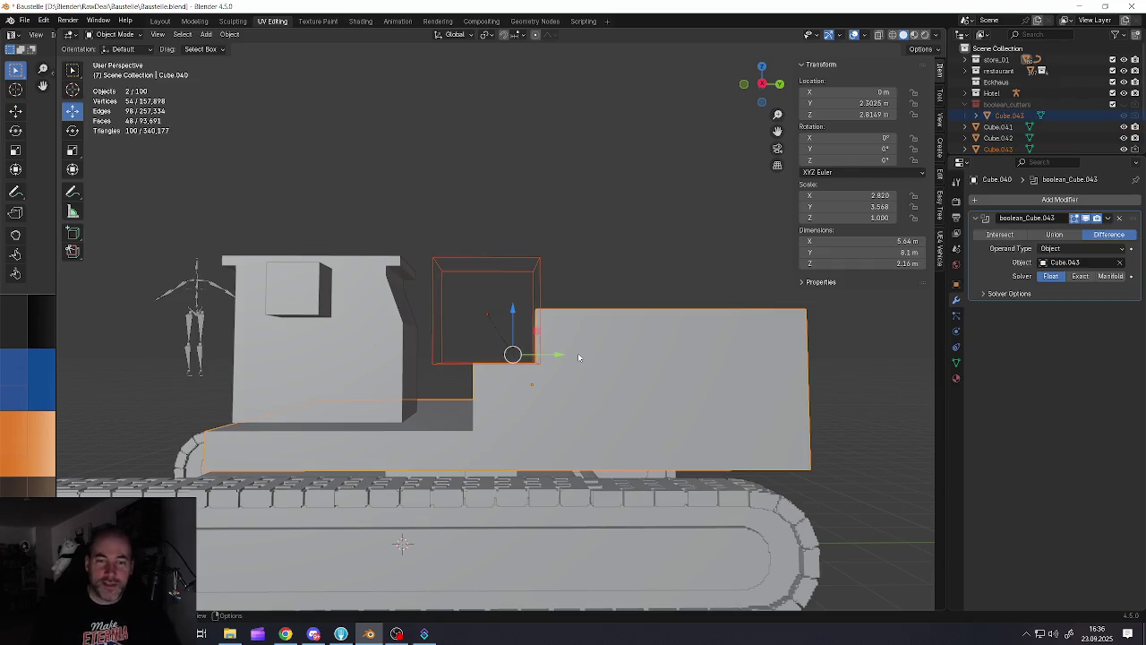
left_click(1107, 218)
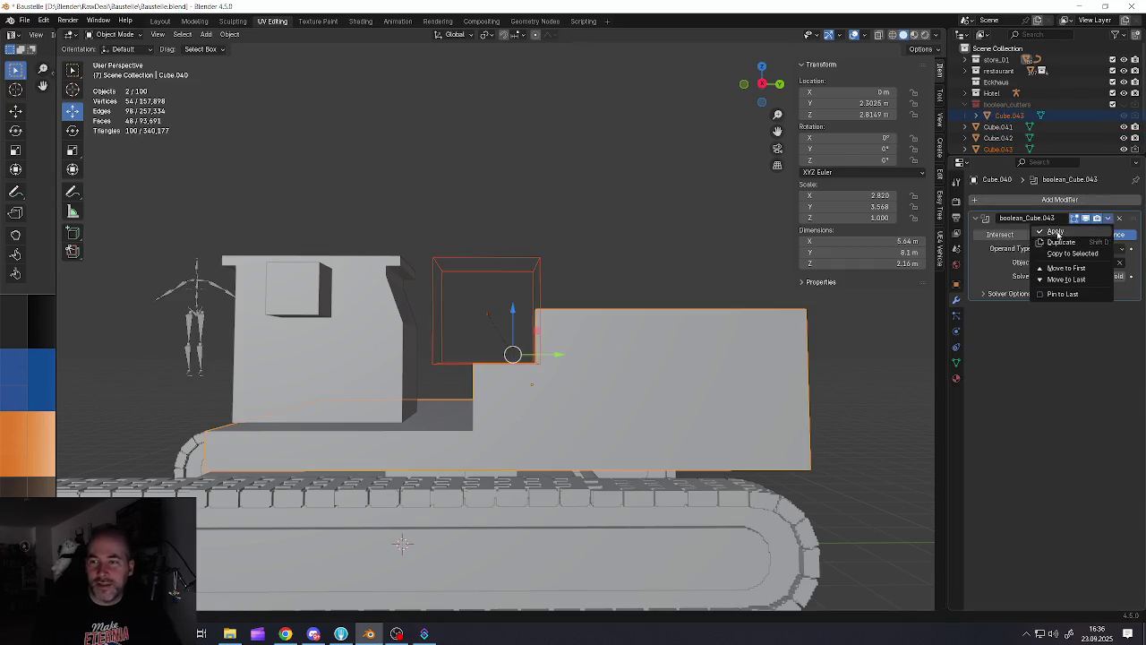
left_click(1061, 228)
Delete the cutter cube and select the rear body
left_click(537, 276)
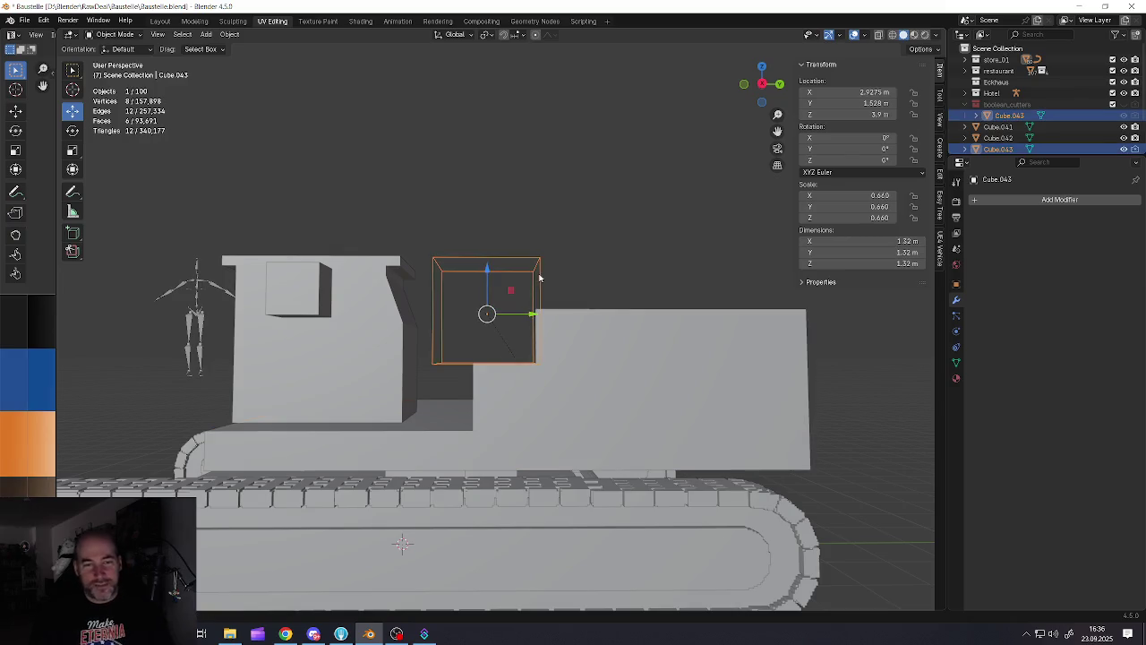
key("Delete")
left_click(318, 383)
mouse_move(367, 366)
middle_mouse_down("shift")
mouse_move(457, 347)
mouse_move(422, 348)
middle_mouse_up("shift")
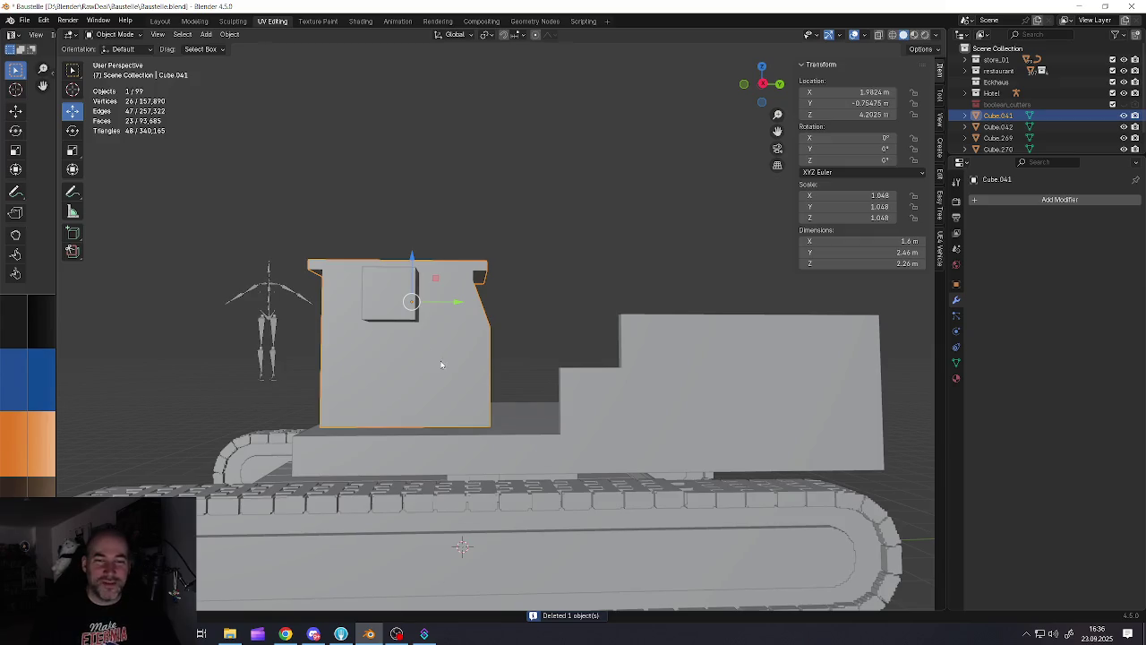
left_click(578, 397)
Move the rear body step's front edges along Y toward the cab
key("Tab")
middle_click_drag(578, 397, 562, 428)
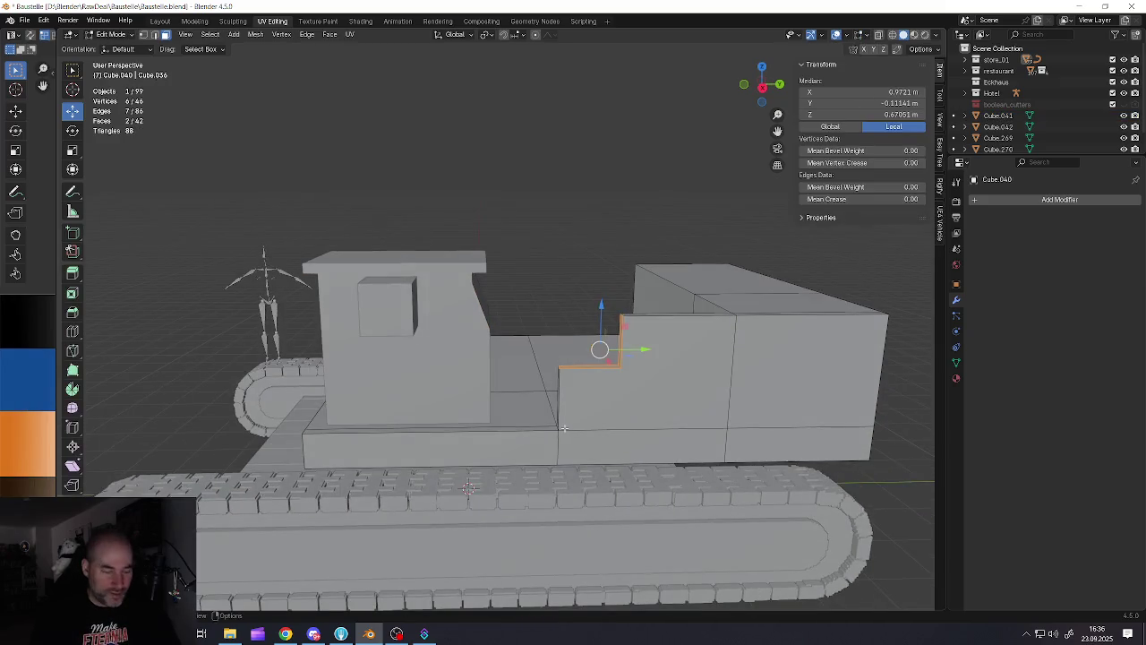
key("alt+a")
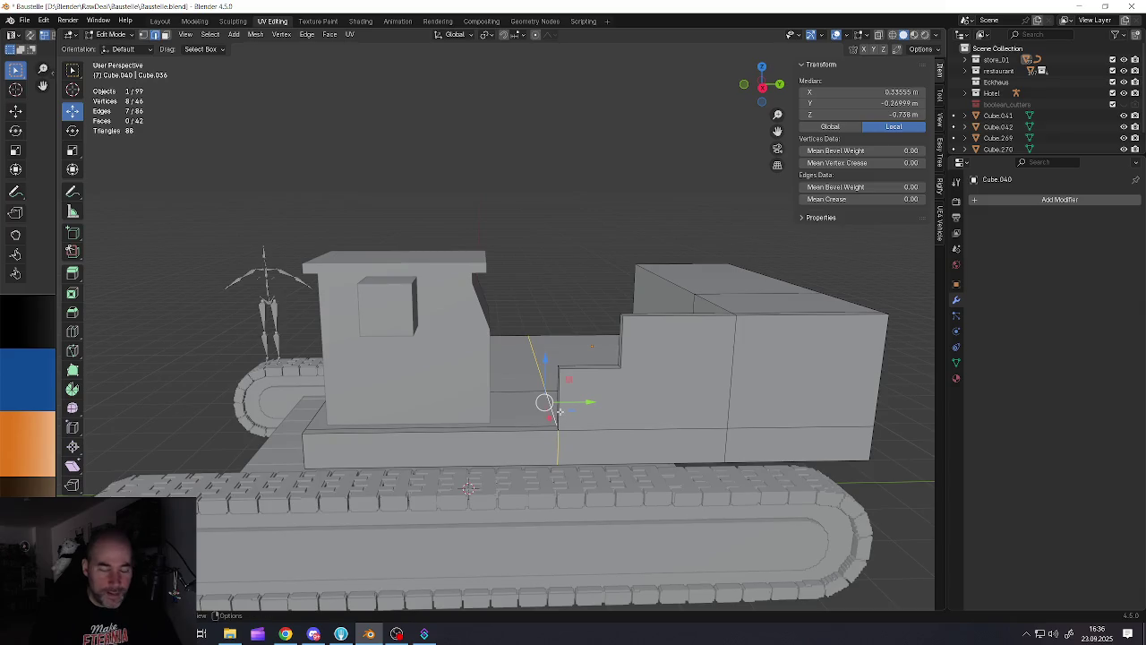
mouse_move(560, 412)
middle_mouse_down()
mouse_move(576, 404)
mouse_move(561, 409)
mouse_move(560, 396)
middle_mouse_up()
left_click(574, 405)
key("2")
left_click(557, 396, "alt+shift")
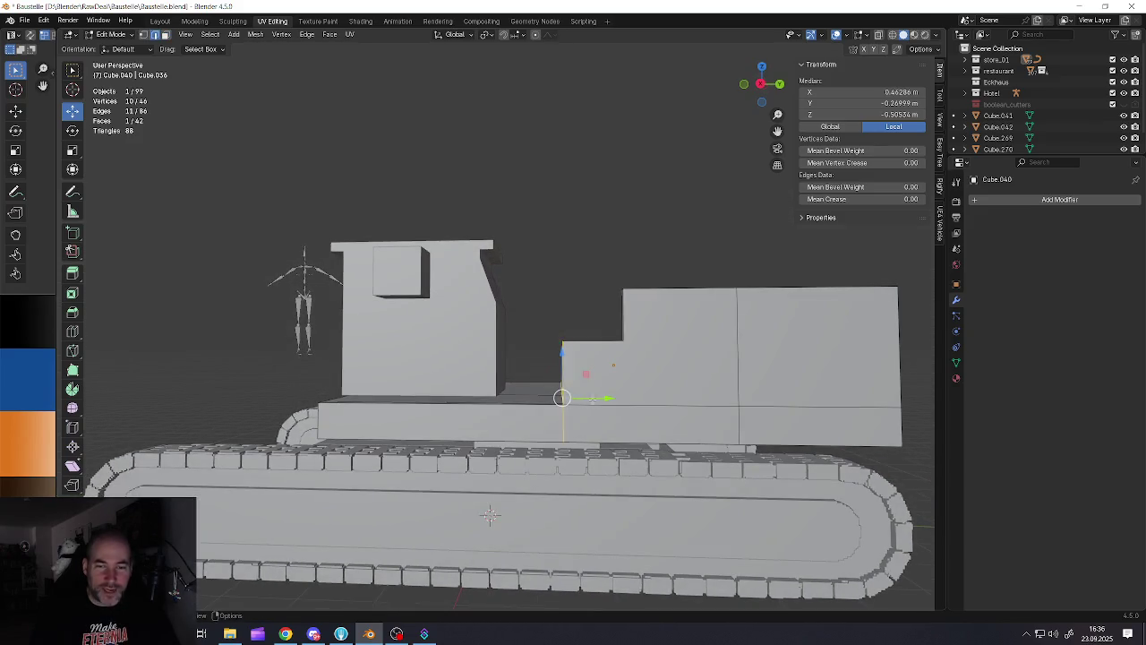
key("g")
key("y")
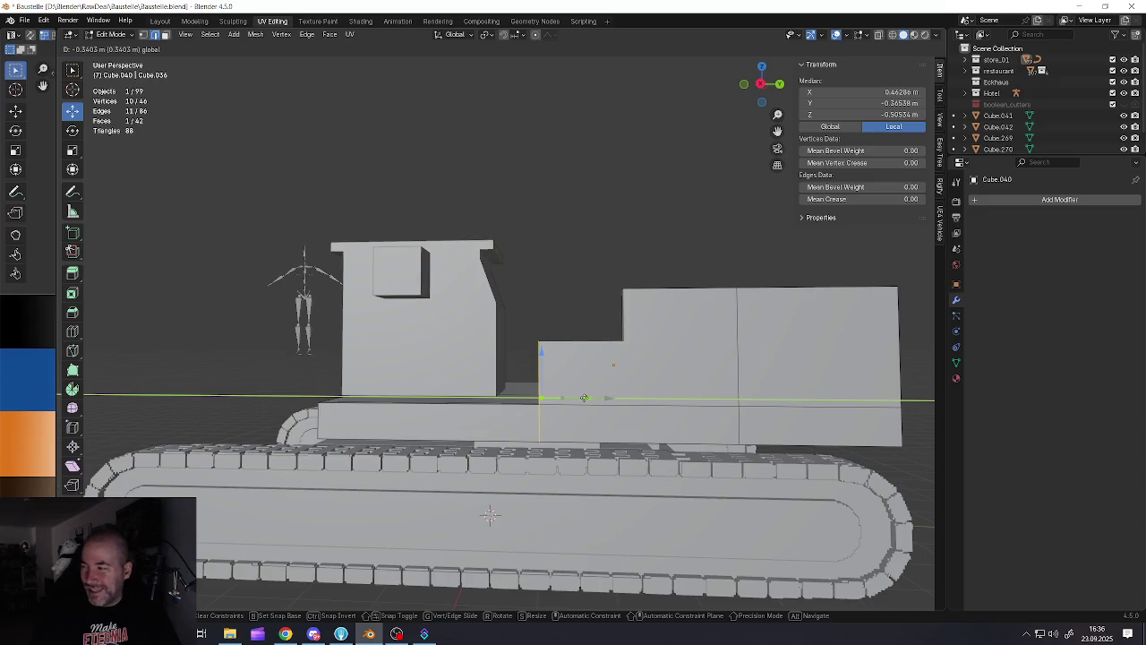
left_click(573, 397)
mouse_move(573, 398)
middle_mouse_down()
mouse_move(546, 394)
mouse_move(556, 383)
middle_mouse_up()
Scale the cab to 1.123, widen it to 1.066 on X, and slide it along Y
key("Tab")
left_click(524, 379)
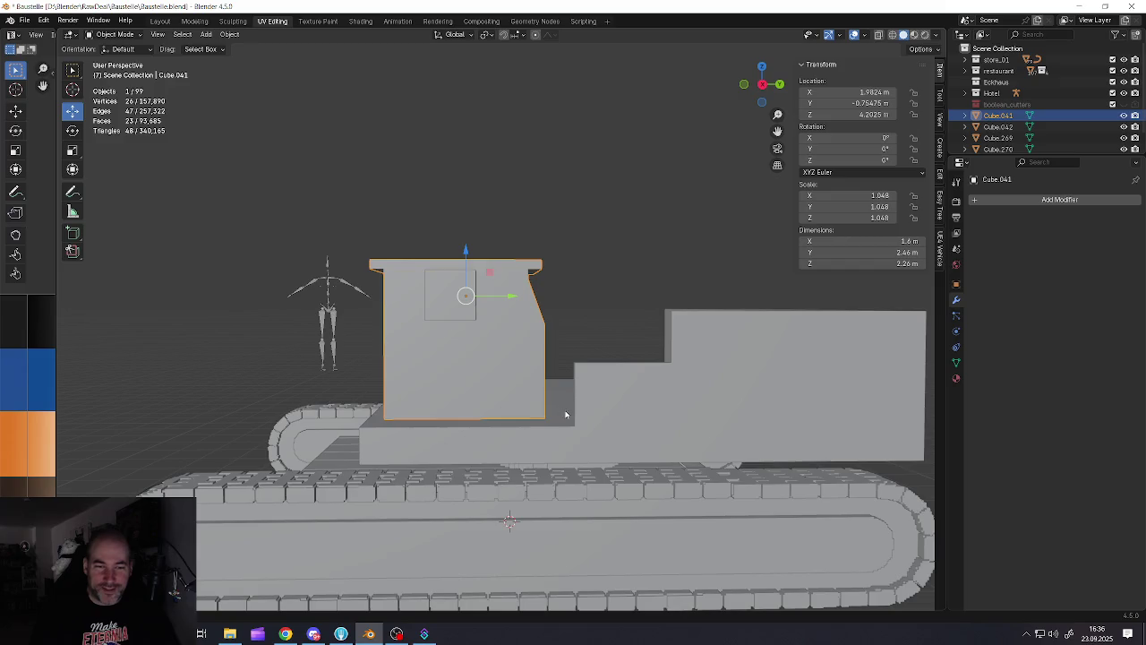
key("s")
left_click(587, 421)
mouse_move(586, 421)
middle_mouse_down()
mouse_move(556, 391)
mouse_move(505, 385)
mouse_move(519, 379)
middle_mouse_up()
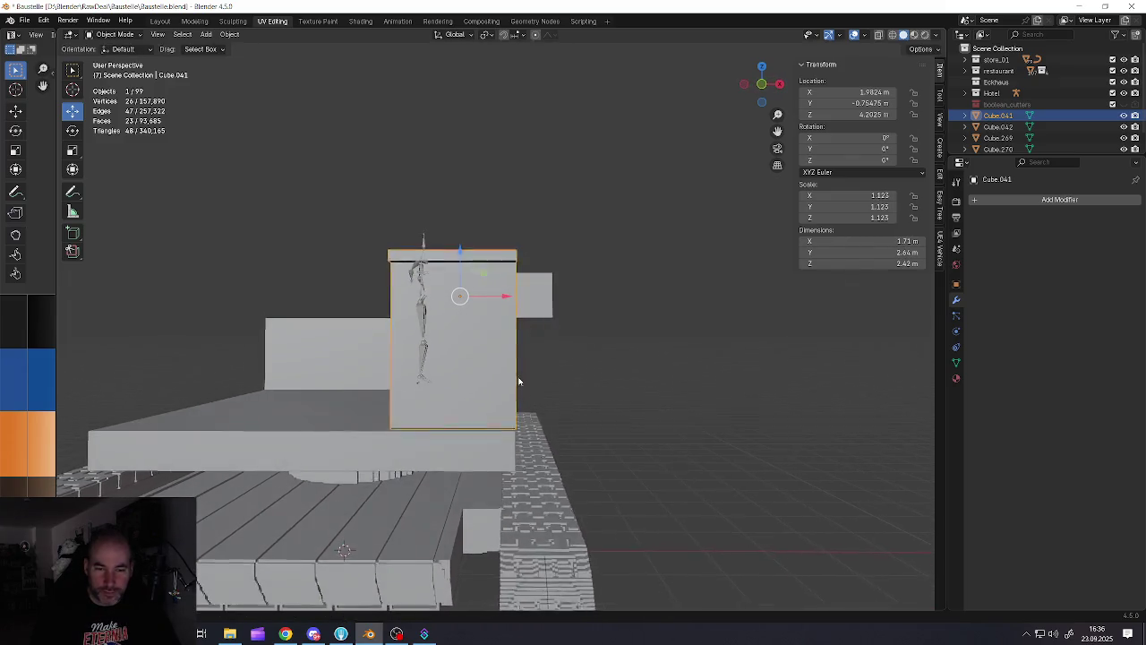
key("s")
key("x")
left_click(644, 430)
mouse_move(529, 335)
middle_mouse_down()
mouse_move(557, 369)
mouse_move(498, 369)
middle_mouse_up()
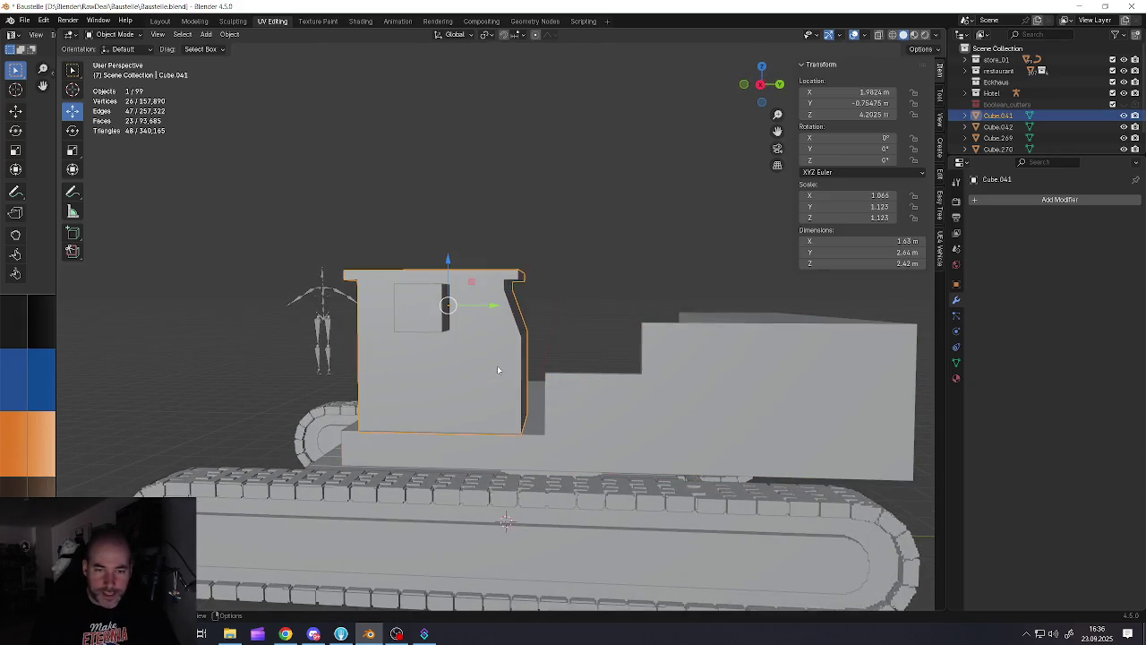
left_click_drag(490, 306, 512, 307)
middle_click_drag(512, 306, 403, 421)
Move the deck's front faces along Y until flush with the cab
key("Tab")
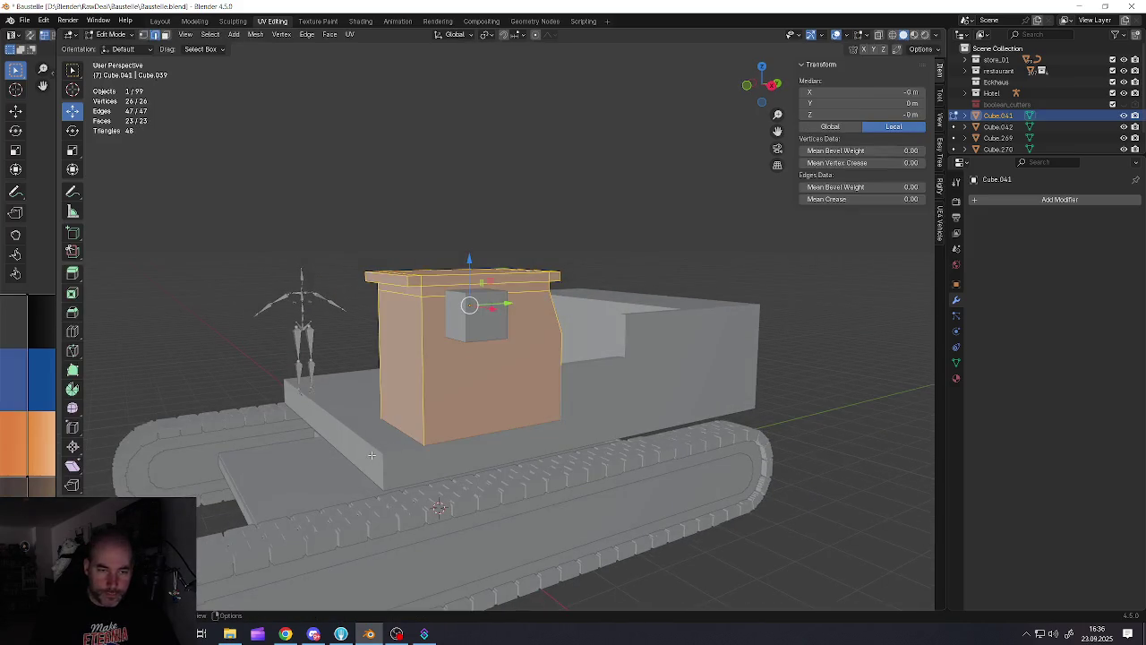
left_click(370, 455)
key("Tab")
left_click(373, 459)
key("Tab")
key("alt+a")
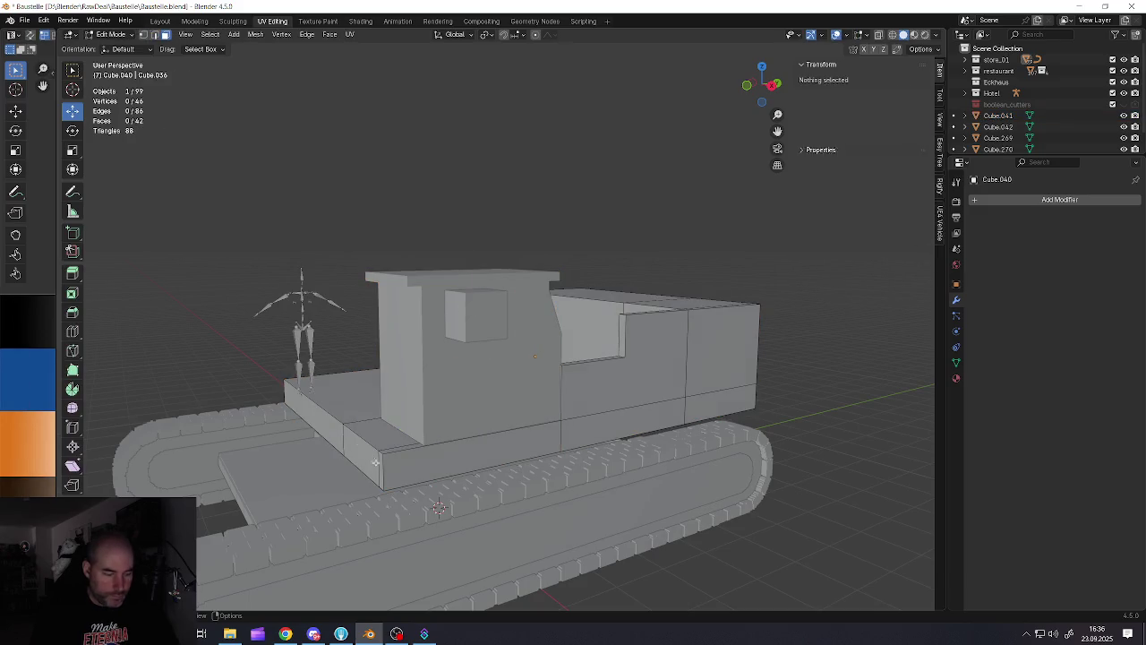
left_click(381, 465)
left_click(340, 437, "ctrl")
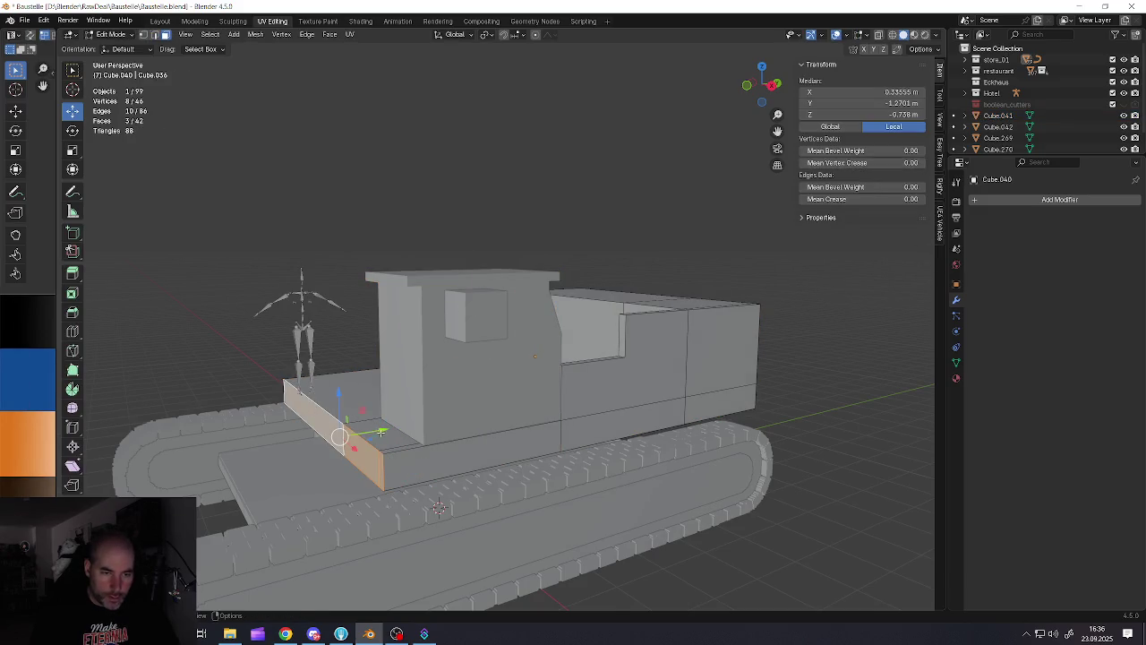
key("g")
key("y")
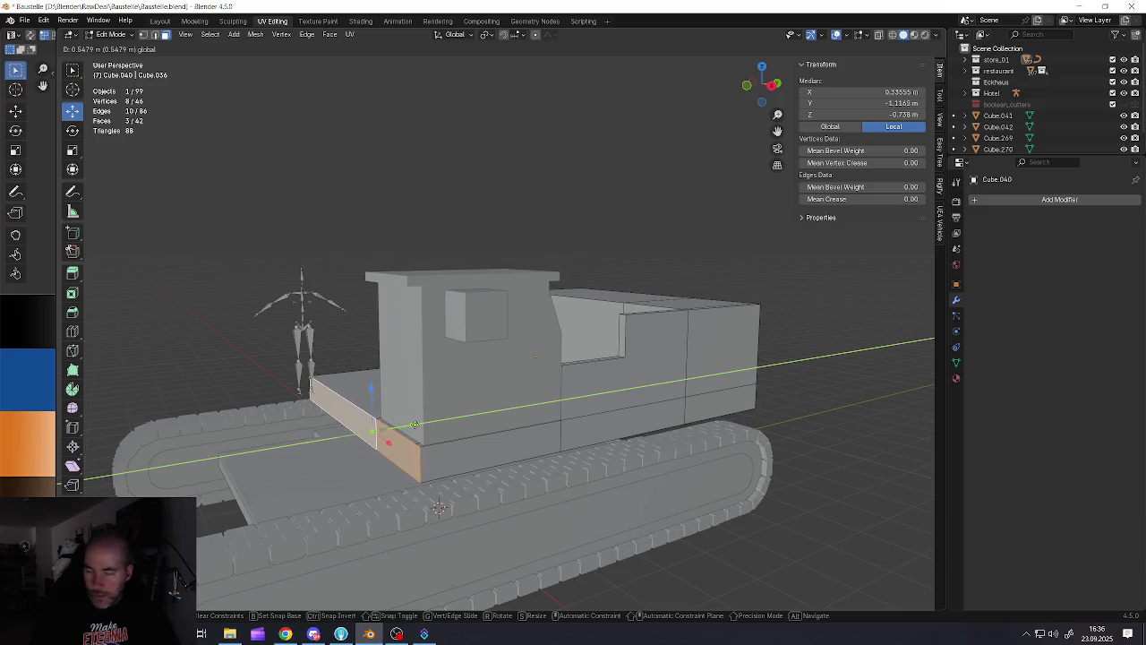
middle_click_drag(413, 424, 401, 429)
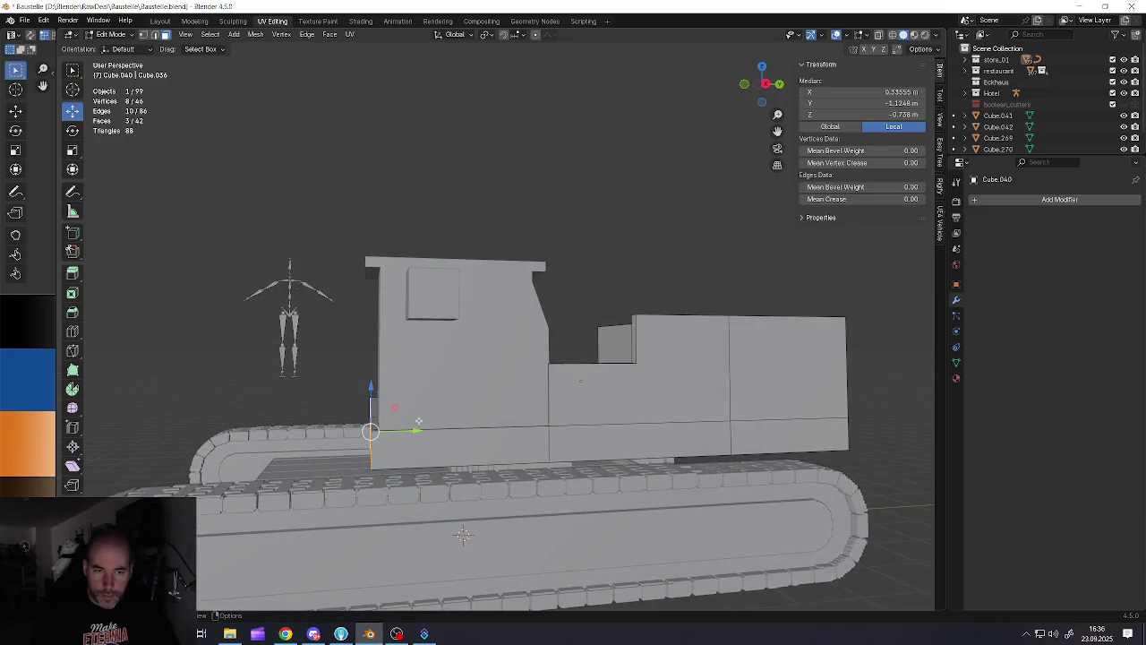
left_click(400, 429)
Inset the cab's side face with a border about 0.18 m wide for a door outline
key("alt+q")
key("i")
left_click(599, 479)
Extrude the cab wall face inward as a recess and delete the two selected faces
middle_click_drag(599, 479, 528, 457)
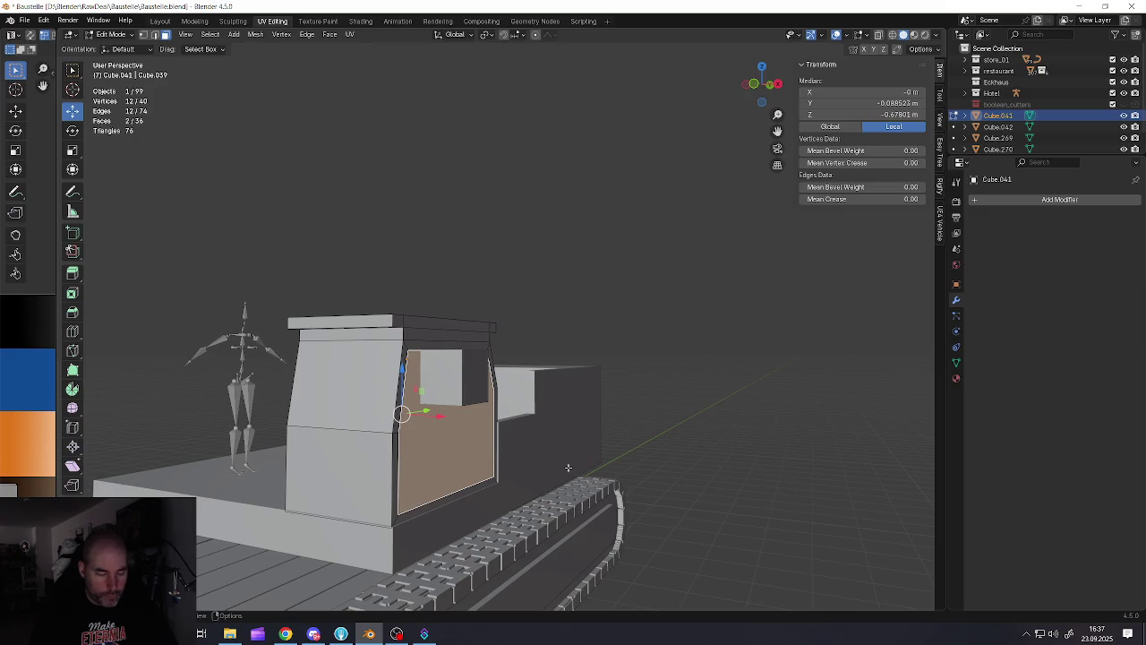
key("e")
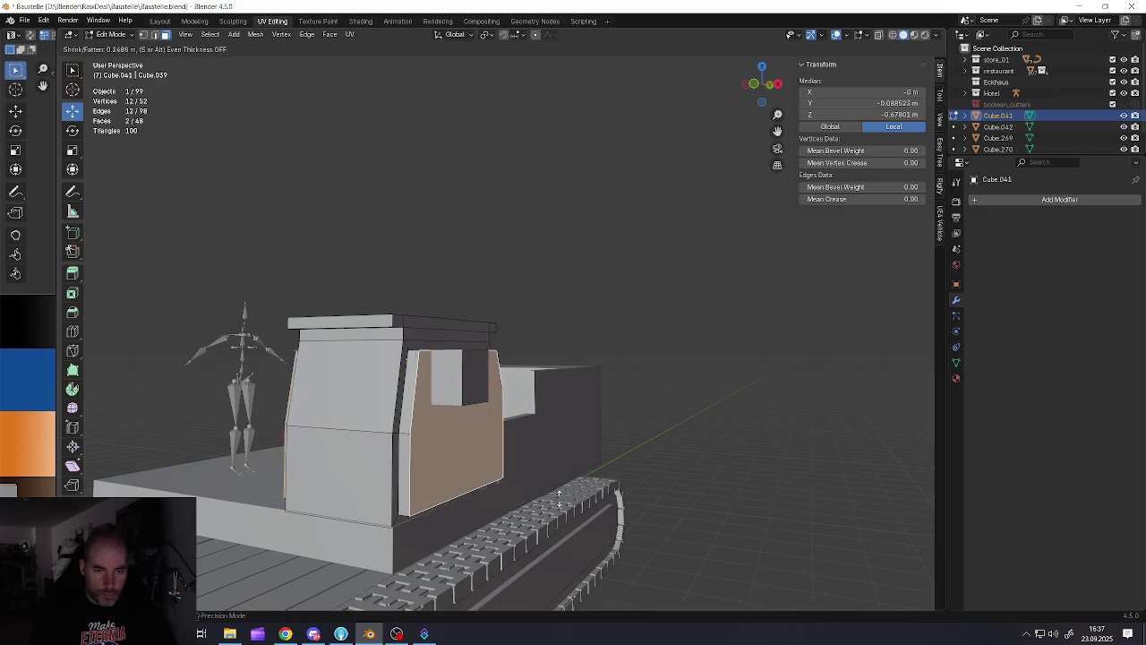
left_click(569, 517)
middle_click_drag(570, 517, 413, 465)
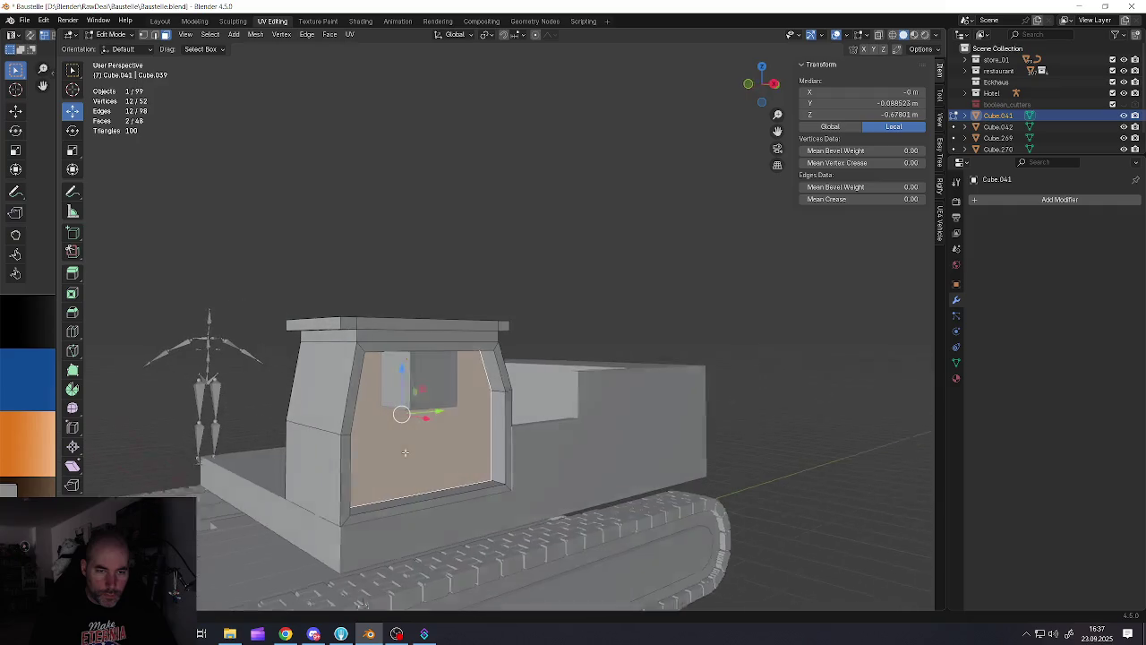
key("x")
left_click(370, 414)
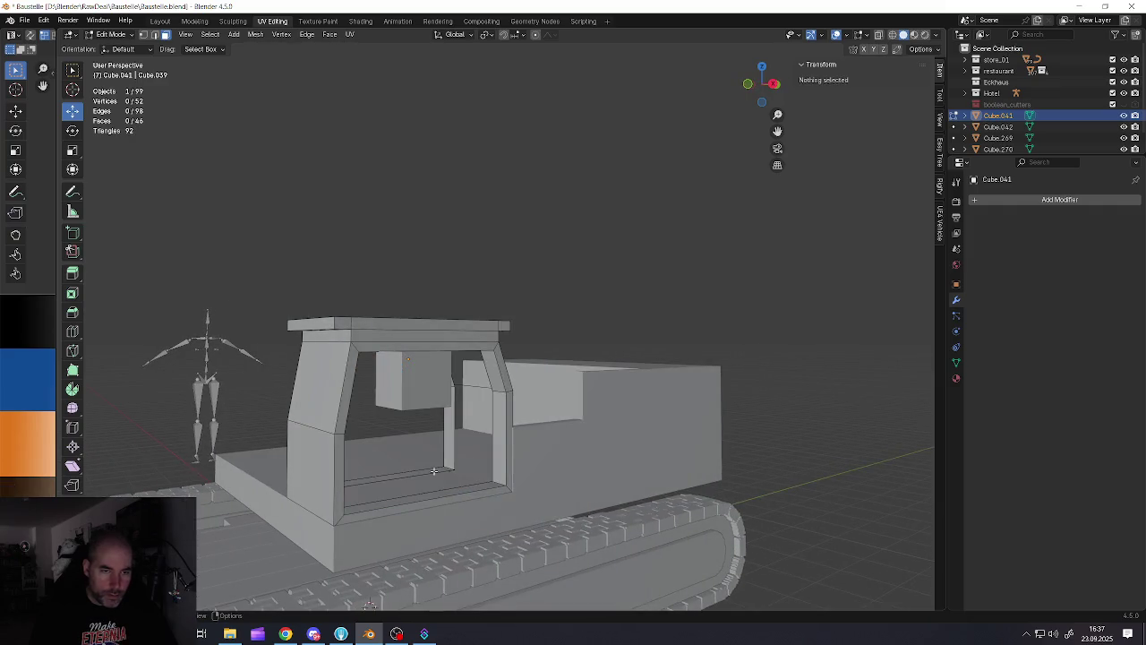
Bridge the two inner edge loops of the opening with Bridge Edge Loops
scroll(419, 478, "up", 3)
key("2")
left_click(427, 495, "alt")
left_click(414, 479, "alt+shift")
key("ctrl+e")
key("l")
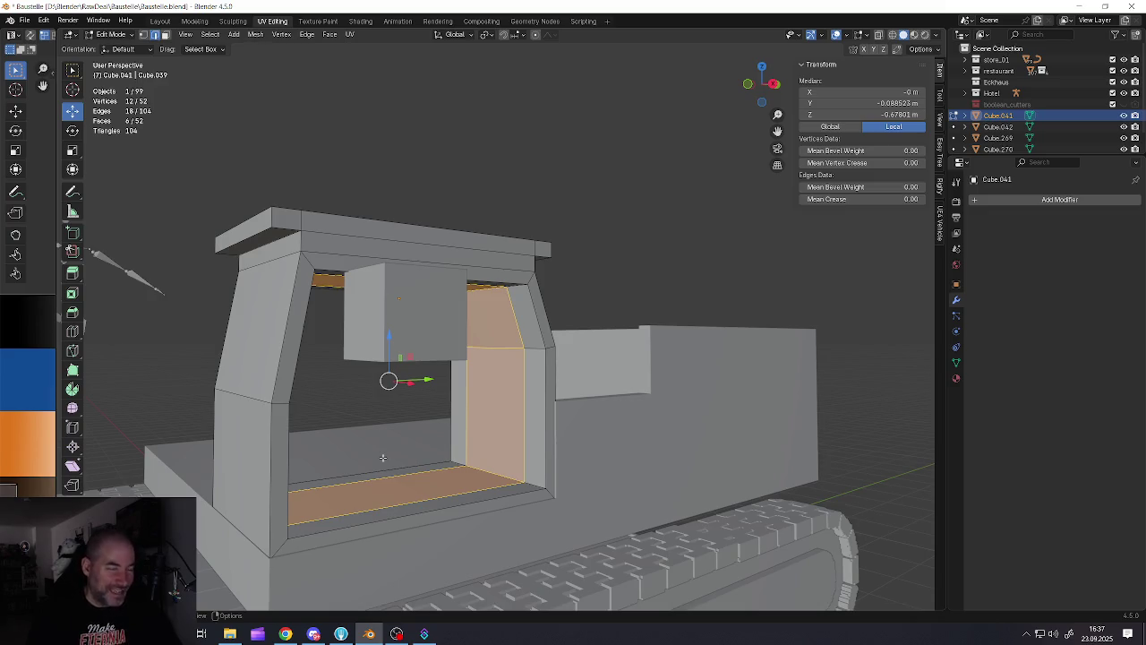
Dissolve the edge loops along the opening's bottom edge
left_click(490, 493, "alt")
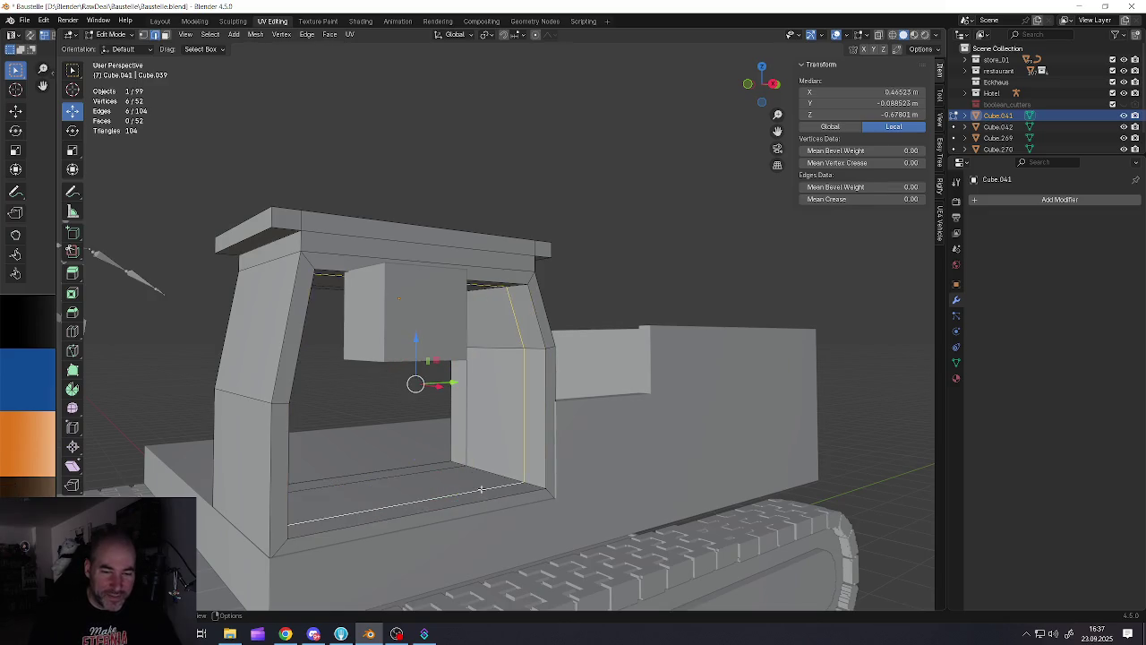
left_click(481, 489, "alt+shift")
mouse_move(481, 489)
middle_mouse_down()
mouse_move(439, 472)
mouse_move(476, 443)
middle_mouse_up()
key("x")
left_click(412, 516)
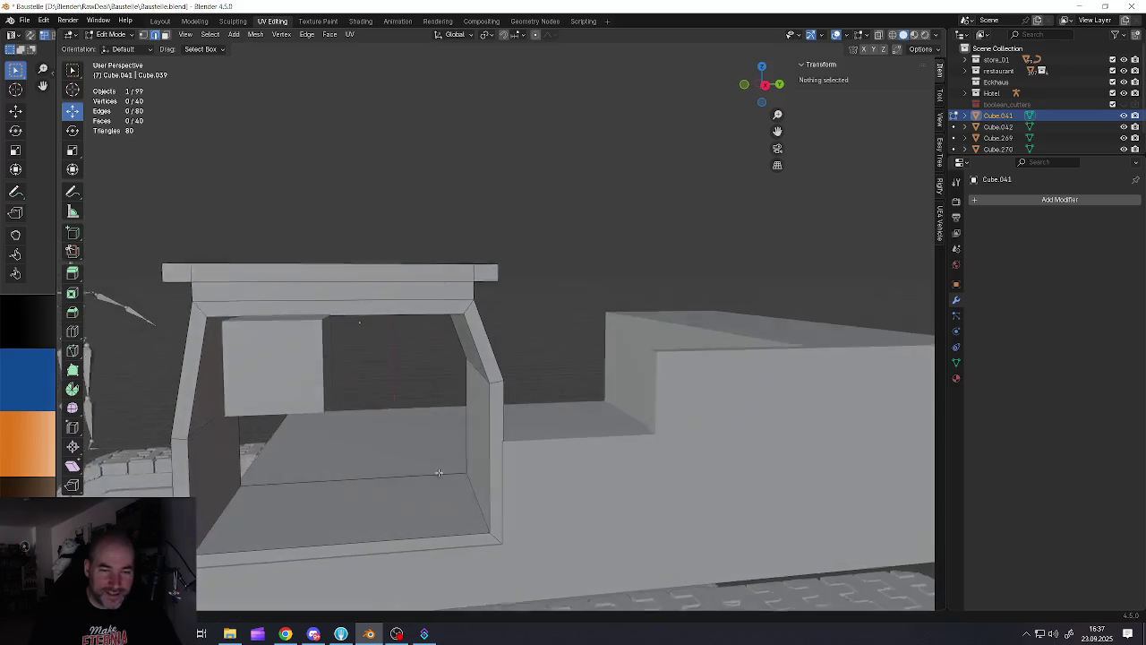
scroll(439, 472, "up", 1)
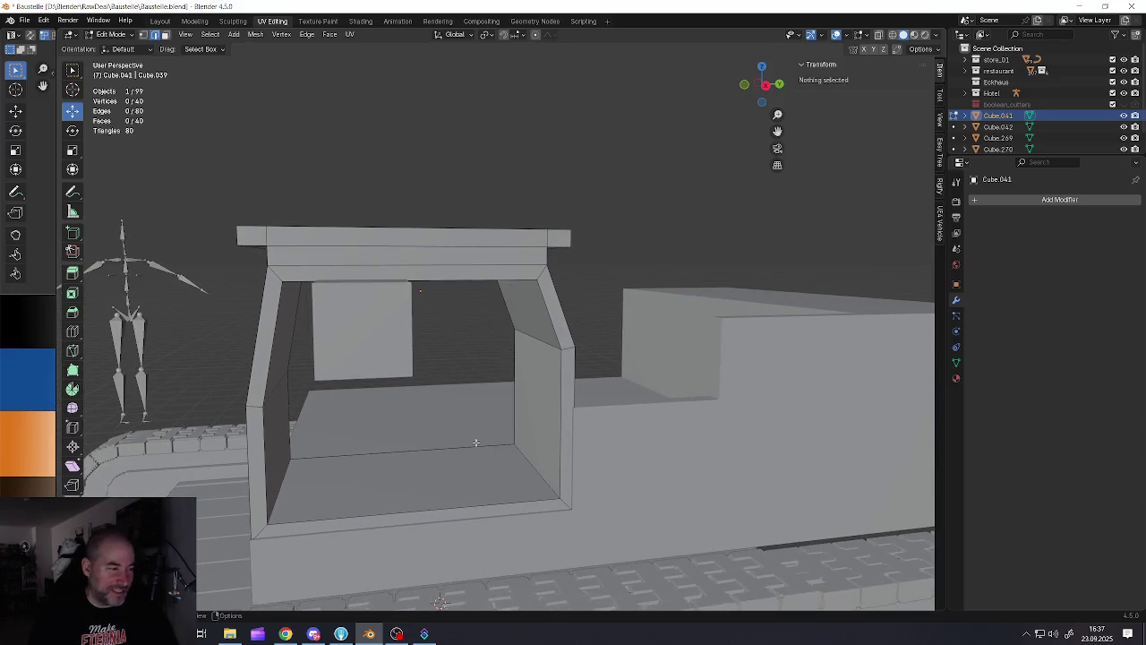
Add a centred loop cut around the opening, then dissolve the inner edge ring
key("ctrl+r")
left_click(475, 442)
right_click(475, 442)
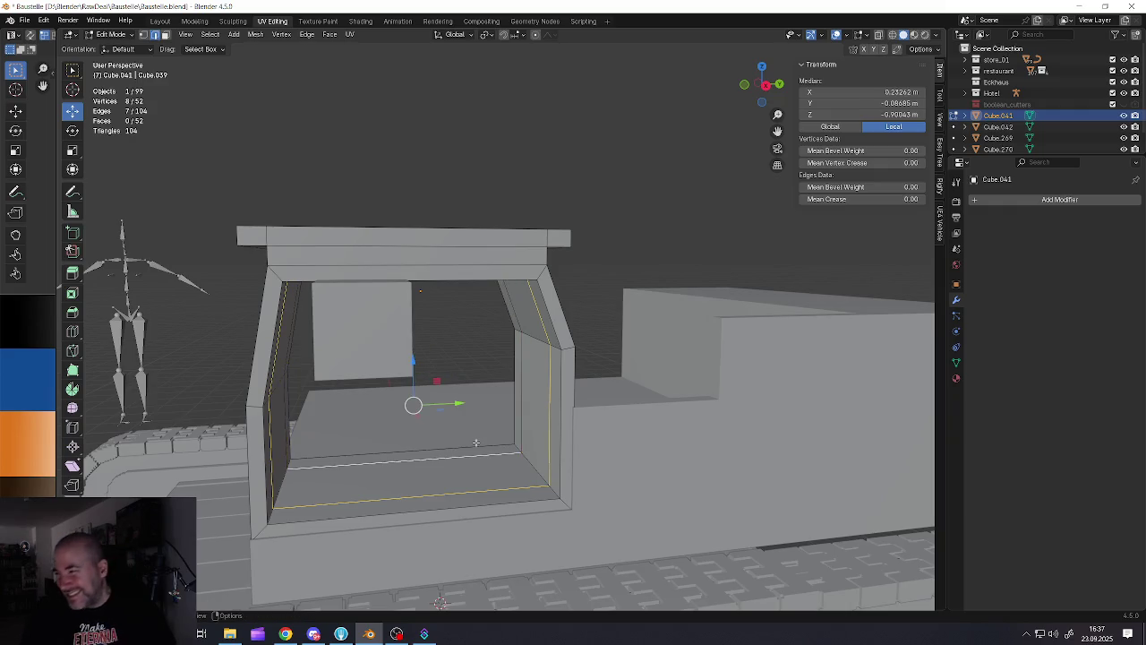
left_click(475, 443)
left_click(475, 443, "ctrl+alt")
key("ctrl+x")
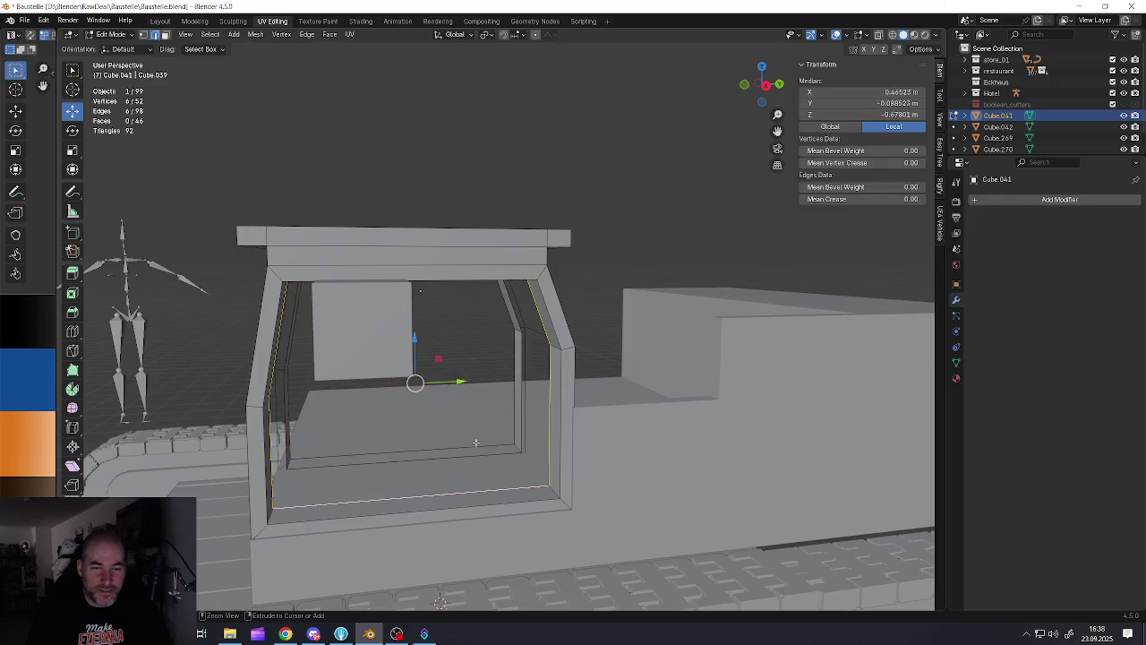
Fill the opening's boundary loop with a clean face and face the cab wall
left_click(476, 442)
left_click(476, 442, "alt")
key("f")
key("3")
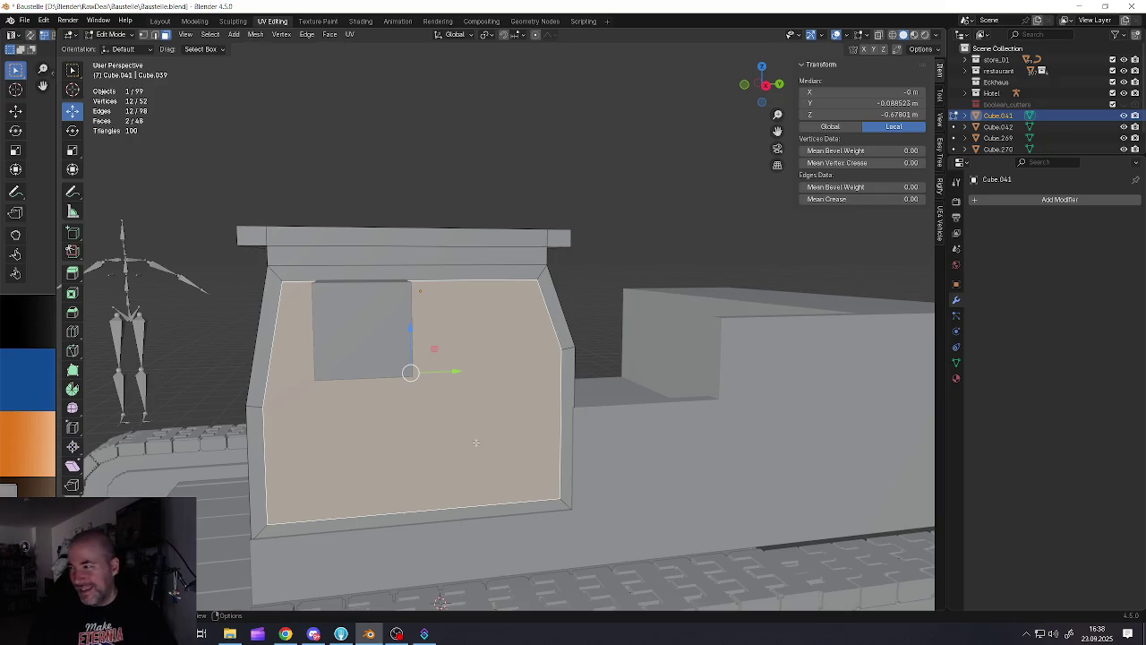
middle_click_drag(476, 442, 449, 367)
Undo a stray loop cut and inset the cab wall's front face
key("ctrl+r")
left_click(434, 495)
left_click(423, 495)
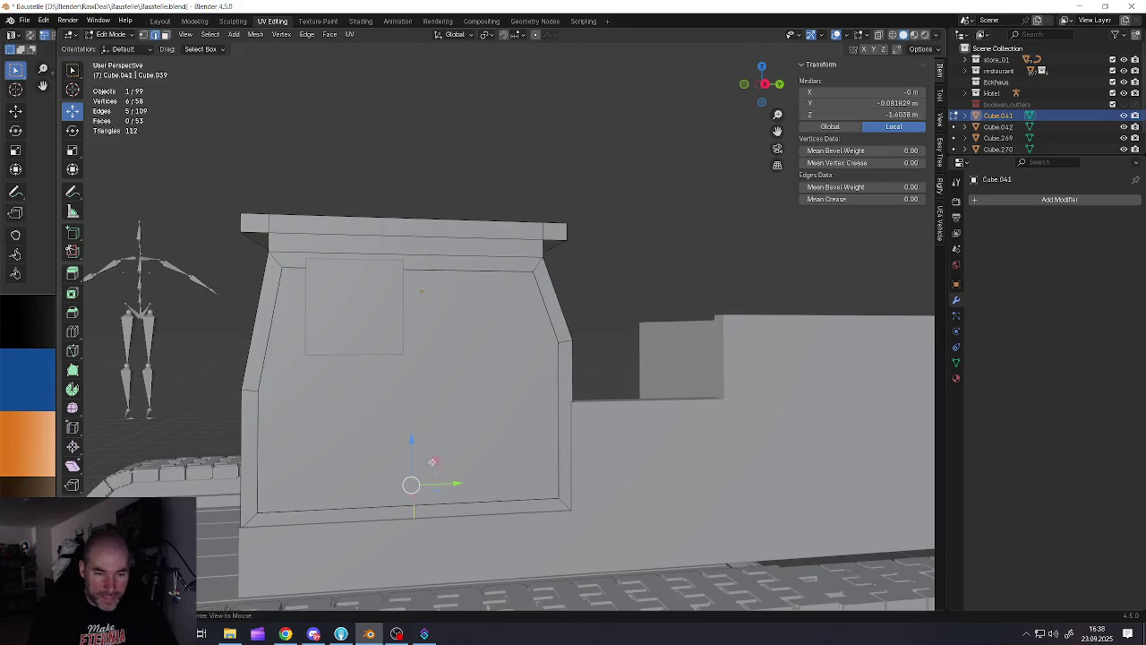
middle_click_drag(423, 493, 425, 454)
key("ctrl+z")
key("ctrl+z")
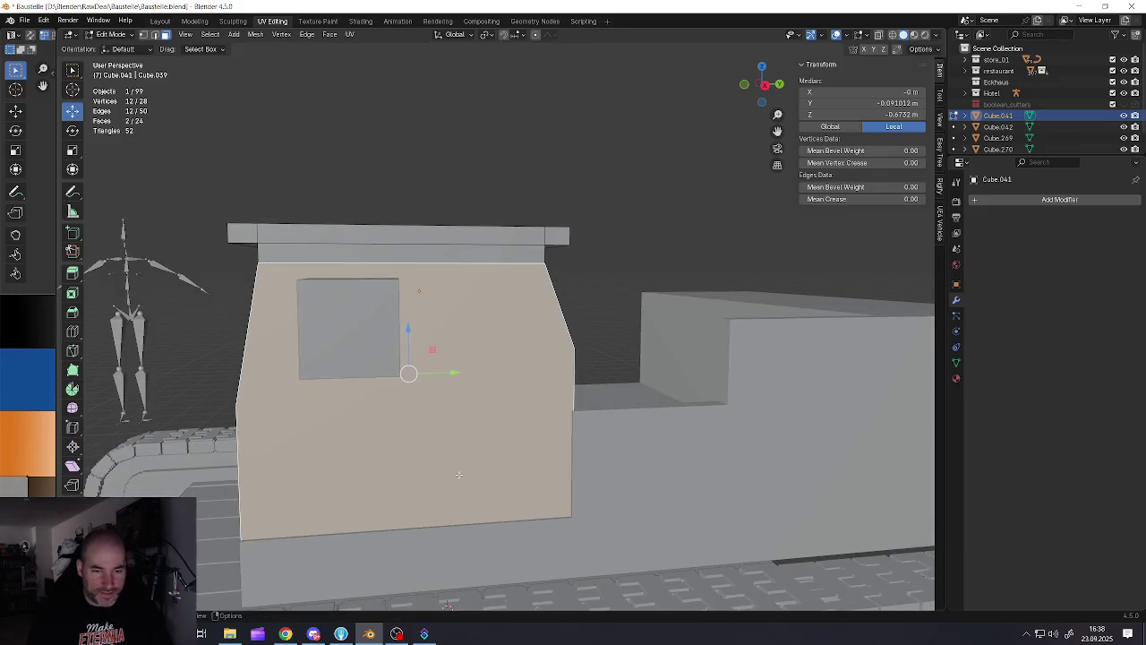
key("i")
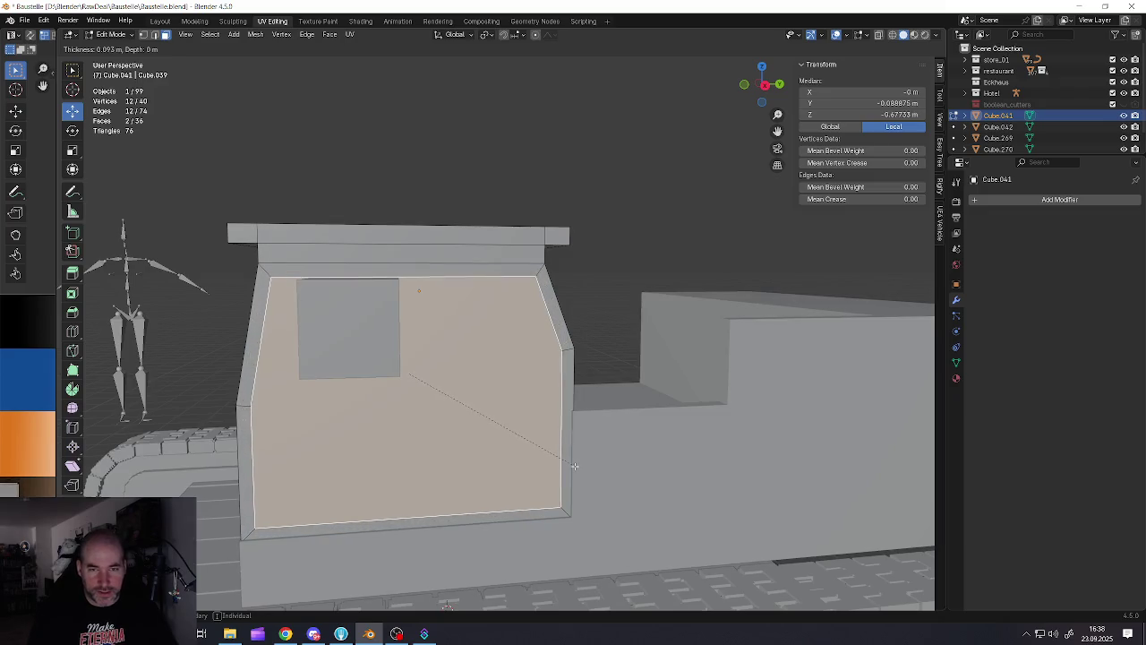
left_click(528, 465)
middle_click_drag(528, 465, 433, 446)
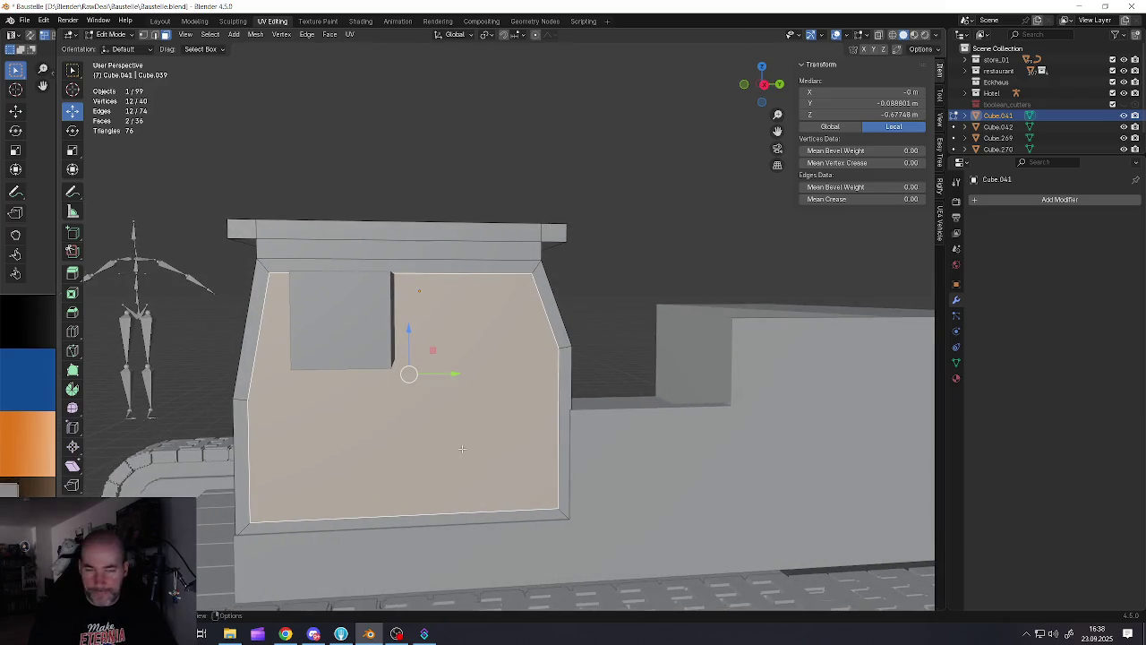
Add centred vertical loop cuts through the inset panel and the roof band
key("ctrl+r")
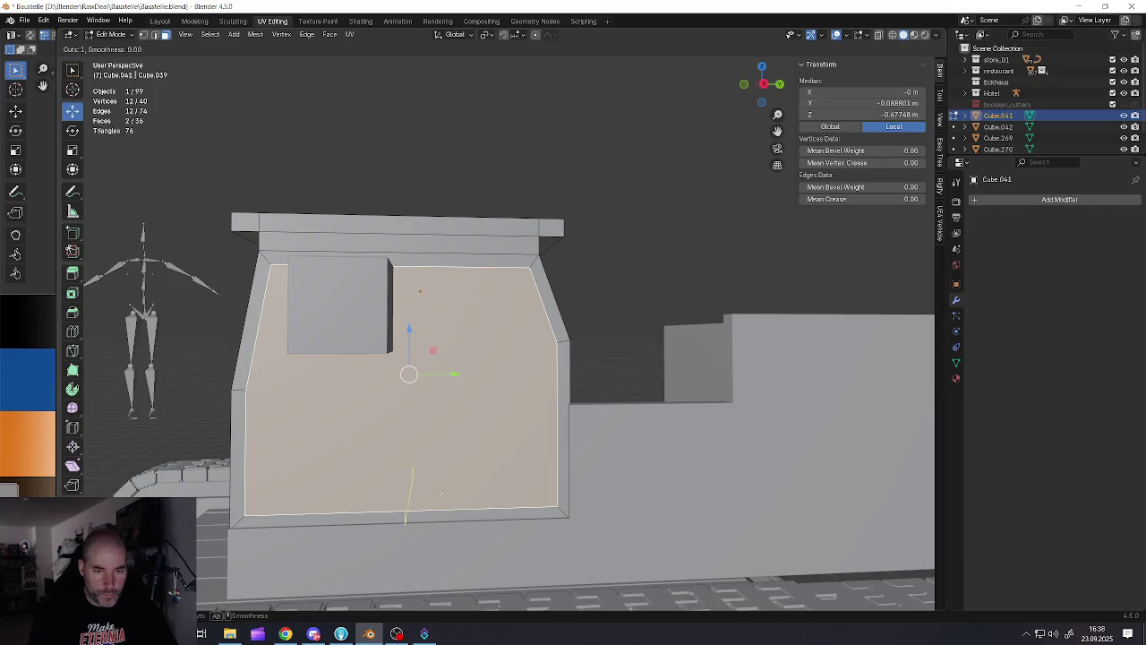
left_click(430, 506)
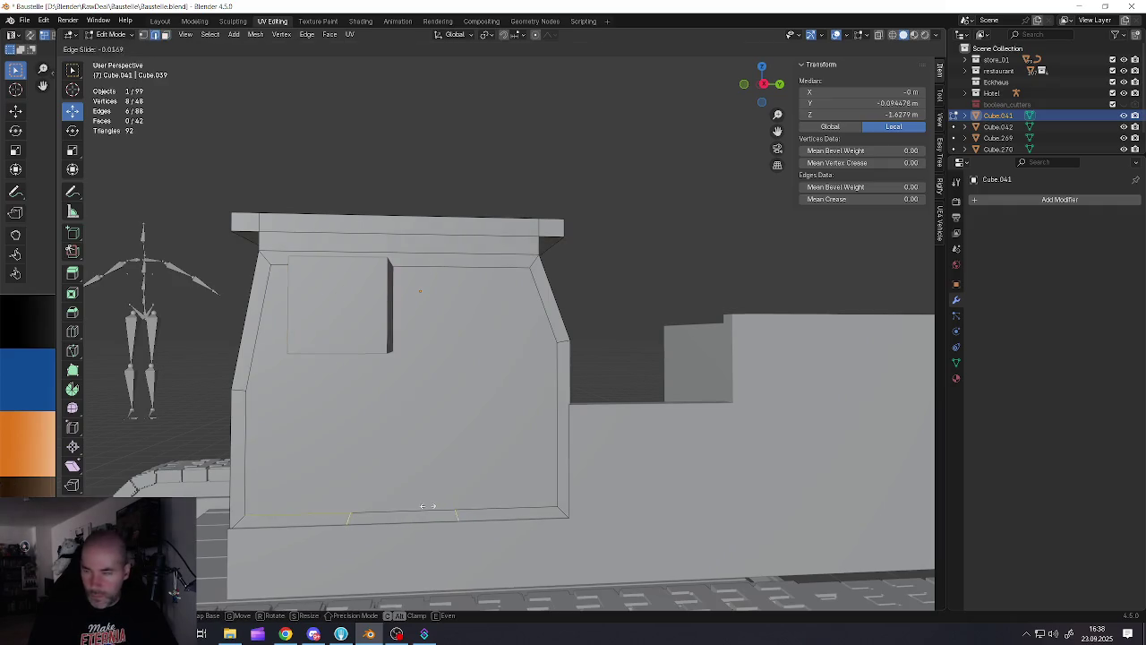
right_click(493, 512)
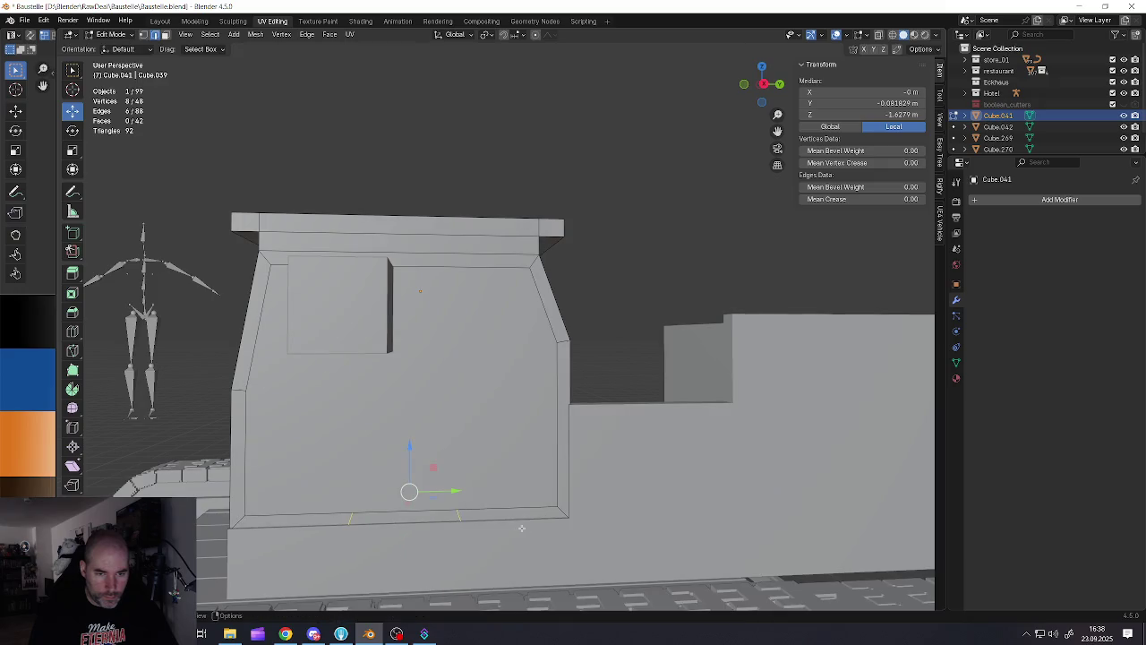
key("ctrl+r")
left_click(419, 274)
right_click(418, 275)
middle_click_drag(418, 275, 448, 285)
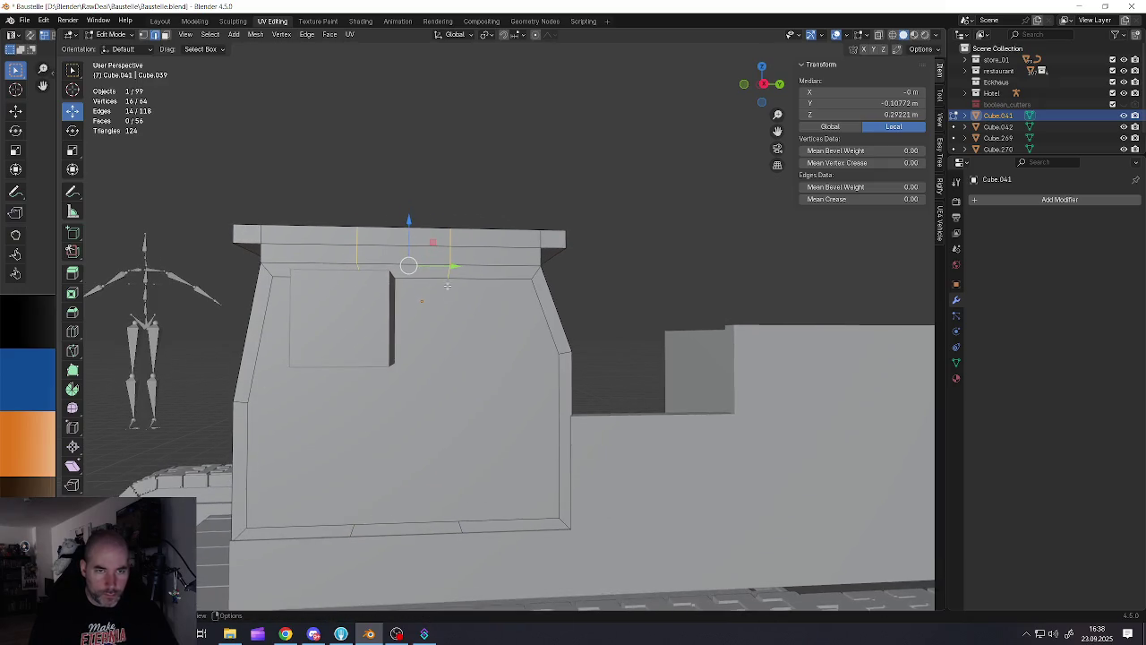
Select the new loops and scale them along Y to pull them together
left_click(456, 527, "alt+shift")
left_click(340, 532, "alt+shift")
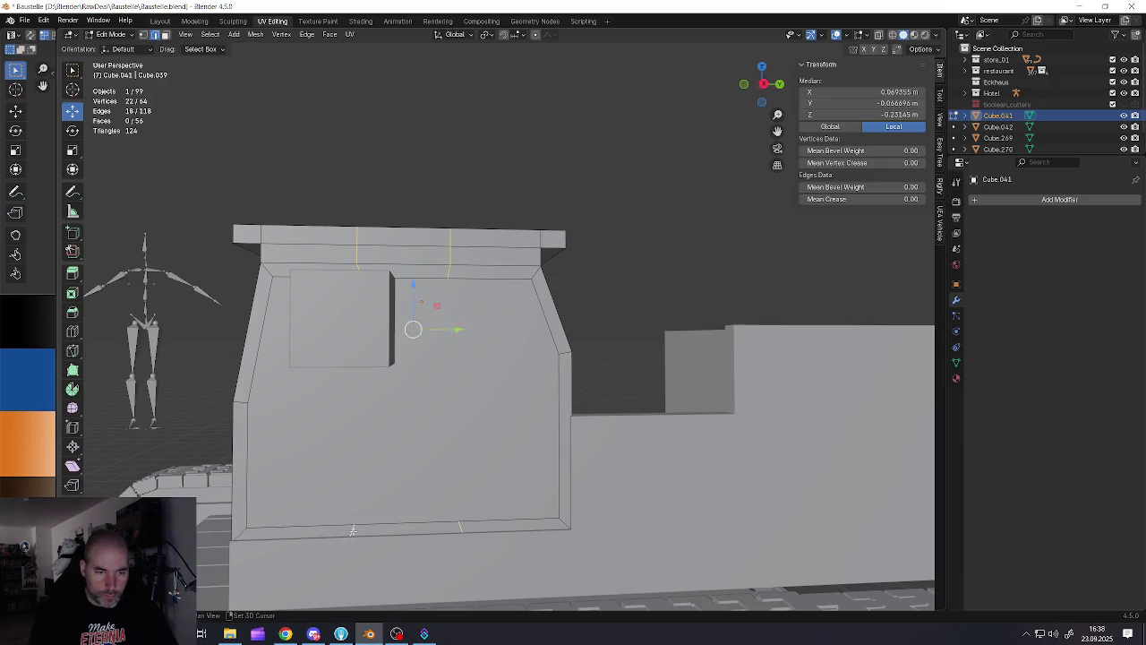
key("s")
key("y")
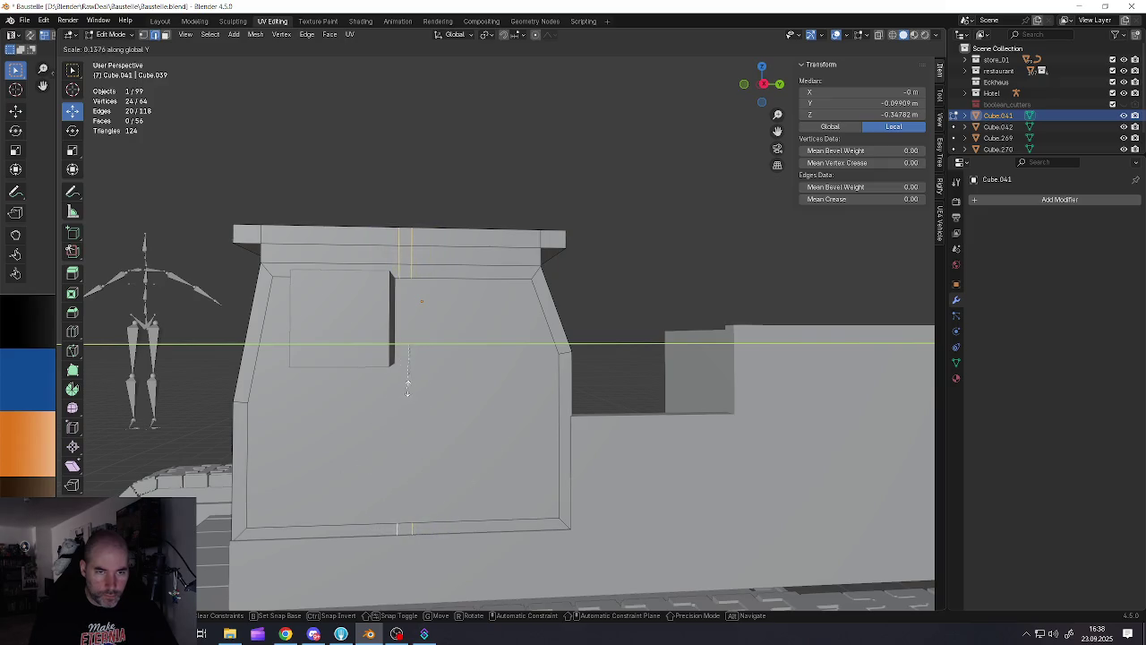
left_click(448, 367)
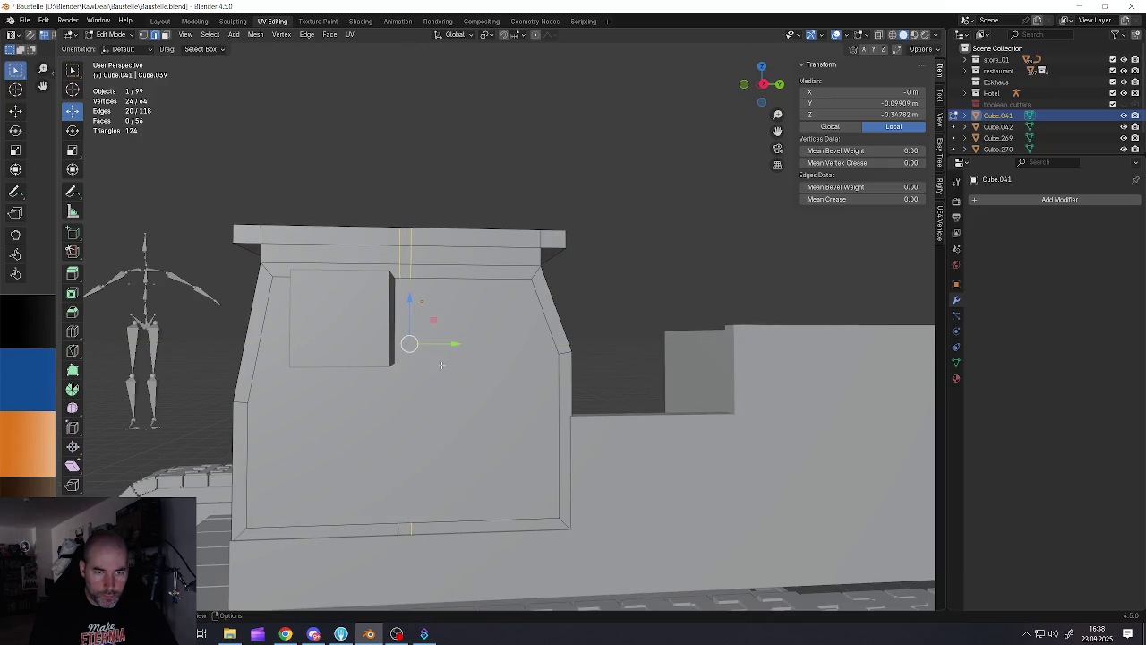
mouse_move(448, 363)
middle_mouse_down()
mouse_move(467, 320)
mouse_move(420, 322)
middle_mouse_up()
Connect the centre cut's top and bottom vertices with J into a vertical edge
key("1")
left_click(413, 300)
left_click(421, 525, "shift")
key("j")
left_click(401, 300)
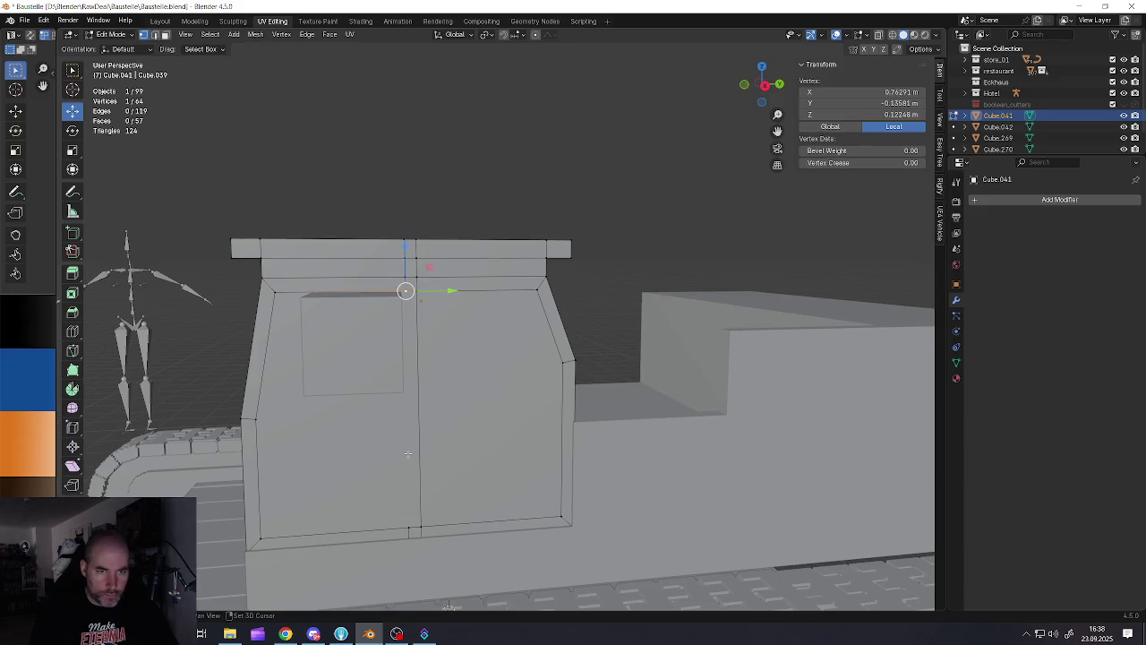
Join top and bottom vertex pairs with J on both sides of the cab
left_click(405, 527, "shift")
key("j")
scroll(405, 520, "down", 3)
middle_click_drag(405, 520, 413, 443)
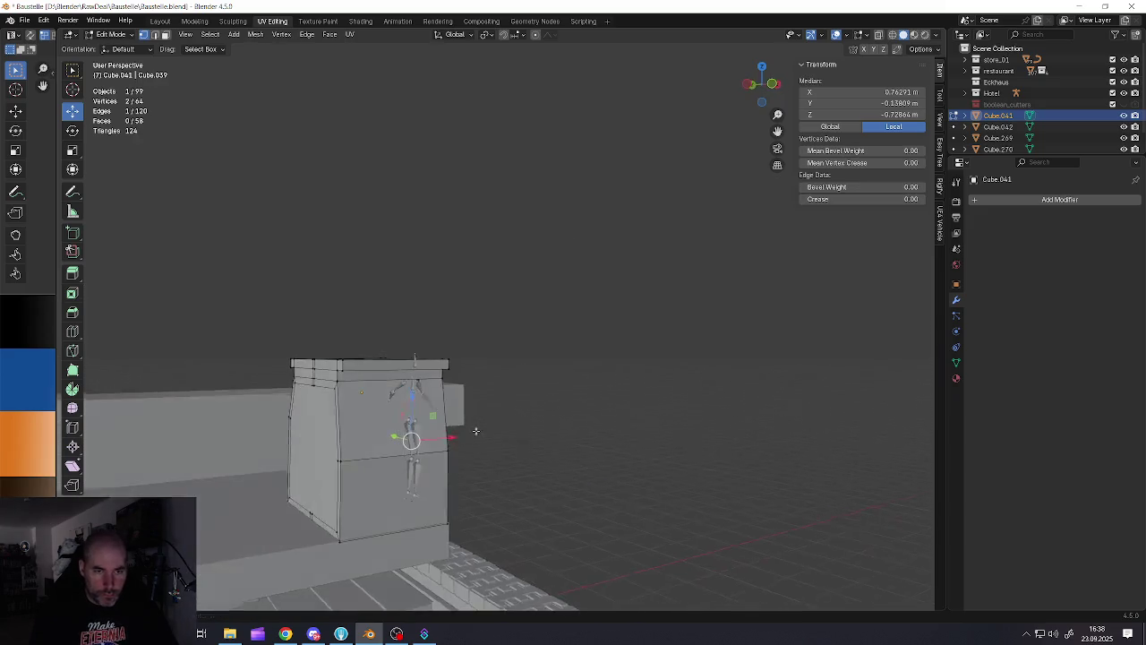
left_click(422, 413)
left_click(414, 529, "shift")
key("j")
left_click(414, 394)
left_click(419, 530)
left_click(415, 394, "shift")
key("j")
Bevel the cab's left side edge
mouse_move(415, 461)
middle_mouse_down()
mouse_move(424, 447)
mouse_move(502, 457)
middle_mouse_up()
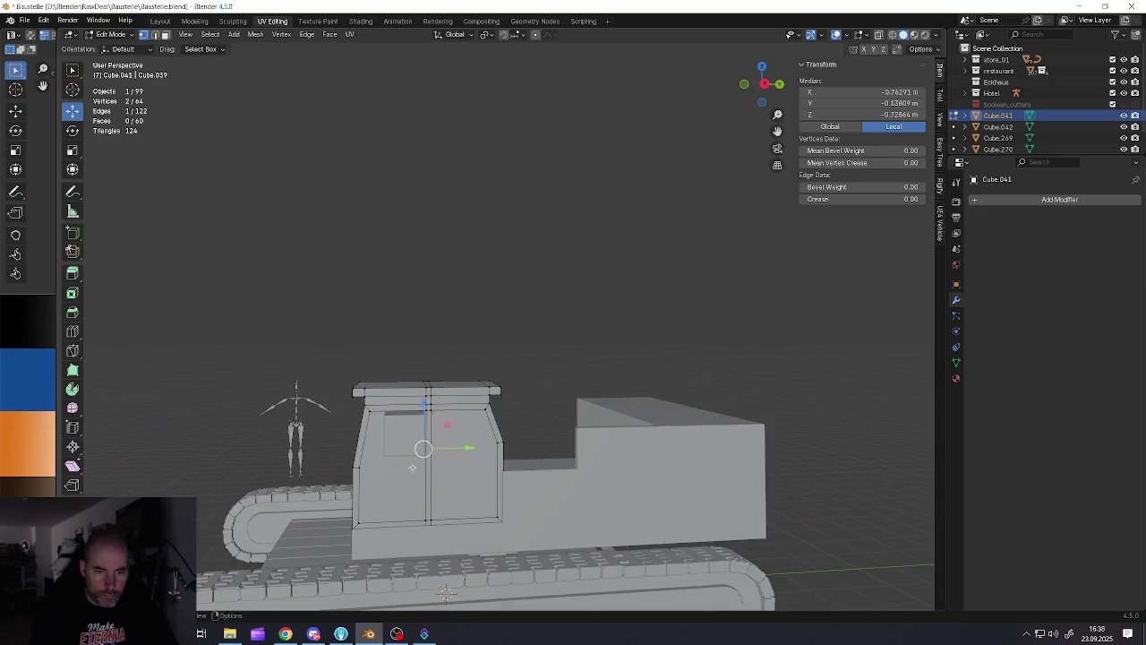
scroll(506, 459, "up", 3)
scroll(511, 461, "up", 2)
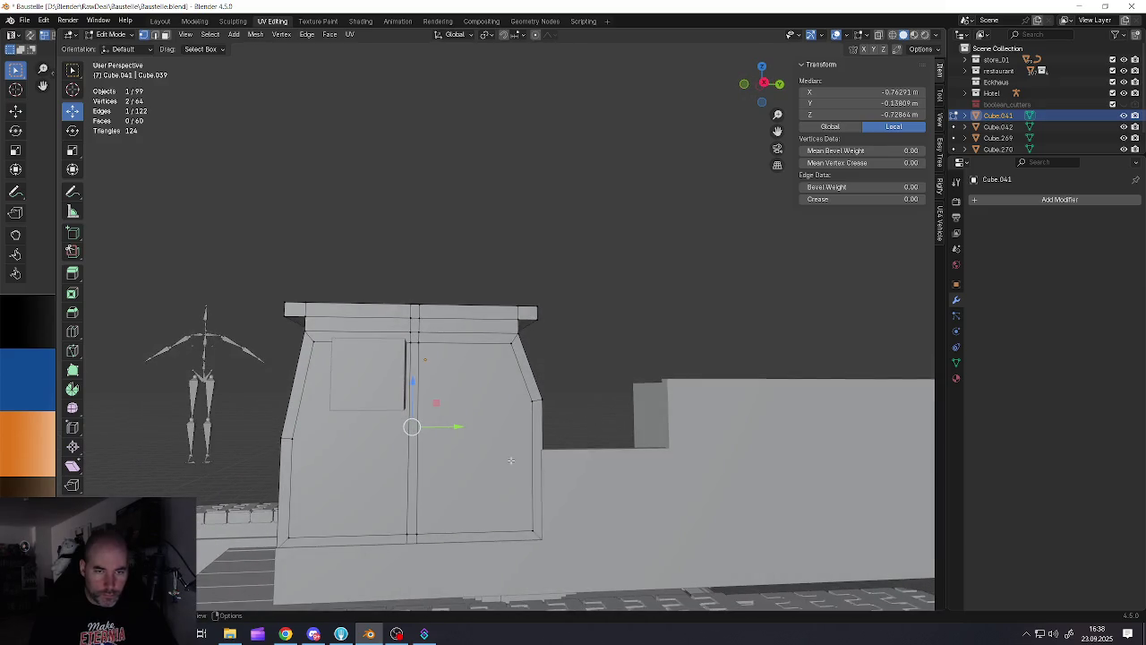
left_click(289, 438, "alt")
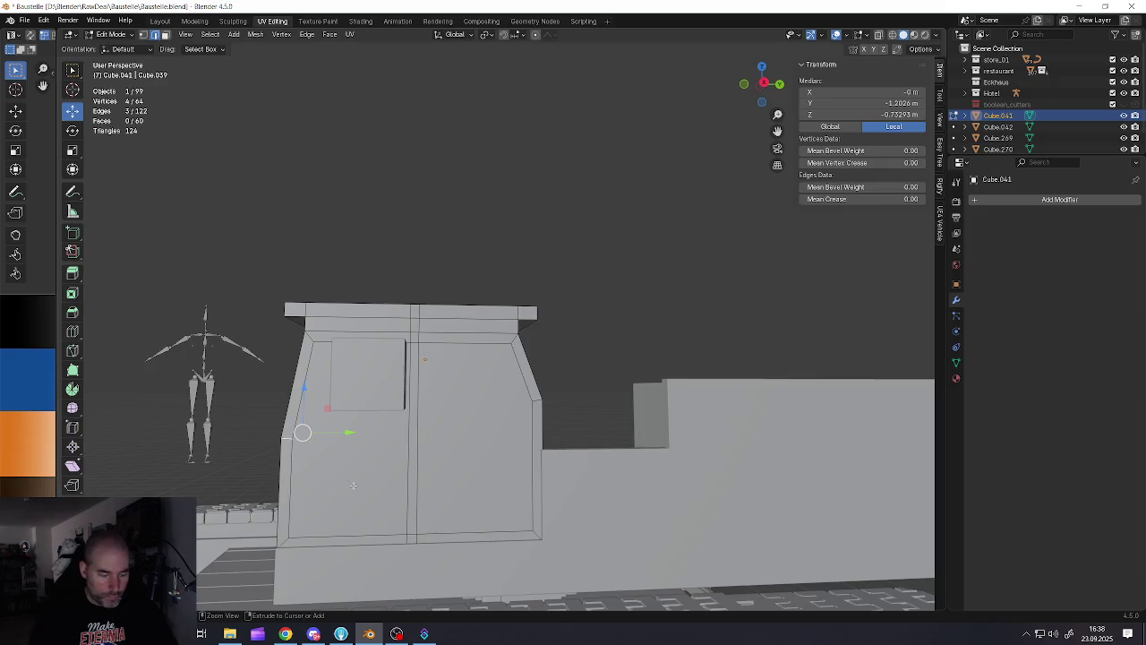
key("ctrl+b")
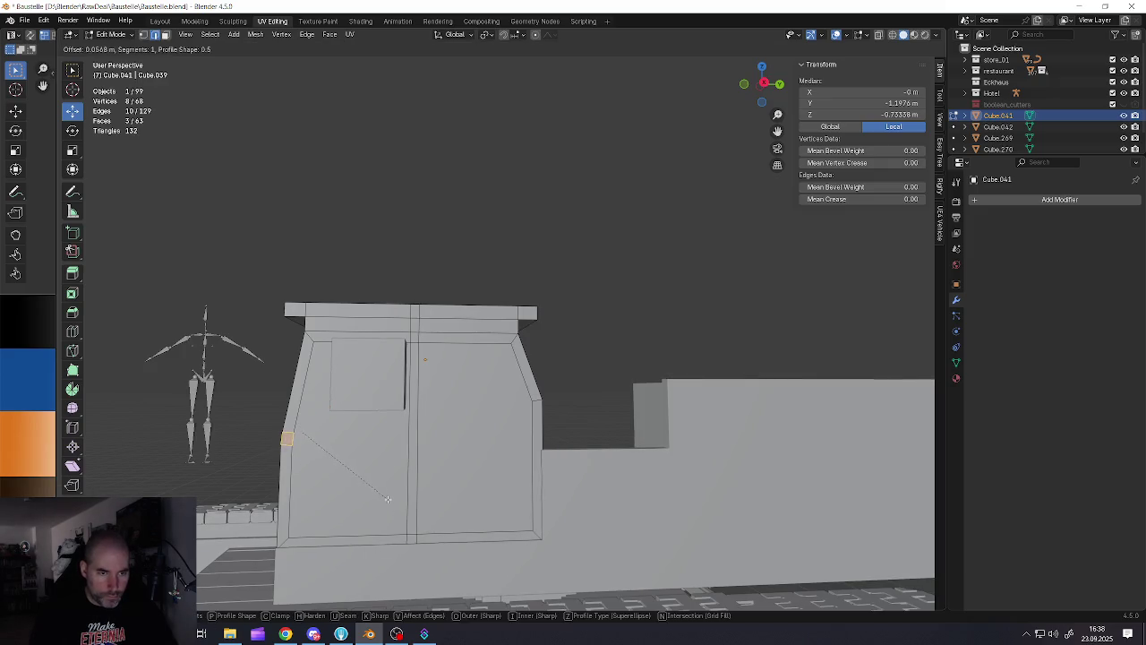
left_click(376, 489)
Add two loop cuts on the cab side at the bevel height and squeeze them vertically
key("ctrl+r")
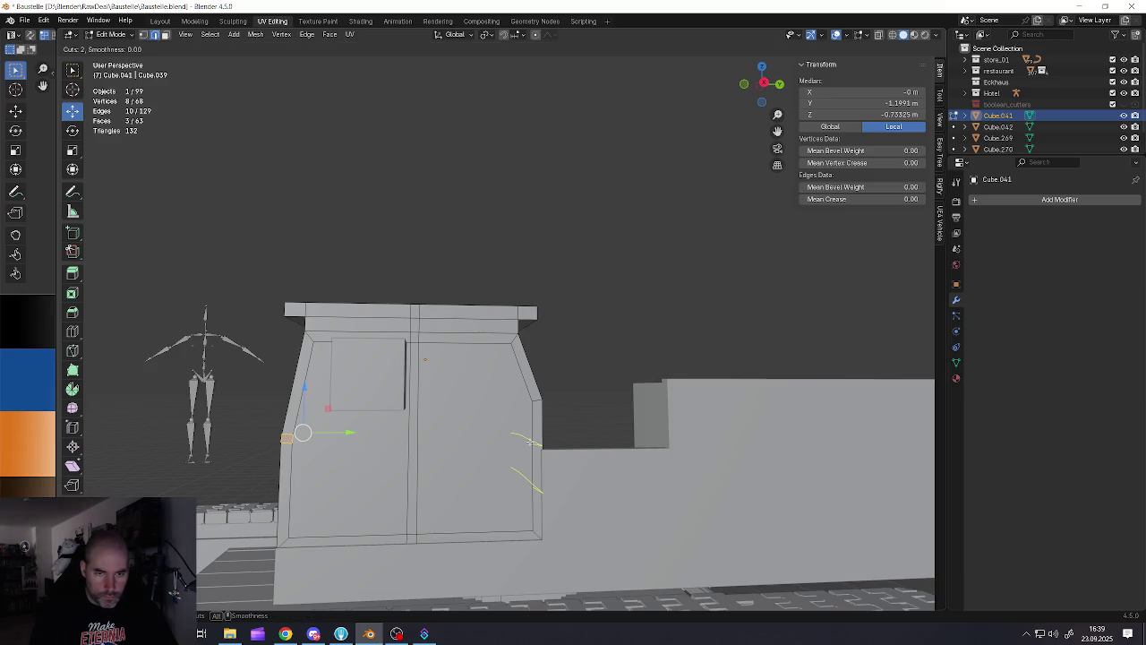
left_click(530, 442)
left_click(526, 419)
key("s")
key("z")
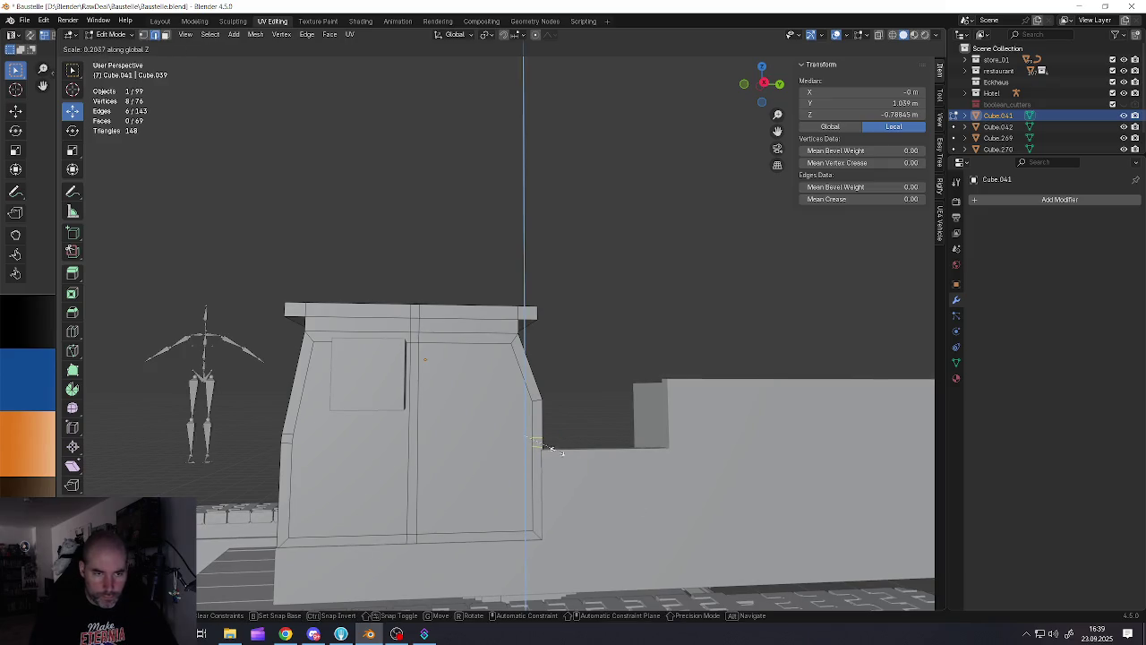
left_click(551, 450)
Adjust the spacing of one pair of new edges with repeated vertical Z scaling
left_click(536, 439, "alt")
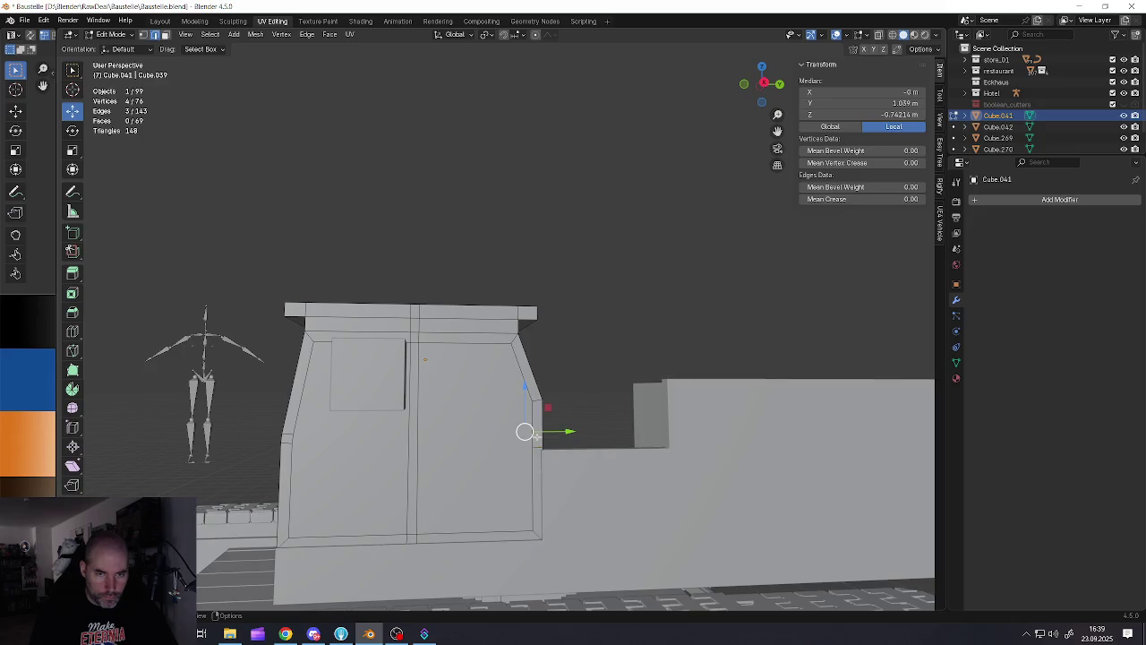
key("s")
key("z")
left_click(553, 445)
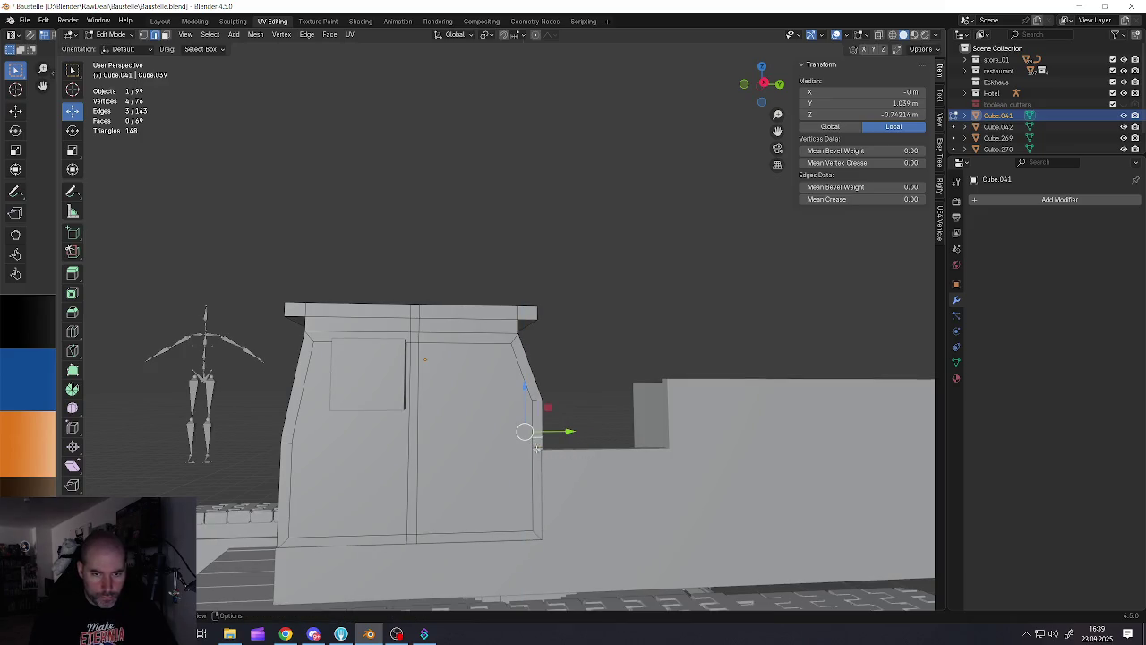
key("s")
key("z")
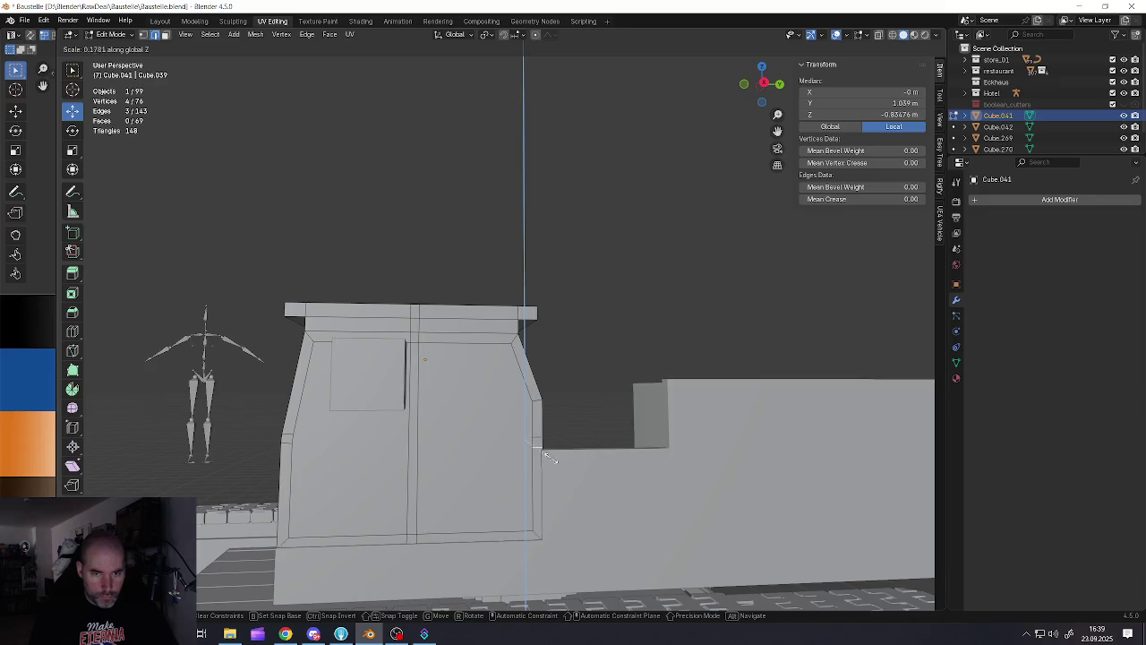
left_click(550, 456)
key("s")
key("z")
left_click(296, 445)
key("s")
key("z")
left_click(280, 414)
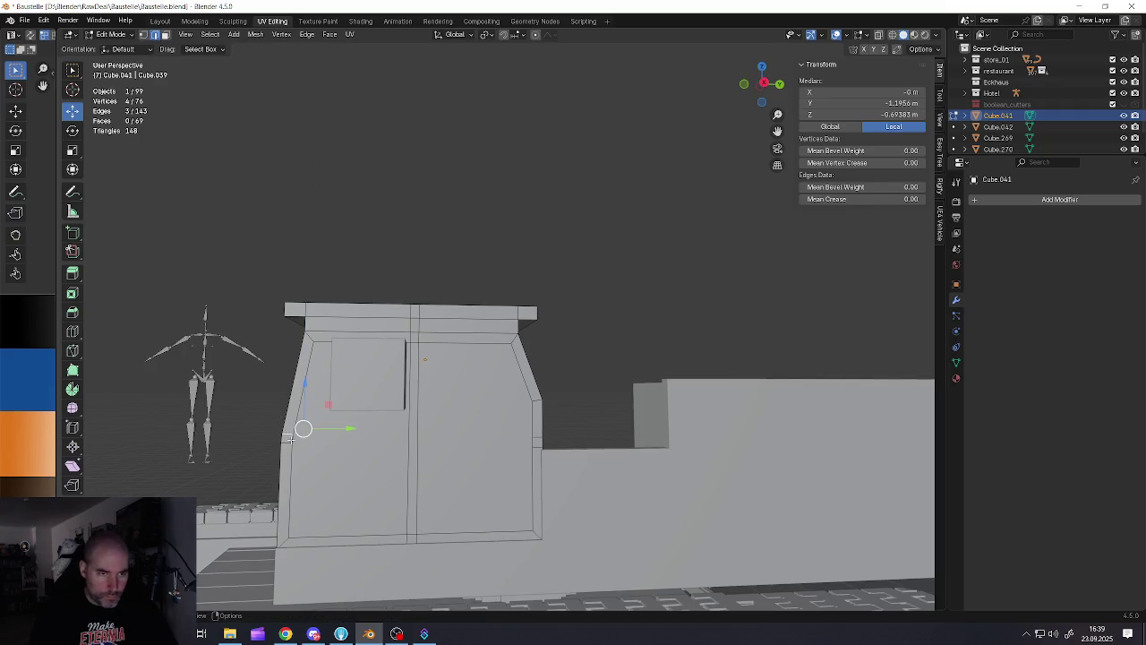
key("s")
key("z")
left_click(294, 427)
Connect left and right vertex pairs across the cab front with horizontal edges
scroll(279, 446, "up", 1)
scroll(291, 439, "up", 1)
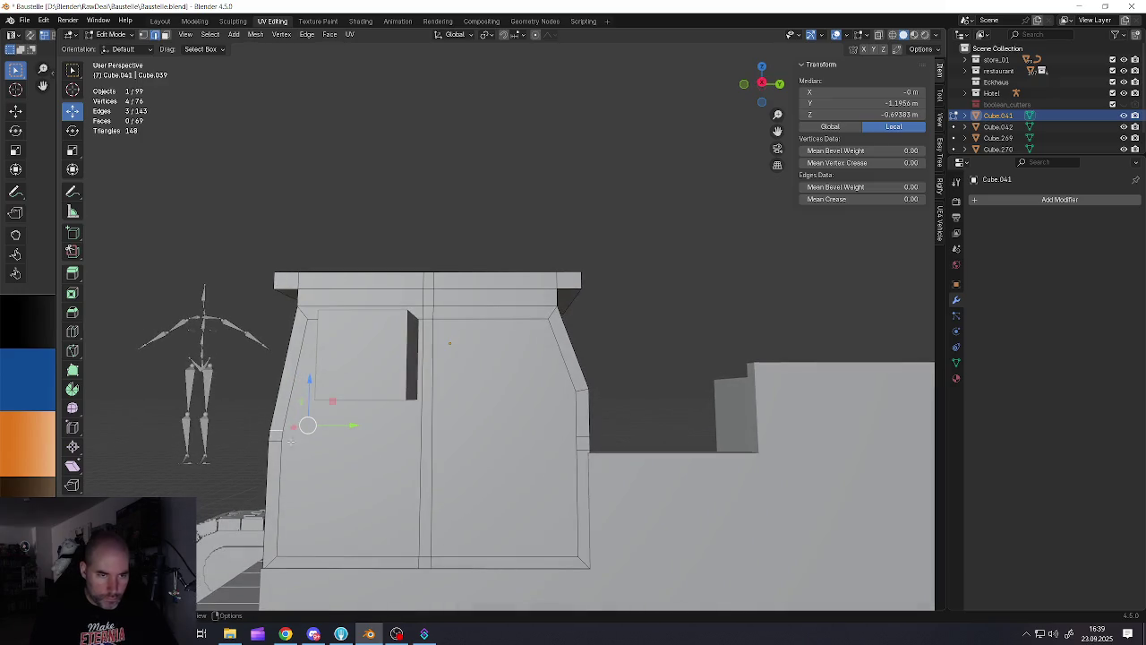
left_click(281, 437)
left_click(574, 439, "shift")
key("j")
left_click(574, 437)
left_click(279, 429, "shift")
key("j")
Connect matching vertices across the opposite cab wall into horizontal edges
scroll(298, 432, "down", 3)
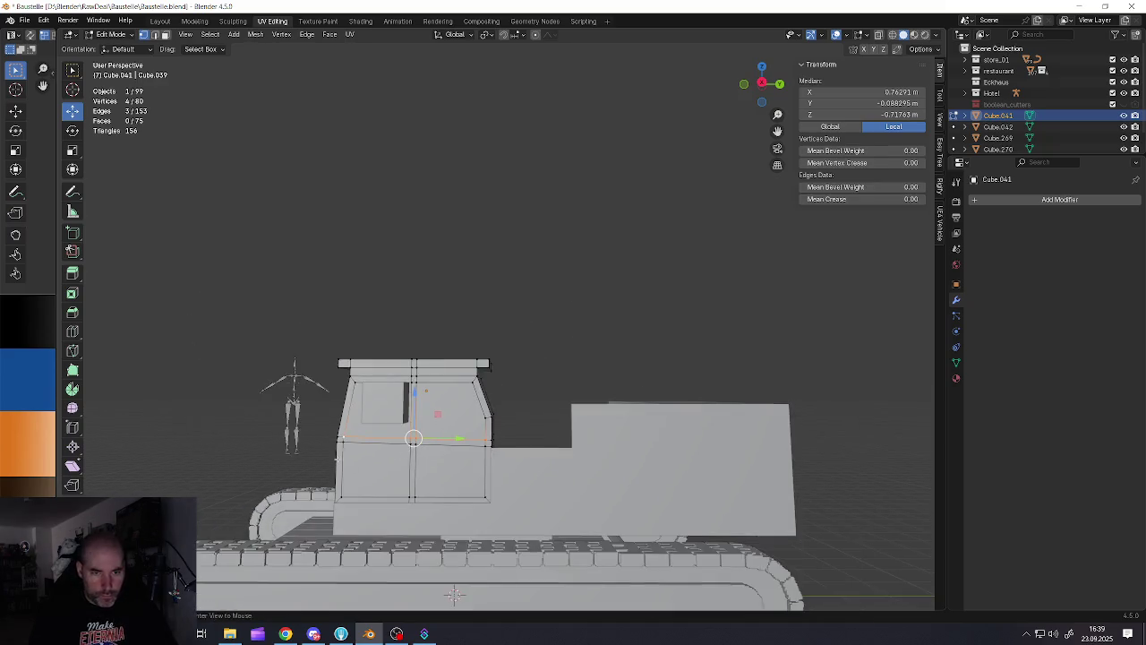
middle_click_drag(298, 432, 373, 468)
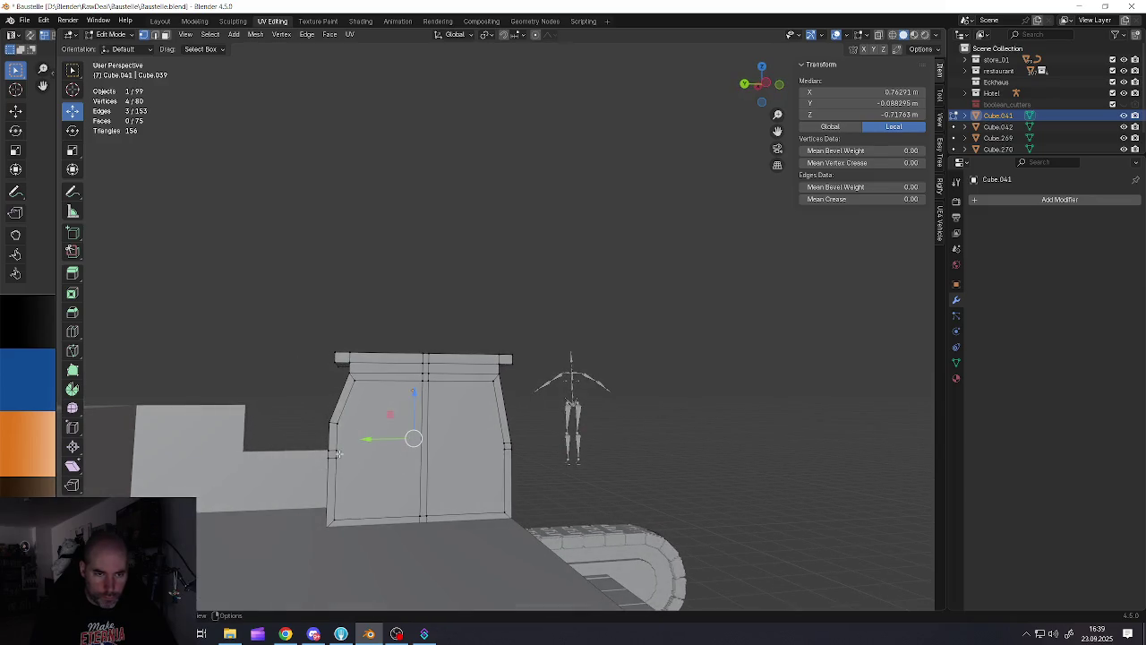
left_click(333, 453)
left_click(505, 447, "shift")
left_click(504, 446)
left_click(333, 448, "shift")
key("j")
left_click(333, 449)
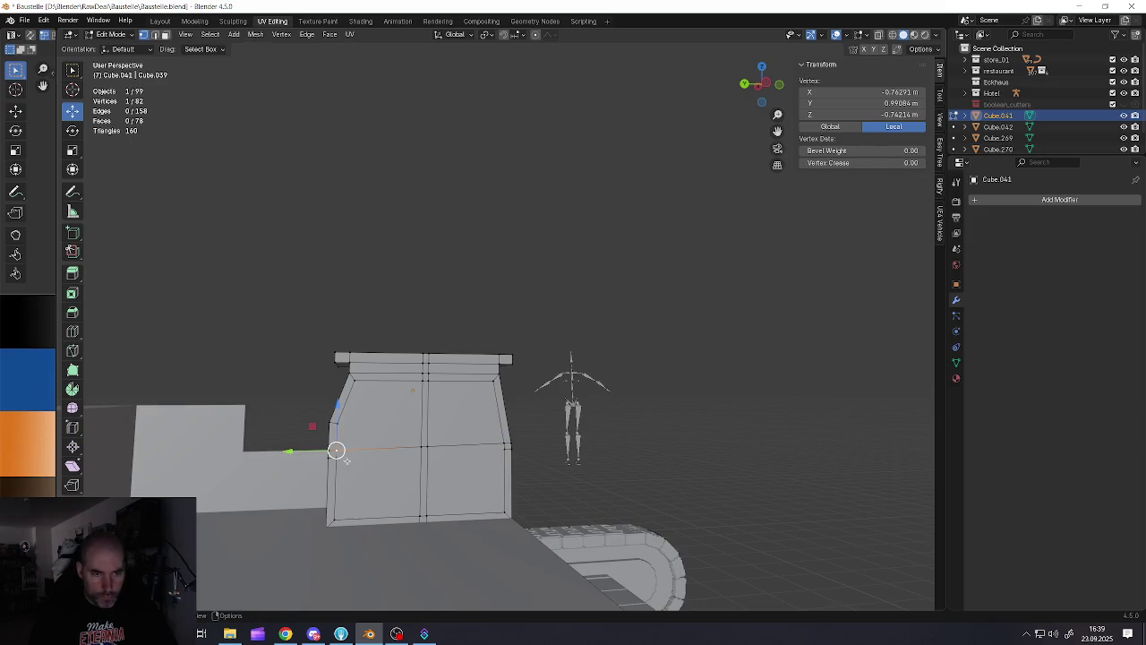
left_click(504, 449)
left_click(338, 461, "shift")
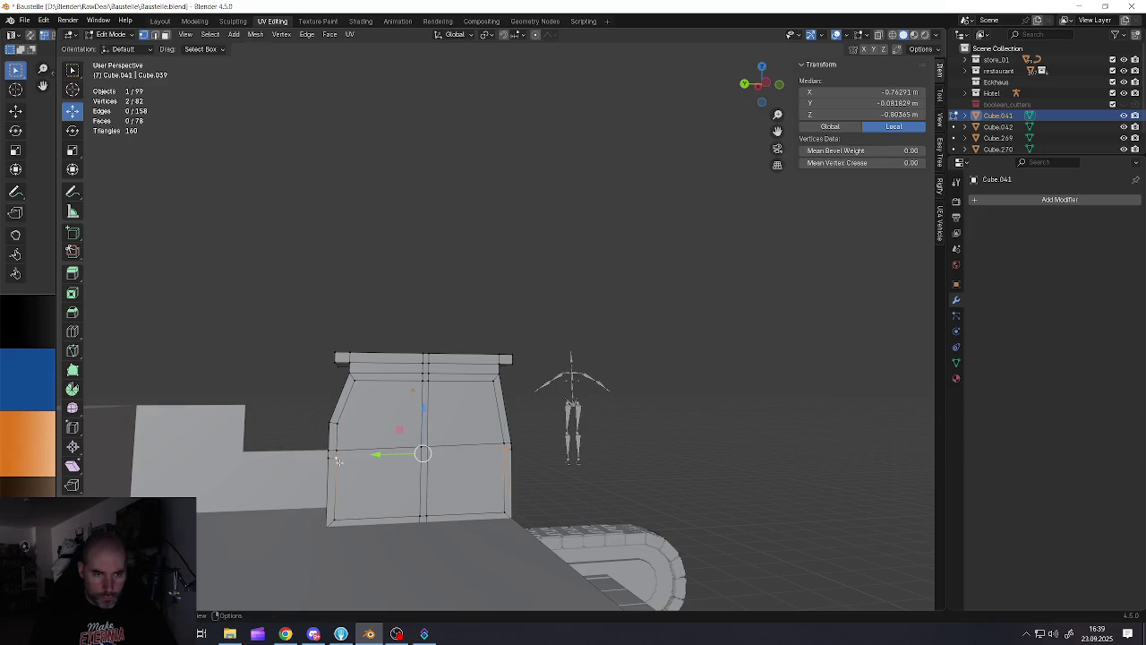
key("j")
Toggle out of Edit Mode to inspect the cab, then deselect all vertices
middle_click_drag(339, 461, 441, 603)
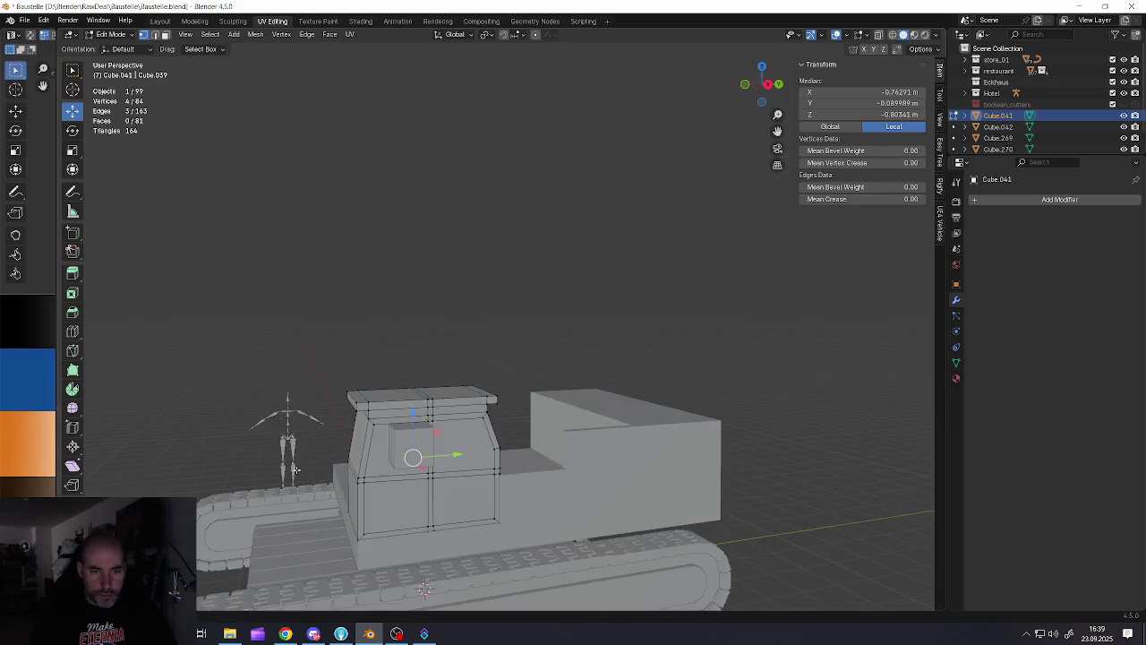
key("Tab")
mouse_move(354, 460)
middle_mouse_down()
mouse_move(416, 483)
mouse_move(387, 455)
middle_mouse_up()
key("Tab")
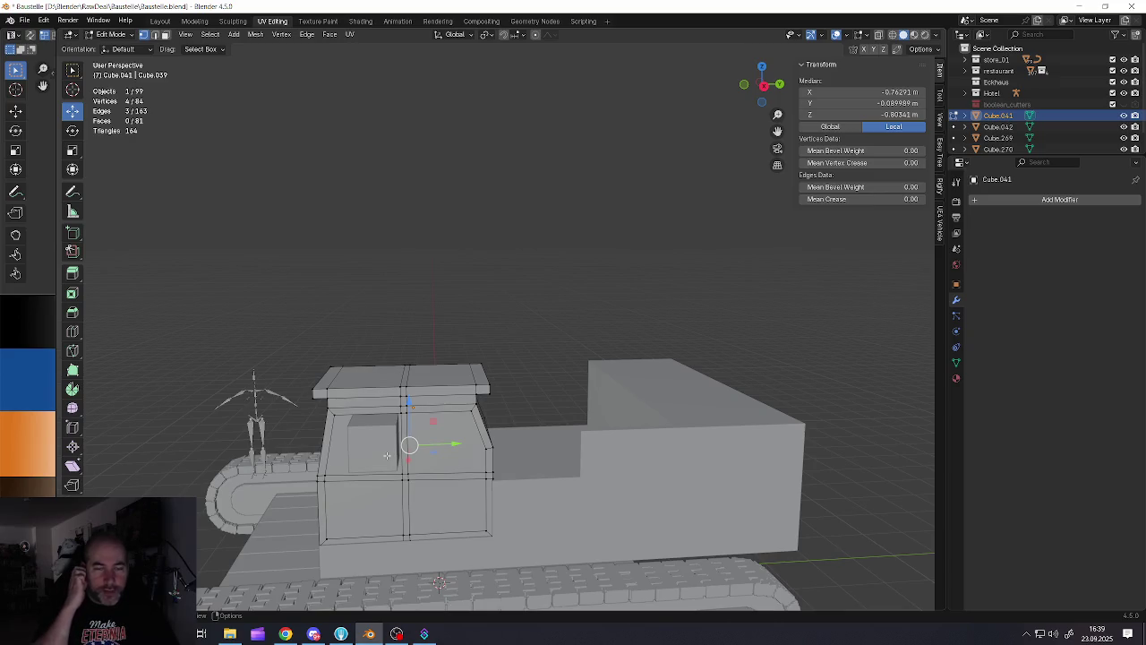
key("Tab")
key("Tab")
scroll(399, 448, "up", 2)
key("alt+a")
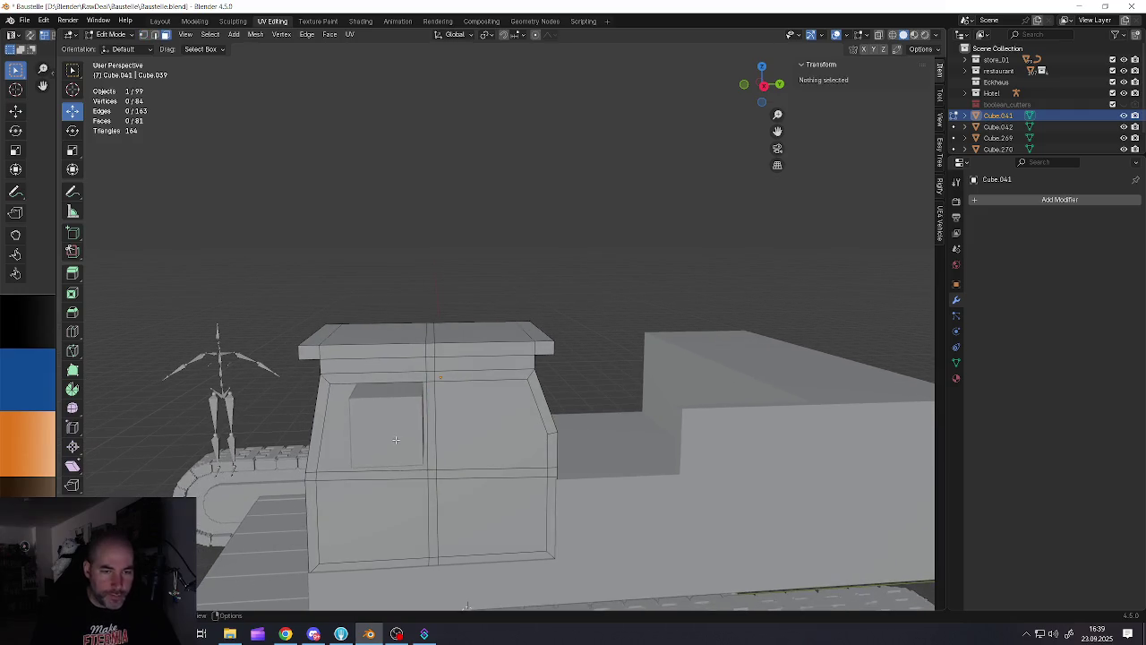
Select the wall panel faces on the near side of the cab
left_click(395, 439)
left_click(488, 421, "shift")
left_click(488, 518, "shift")
left_click(388, 510, "shift")
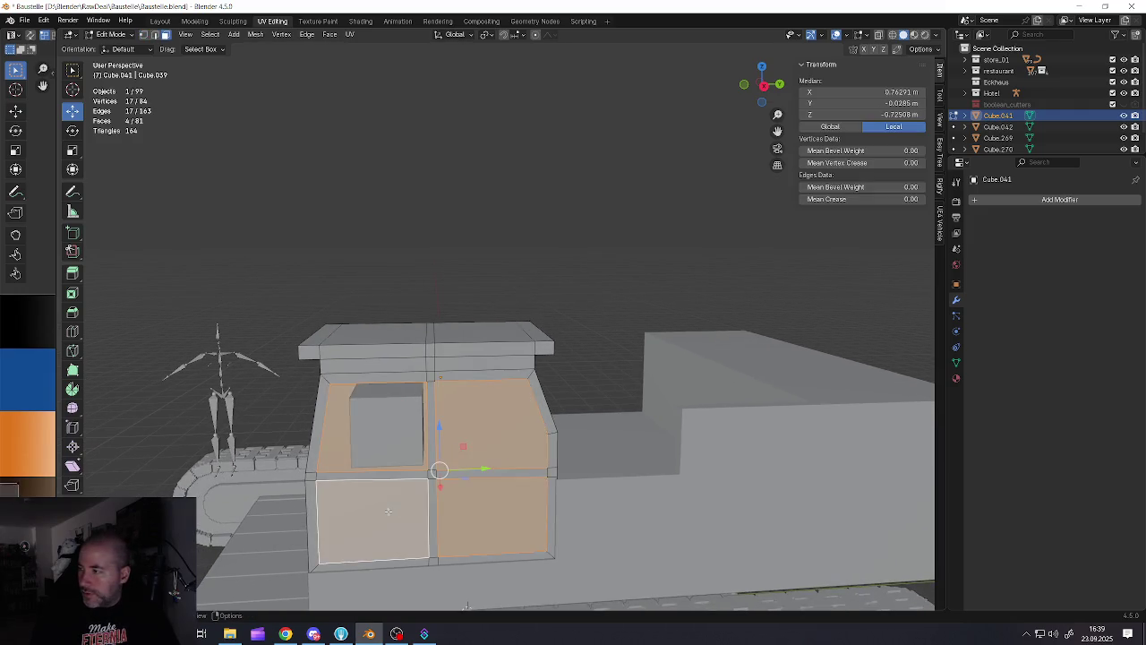
scroll(388, 510, "down", 4)
middle_click_drag(388, 510, 388, 508)
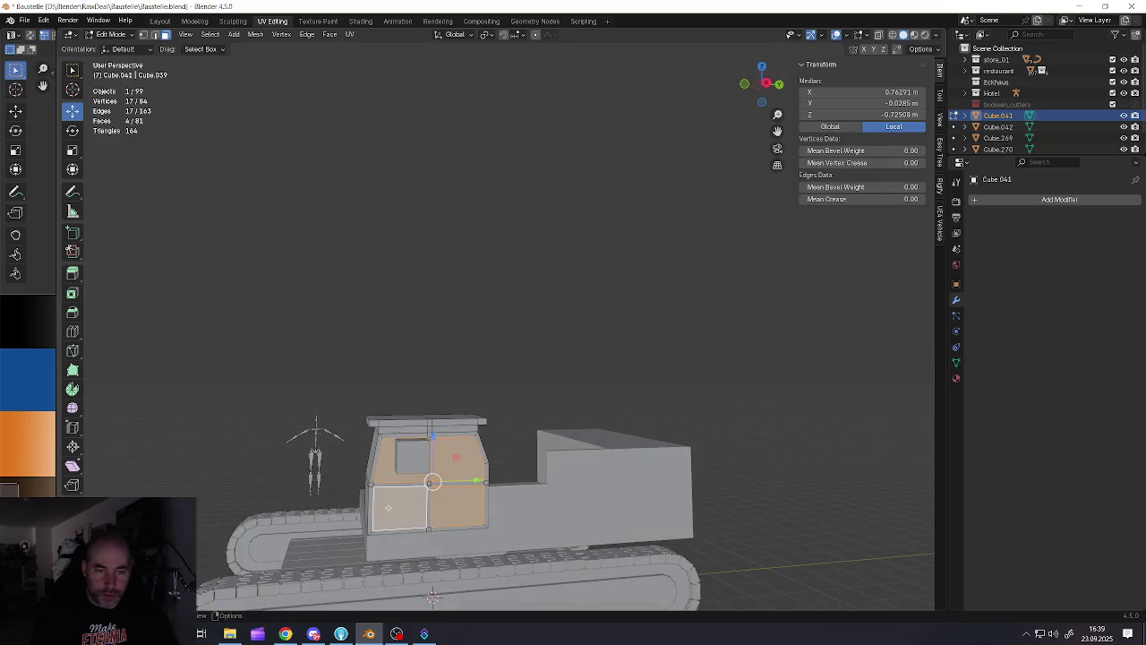
scroll(388, 508, "up", 2)
left_click(403, 449, "shift")
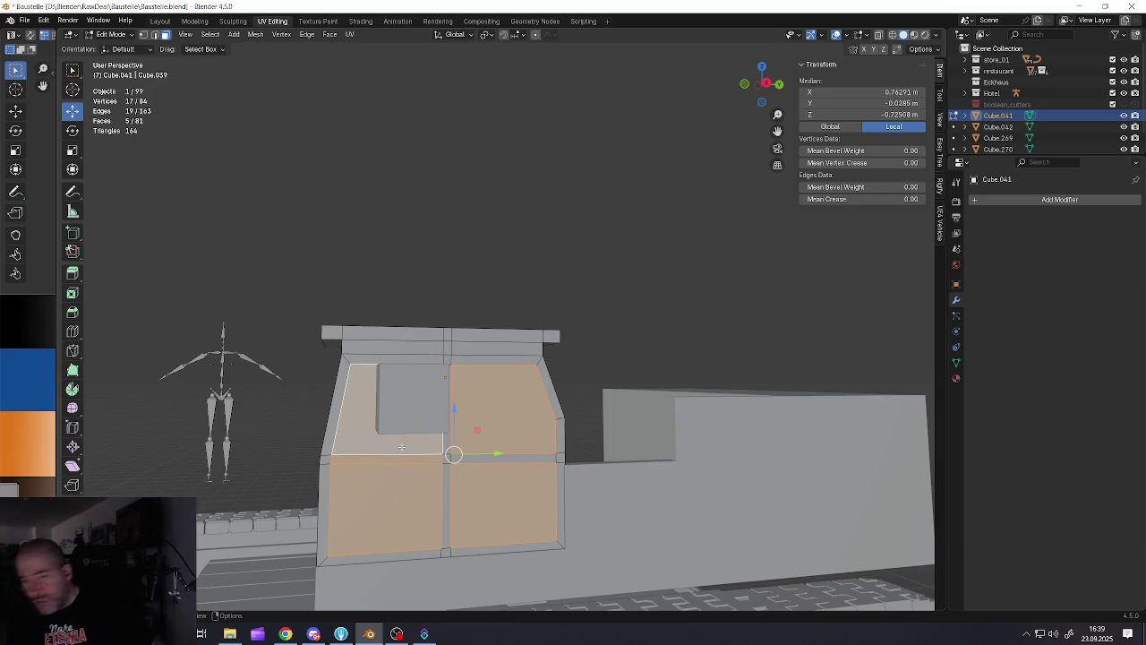
Add the far-side wall faces and delete all selected faces
middle_click_drag(405, 454, 412, 456)
left_click(475, 506, "shift")
left_click(474, 430, "shift")
mouse_move(475, 429)
middle_mouse_down()
mouse_move(343, 455)
mouse_move(482, 467)
middle_mouse_up()
key("x")
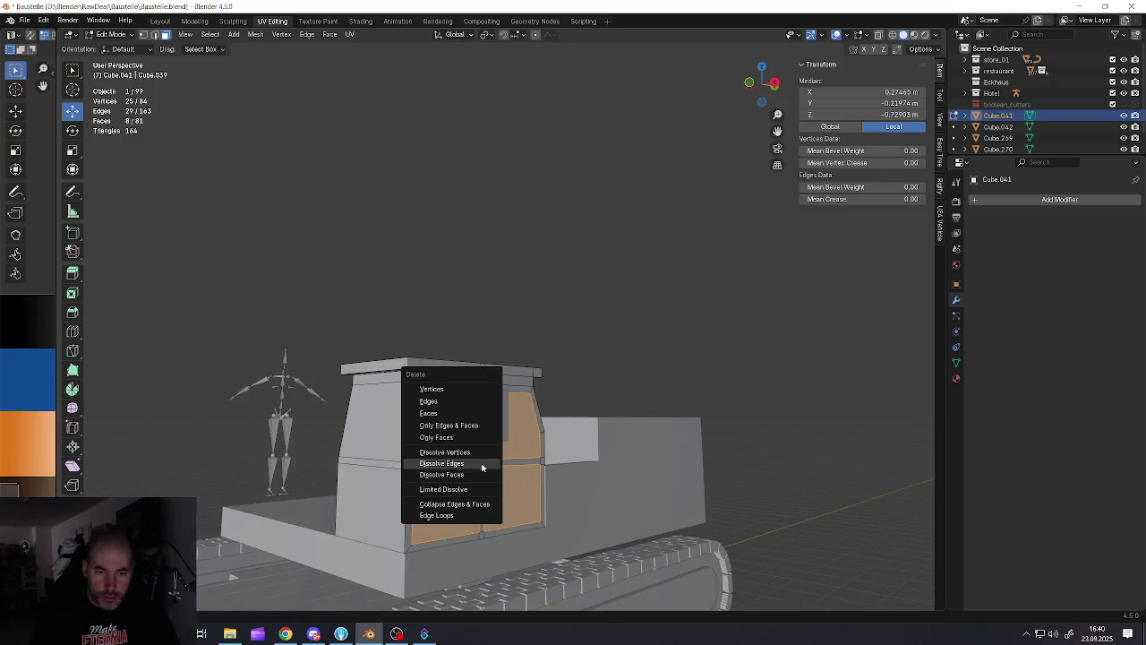
left_click(430, 413)
mouse_move(430, 413)
middle_mouse_down()
mouse_move(467, 456)
mouse_move(442, 435)
mouse_move(407, 467)
middle_mouse_up()
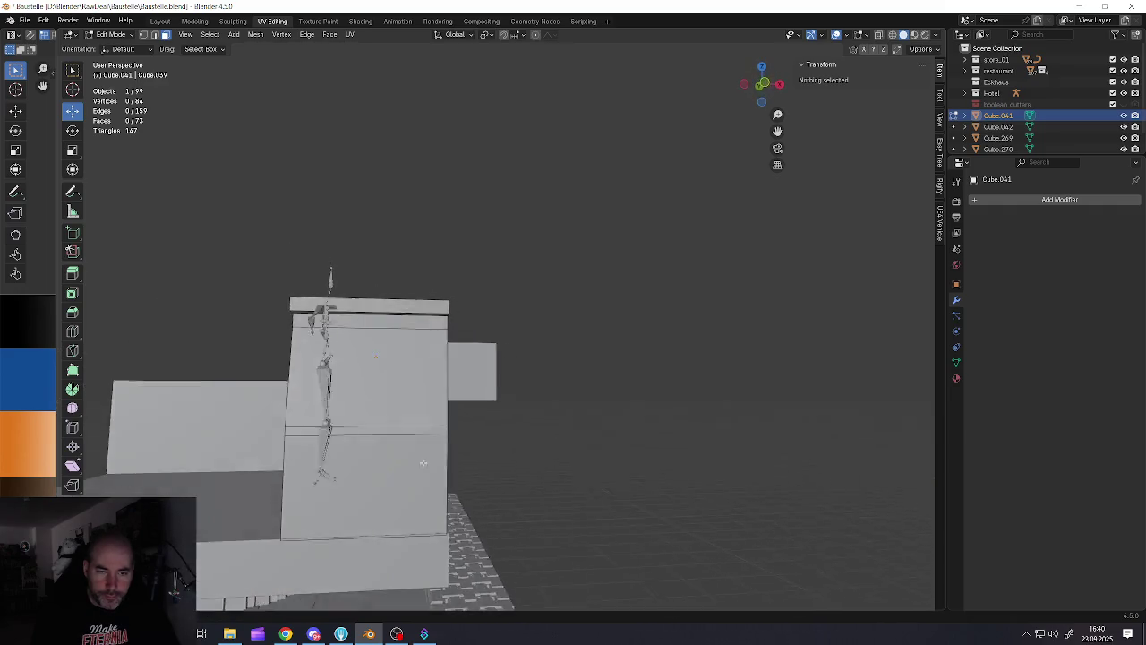
Inset the upper and lower cab wall faces about 0.076 m and delete their centre faces
left_click(407, 467)
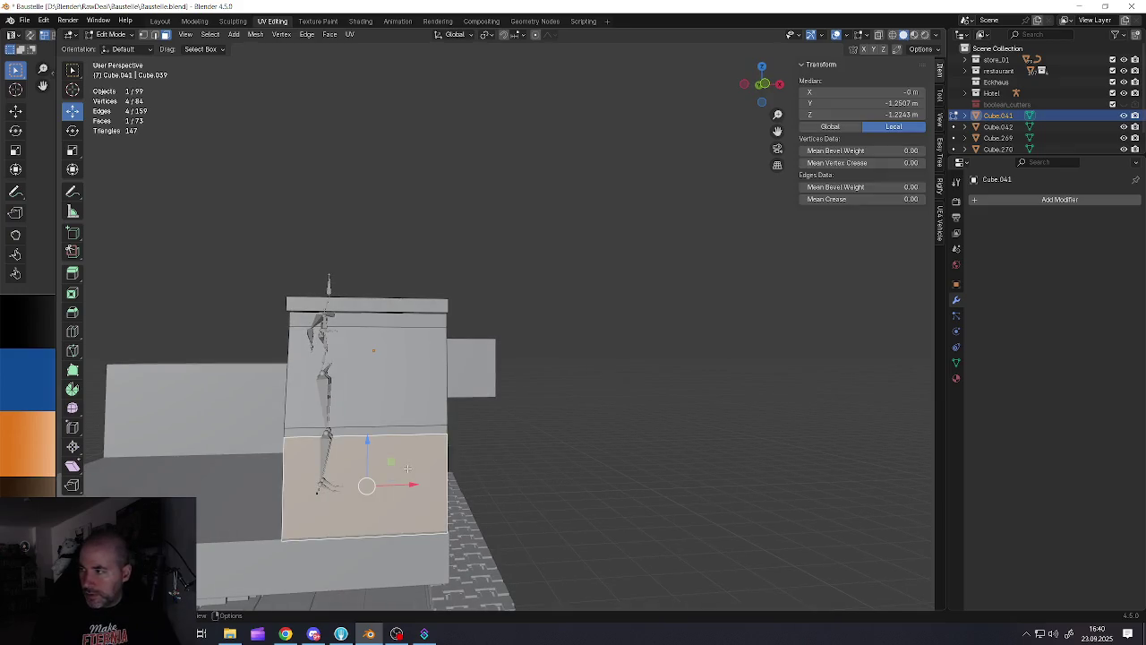
left_click(395, 413, "shift")
middle_click_drag(399, 417, 395, 412)
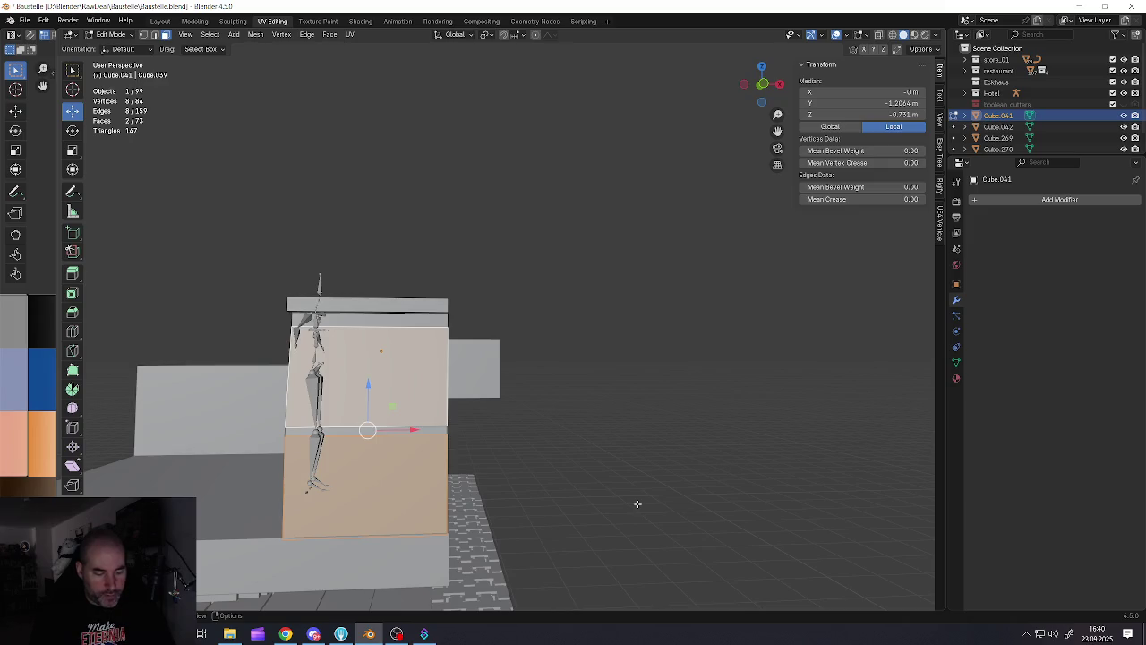
key("i")
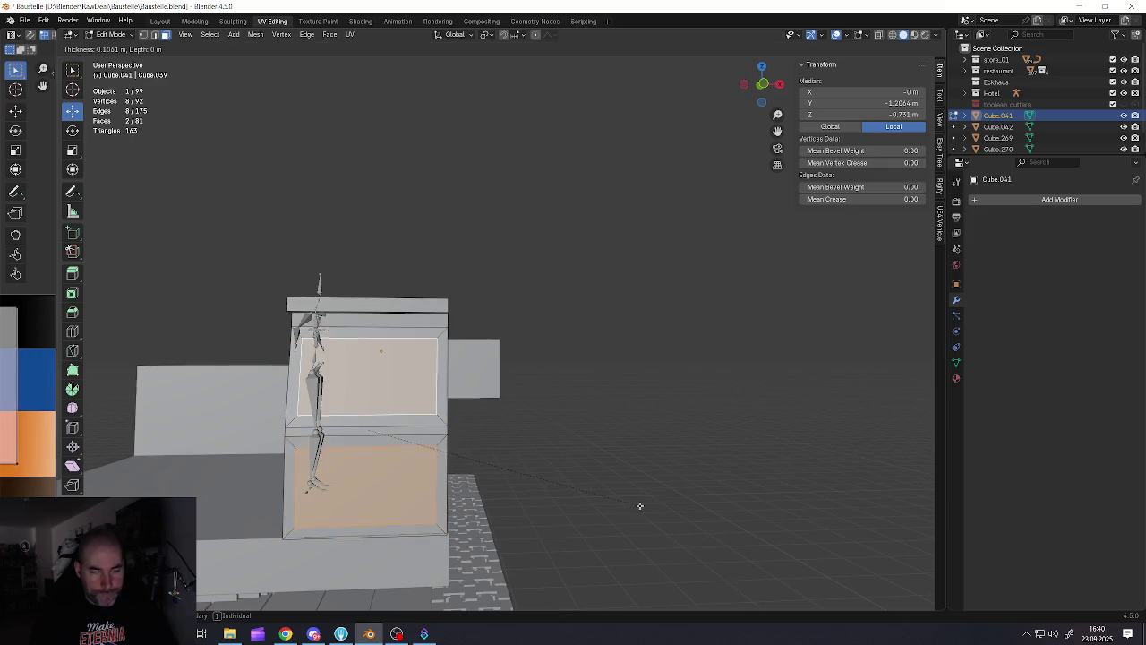
left_click(640, 510)
key("x")
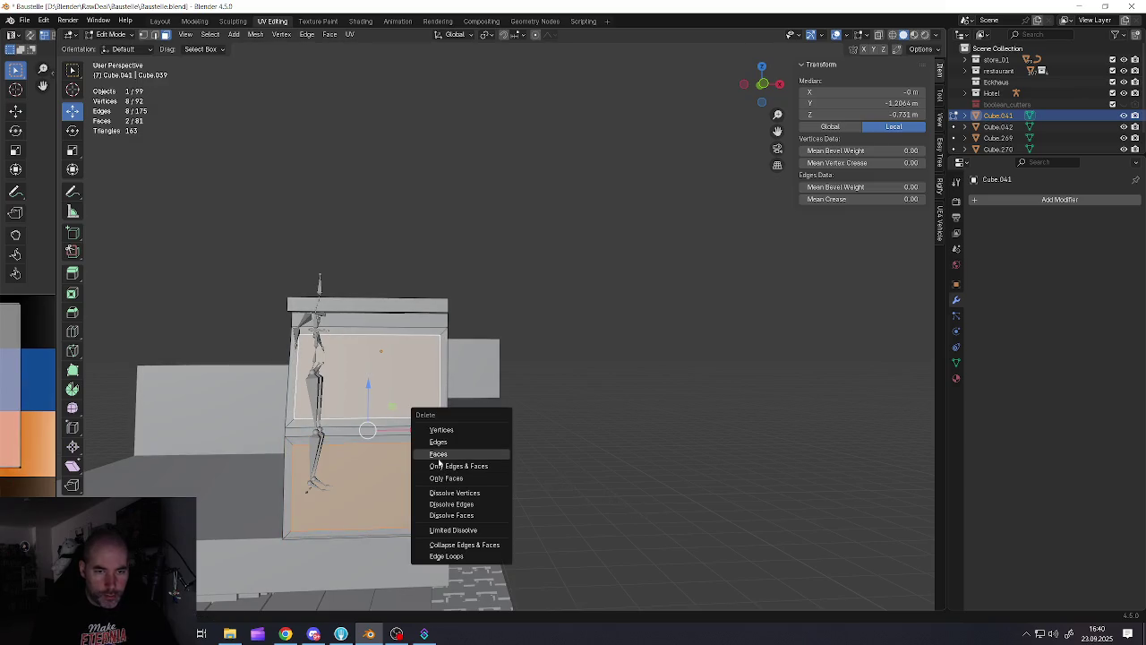
left_click(441, 456)
middle_click_drag(440, 456, 325, 402)
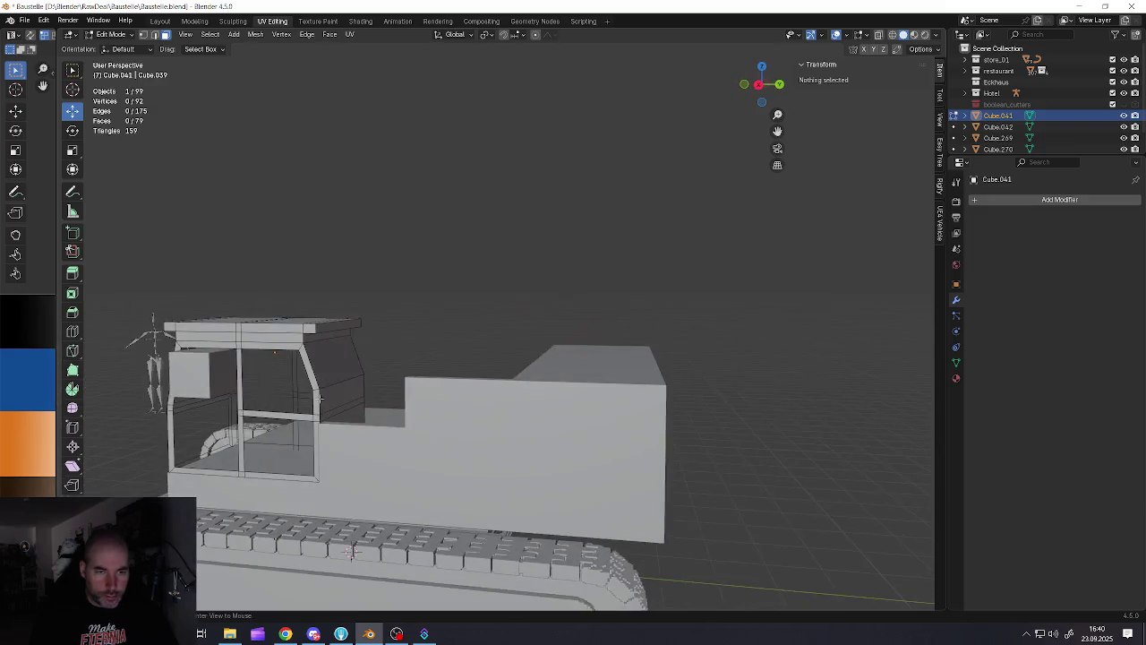
left_click(326, 402)
Select the cab's front face and inset it with a thin border
left_click(340, 372, "shift")
mouse_move(340, 372)
middle_mouse_down()
mouse_move(382, 386)
mouse_move(523, 392)
middle_mouse_up()
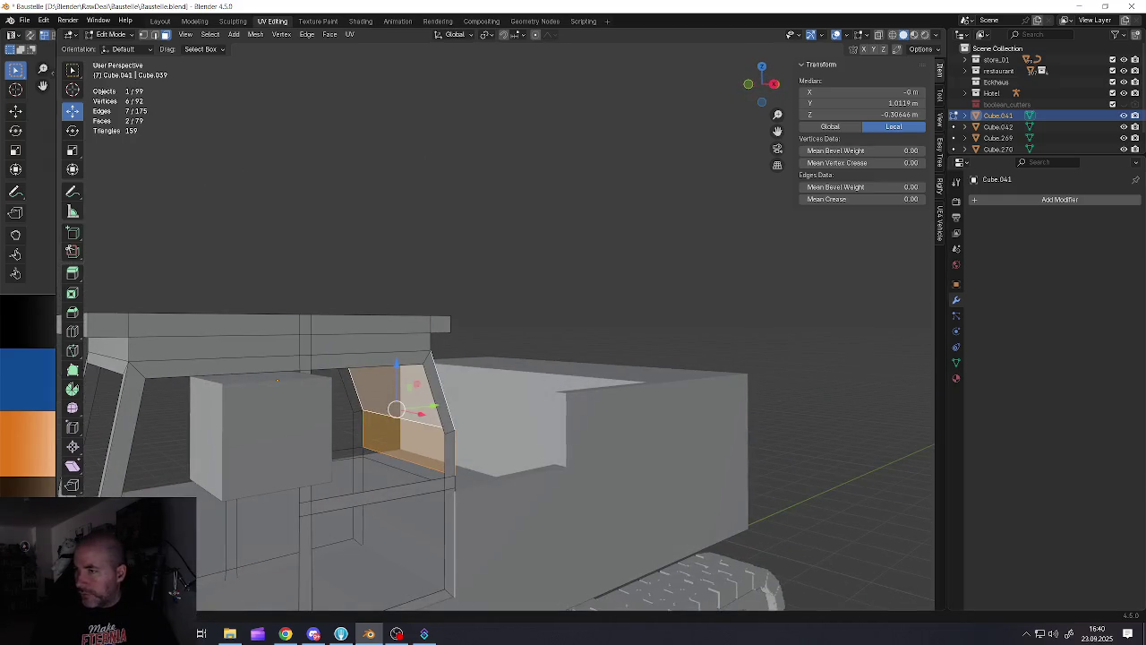
key("alt+Tab")
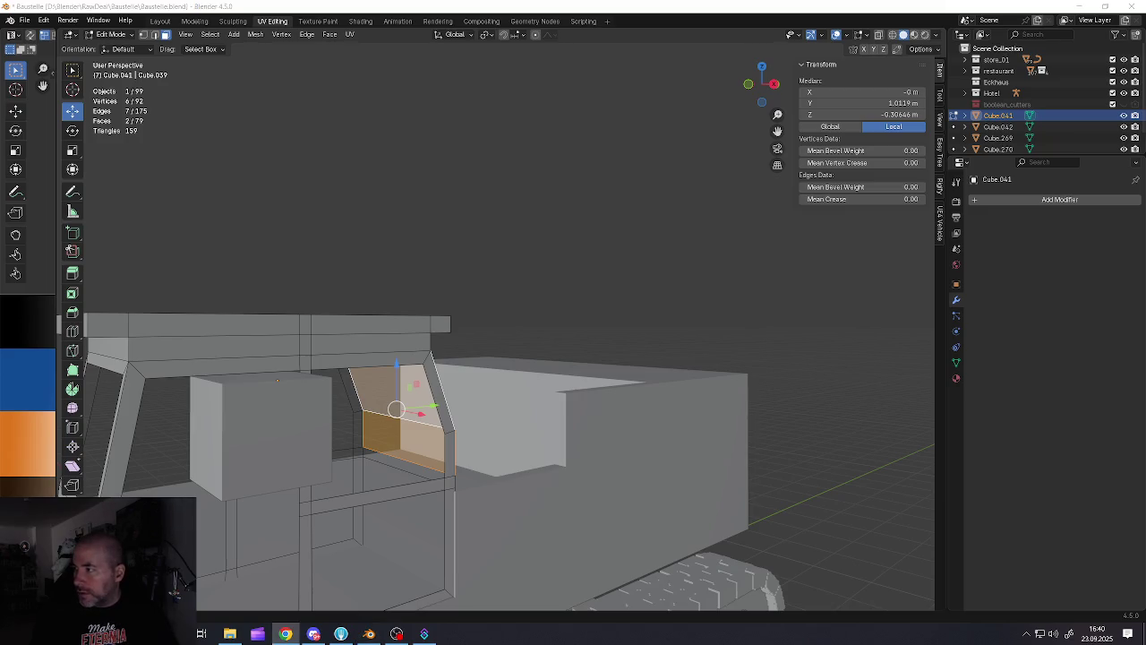
middle_click_drag(441, 397, 376, 394)
left_click(374, 395)
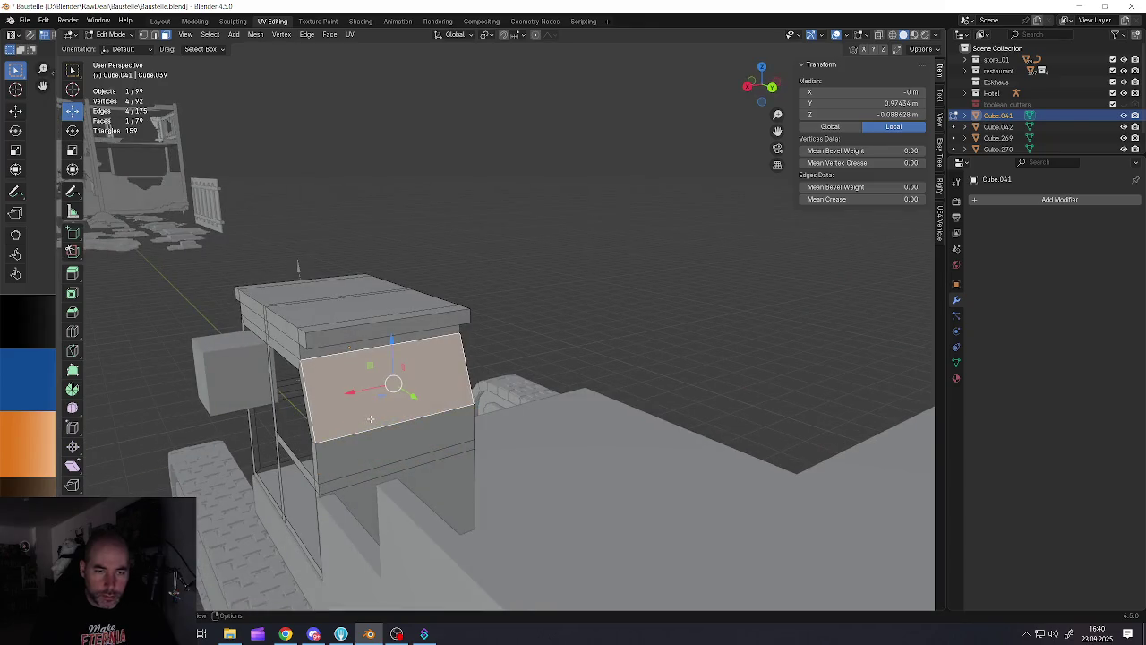
key("i")
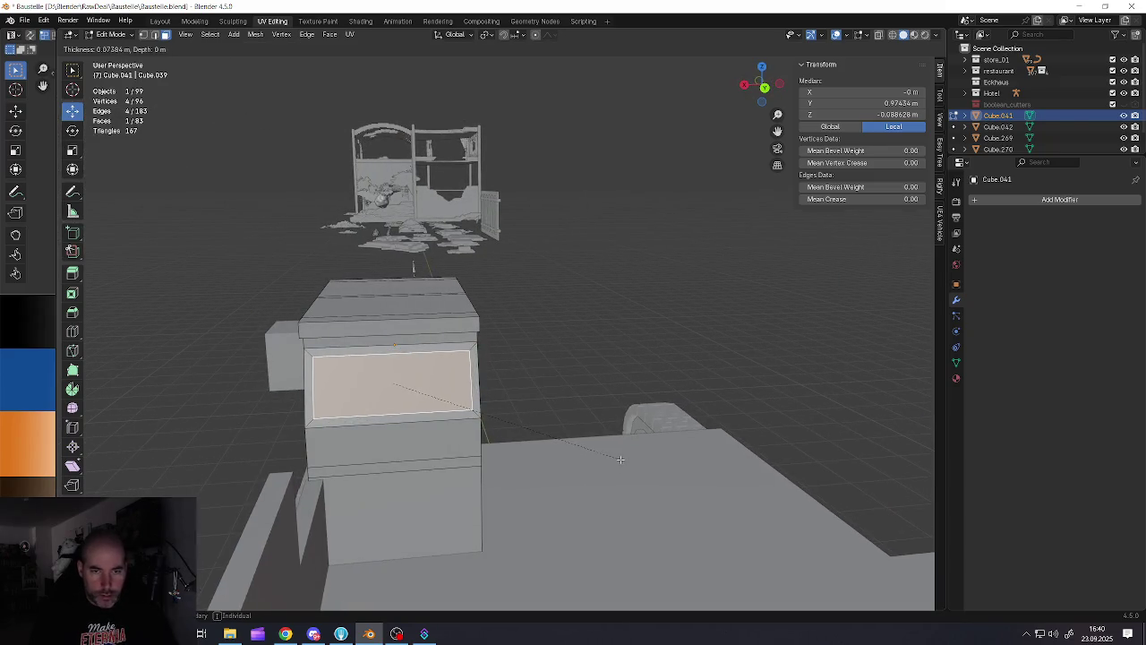
left_click(621, 460)
middle_click_drag(614, 456, 391, 383)
Delete the inset front face to open the window, then return to Object Mode
key("x")
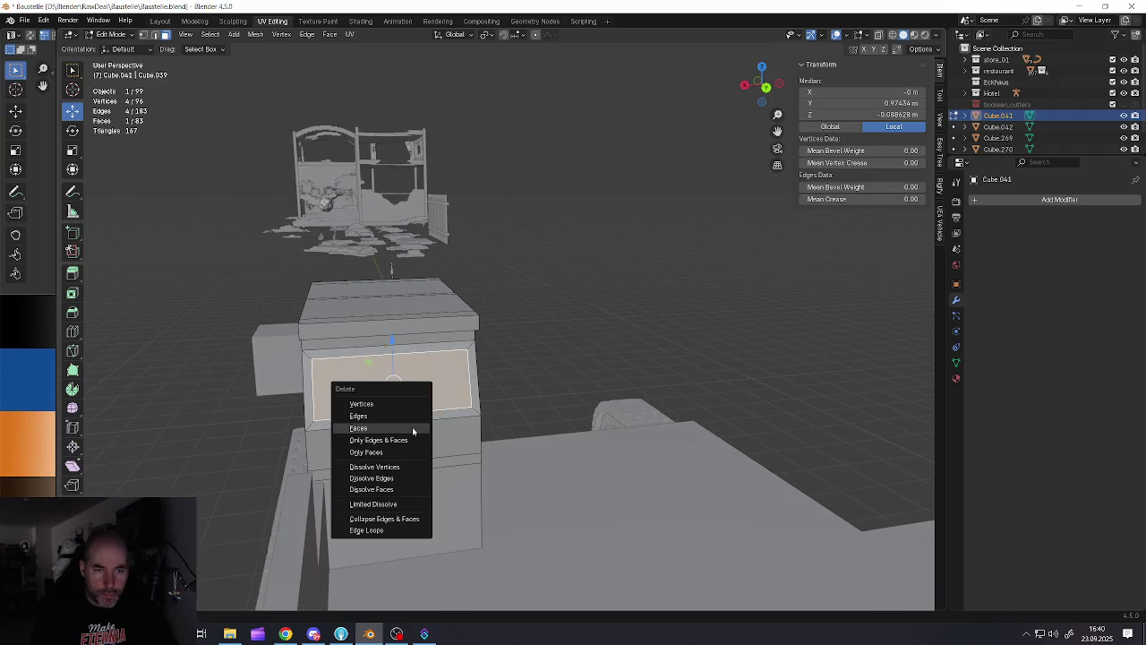
left_click(411, 428)
mouse_move(411, 428)
middle_mouse_down()
mouse_move(469, 433)
mouse_move(348, 436)
middle_mouse_up()
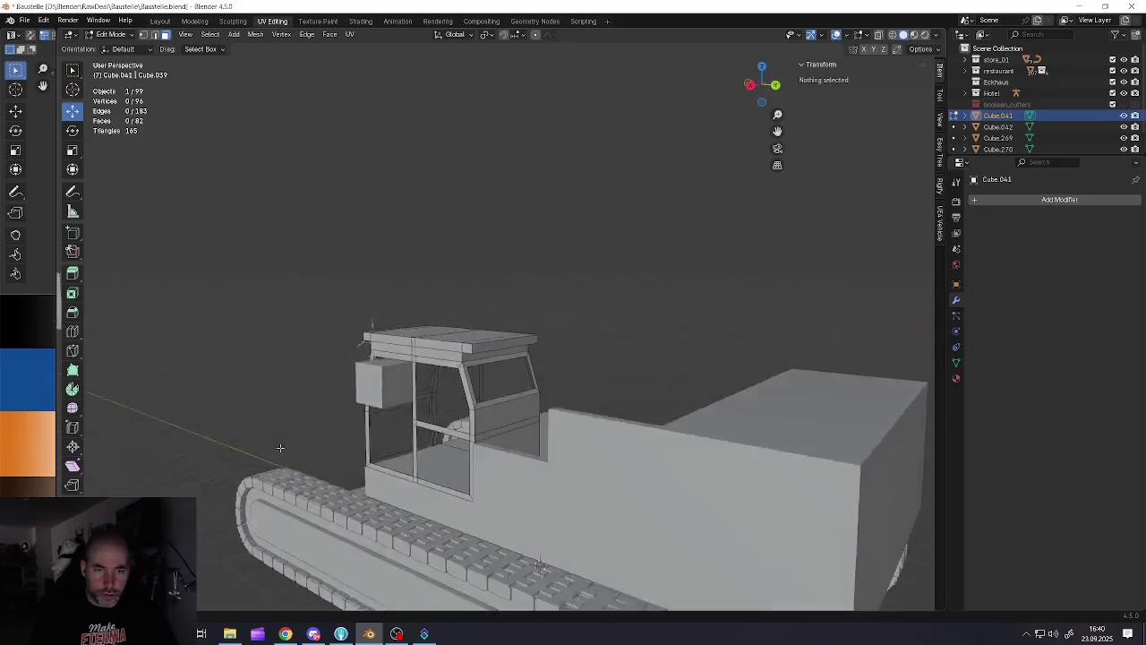
scroll(349, 436, "down", 5)
key("Tab")
scroll(348, 436, "up", 5)
middle_click_drag(349, 436, 318, 402)
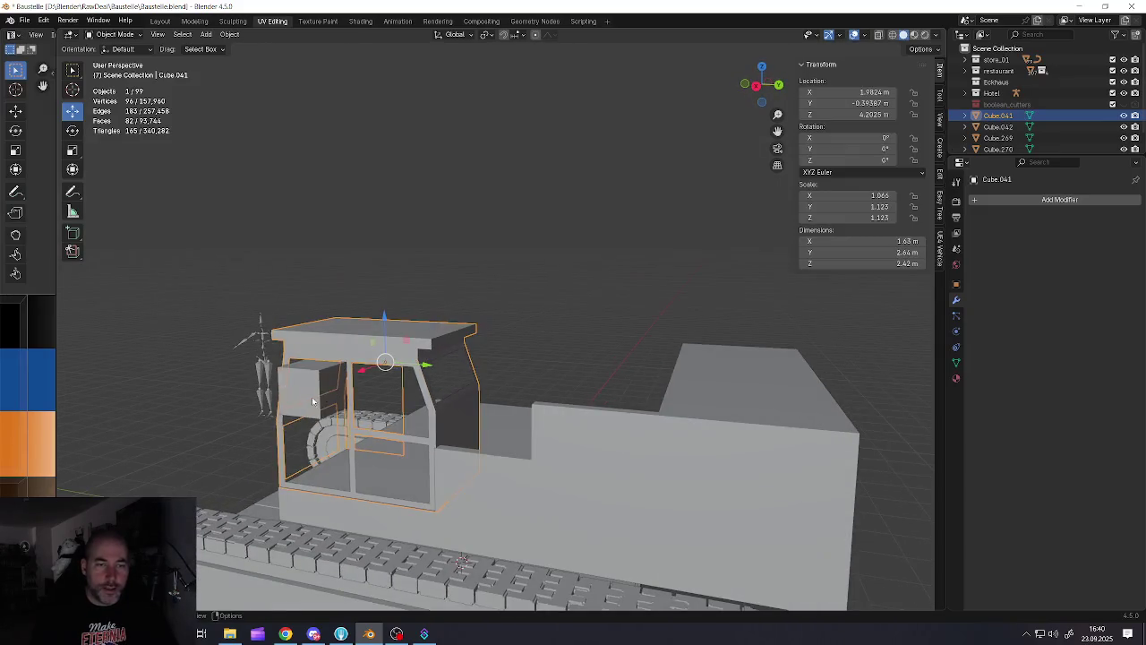
Delete the small Cube.042 block and bring the cab back into view
left_click(318, 402)
key("Delete")
scroll(383, 386, "down", 4)
scroll(480, 397, "up", 4)
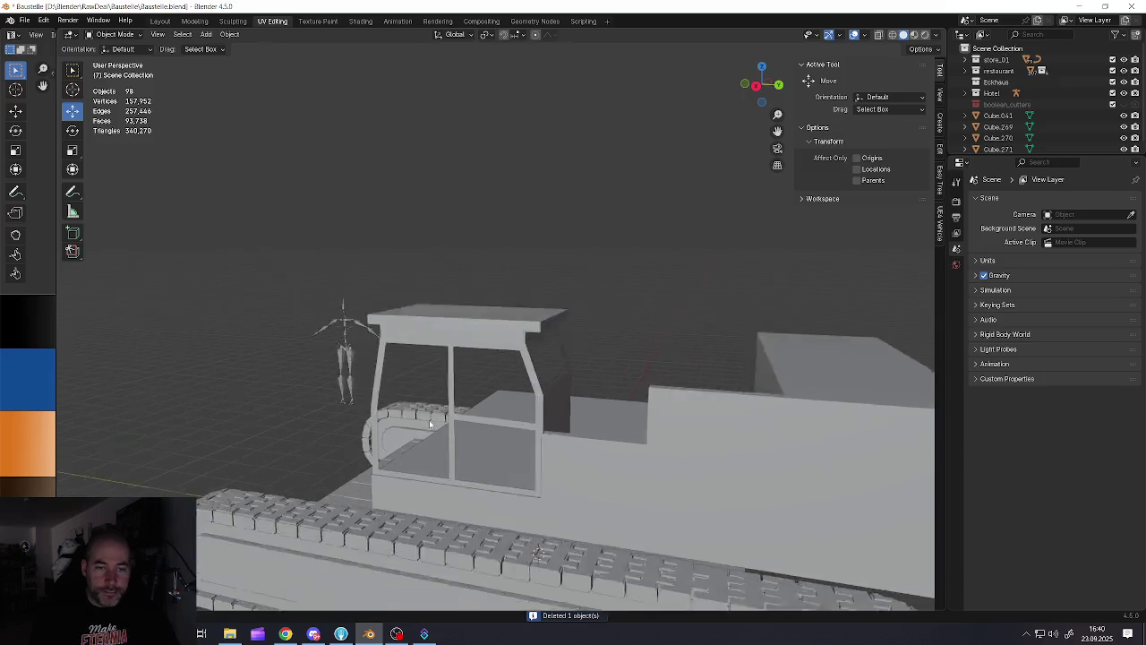
scroll(480, 397, "up", 3)
mouse_move(480, 396)
middle_mouse_down()
mouse_move(531, 314)
mouse_move(631, 323)
mouse_move(302, 288)
mouse_move(412, 333)
mouse_move(461, 308)
mouse_move(503, 191)
mouse_move(516, 184)
mouse_move(481, 154)
middle_mouse_up()
Select cab frame Cube.041 and re-show the boolean_cutters, restaurant, Eckhaus and Hotel collections
left_click(530, 168)
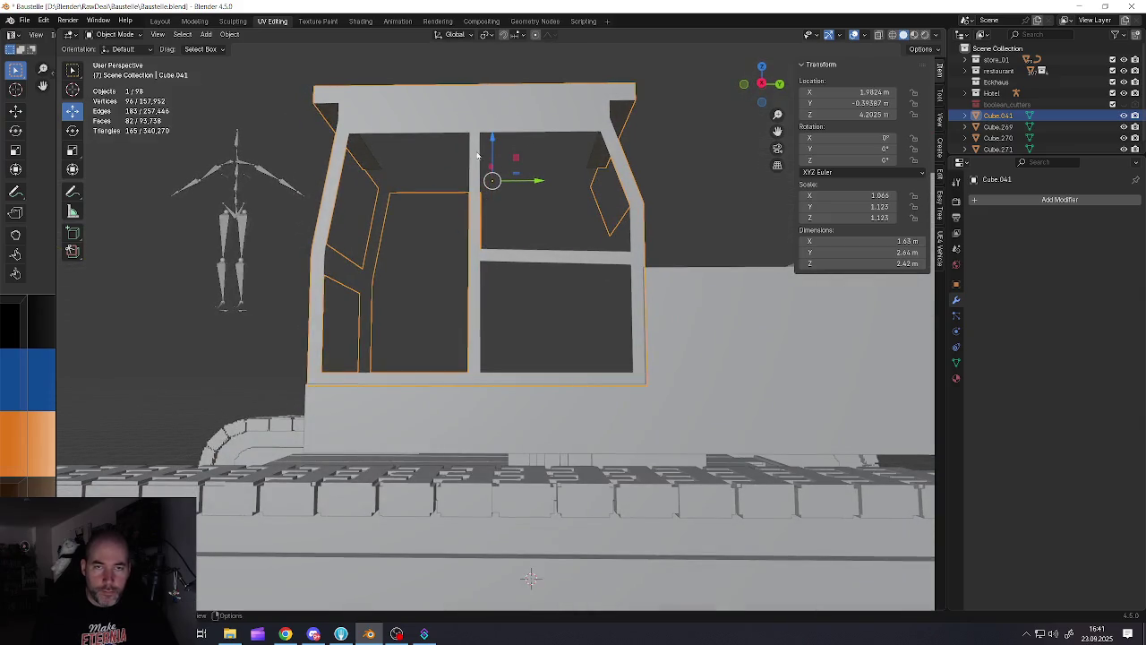
key("shift+h")
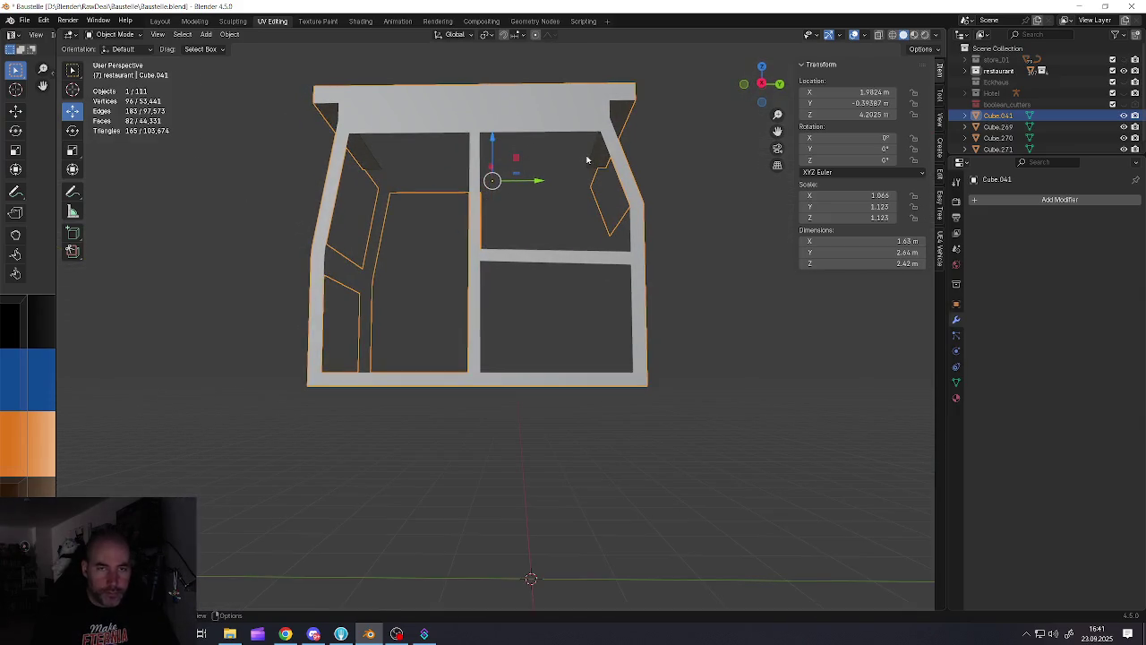
key("1")
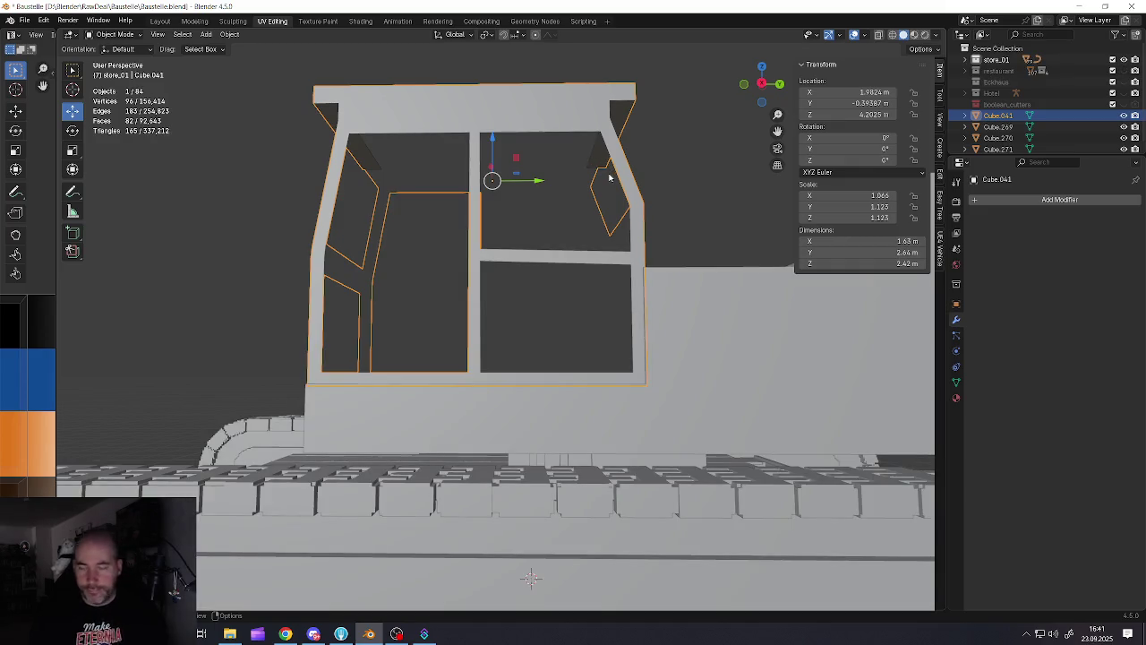
left_click(1114, 105)
left_click(1124, 93)
left_click(1124, 81)
left_click(1123, 71)
key("Tab")
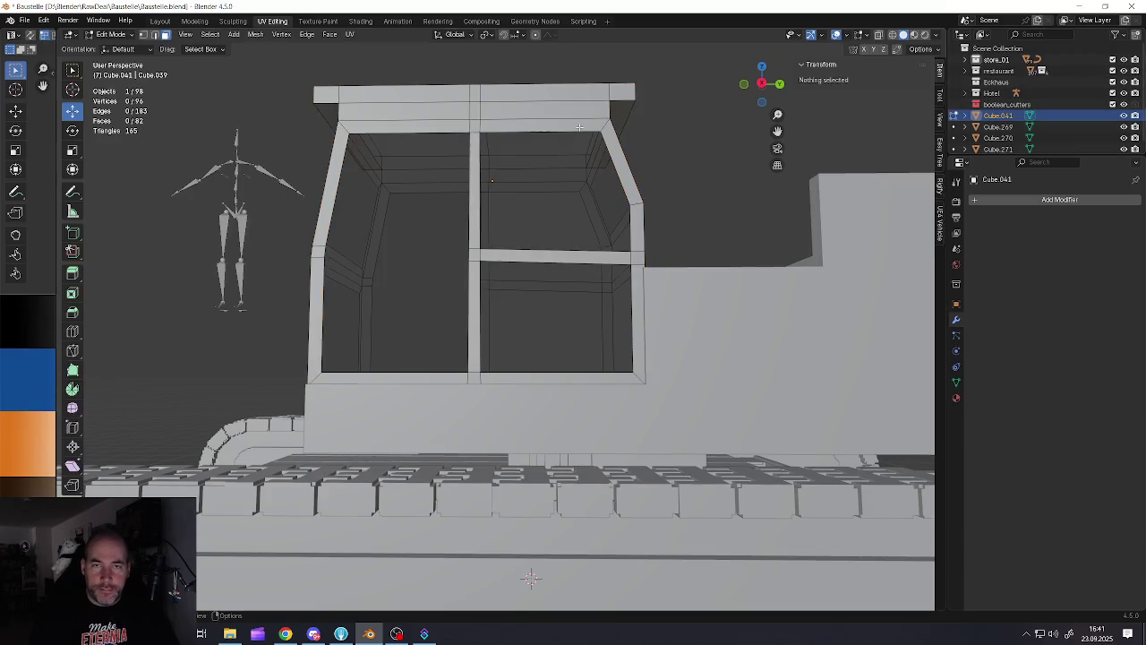
In edge mode, select the edges running around the base of the cab roof
key("2")
left_click(589, 149, "alt")
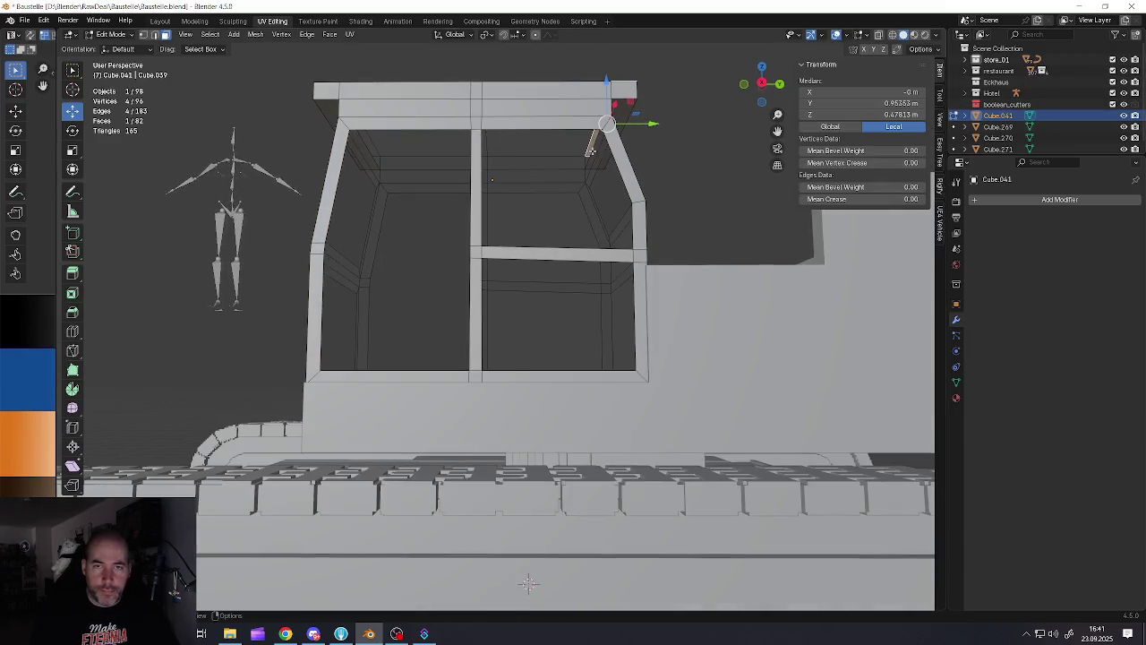
left_click(591, 154)
mouse_move(591, 154)
middle_mouse_down()
mouse_move(599, 165)
mouse_move(431, 105)
middle_mouse_up()
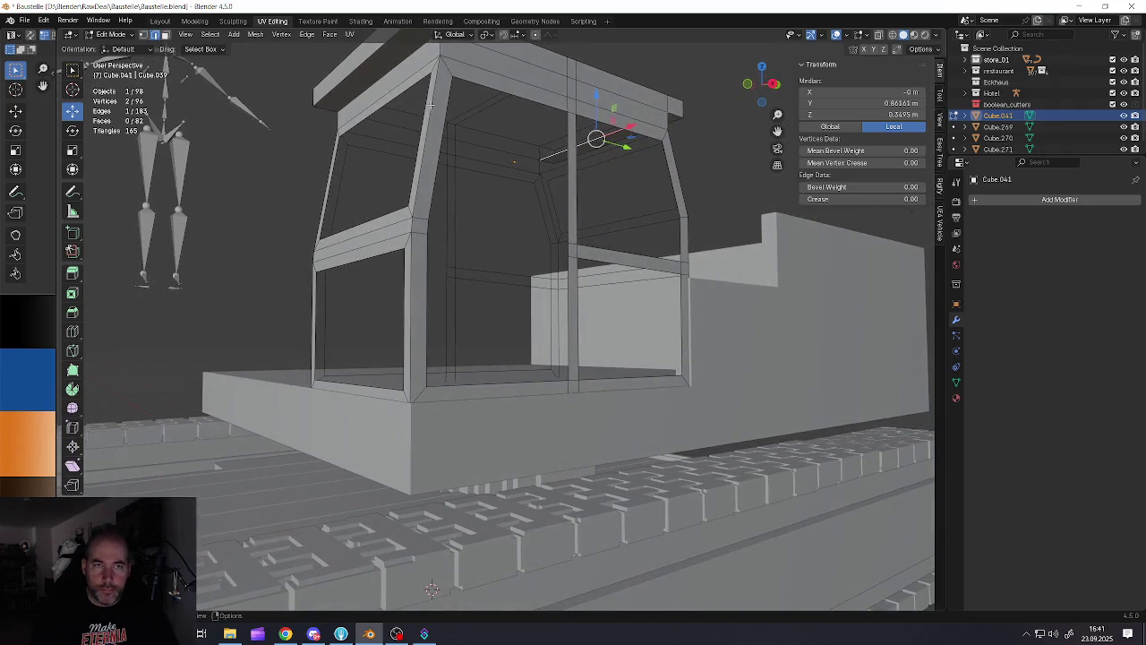
left_click(401, 81)
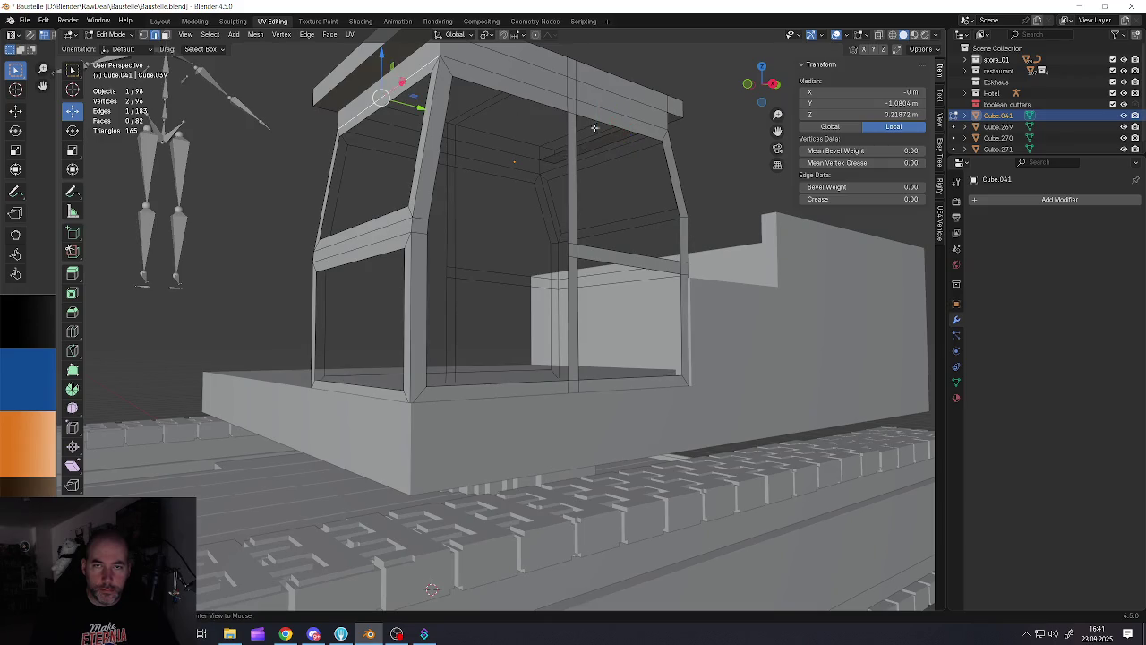
mouse_move(595, 128)
middle_mouse_down()
mouse_move(538, 136)
mouse_move(507, 161)
mouse_move(571, 143)
middle_mouse_up()
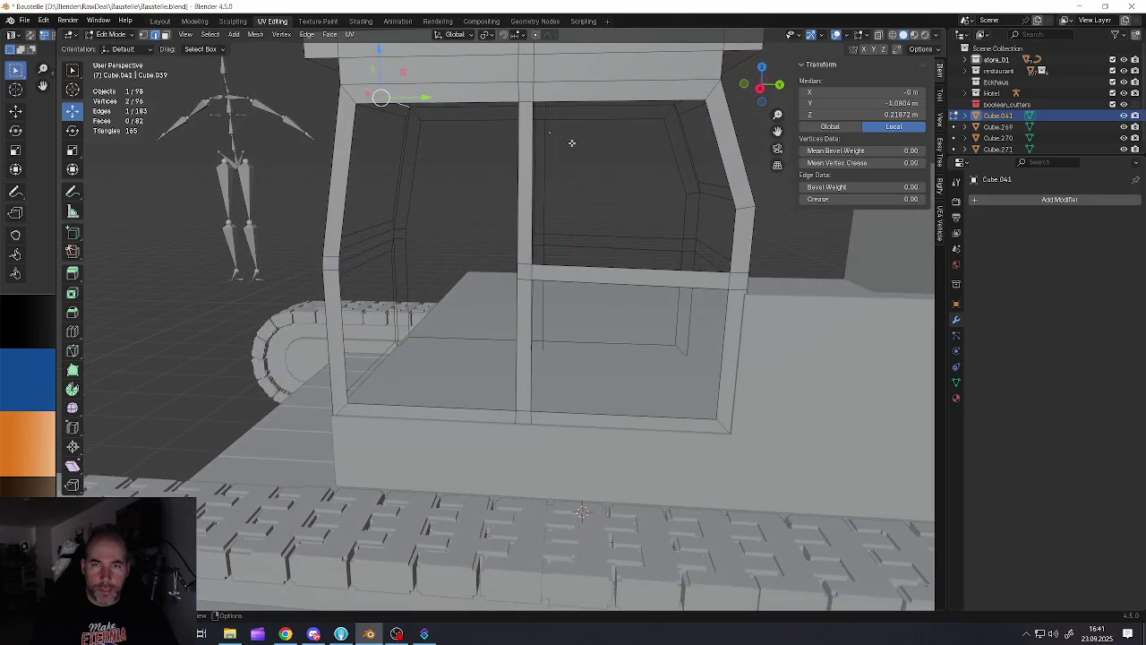
left_click(598, 89, "shift")
mouse_move(599, 89)
middle_mouse_down()
mouse_move(463, 112)
mouse_move(461, 132)
mouse_move(438, 116)
mouse_move(453, 115)
middle_mouse_up()
left_click(432, 116, "shift")
mouse_move(481, 102)
middle_mouse_down()
mouse_move(377, 106)
mouse_move(429, 124)
middle_mouse_up()
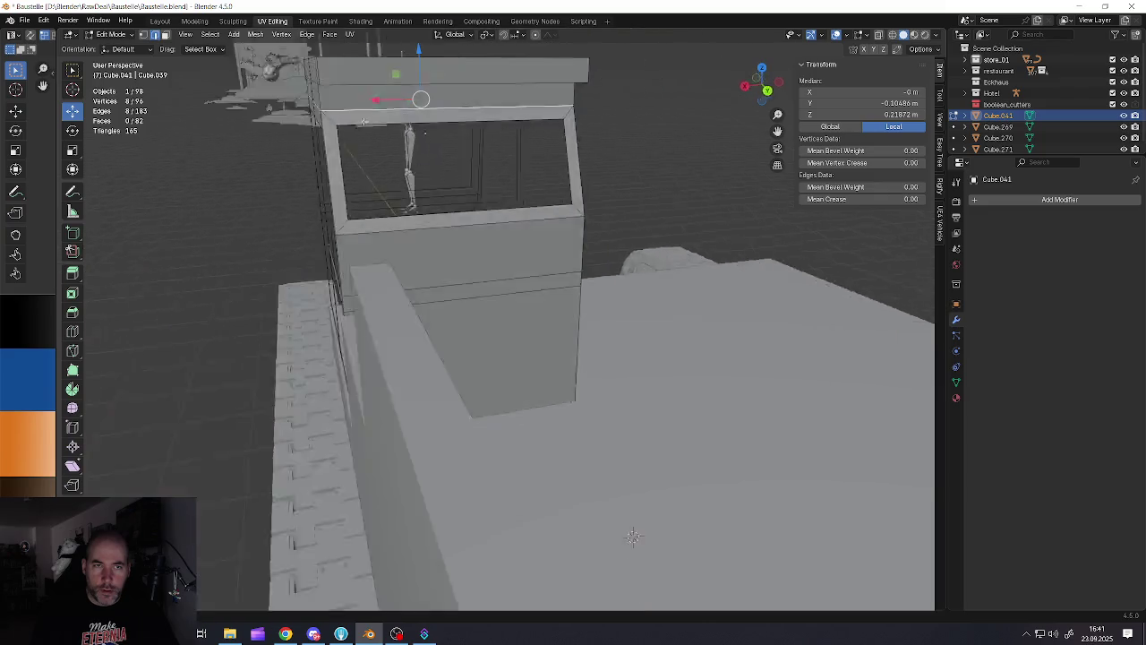
Mark the selected roof edges as seams
key("ctrl+e")
key("Escape")
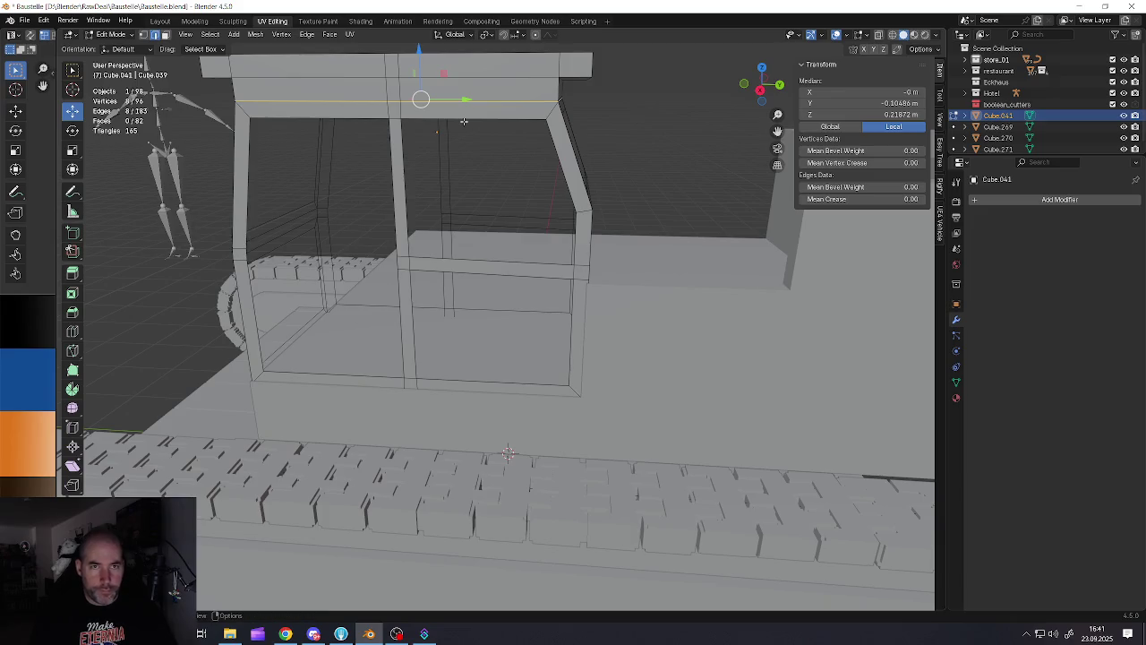
key("ctrl+e")
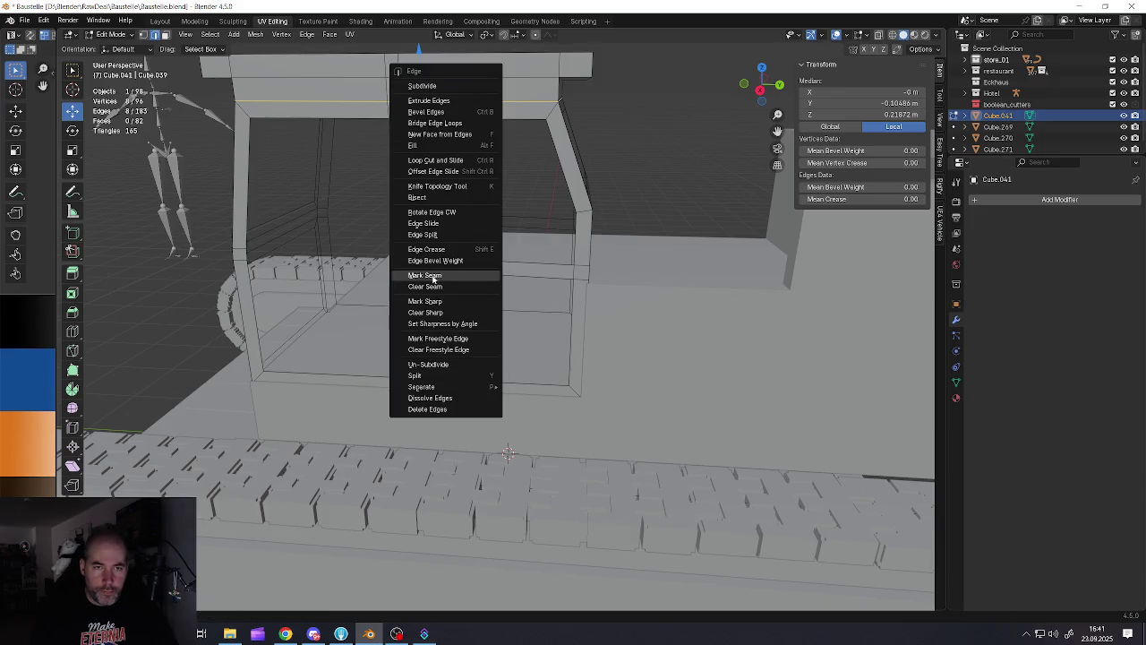
left_click(435, 277)
mouse_move(491, 135)
middle_mouse_down()
mouse_move(462, 120)
mouse_move(475, 177)
middle_mouse_up()
Select the connected roof slab and separate it into its own object, Cube.042
key("alt+a")
left_click(472, 159)
key("ctrl+l")
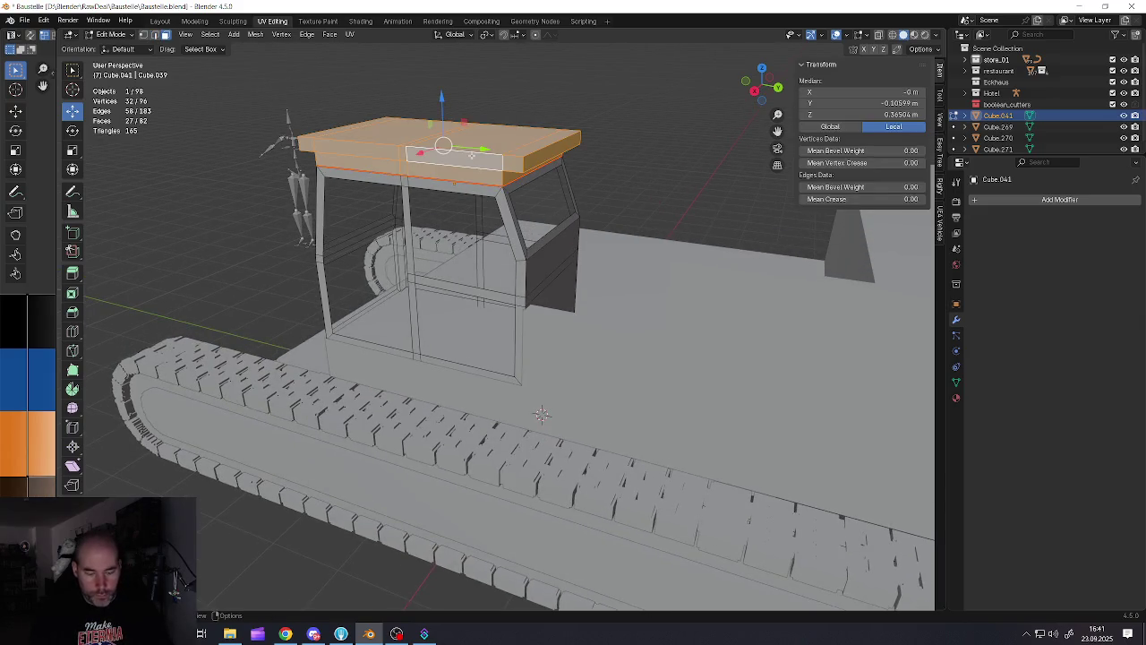
key("p")
left_click(472, 155)
key("Tab")
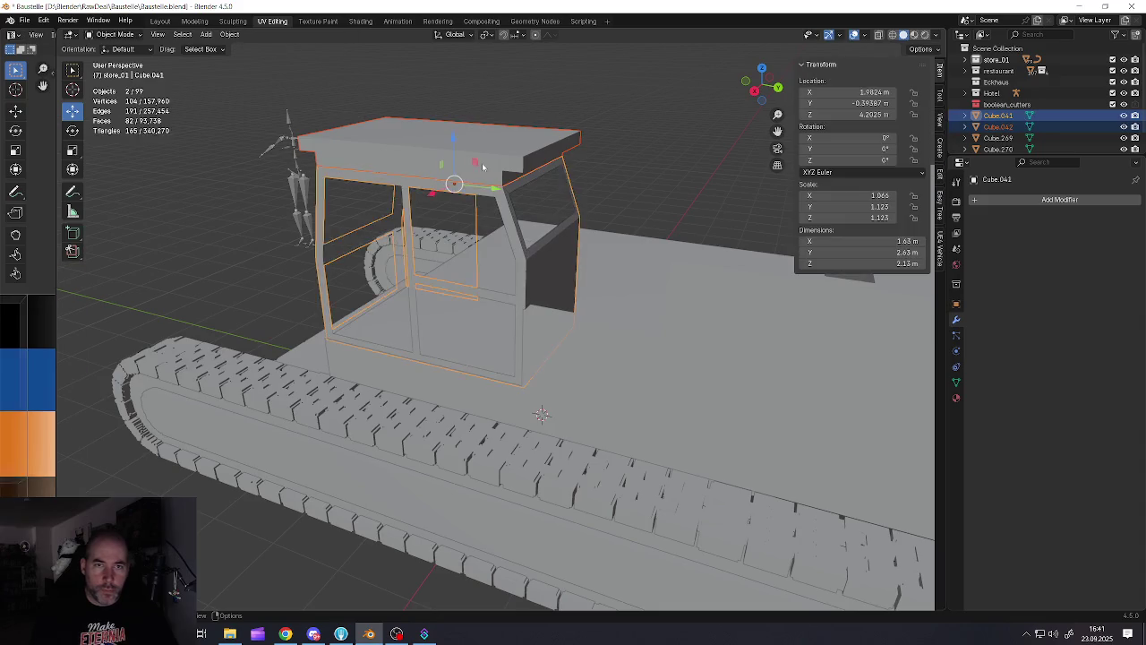
Isolate the roof slab and fill its open underside edge loop with a face
left_click(461, 158)
middle_click_drag(460, 157, 460, 162)
key("KP_Divide")
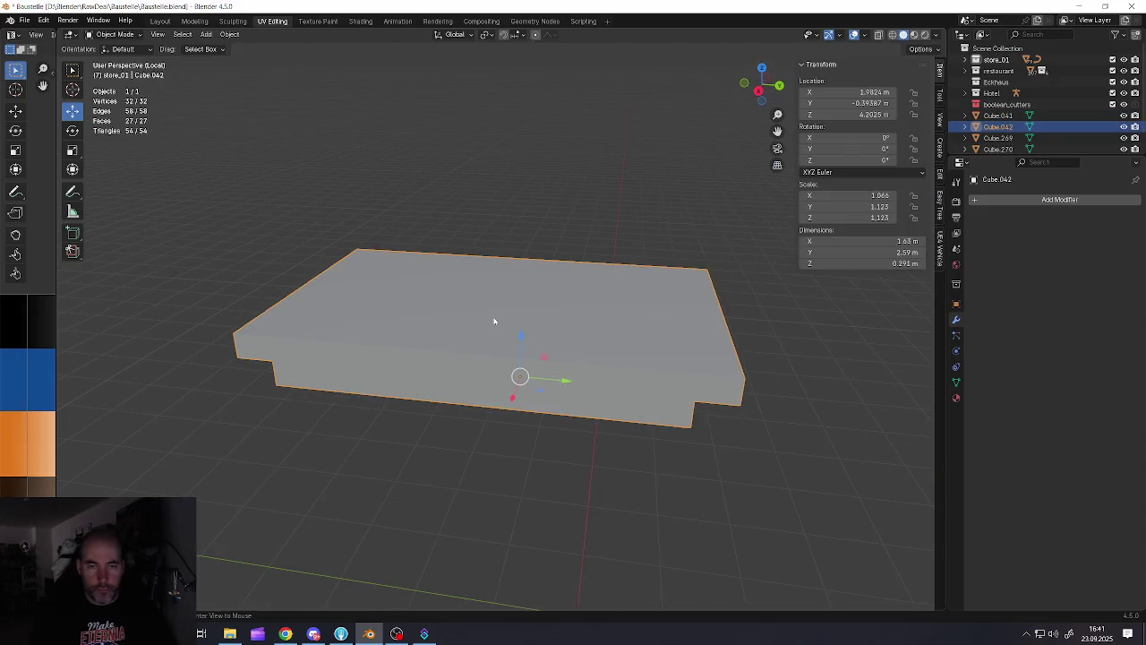
middle_click_drag(493, 319, 495, 271)
key("Tab")
left_click(482, 275)
left_click(510, 272, "alt")
key("f")
mouse_move(510, 272)
middle_mouse_down()
mouse_move(540, 318)
mouse_move(492, 324)
mouse_move(502, 254)
middle_mouse_up()
key("Tab")
Return to the full vehicle and try lifting the roof vertically, undoing to keep its height
key("KP_Divide")
key("g")
key("z")
left_click(452, 146)
key("ctrl+z")
Select the cab frame Cube.041 and view it on its own in local view
left_click(533, 207)
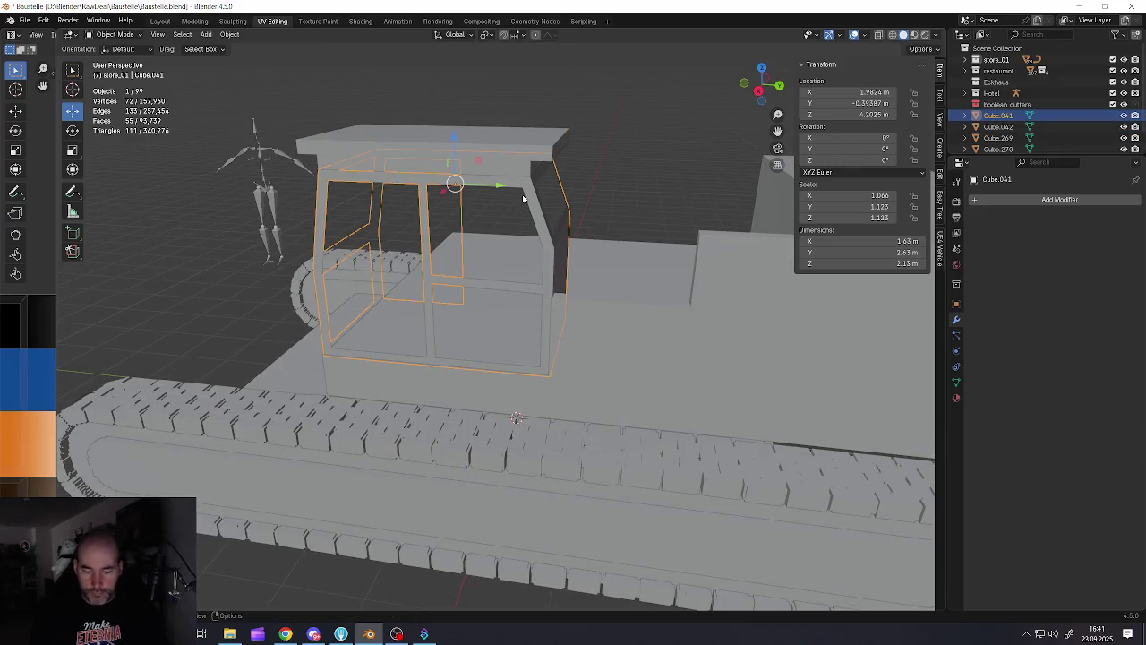
key("KP_Divide")
mouse_move(614, 222)
middle_mouse_down()
mouse_move(604, 147)
mouse_move(606, 227)
mouse_move(714, 254)
middle_mouse_up()
scroll(599, 240, "down", 3)
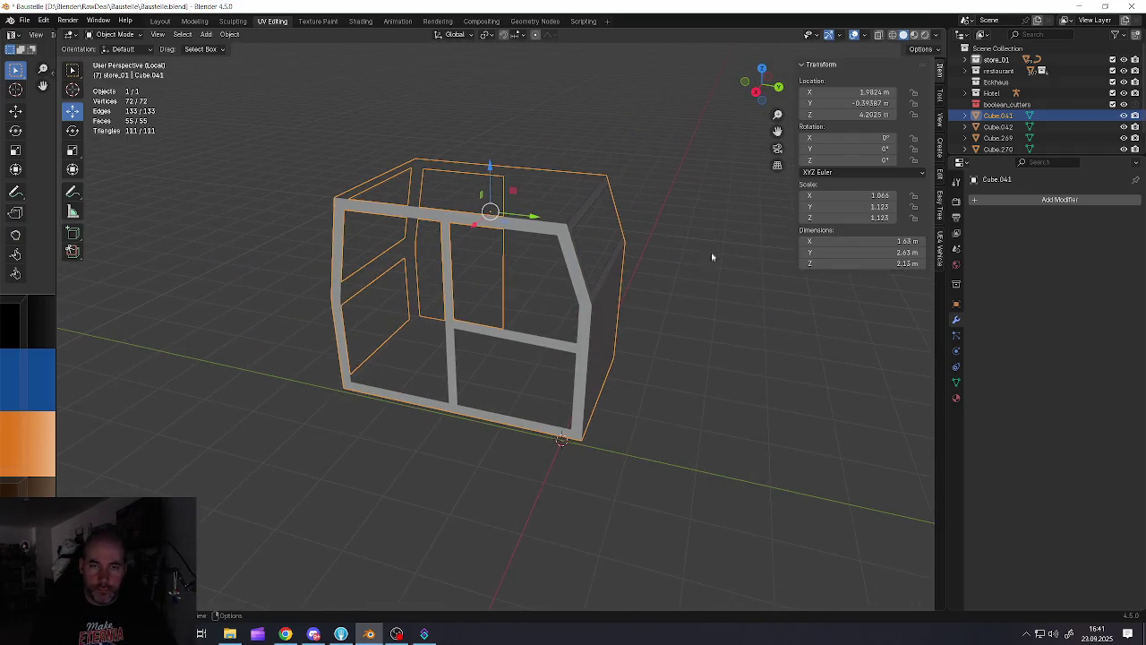
right_click(986, 201)
Apply the cab frame's scale and add a Solidify modifier with 0.049 m thickness
key("ctrl+a")
left_click(640, 263)
left_click(985, 199)
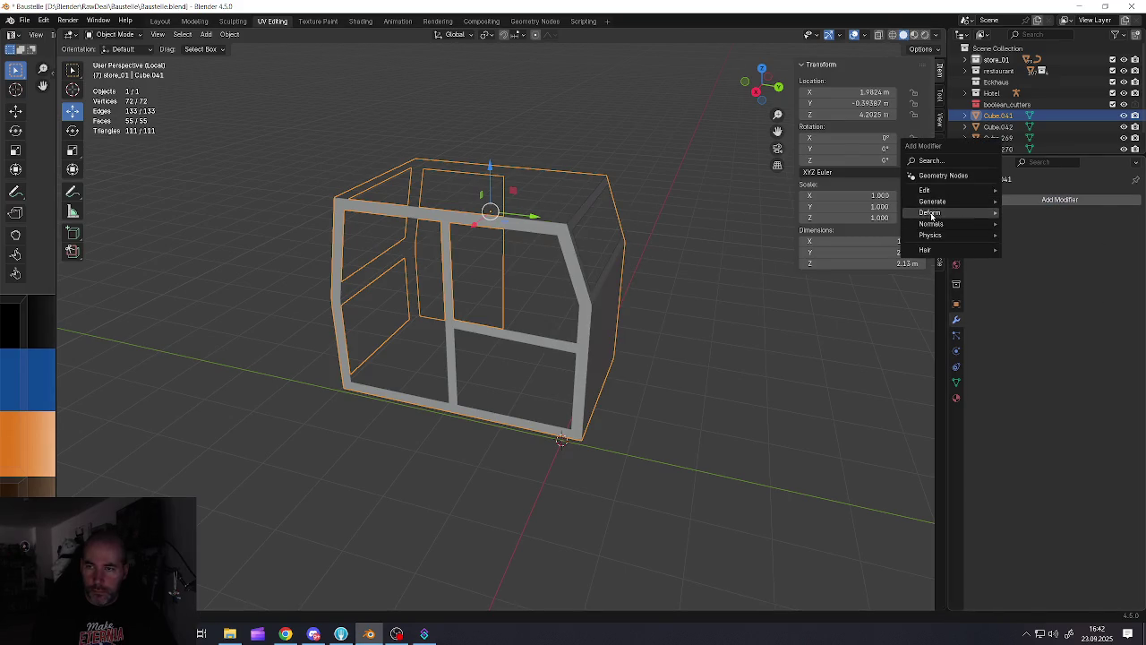
mouse_move(932, 202)
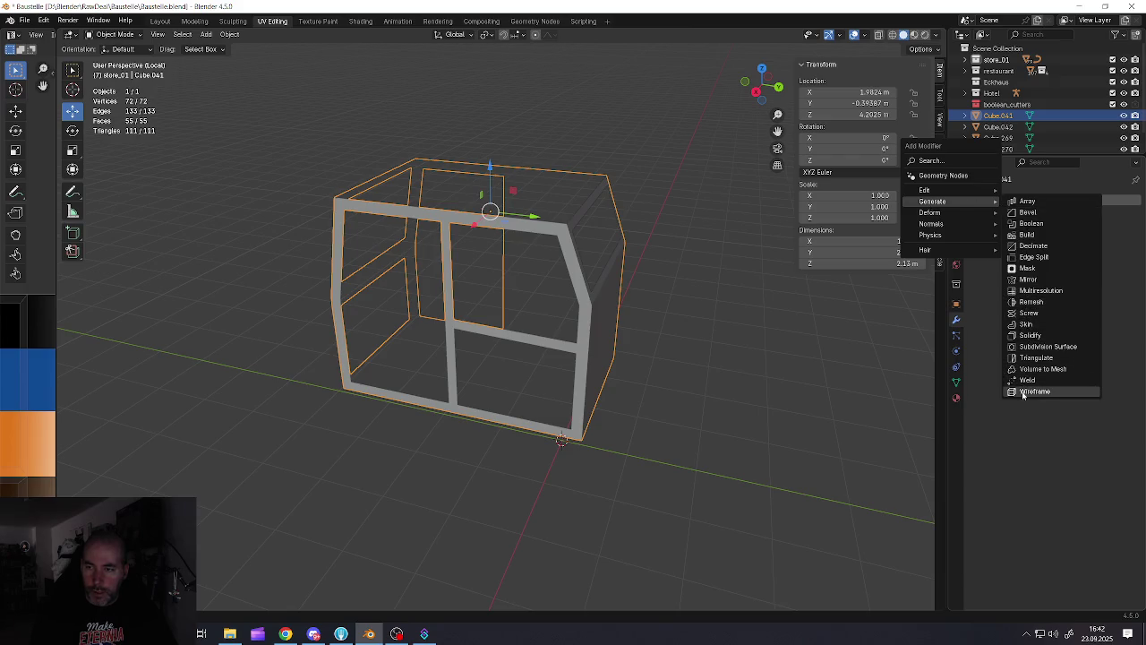
left_click(1030, 335)
mouse_move(1079, 248)
left_mouse_down()
mouse_move(1106, 248)
mouse_move(1072, 248)
left_mouse_up()
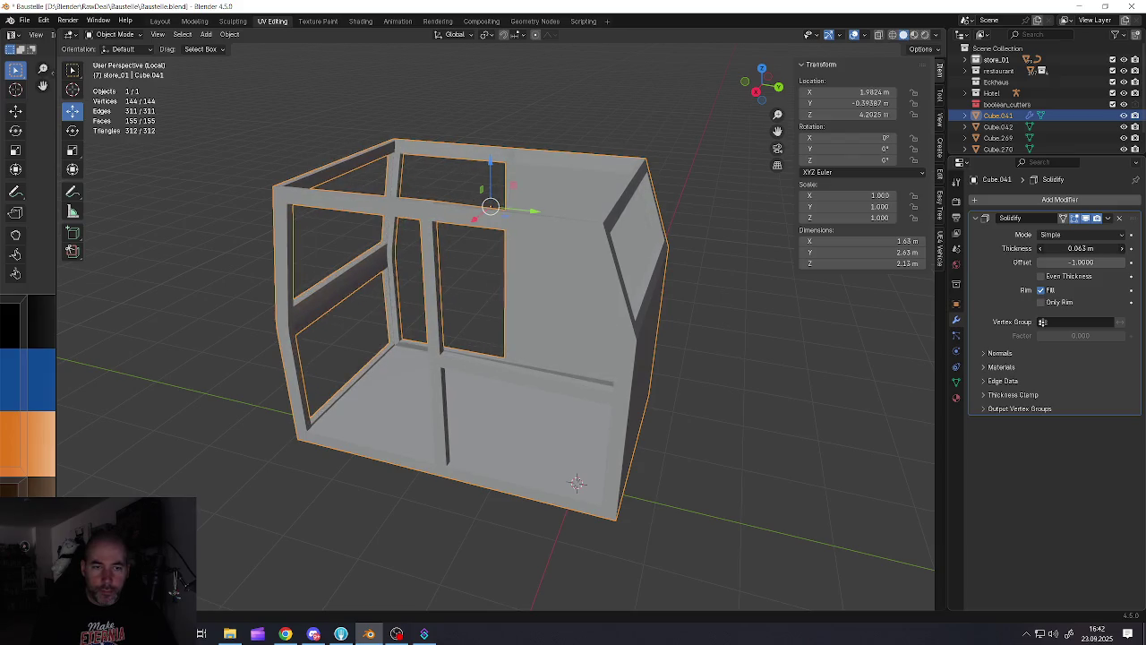
left_click_drag(1073, 248, 1079, 248)
Inspect the thickened frame, then leave local view to show the whole vehicle
mouse_move(720, 220)
middle_mouse_down()
mouse_move(699, 232)
mouse_move(453, 232)
mouse_move(507, 235)
mouse_move(572, 261)
mouse_move(574, 309)
mouse_move(502, 262)
mouse_move(488, 305)
mouse_move(471, 310)
mouse_move(428, 264)
mouse_move(466, 271)
mouse_move(502, 250)
mouse_move(455, 208)
mouse_move(476, 225)
mouse_move(530, 224)
mouse_move(456, 256)
mouse_move(519, 268)
mouse_move(501, 296)
mouse_move(496, 253)
mouse_move(484, 285)
middle_mouse_up()
scroll(537, 286, "up", 3)
scroll(537, 286, "down", 3)
scroll(515, 296, "down", 2)
key("alt+a")
key("KP_Divide")
scroll(519, 233, "up", 5)
Reselect the cab frame and apply its Solidify modifier permanently
left_click(531, 226)
scroll(496, 254, "down", 4)
left_click(491, 266)
scroll(491, 266, "up", 3)
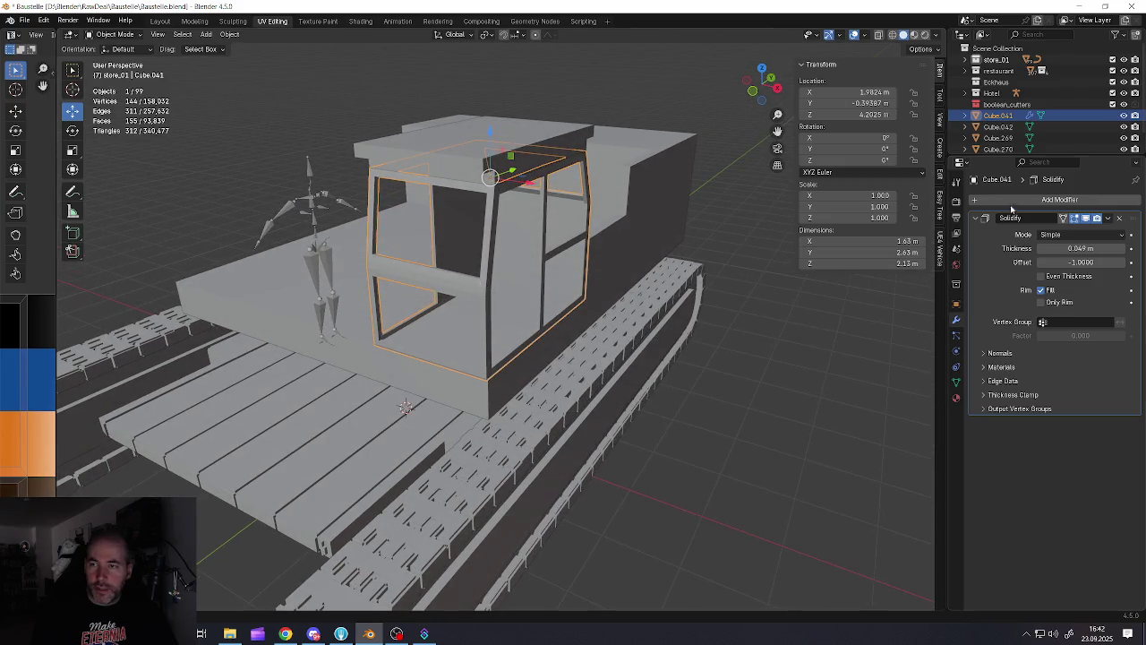
left_click(1107, 217)
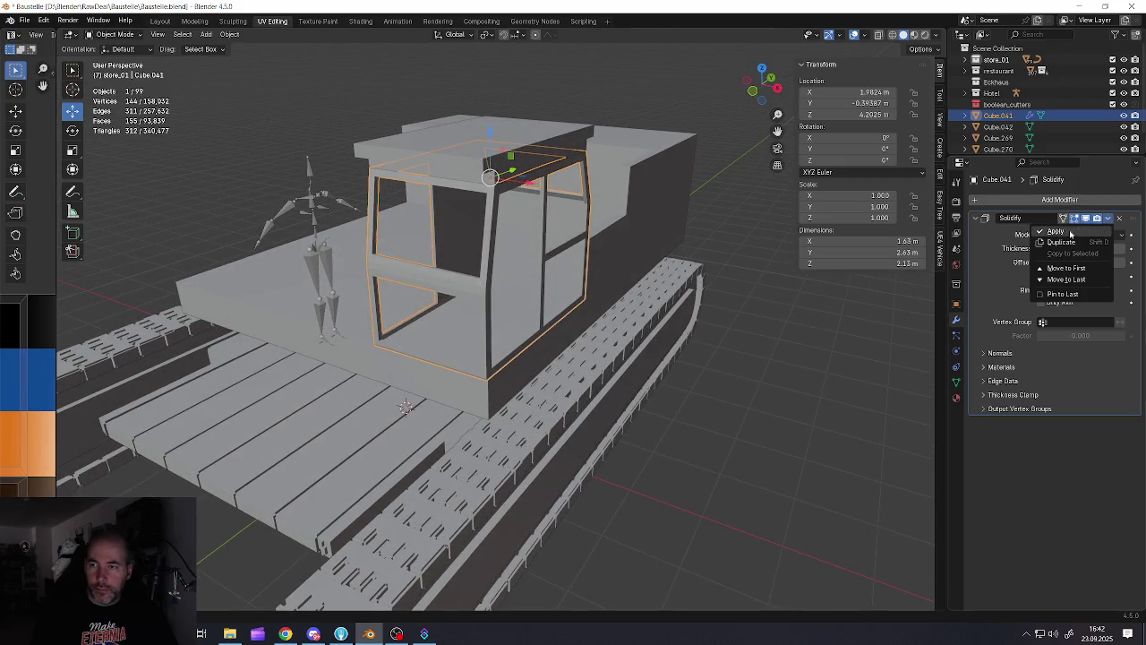
left_click(1056, 232)
key("Tab")
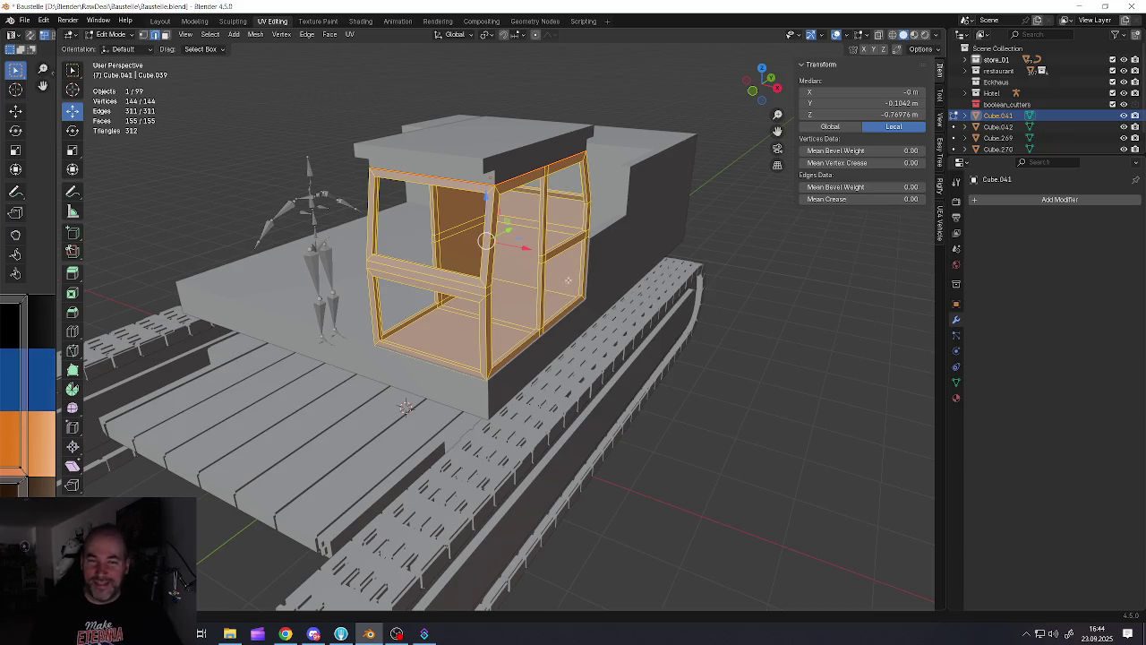
Return to Object Mode and bring the excavator body into a side view
scroll(692, 239, "down", 3)
mouse_move(531, 339)
middle_mouse_down()
mouse_move(556, 338)
mouse_move(530, 321)
mouse_move(592, 322)
middle_mouse_up()
key("Tab")
scroll(548, 335, "up", 3)
scroll(541, 331, "down", 4)
left_click(583, 377)
key("alt+a")
mouse_move(586, 397)
middle_mouse_down()
mouse_move(562, 332)
mouse_move(512, 297)
mouse_move(480, 299)
middle_mouse_up()
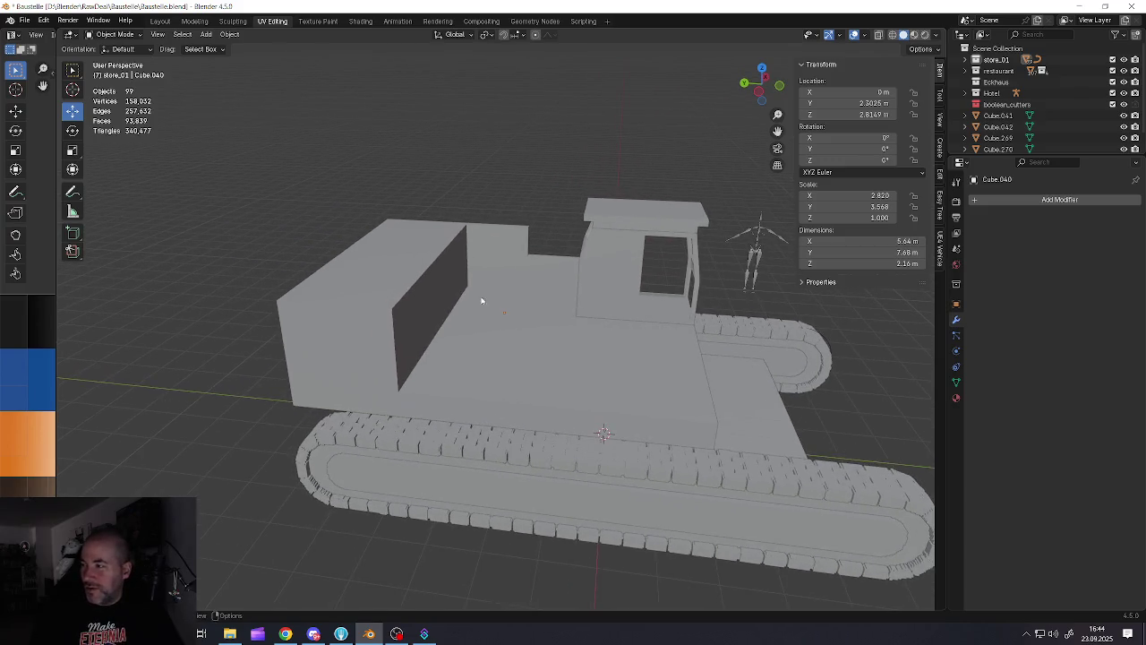
scroll(378, 296, "up", 5)
Enter the body's Edit Mode and select one of its vertical edges
key("Tab")
left_click(411, 333)
scroll(411, 333, "down", 4)
key("Tab")
mouse_move(411, 333)
middle_mouse_down()
mouse_move(531, 358)
mouse_move(586, 404)
mouse_move(599, 383)
mouse_move(555, 358)
mouse_move(529, 287)
mouse_move(575, 358)
middle_mouse_up()
Select the step corner beside the cab, then reselect the body object and open its options
key("Tab")
key("a")
middle_click(525, 274)
scroll(525, 274, "up", 4)
left_click(576, 358)
key("ctrl+z")
left_click(562, 345)
key("Tab")
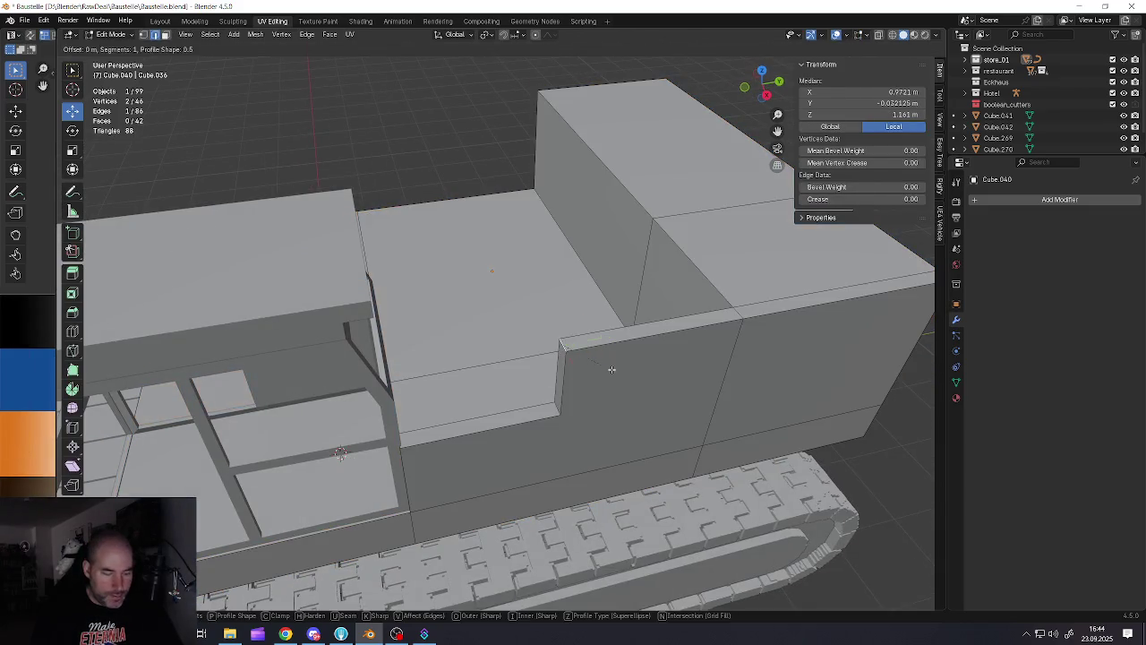
left_click(625, 380)
right_click(624, 381)
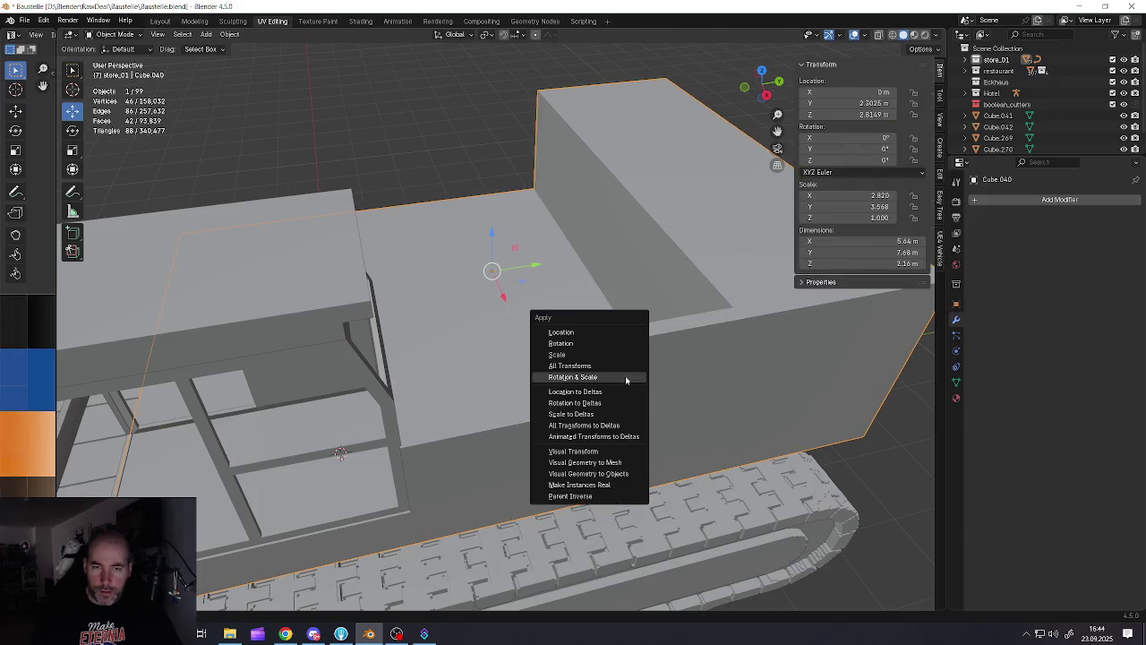
Confirm the three-segment bevel on the upper corner of the body's step
key("Tab")
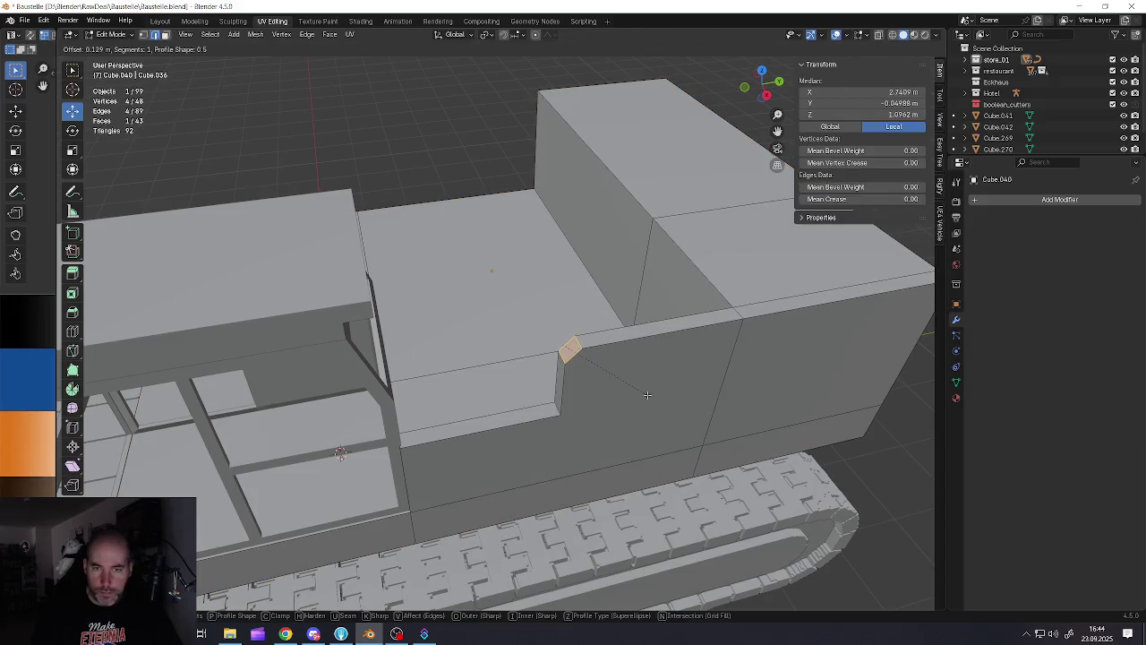
left_click(647, 394)
middle_click_drag(648, 394, 590, 380)
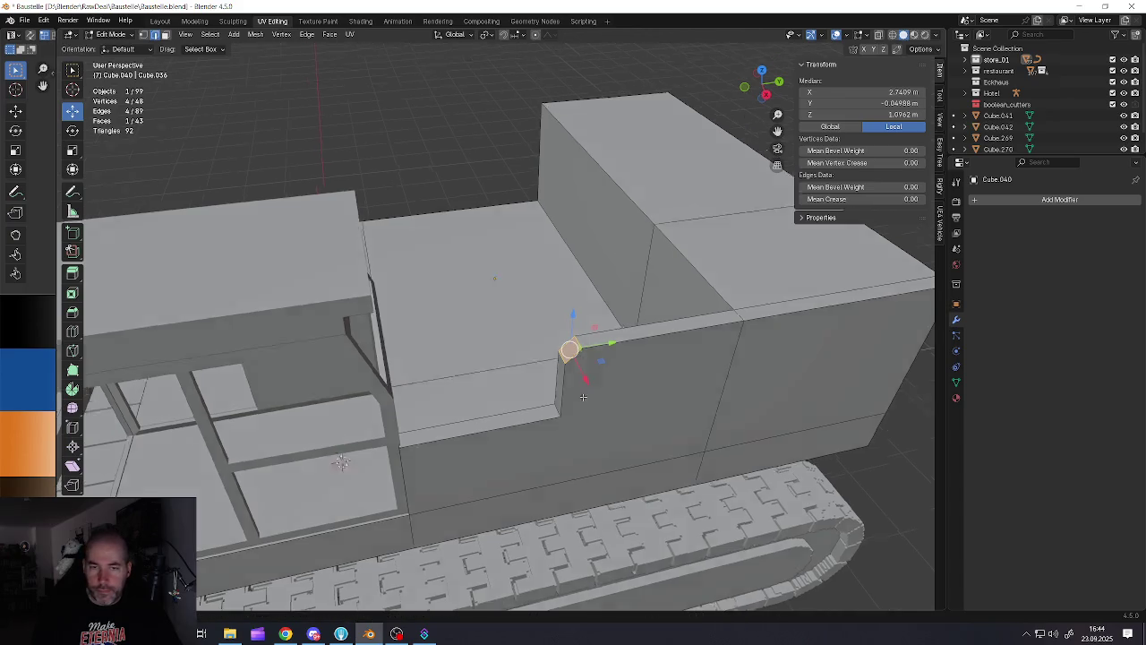
middle_click_drag(483, 447, 491, 448)
scroll(490, 448, "down", 3)
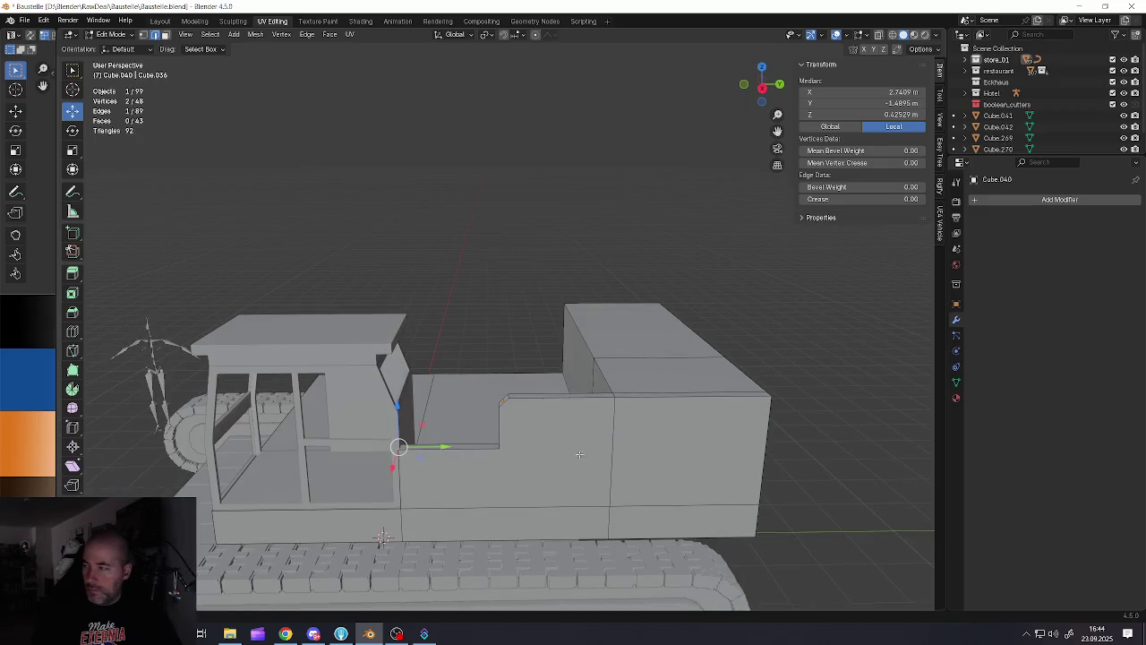
Orbit around the excavator to inspect the rounded step and rear body from all sides
middle_click_drag(580, 454, 479, 376)
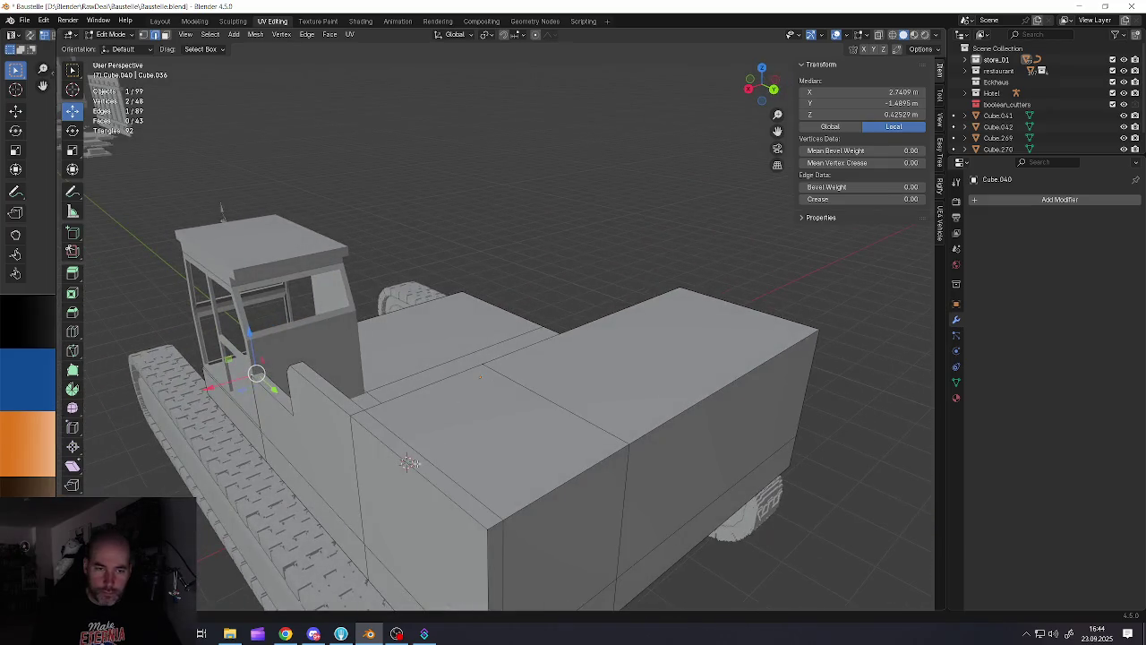
middle_click_drag(407, 463, 433, 486)
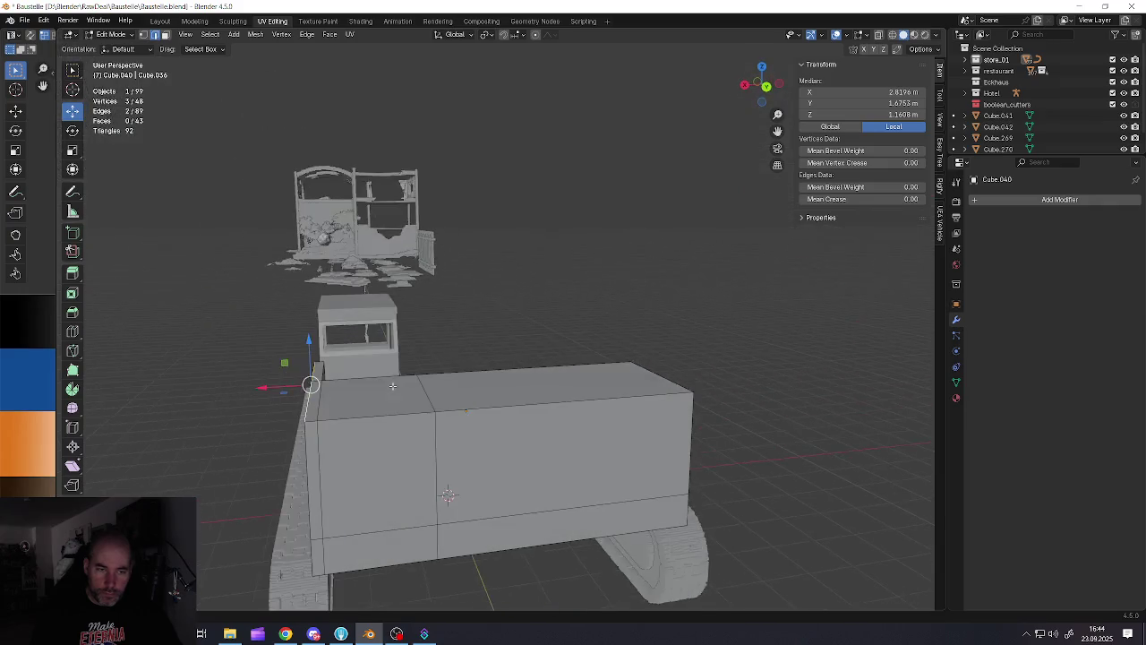
middle_click_drag(399, 388, 387, 386)
mouse_move(557, 417)
middle_mouse_down()
mouse_move(540, 438)
mouse_move(451, 440)
mouse_move(542, 389)
middle_mouse_up()
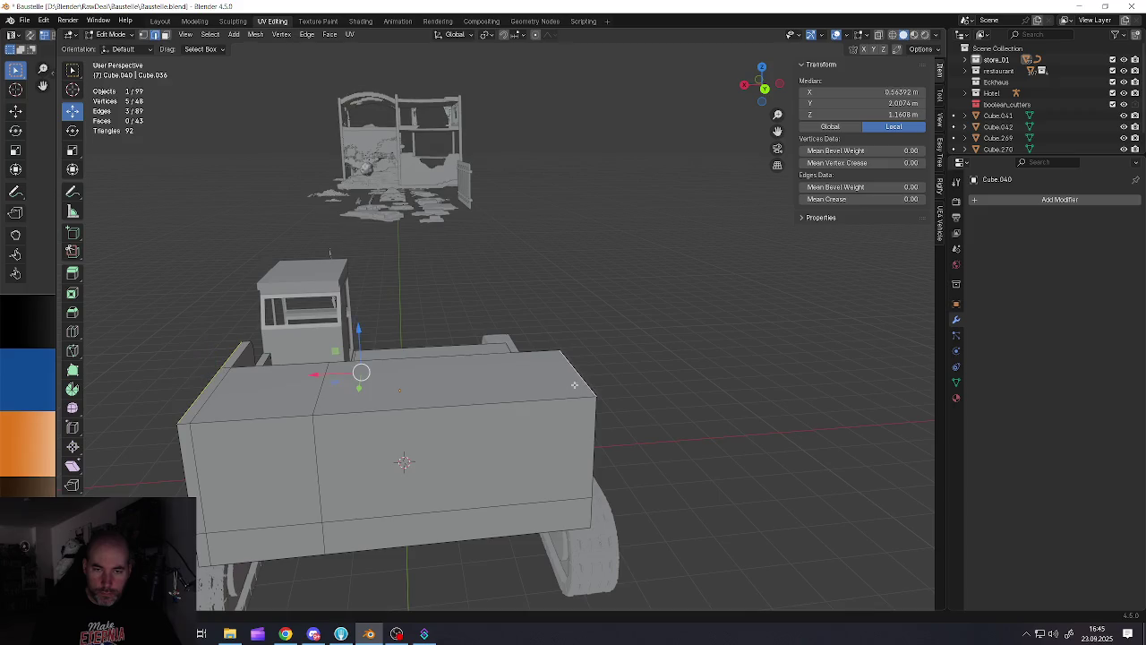
middle_click_drag(584, 429, 474, 426)
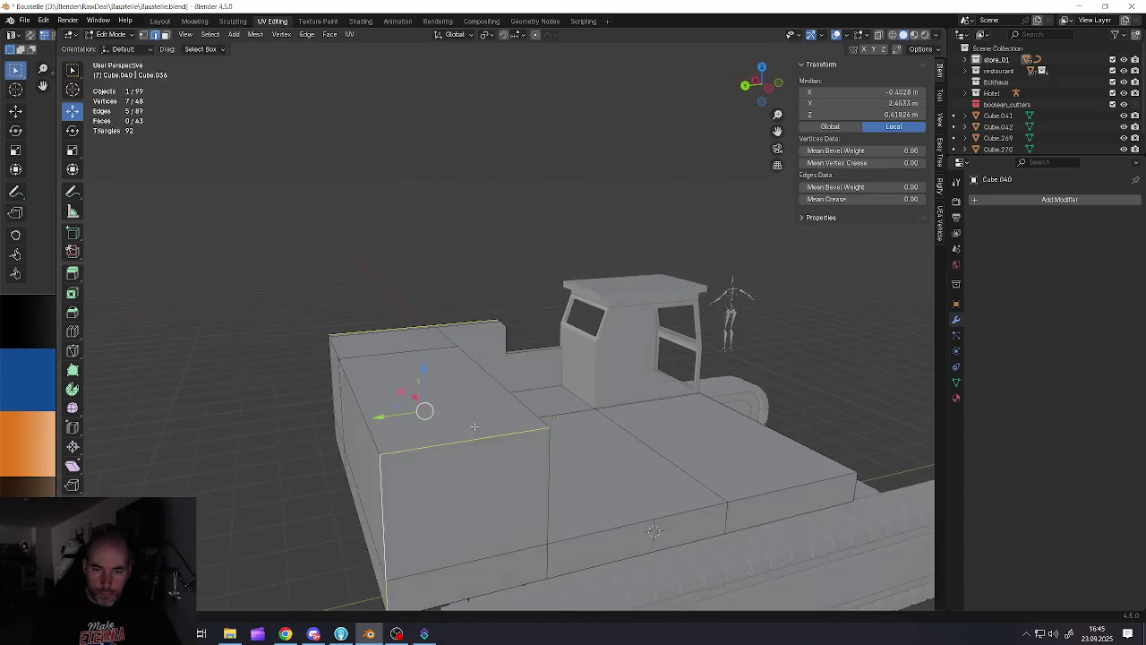
mouse_move(530, 480)
middle_mouse_down()
mouse_move(473, 468)
mouse_move(532, 460)
mouse_move(497, 407)
mouse_move(654, 463)
mouse_move(582, 505)
mouse_move(424, 546)
middle_mouse_up()
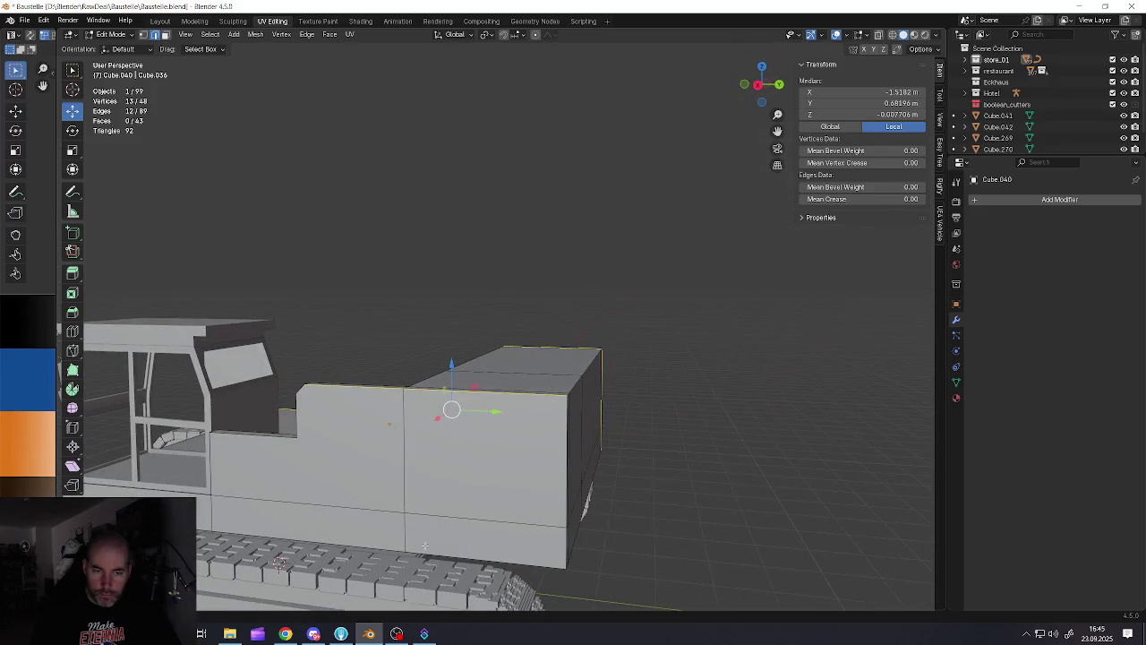
middle_click_drag(554, 467, 453, 415)
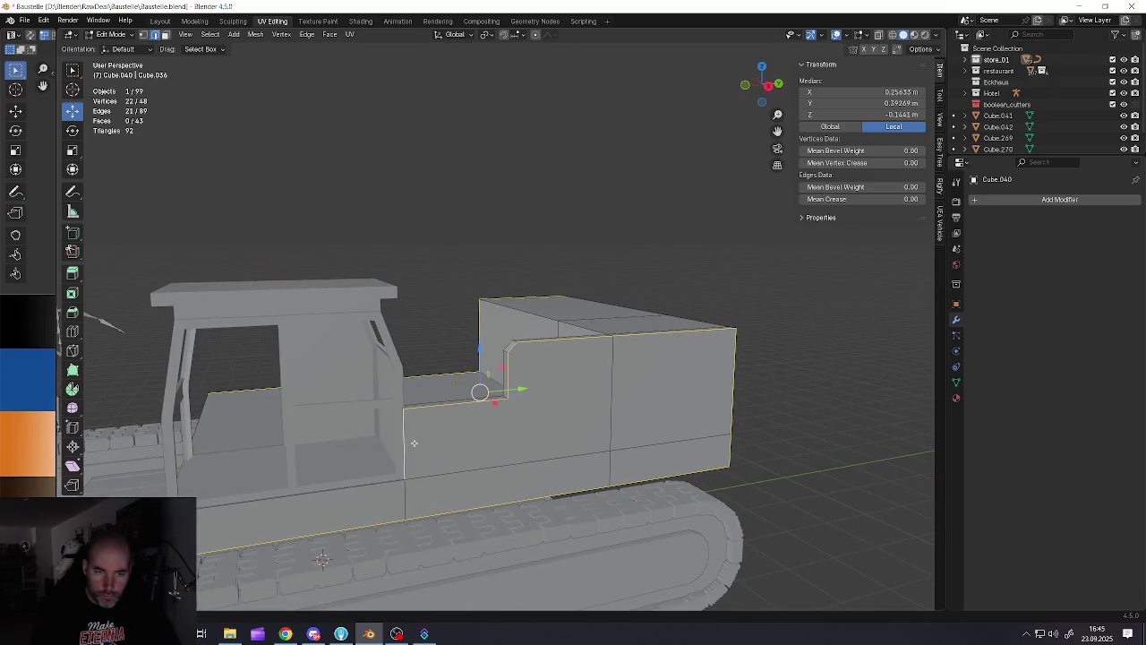
mouse_move(371, 484)
middle_mouse_down()
mouse_move(453, 561)
mouse_move(440, 514)
mouse_move(470, 472)
mouse_move(449, 468)
mouse_move(513, 500)
mouse_move(428, 508)
middle_mouse_up()
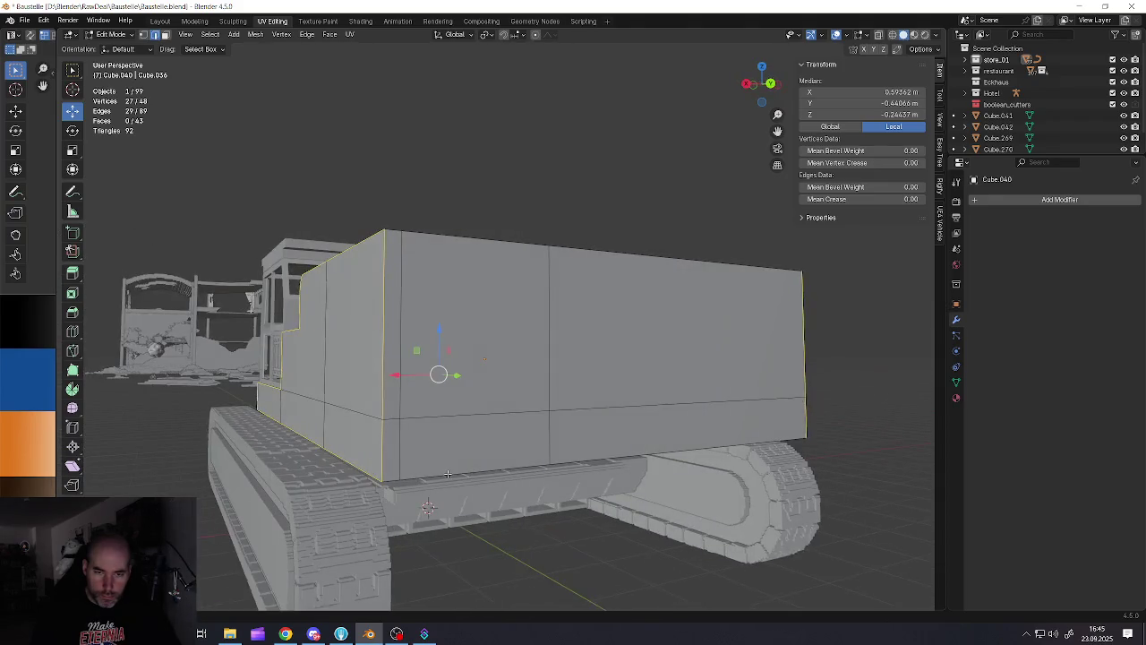
middle_click_drag(450, 469, 464, 436)
mouse_move(392, 423)
middle_mouse_down()
mouse_move(547, 318)
mouse_move(493, 276)
mouse_move(502, 255)
mouse_move(531, 284)
mouse_move(400, 272)
mouse_move(330, 316)
middle_mouse_up()
scroll(298, 392, "up", 3)
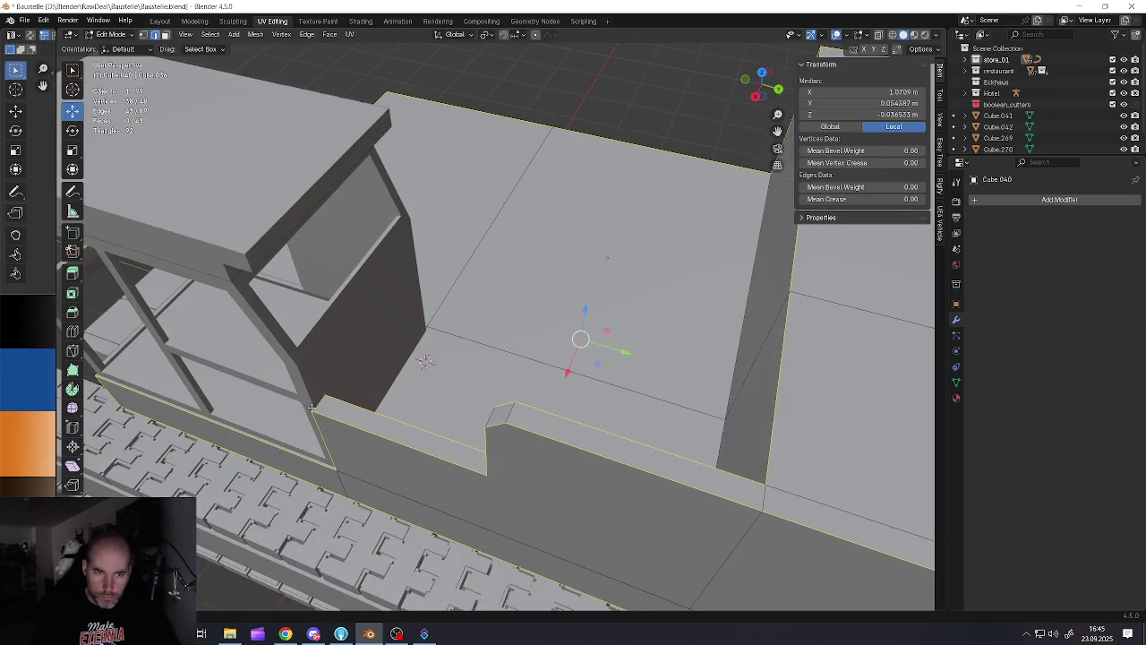
scroll(425, 361, "up", 2)
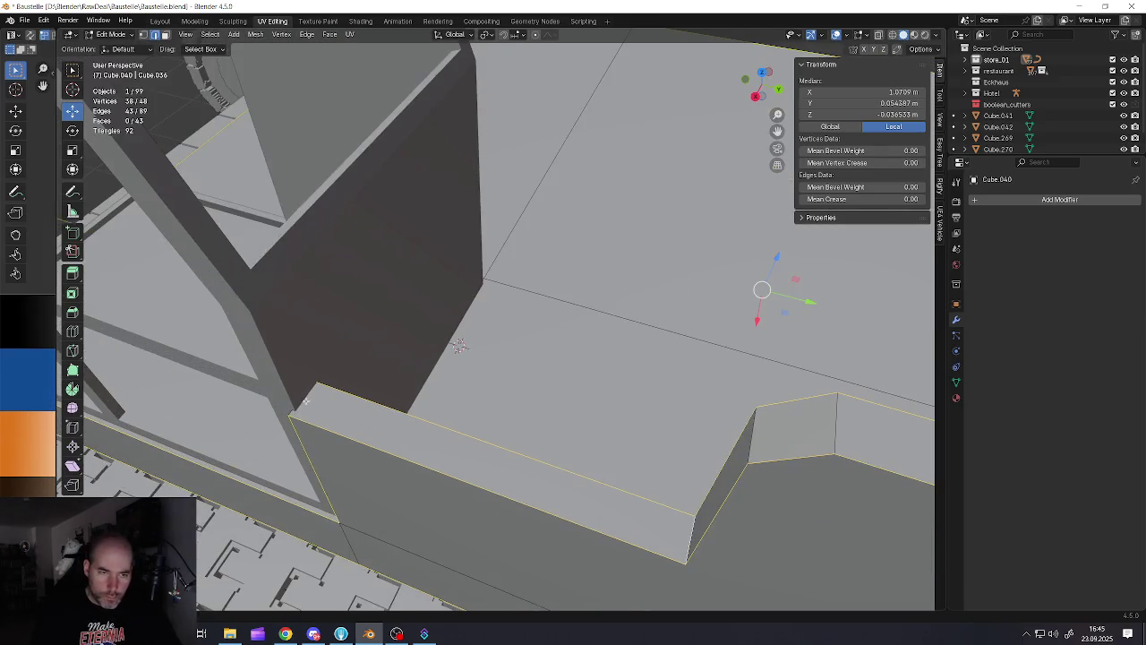
scroll(459, 346, "down", 4)
middle_click_drag(458, 346, 361, 496)
scroll(430, 376, "up", 4)
scroll(345, 397, "down", 4)
middle_click_drag(345, 397, 518, 385)
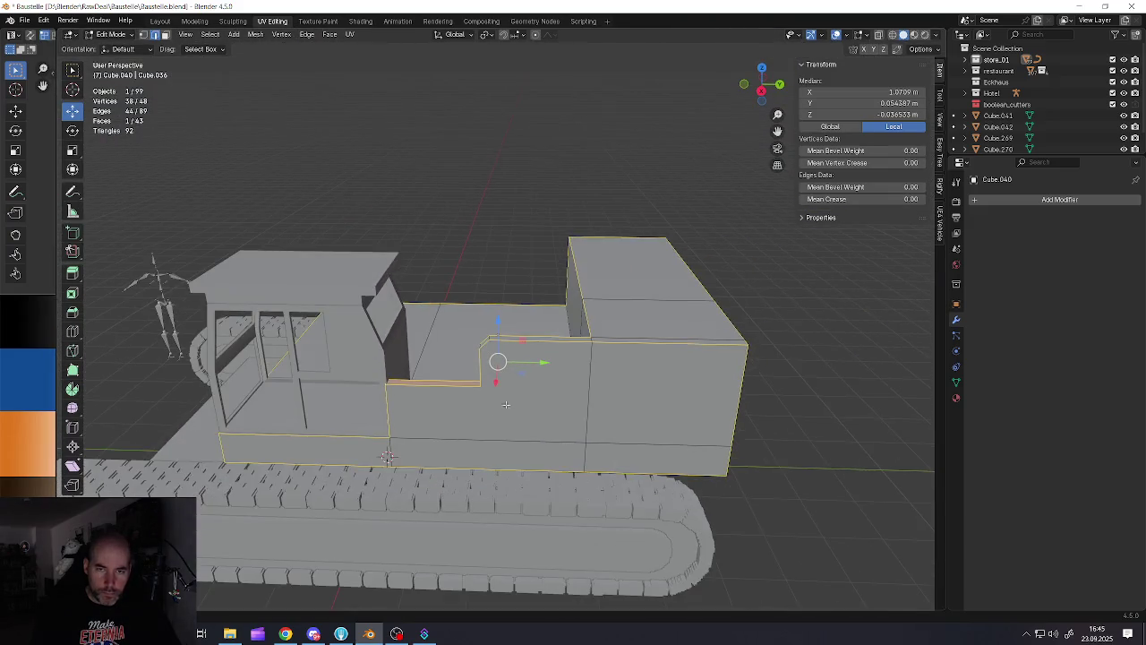
middle_click_drag(392, 459, 551, 596)
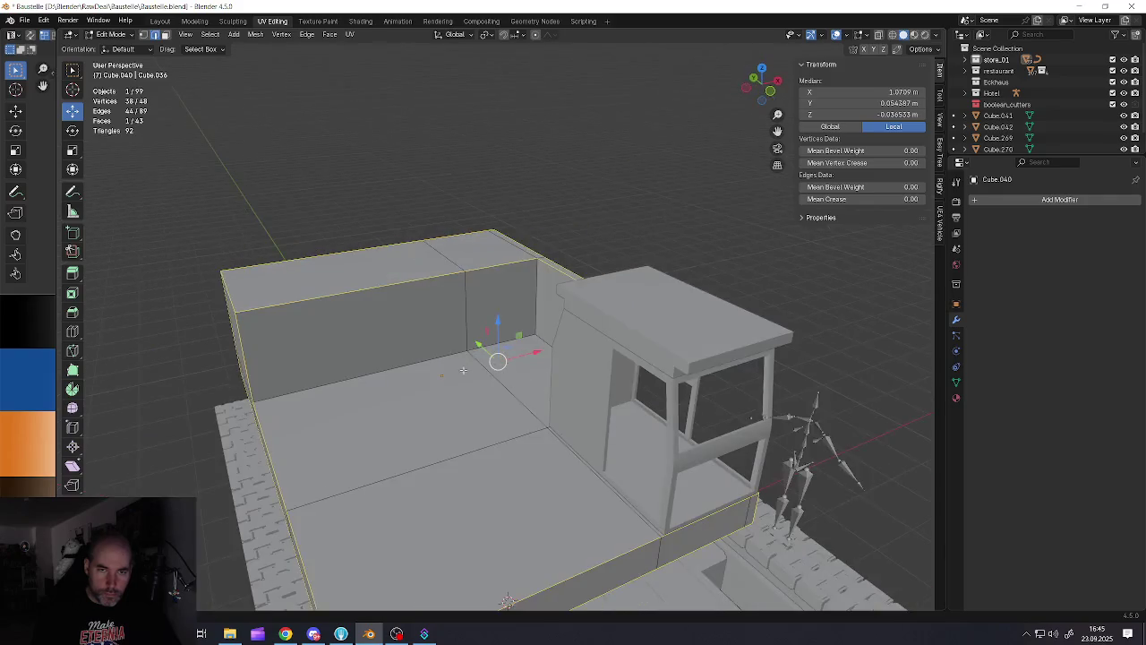
mouse_move(550, 595)
middle_mouse_down()
mouse_move(594, 574)
mouse_move(344, 536)
middle_mouse_up()
middle_click_drag(306, 315, 224, 328)
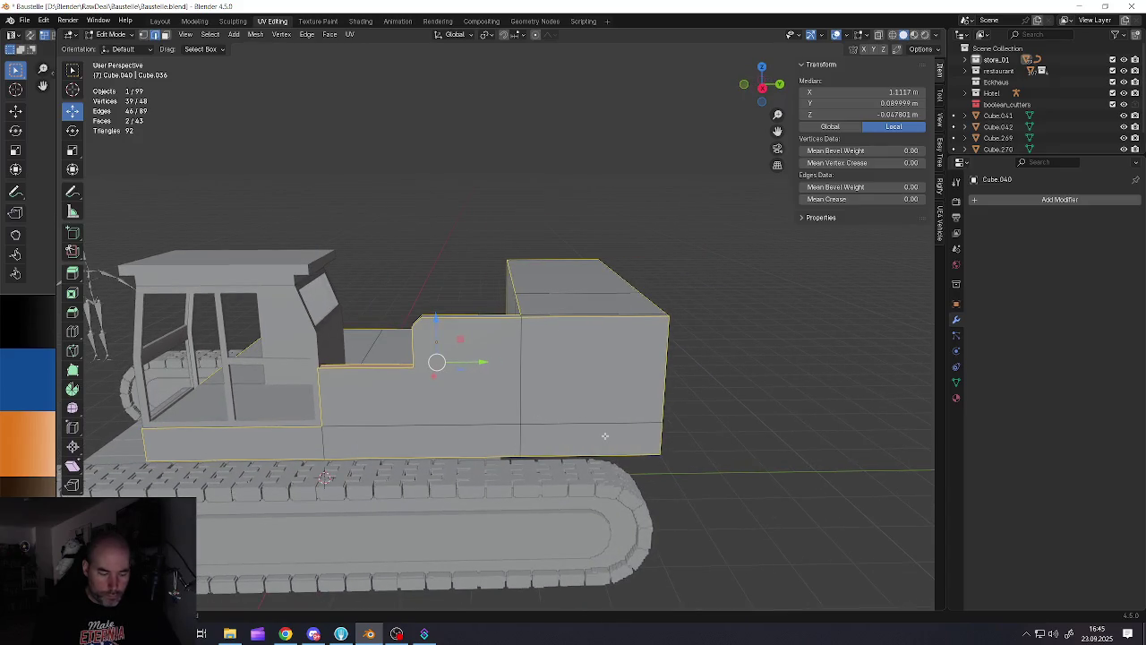
Add the rear block's front face to the selected stepped faces after two trial bevels
key("ctrl+b")
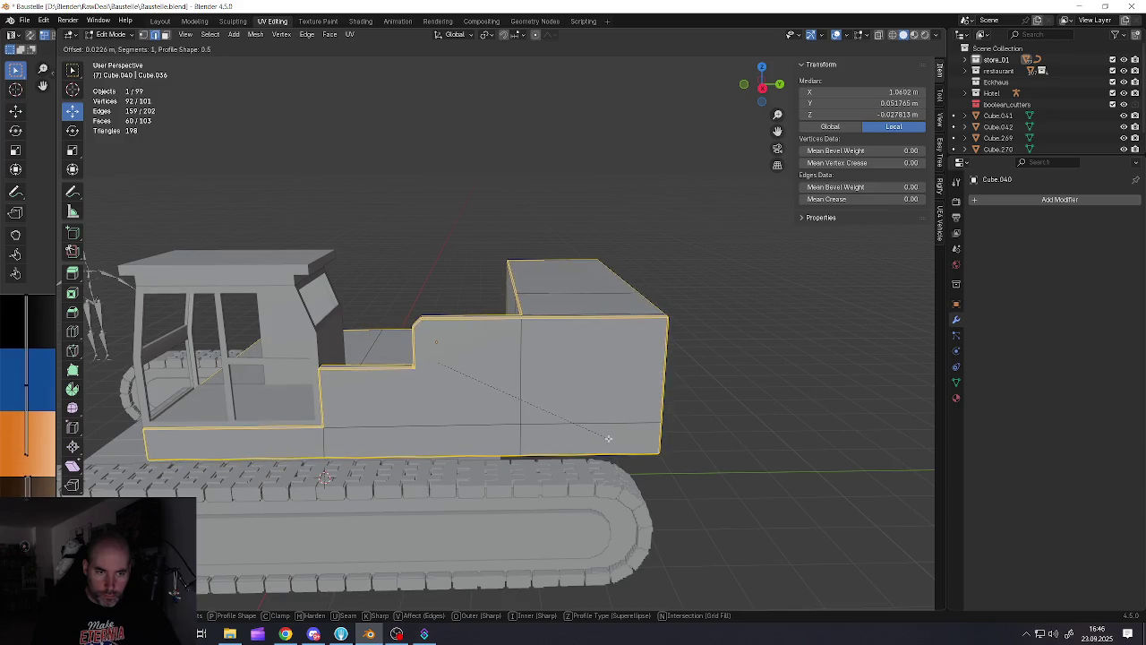
key("Escape")
mouse_move(608, 438)
middle_mouse_down()
mouse_move(488, 405)
mouse_move(388, 430)
mouse_move(391, 438)
middle_mouse_up()
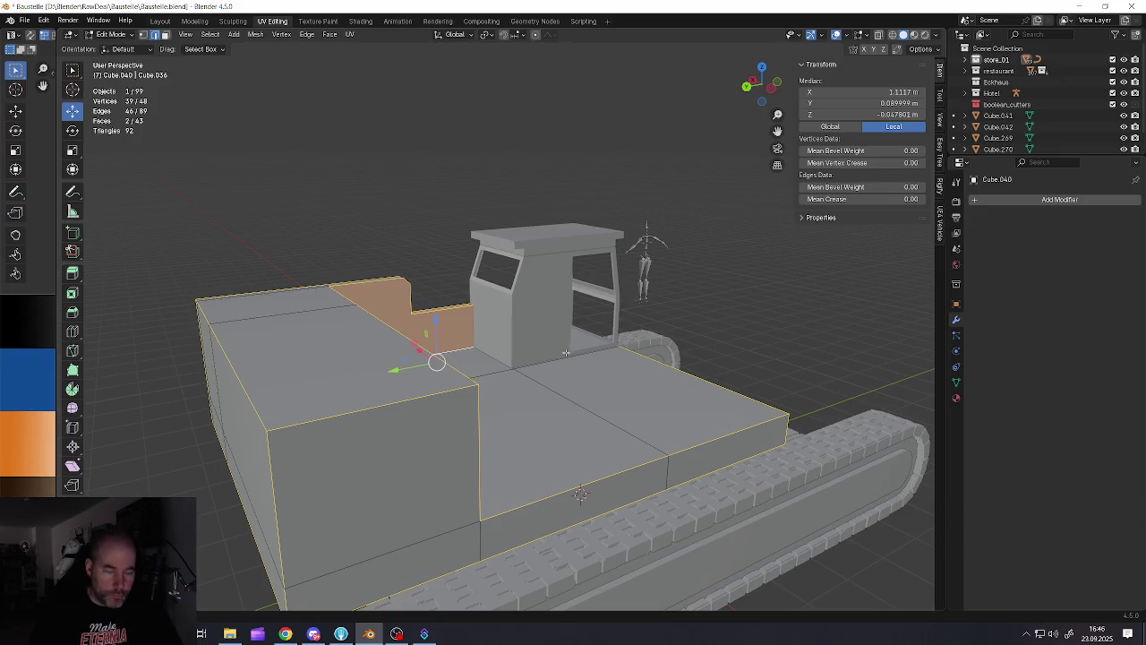
key("ctrl+b")
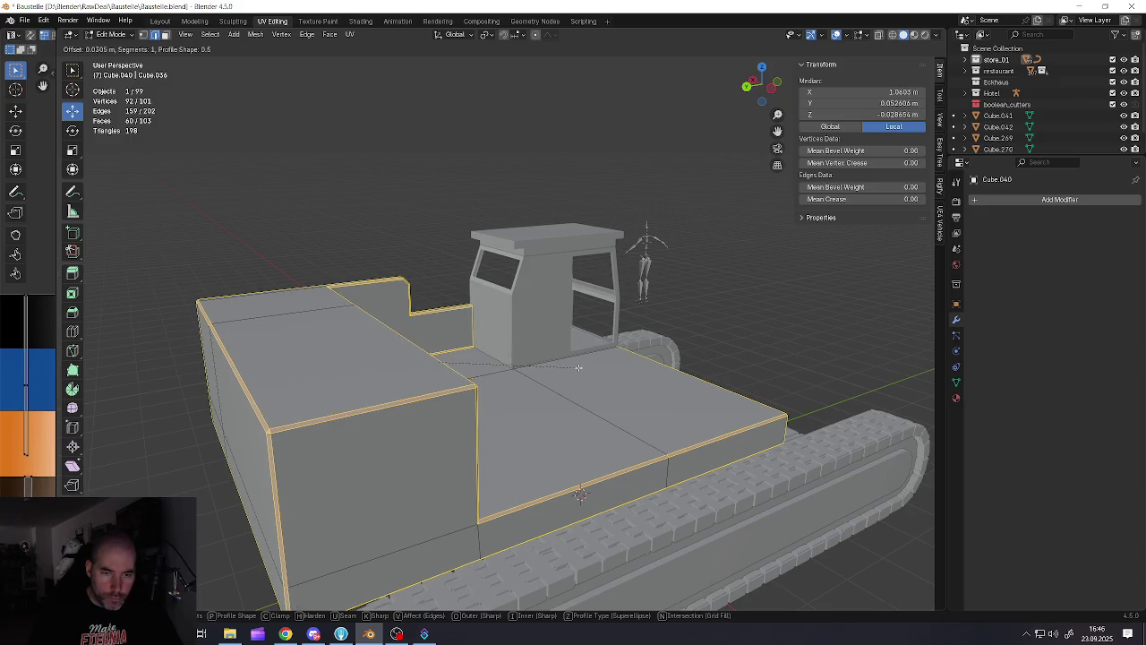
key("Escape")
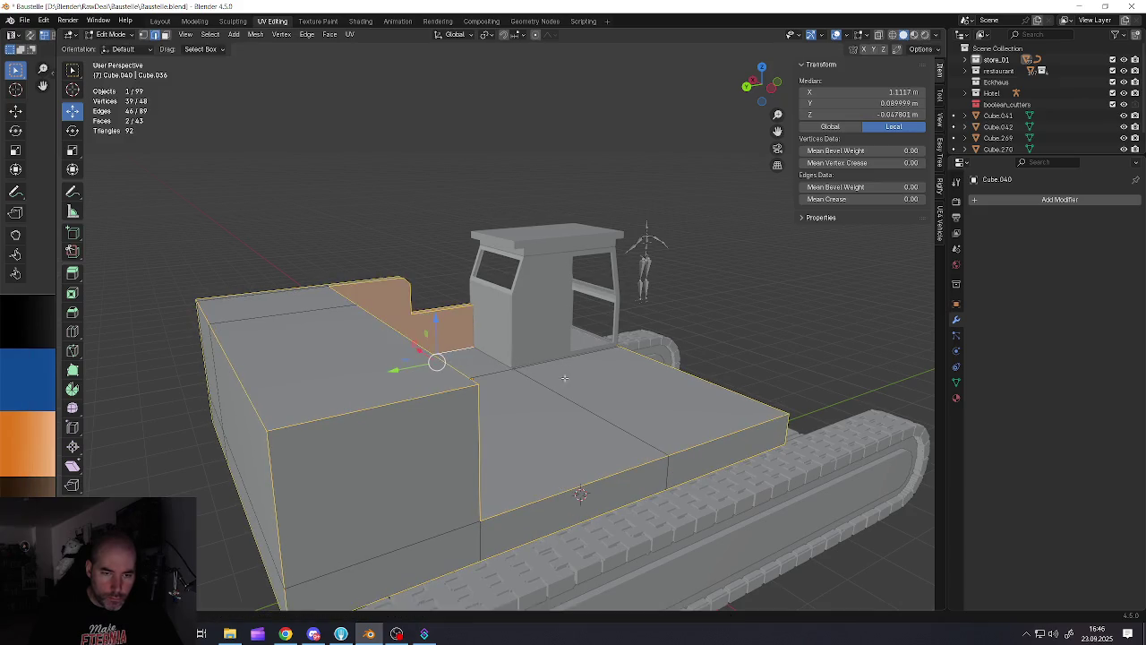
left_click(377, 548, "shift")
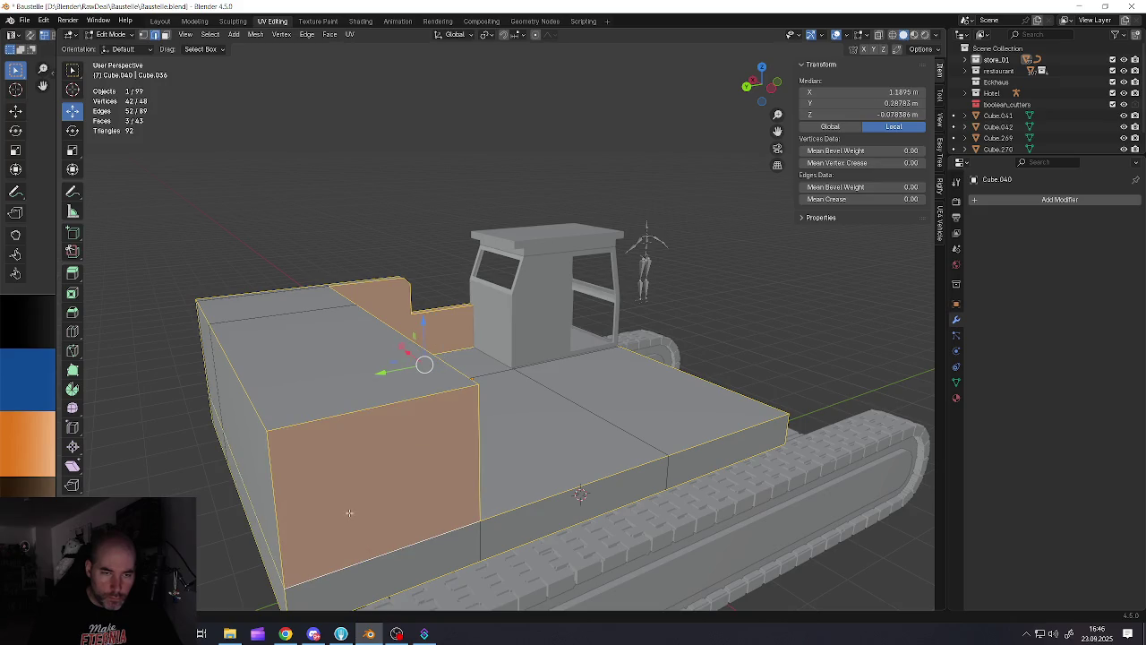
middle_click_drag(349, 513, 296, 506)
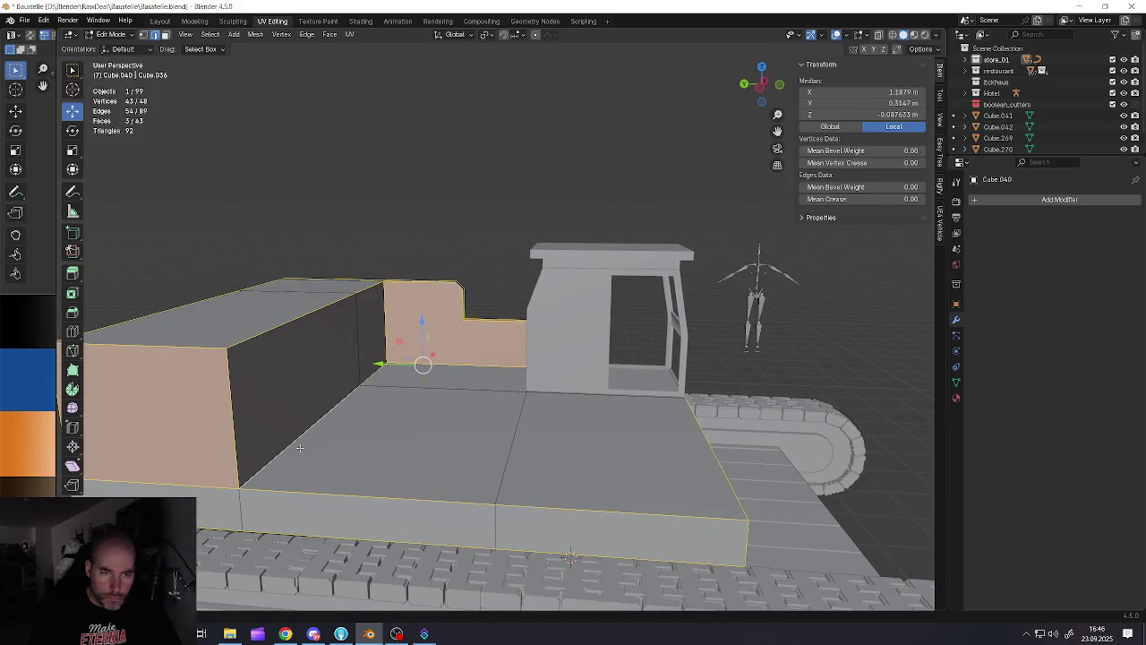
middle_click_drag(276, 448, 325, 448)
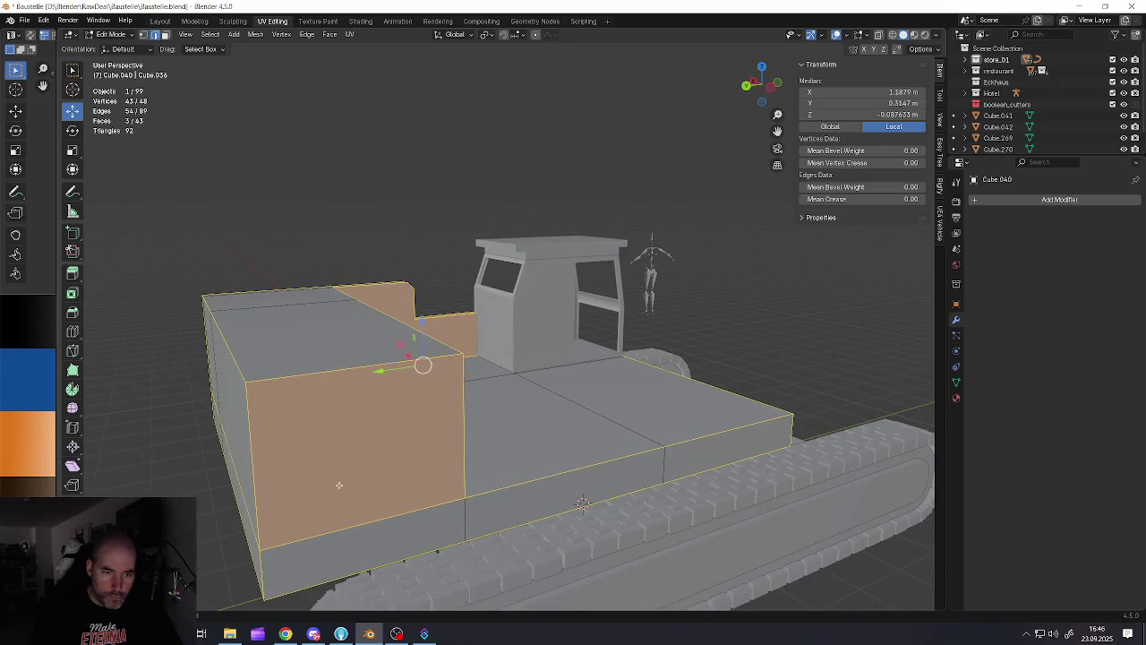
Bevel the selected faces' outer edges by about 0.04 m with one segment
key("ctrl+b")
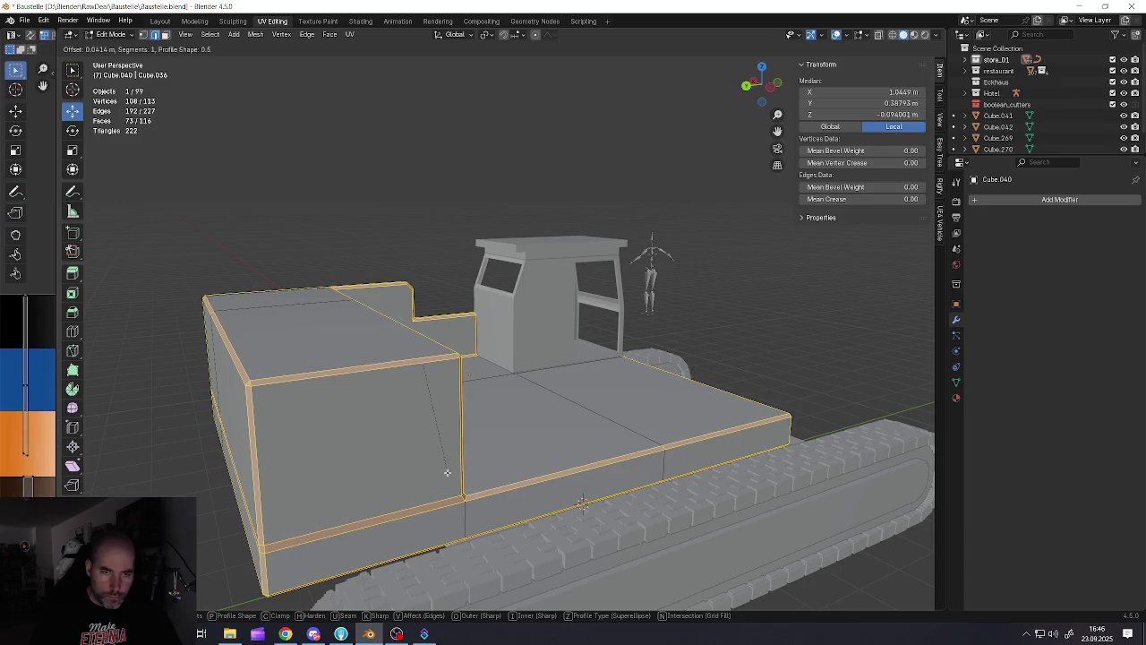
left_click(447, 472)
mouse_move(447, 472)
middle_mouse_down()
mouse_move(508, 463)
mouse_move(502, 409)
mouse_move(517, 383)
middle_mouse_up()
key("Tab")
scroll(508, 463, "down", 3)
scroll(501, 408, "up", 5)
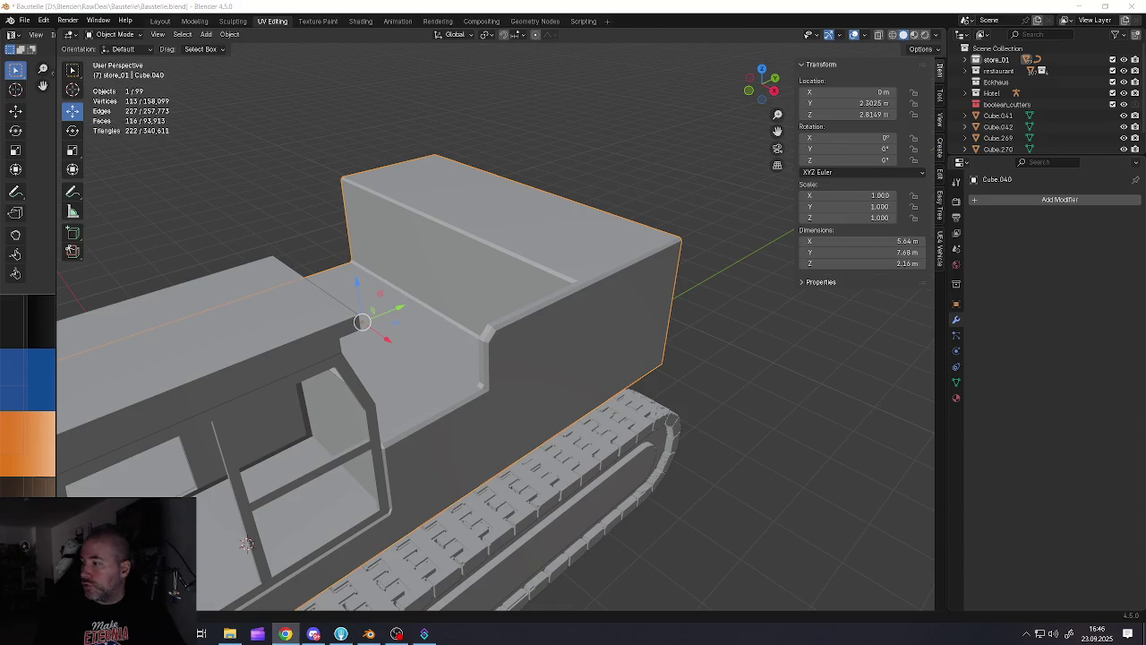
Select the L-shaped side face and its neighbouring side face on the rear body
middle_click_drag(766, 302, 537, 335)
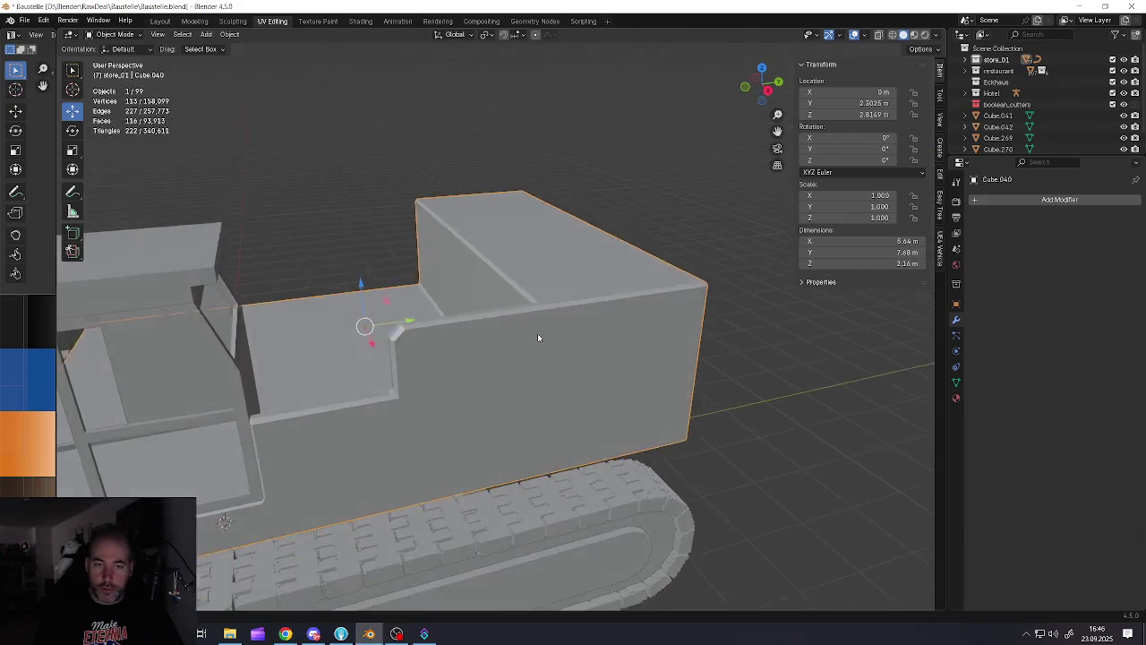
left_click(537, 335)
key("Tab")
left_click(518, 378)
key("3")
middle_click_drag(521, 378, 491, 396)
left_click(491, 395)
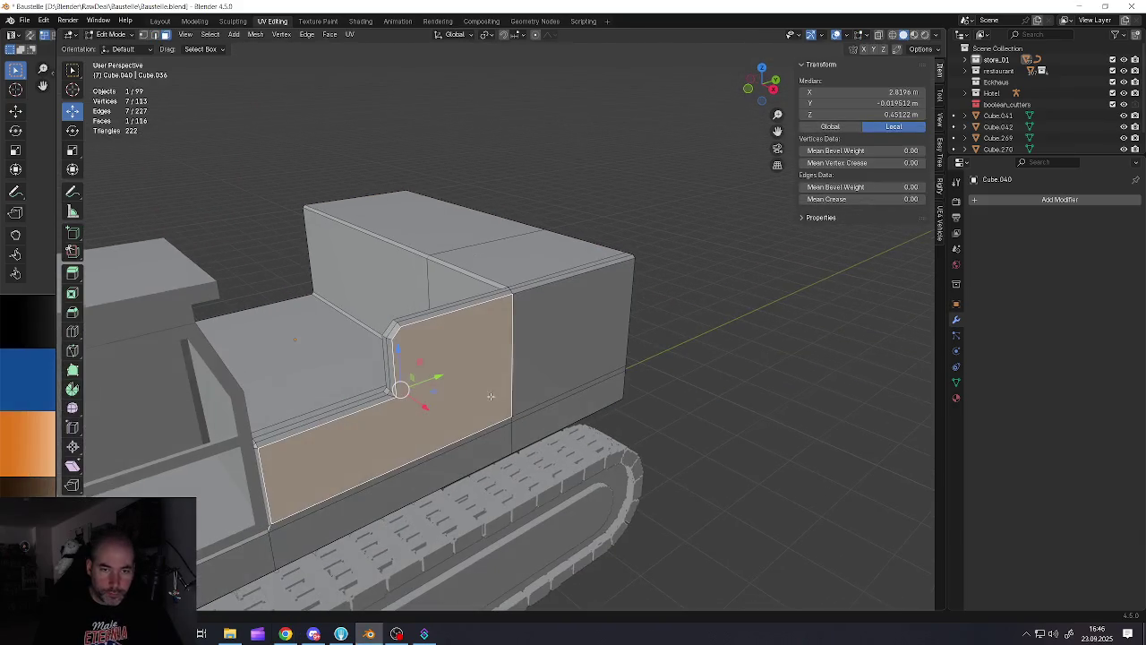
left_click(567, 390, "shift")
middle_click_drag(568, 391, 558, 364)
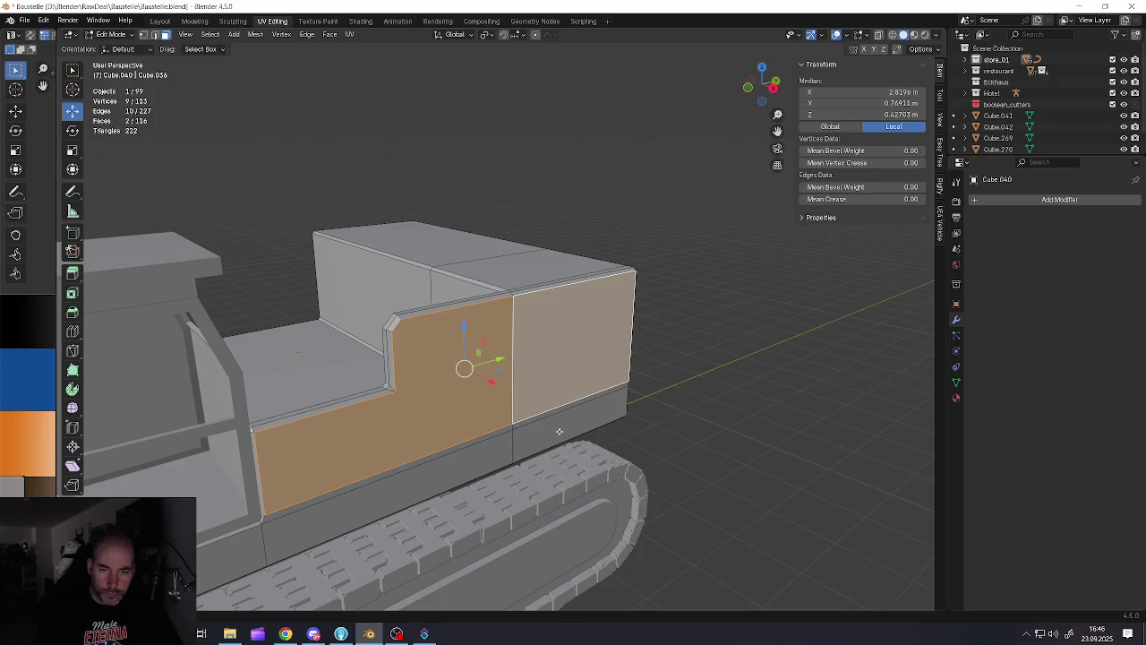
middle_click_drag(567, 411, 515, 382)
left_click(502, 402, "shift")
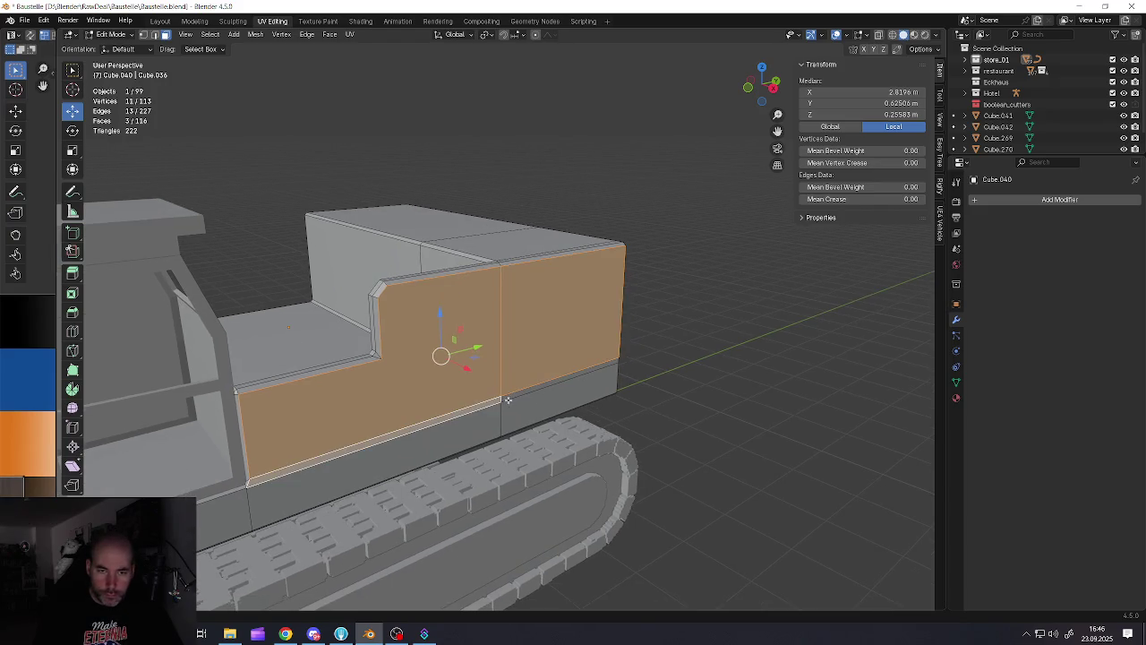
left_click(477, 406, "shift")
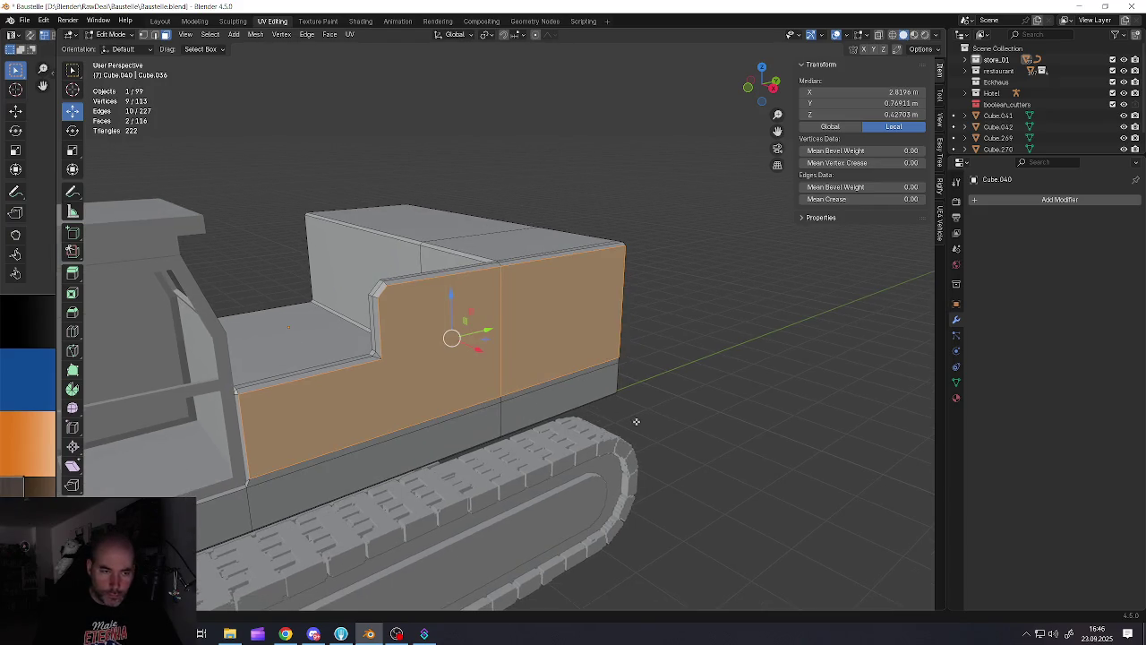
Inset the two side faces and push them inward into a recess shifted slightly along X
key("i")
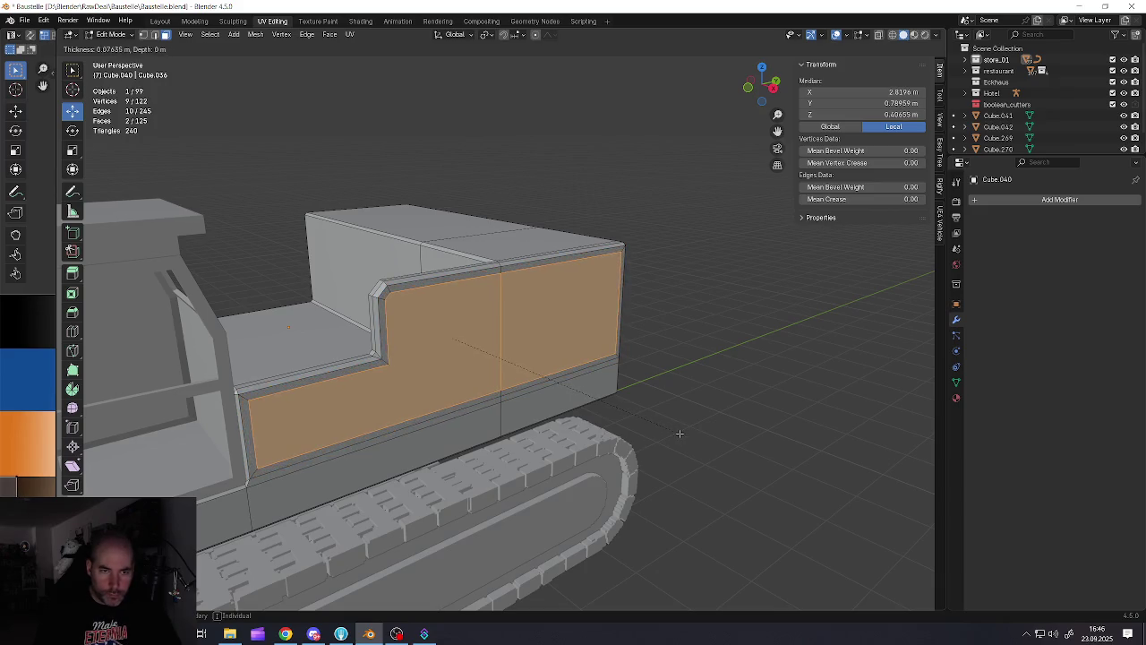
left_click(680, 434)
scroll(626, 412, "up", 3)
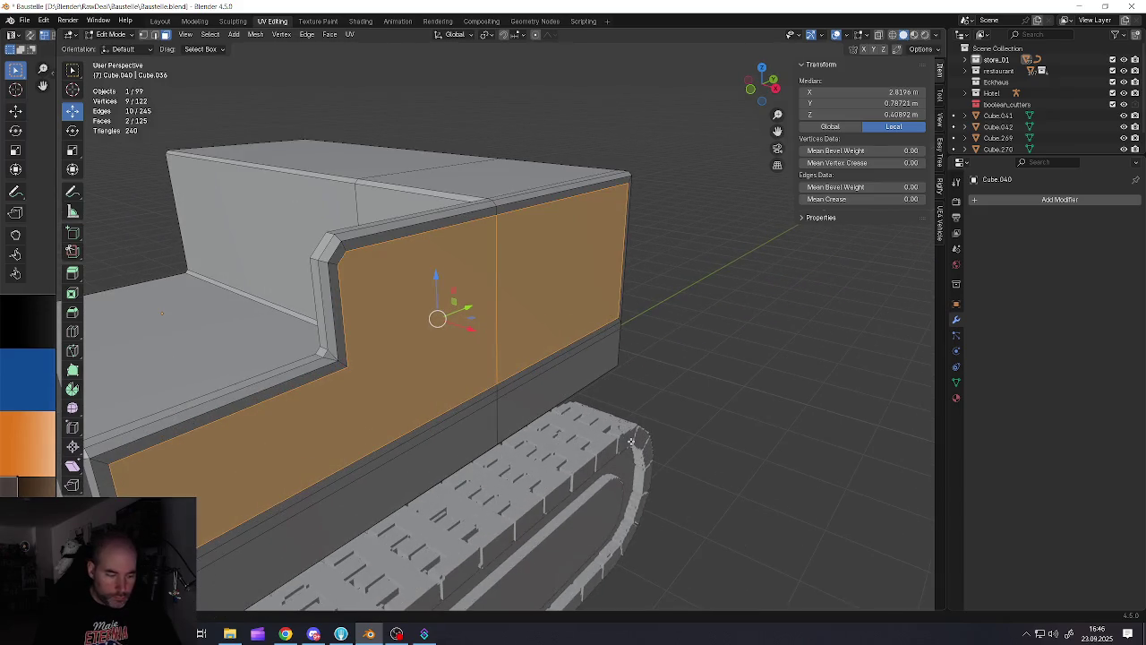
key("e")
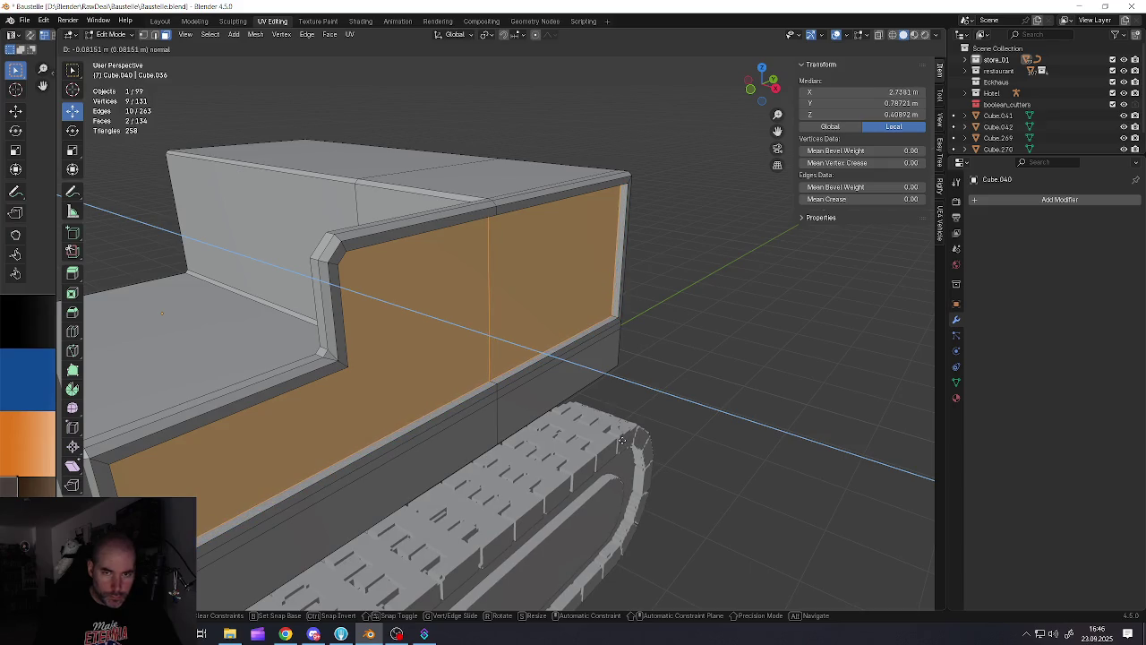
left_click(622, 439)
mouse_move(622, 440)
middle_mouse_down()
mouse_move(603, 388)
mouse_move(581, 381)
middle_mouse_up()
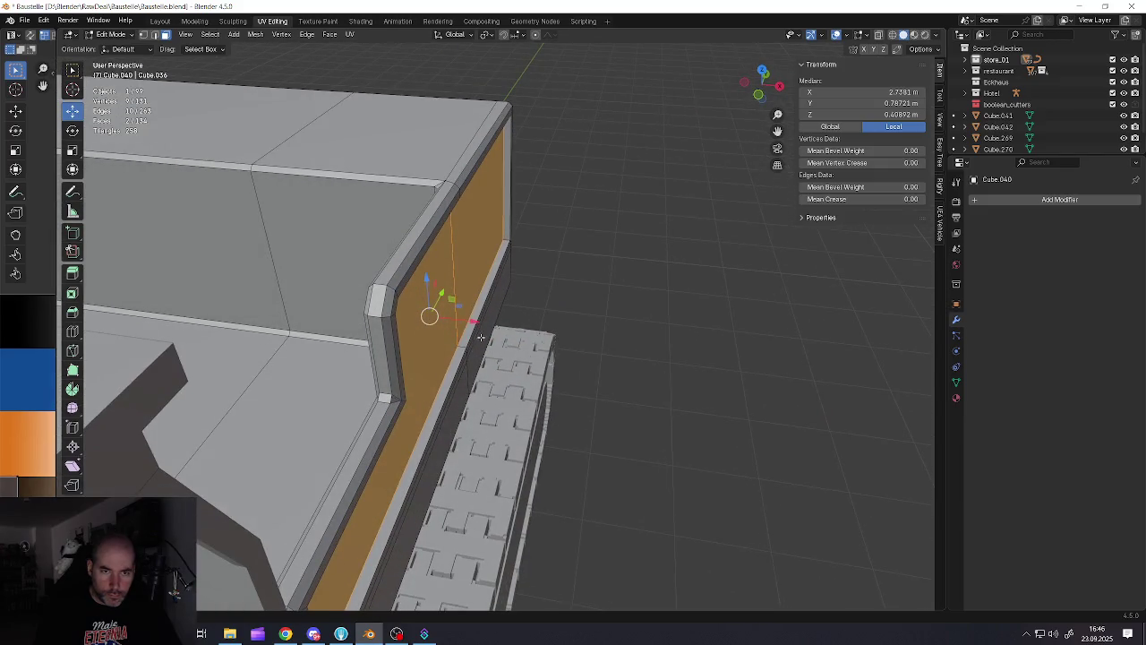
left_click_drag(473, 320, 479, 320)
Inset and extrude the lower strip and end face below the recess
middle_click_drag(479, 321, 431, 441)
left_click(431, 442)
left_click(510, 381, "shift")
middle_click_drag(510, 381, 509, 393)
key("i")
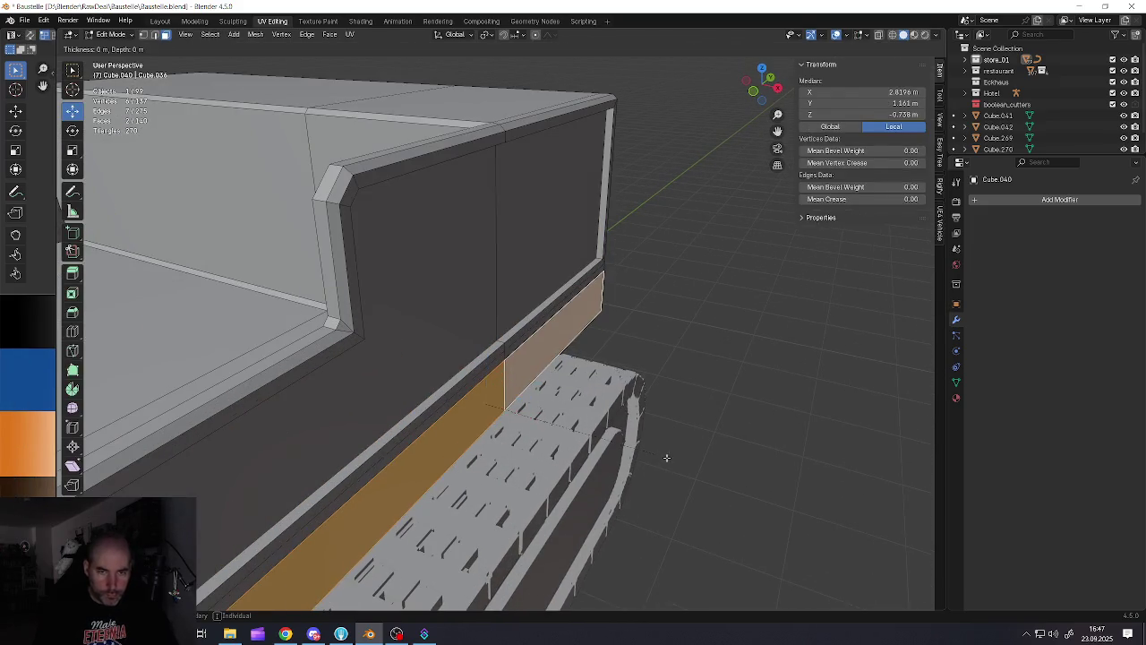
left_click(659, 457)
mouse_move(659, 457)
middle_mouse_down()
mouse_move(526, 333)
mouse_move(463, 329)
mouse_move(454, 306)
mouse_move(509, 295)
middle_mouse_up()
key("e")
left_click(515, 327)
Bevel the strip's bottom edge loop by about 0.048 m
key("2")
left_click(455, 308, "alt")
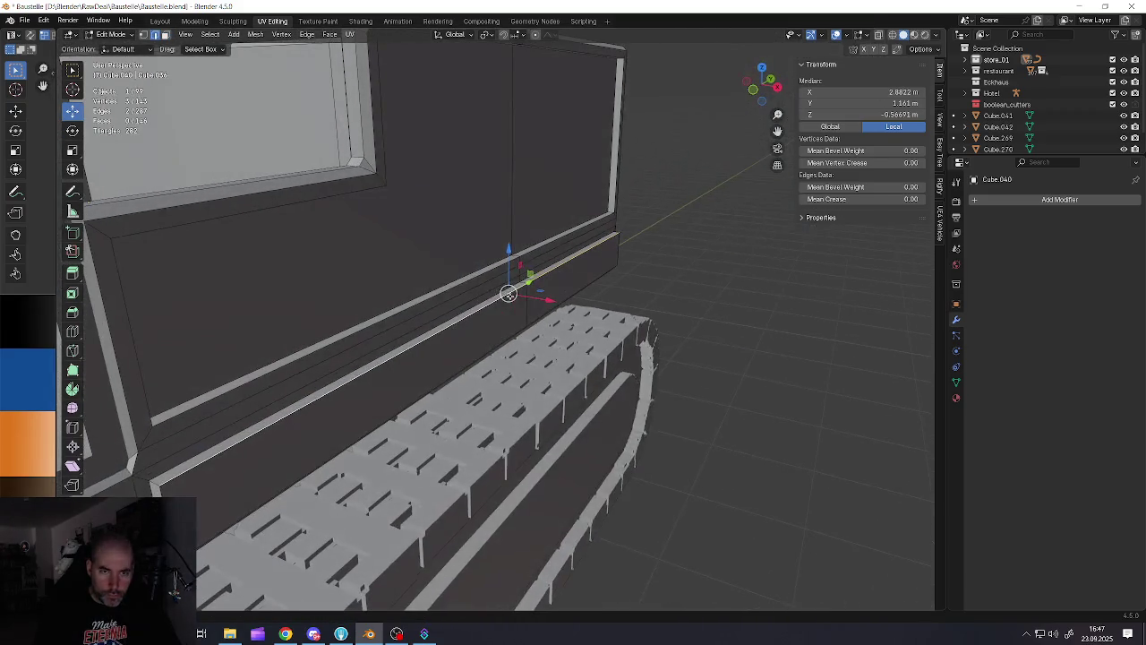
key("ctrl+b")
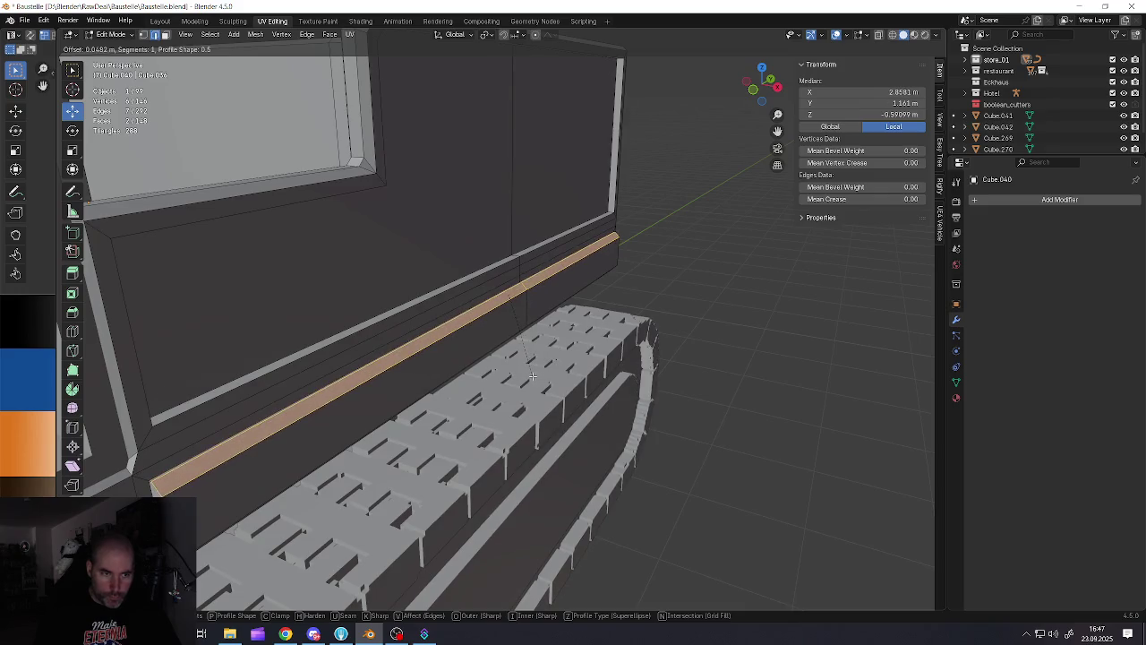
left_click(533, 376)
mouse_move(506, 277)
middle_mouse_down()
mouse_move(448, 359)
mouse_move(488, 416)
mouse_move(379, 357)
mouse_move(409, 365)
mouse_move(358, 402)
mouse_move(422, 359)
mouse_move(413, 334)
mouse_move(463, 358)
mouse_move(559, 348)
mouse_move(435, 346)
mouse_move(544, 351)
middle_mouse_up()
scroll(447, 376, "down", 3)
key("Tab")
Zoom over the finished side panel and return to editing the rear body mesh
scroll(463, 358, "up", 1)
scroll(463, 360, "up", 2)
scroll(466, 357, "up", 1)
scroll(435, 345, "down", 5)
scroll(455, 359, "up", 3)
scroll(591, 386, "down", 4)
key("Tab")
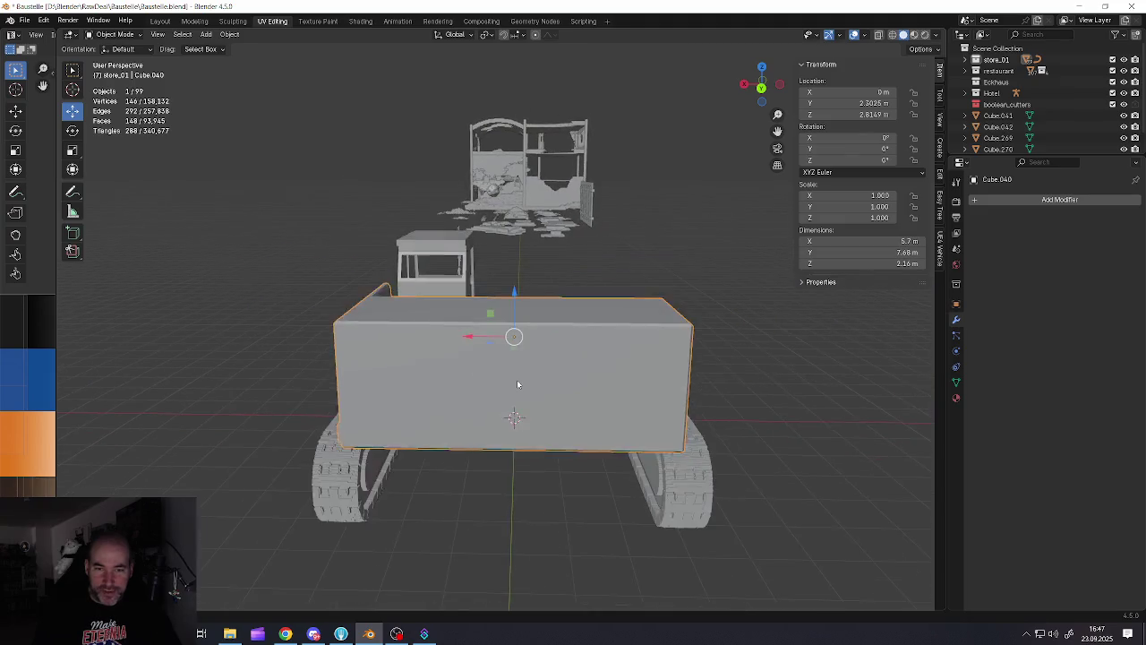
Add a vertical edge loop across the rear body's back face
scroll(516, 380, "up", 4)
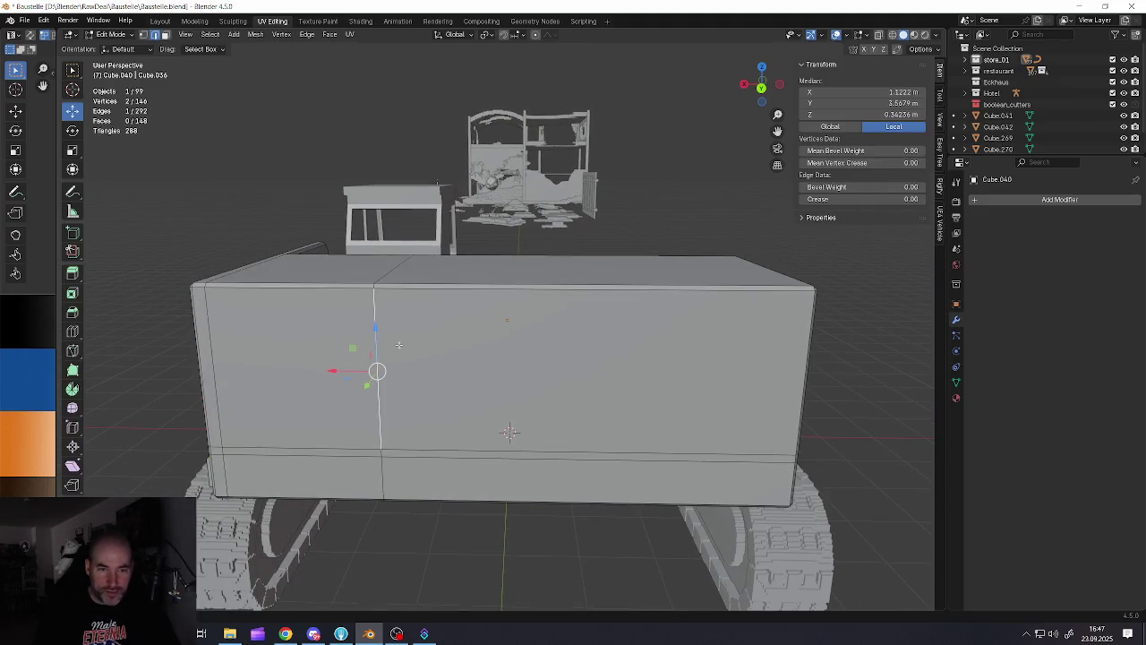
key("ctrl+r")
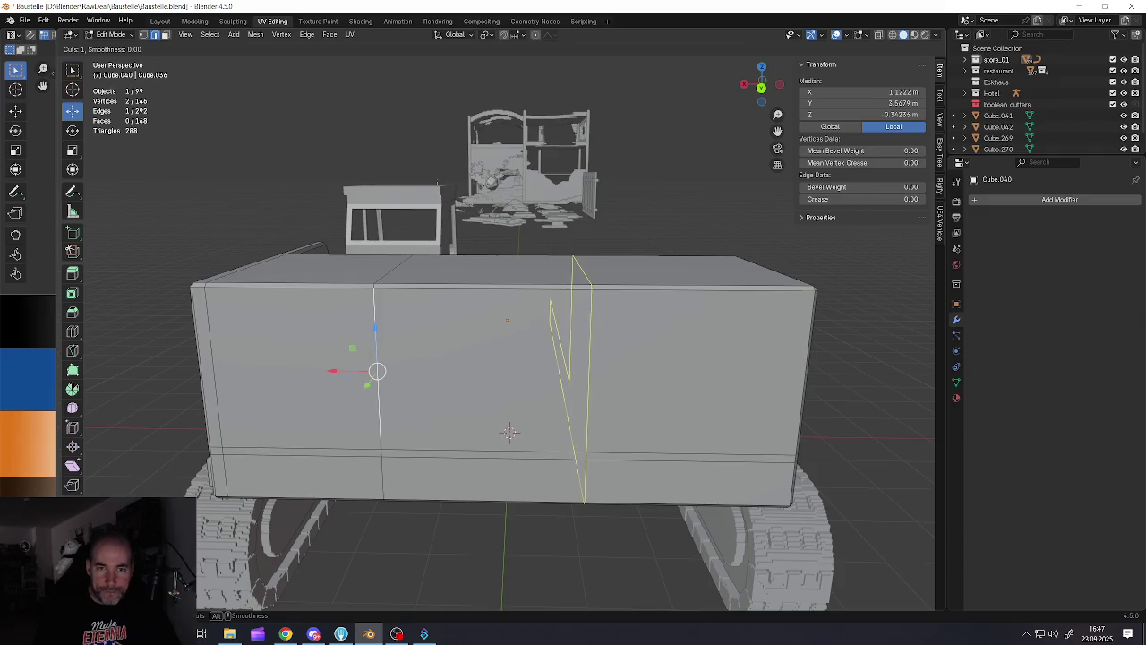
left_click(573, 376)
scroll(501, 376, "down", 2)
middle_click_drag(501, 376, 476, 361)
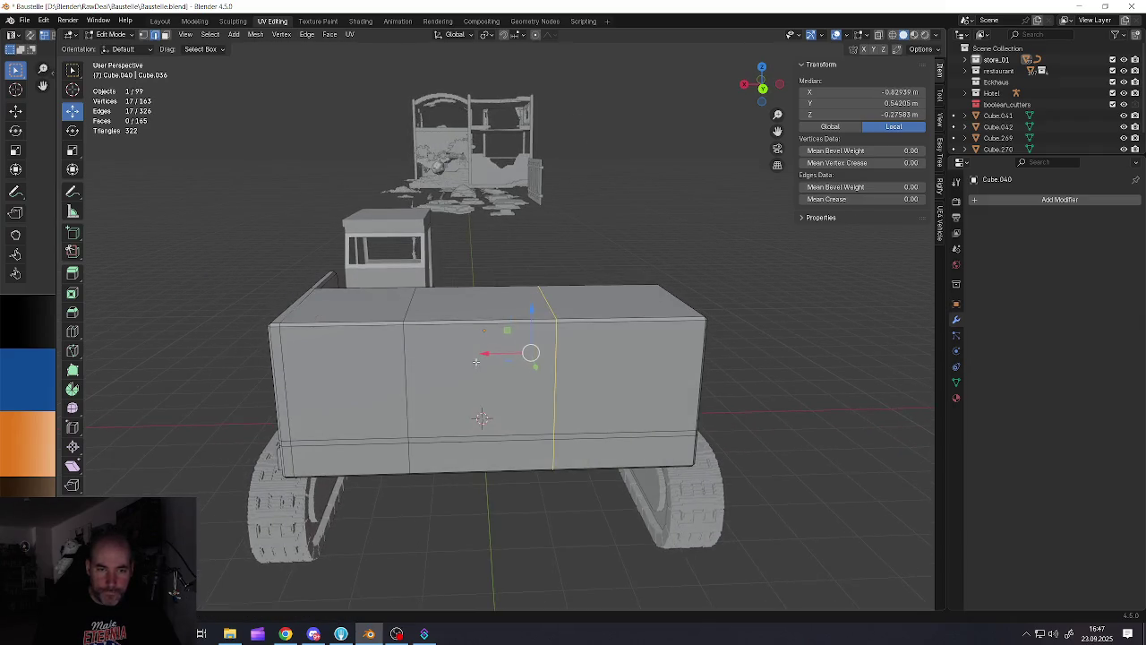
Cut a horizontal loop across the rear and widen its middle edge to taper the centre panel
key("alt+a")
left_click(488, 316)
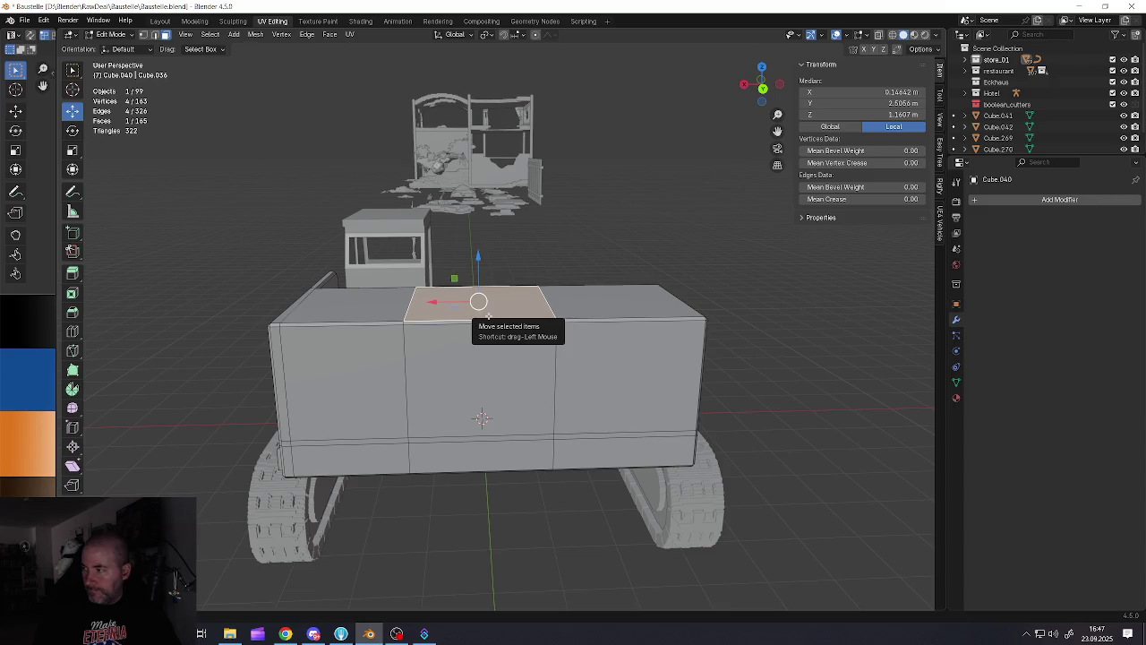
left_click(483, 350)
key("ctrl+r")
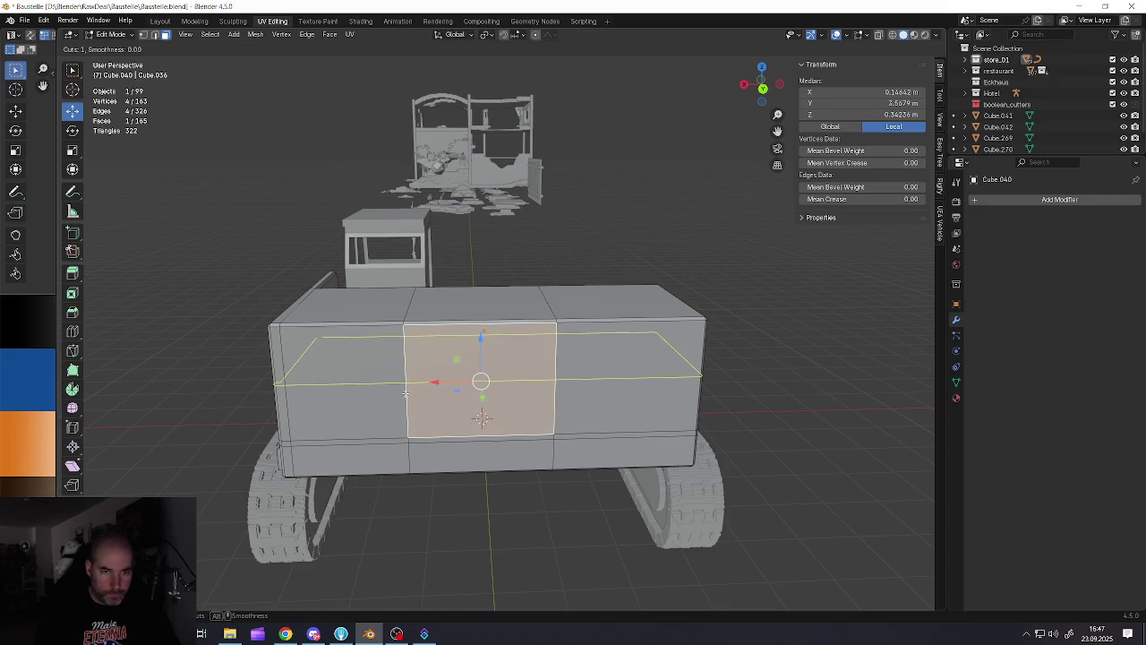
left_click(452, 372)
scroll(466, 390, "up", 1)
left_click(484, 377)
scroll(483, 377, "up", 1)
key("s")
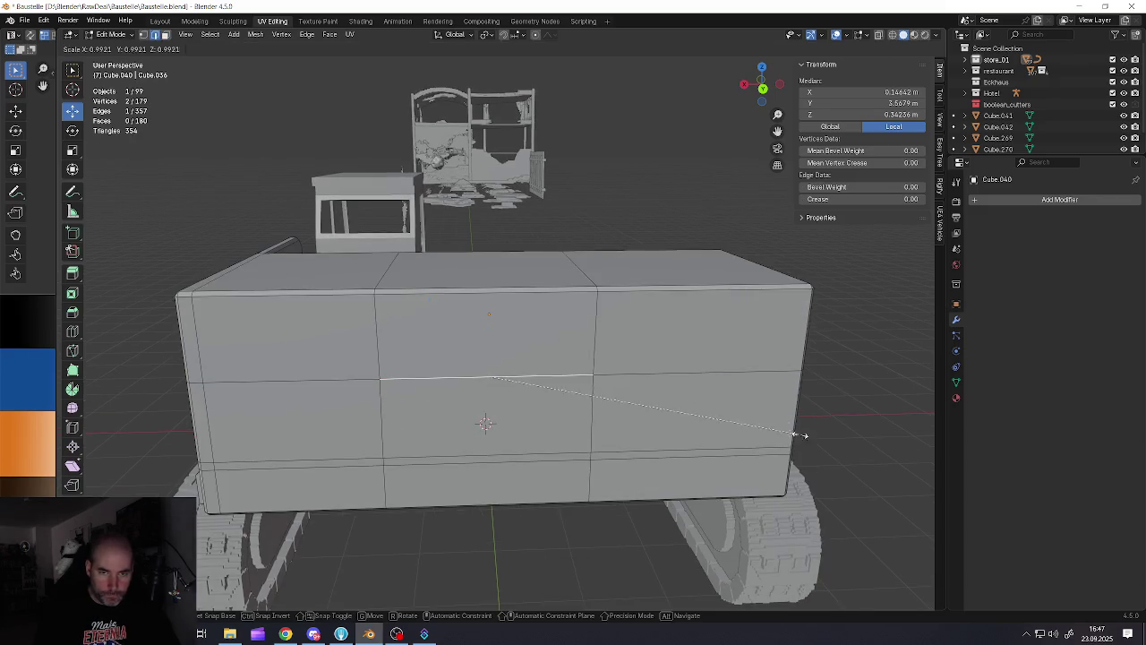
left_click(725, 413)
Extrude the upper middle rear face and top middle face along their normals
key("3")
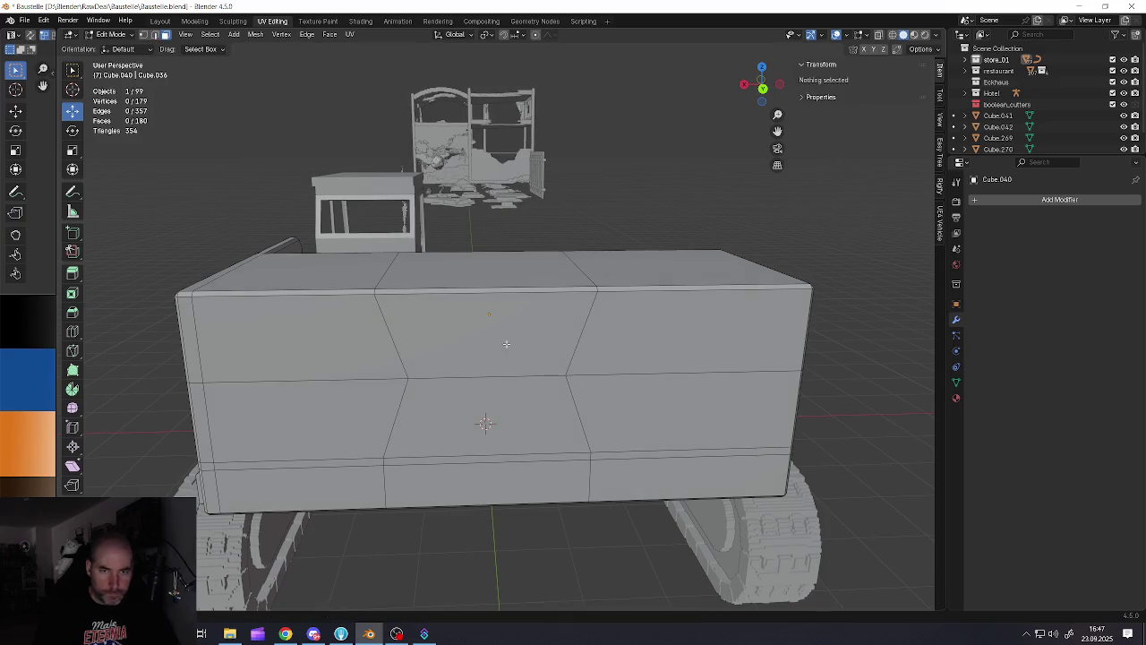
left_click(487, 331)
left_click(488, 271, "shift")
mouse_move(487, 272)
middle_mouse_down()
mouse_move(472, 308)
mouse_move(547, 306)
middle_mouse_up()
key("alt+e")
left_click(565, 377)
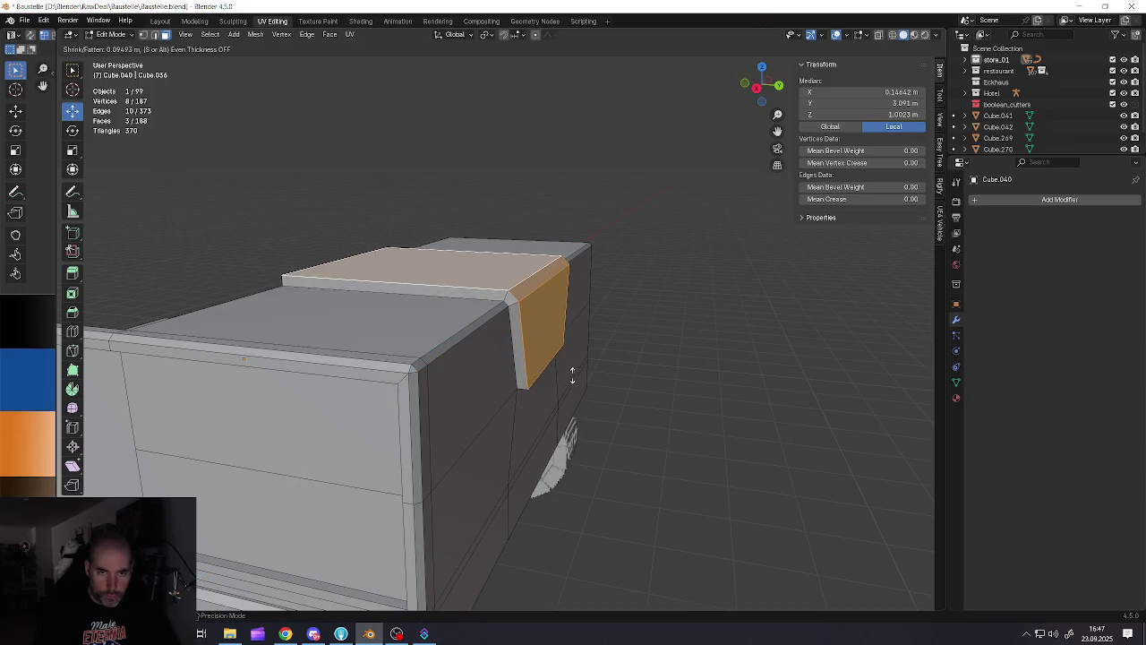
left_click(569, 378)
mouse_move(569, 377)
middle_mouse_down()
mouse_move(494, 349)
mouse_move(466, 313)
middle_mouse_up()
scroll(494, 349, "down", 2)
scroll(441, 275, "up", 4)
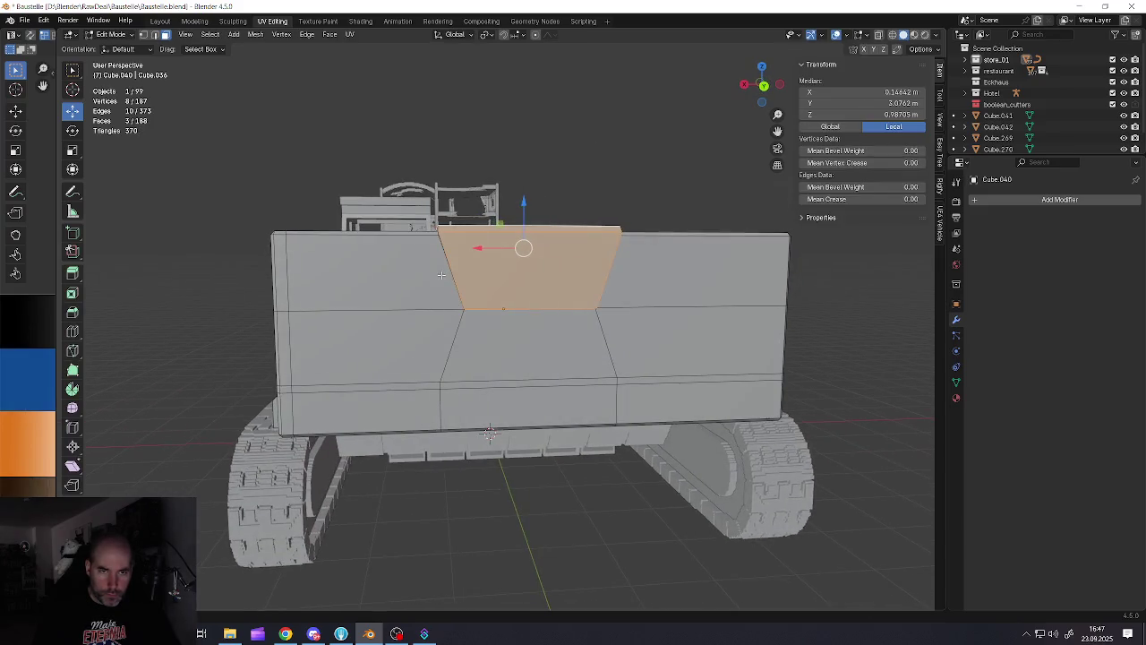
Connect the tapered panel's corner vertices with new edges
left_click(433, 246)
key("j")
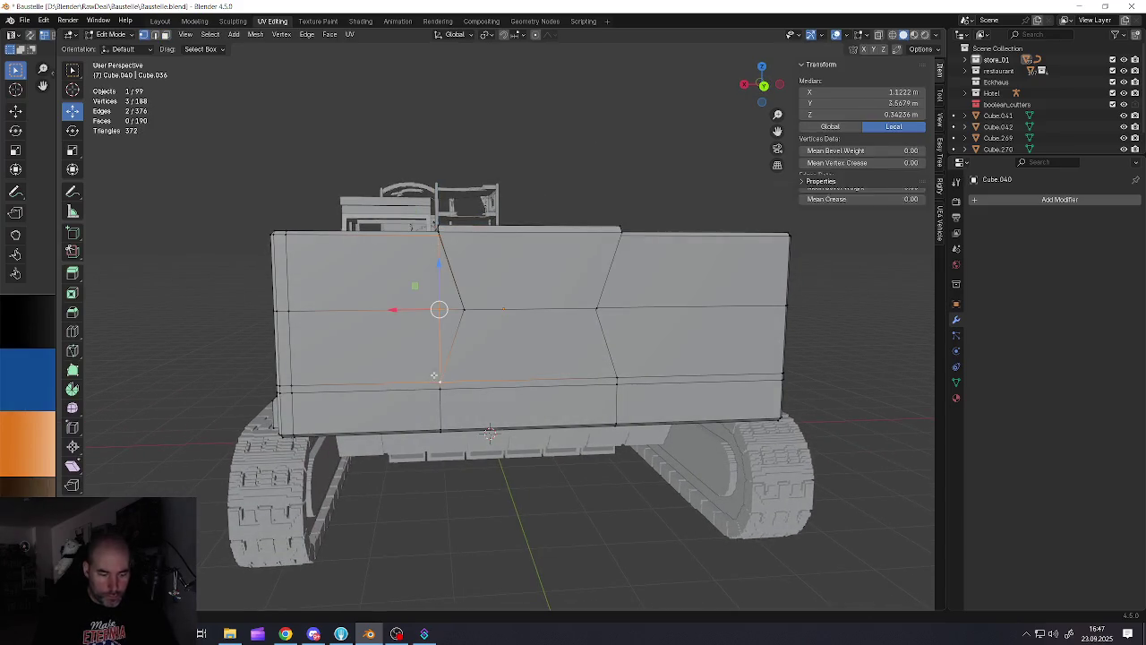
middle_click_drag(581, 319, 599, 254)
left_click(626, 233)
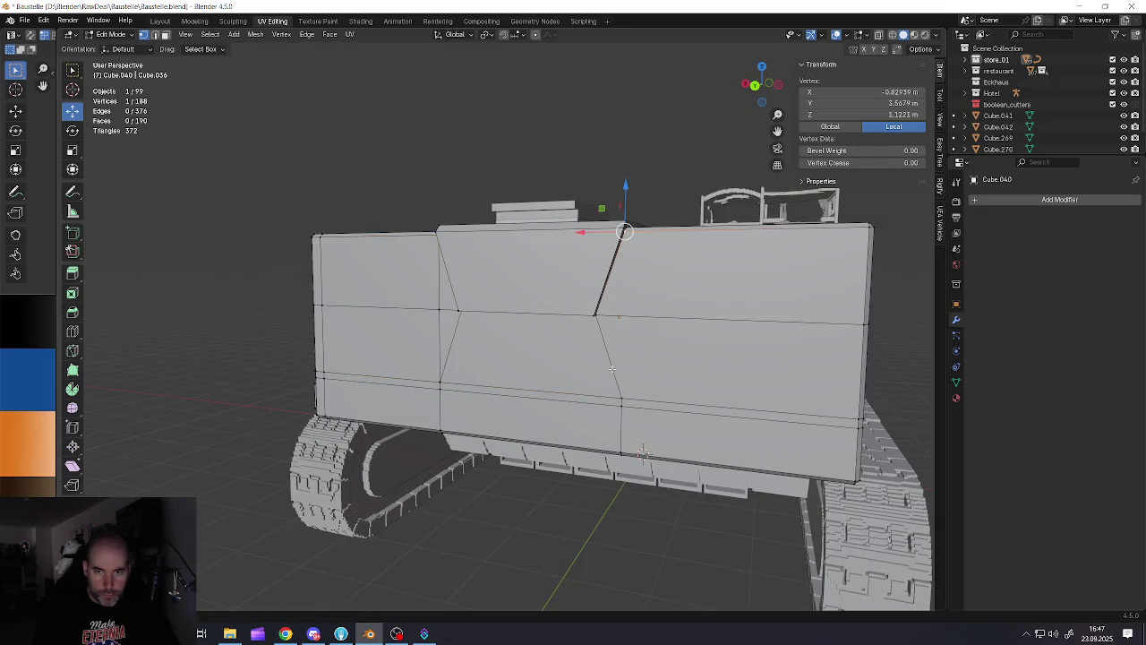
key("j")
middle_click_drag(620, 390, 605, 347)
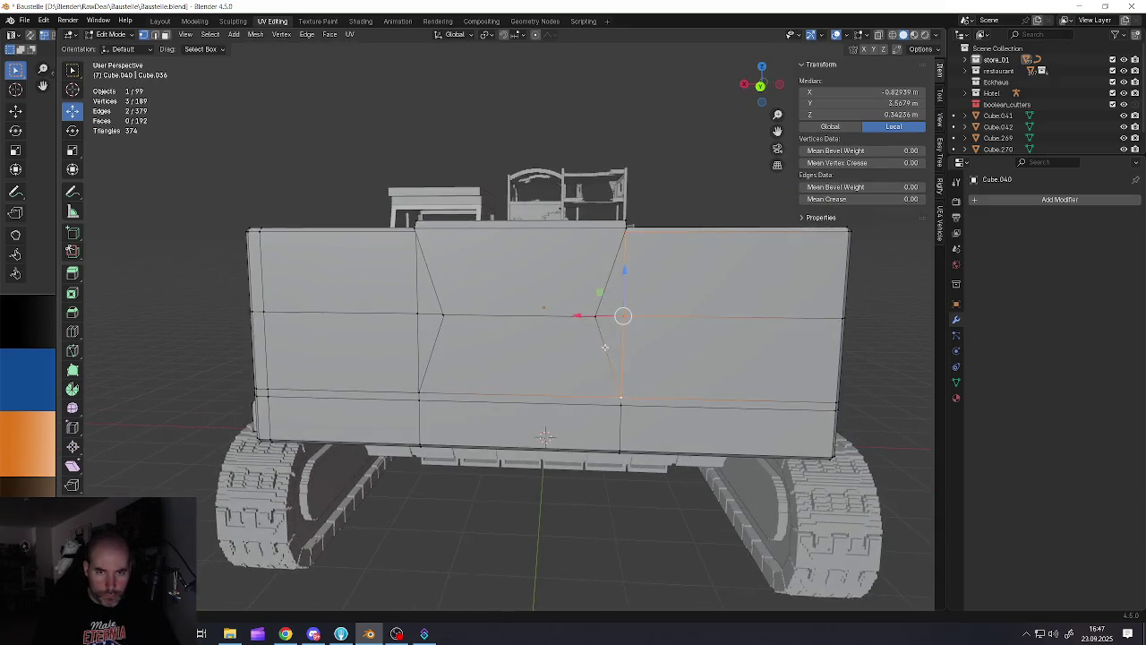
Dissolve the stray slanted edges on the rear panel and return to Object Mode
key("x")
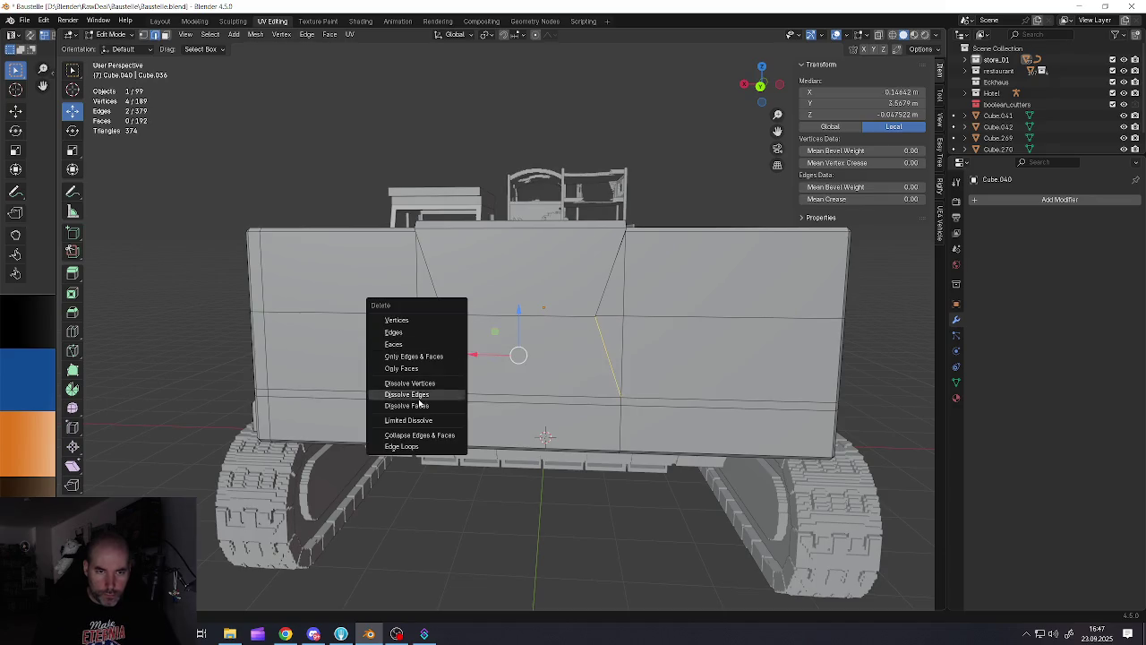
left_click(420, 398)
mouse_move(421, 399)
middle_mouse_down()
mouse_move(533, 357)
mouse_move(471, 334)
mouse_move(467, 305)
mouse_move(584, 295)
mouse_move(567, 361)
mouse_move(571, 351)
middle_mouse_up()
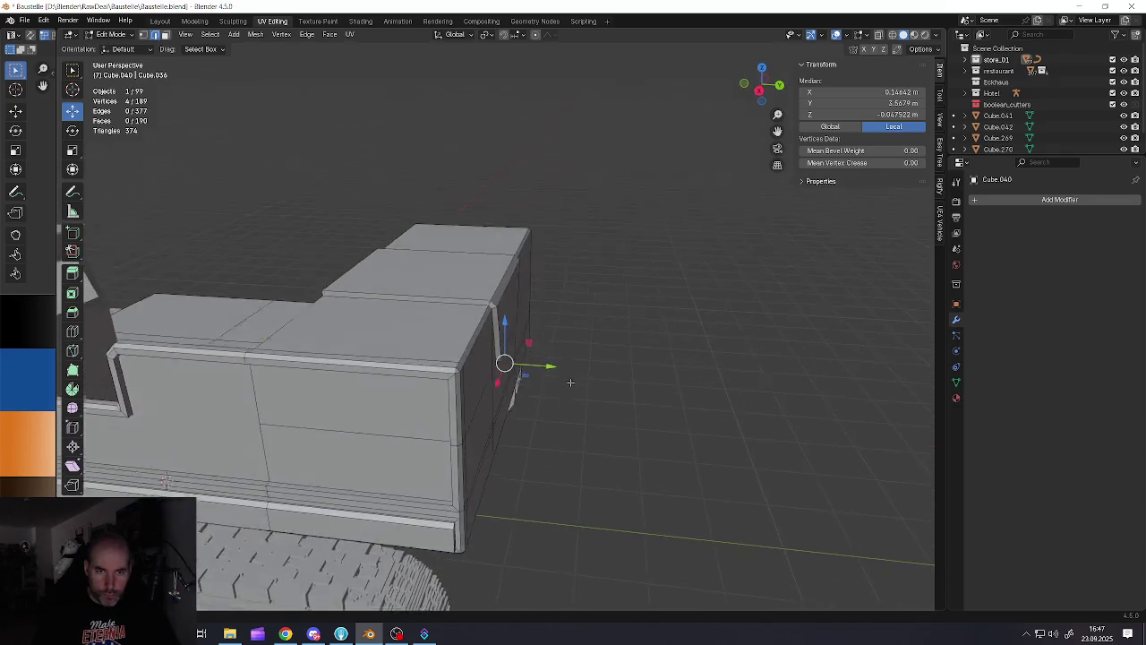
scroll(471, 334, "down", 3)
key("Tab")
scroll(449, 367, "up", 2)
scroll(555, 367, "up", 3)
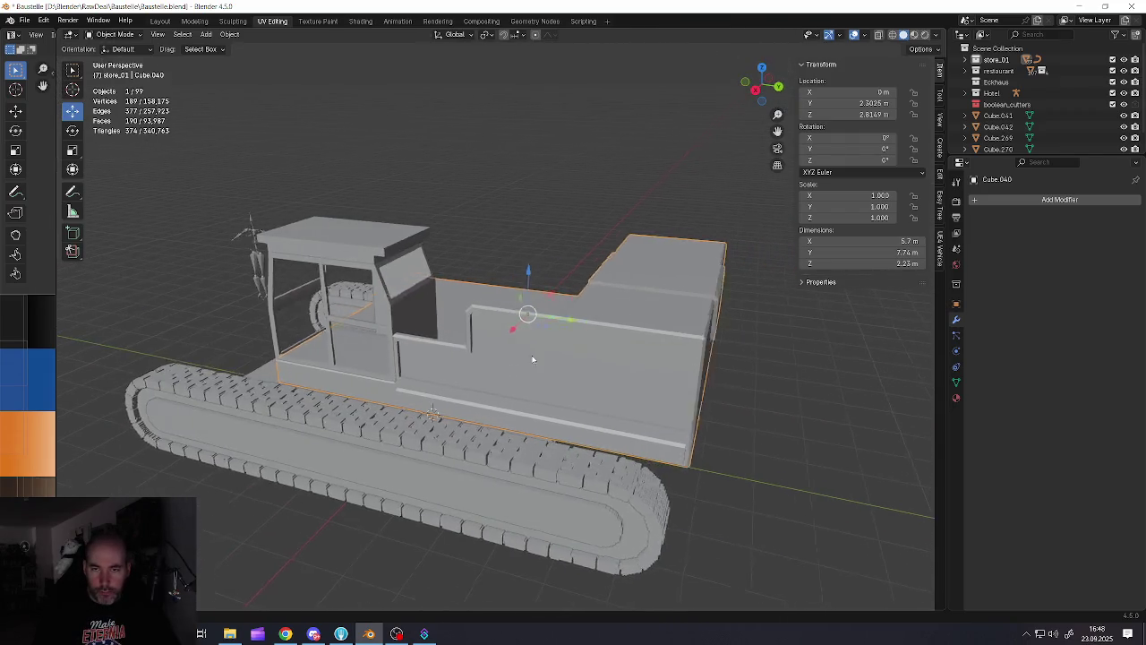
Add two centred loop cuts on the left rear side block and scale them close together along X
scroll(588, 345, "up", 4)
key("Tab")
middle_click_drag(623, 326, 590, 260)
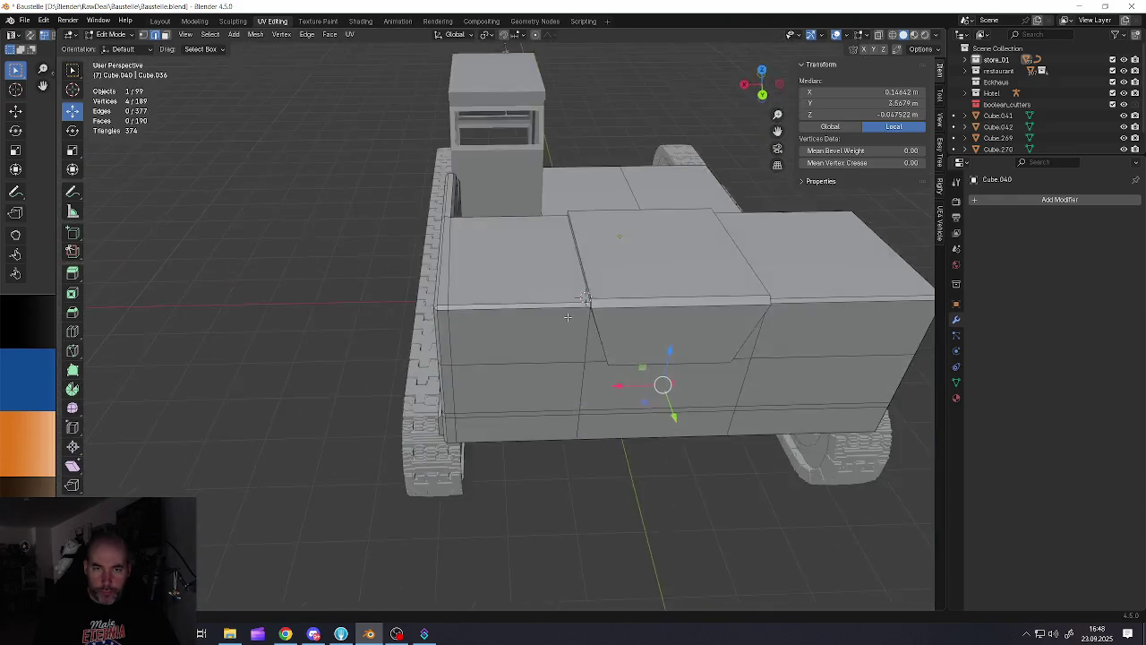
middle_click_drag(590, 259, 540, 313)
key("ctrl+r")
scroll(541, 314, "up", 2)
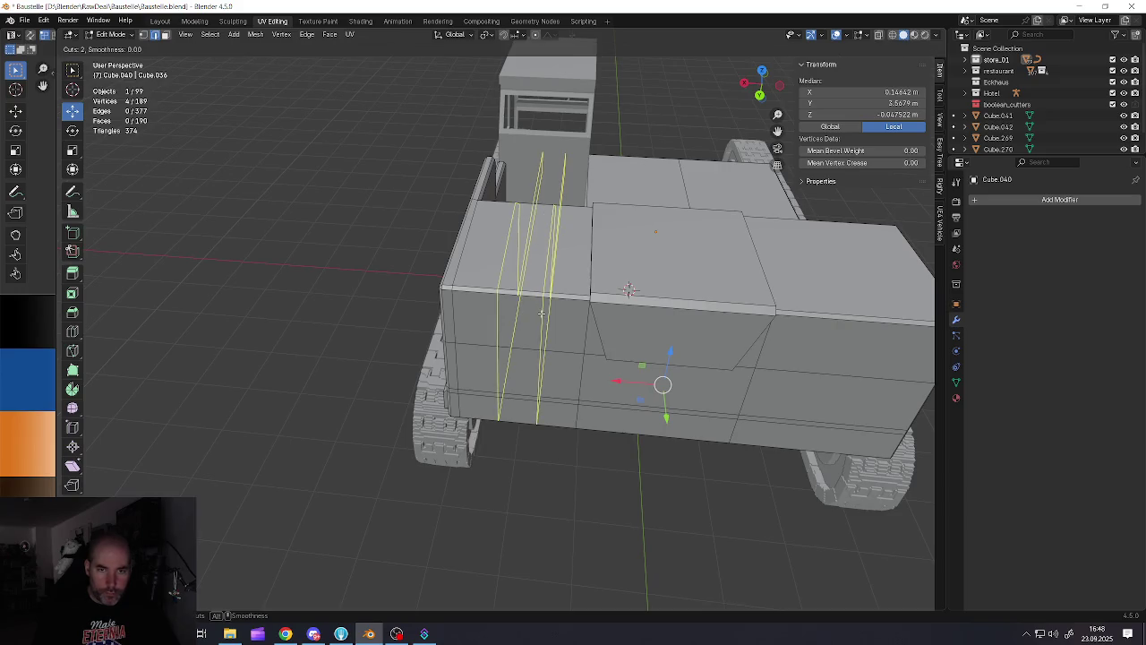
left_click(524, 315)
right_click(524, 315)
key("s")
key("x")
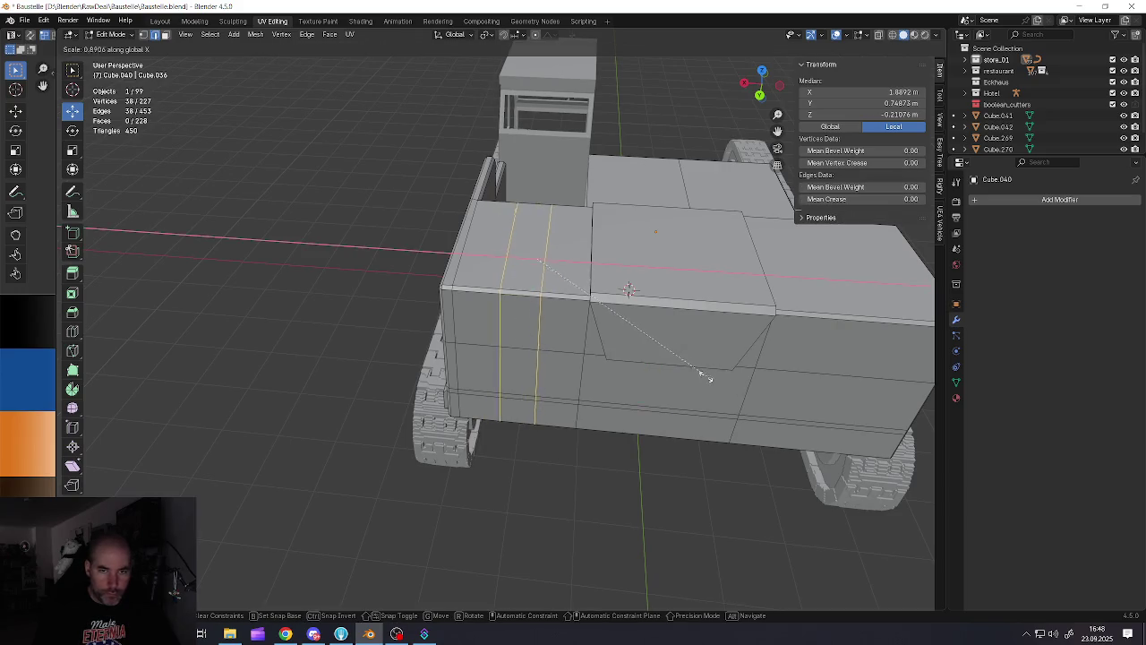
left_click(533, 275)
Add two loop cuts on the right side block and narrow them along X the same way
middle_click_drag(533, 275, 718, 327)
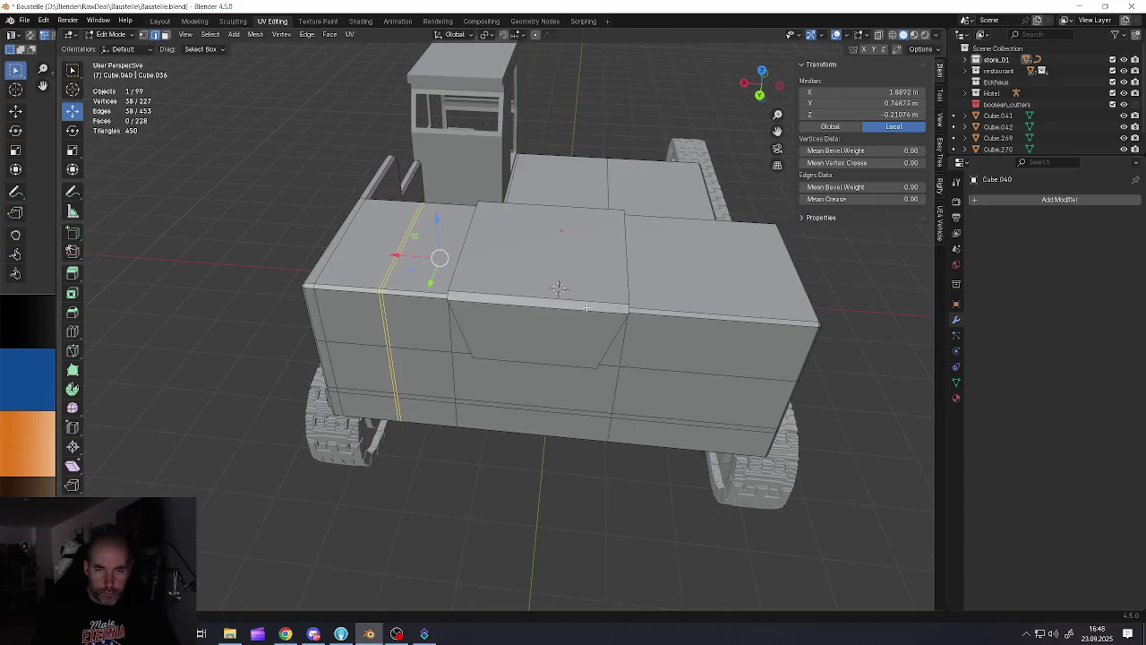
key("ctrl+r")
scroll(718, 327, "up", 1)
left_click(718, 327)
right_click(718, 327)
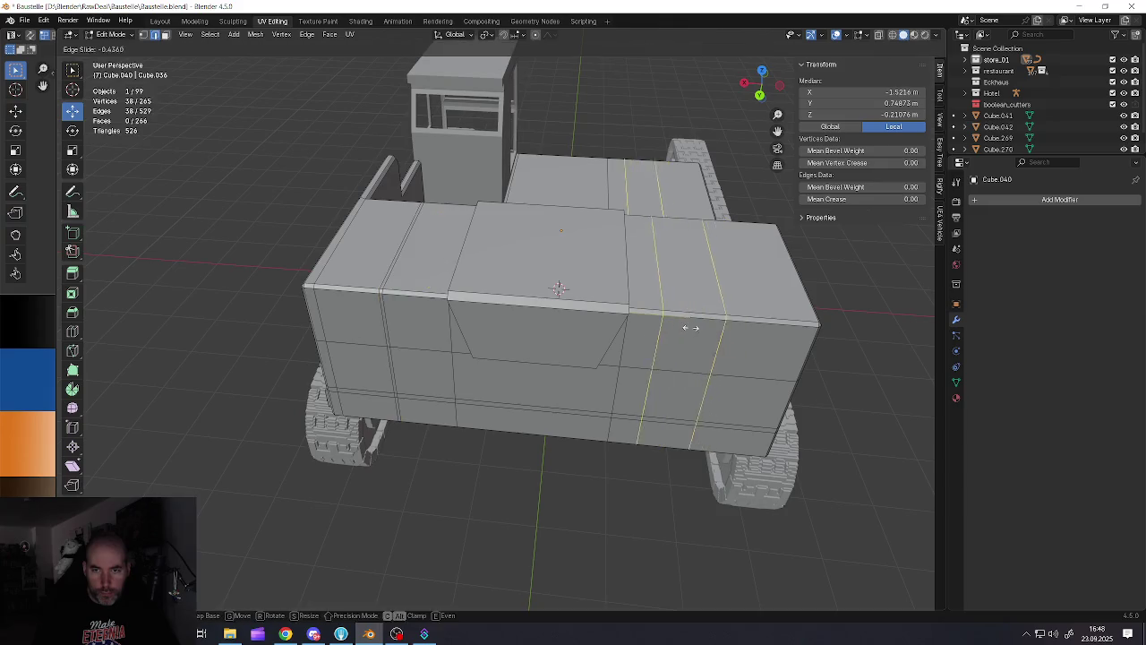
middle_click_drag(718, 327, 584, 319)
key("s")
key("x")
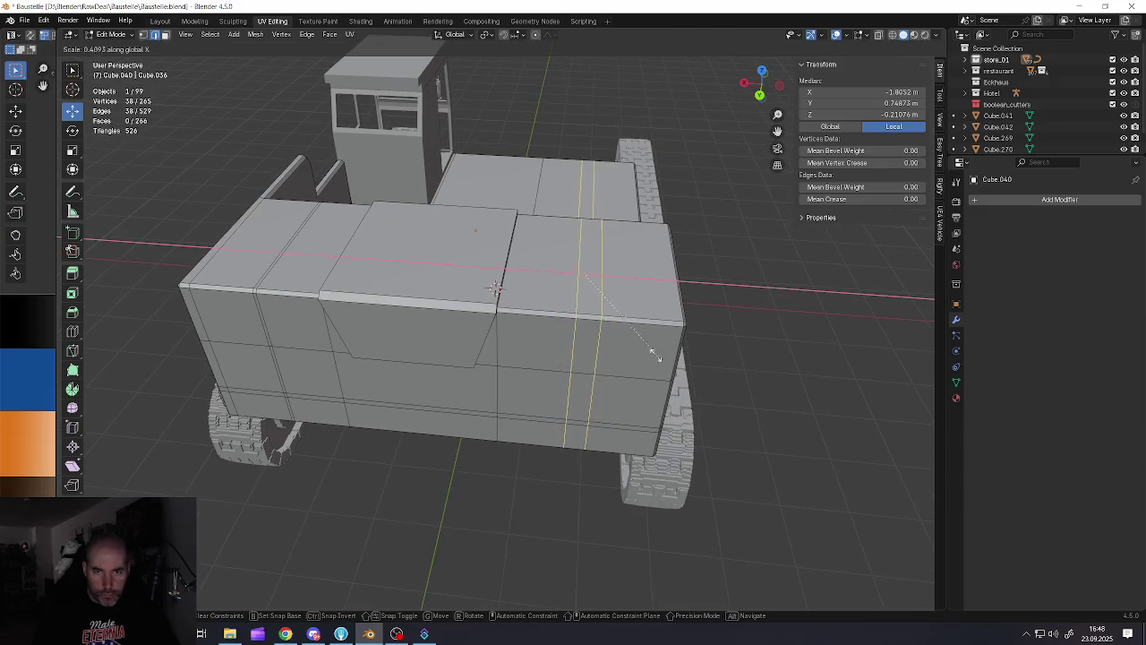
left_click(583, 288)
Select the narrow strips between the new loops on both side blocks
middle_click_drag(584, 288, 383, 371)
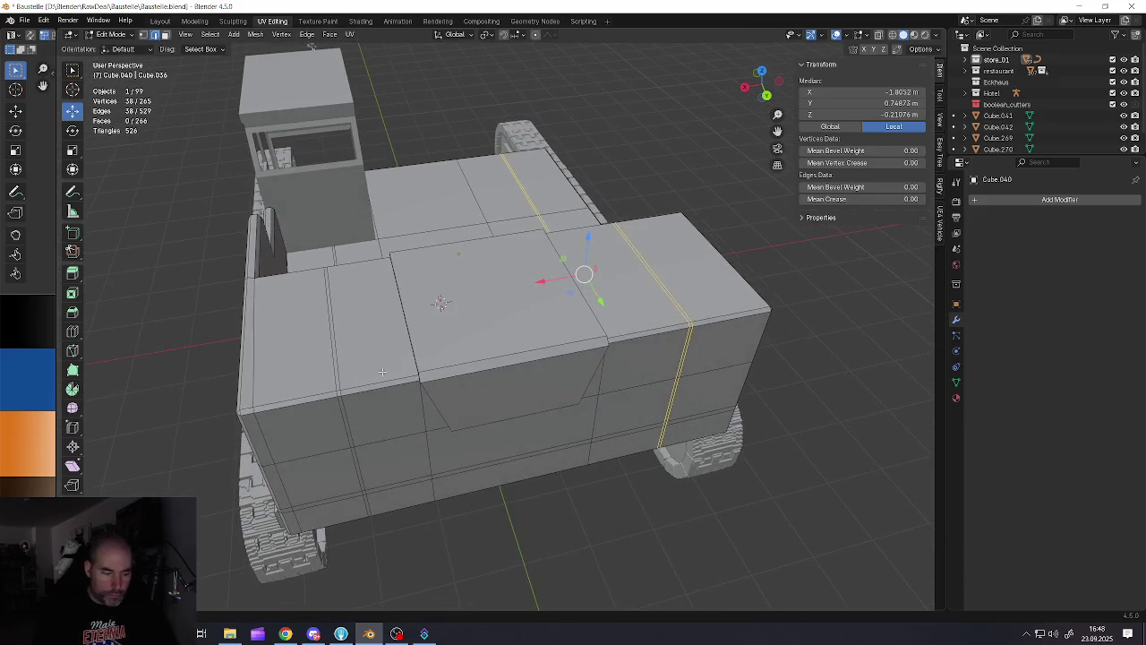
key("alt+a")
left_click(340, 394, "alt")
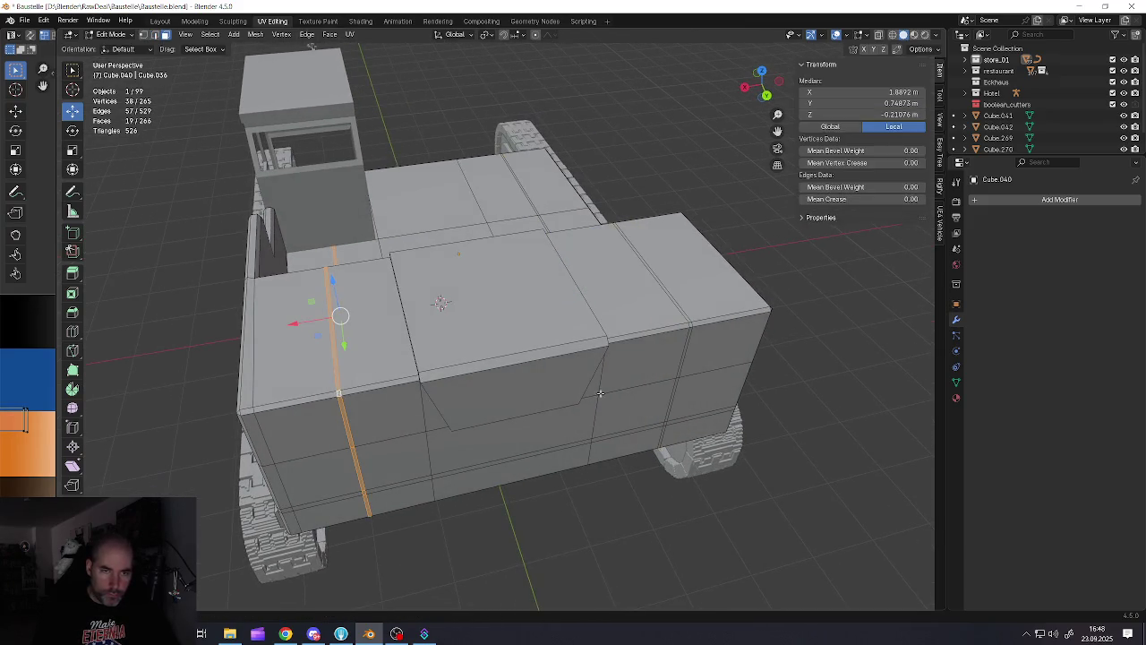
scroll(599, 393, "up", 3)
scroll(555, 340, "up", 2)
scroll(510, 291, "up", 2)
left_click(510, 288, "alt+shift")
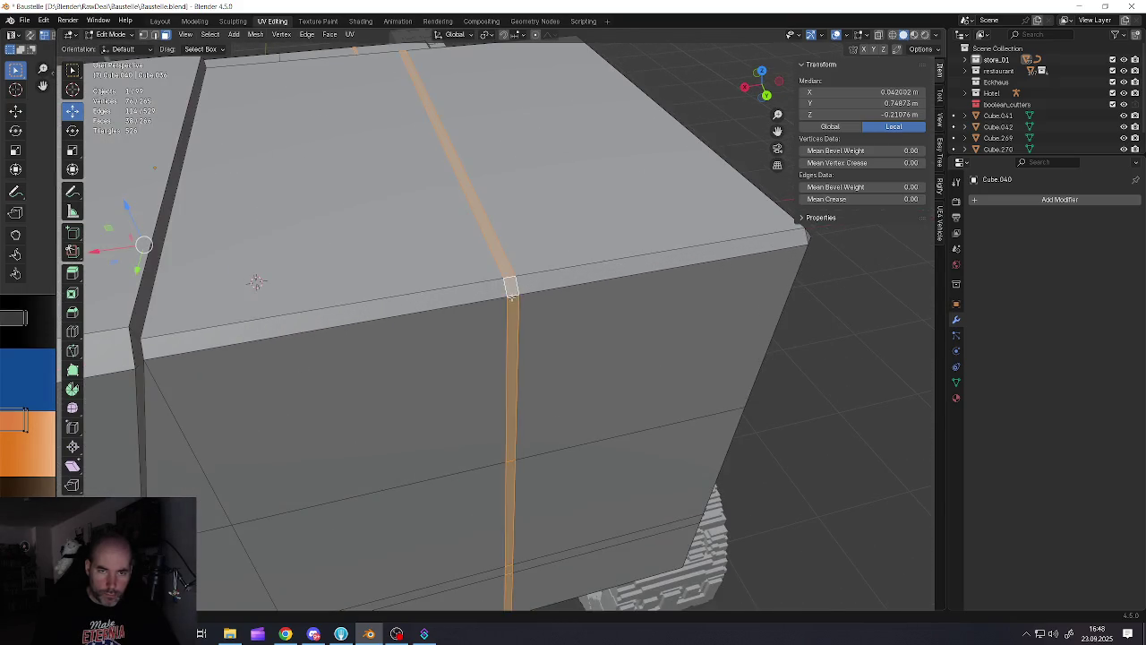
scroll(257, 282, "down", 8)
middle_click_drag(257, 282, 426, 332)
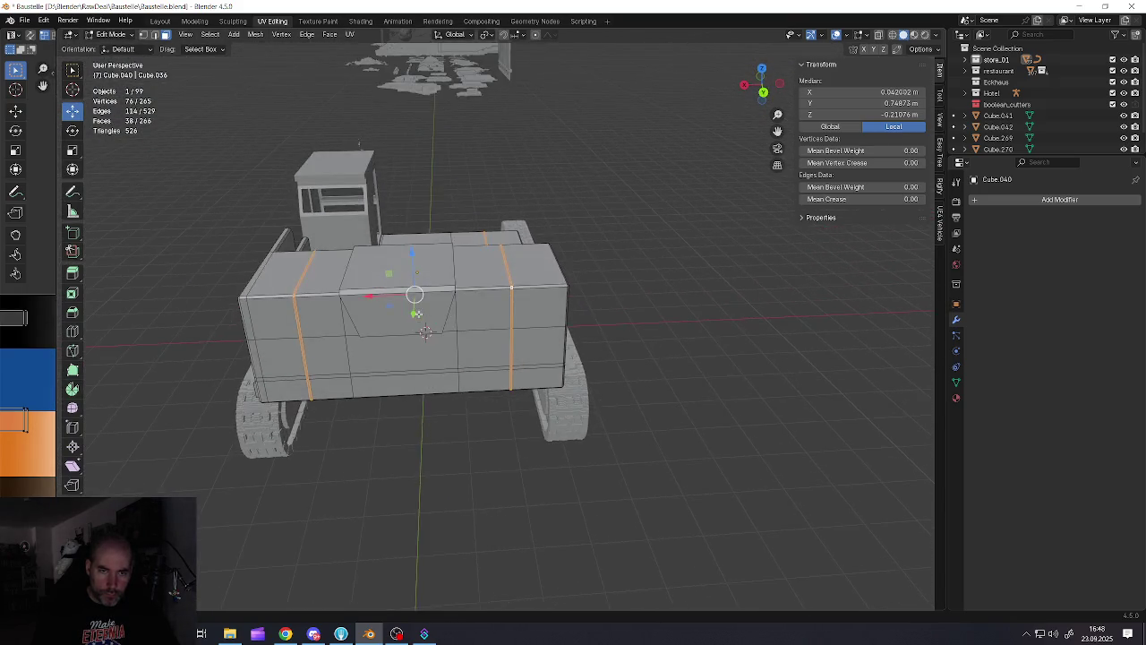
scroll(349, 286, "up", 1)
scroll(349, 287, "up", 1)
scroll(349, 287, "up", 1)
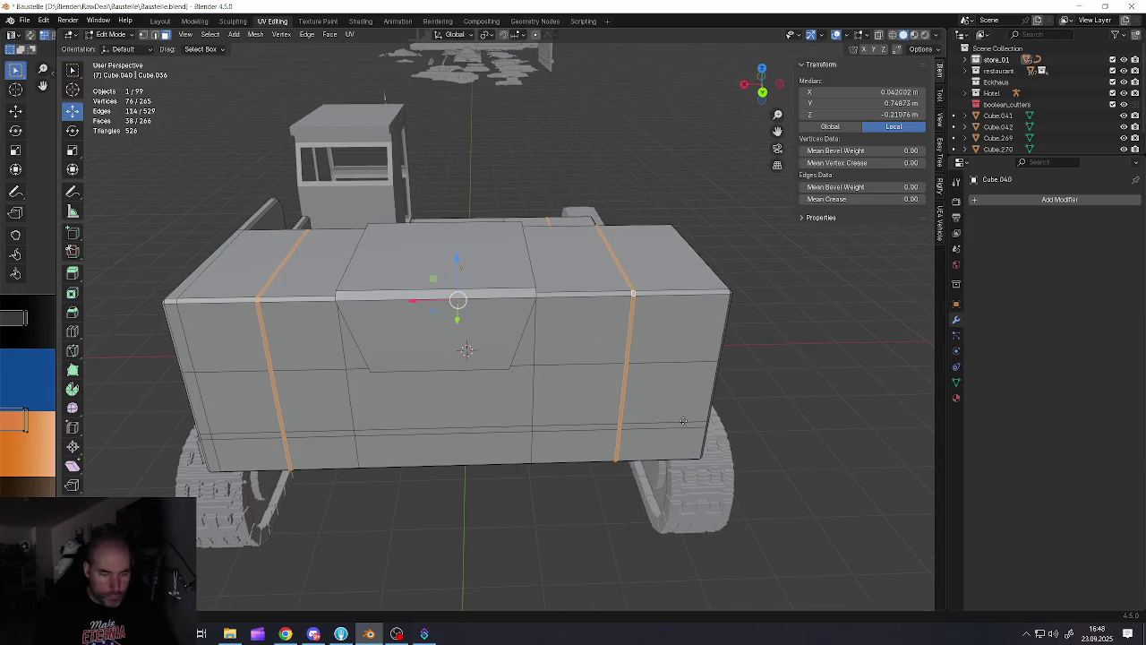
Extrude the two strips inward as recessed grooves and return to Object Mode
key("e")
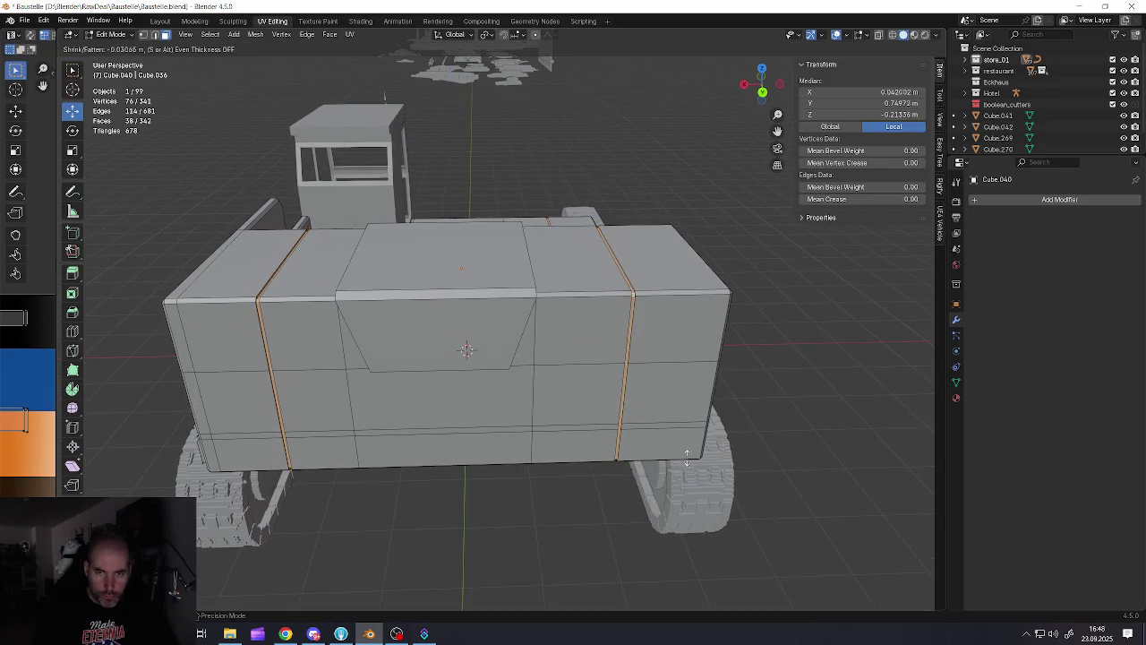
left_click(685, 457)
scroll(571, 403, "down", 3)
mouse_move(544, 410)
middle_mouse_down()
mouse_move(574, 404)
mouse_move(622, 445)
mouse_move(605, 333)
mouse_move(521, 360)
mouse_move(516, 405)
mouse_move(266, 308)
mouse_move(430, 315)
mouse_move(558, 384)
mouse_move(592, 358)
mouse_move(588, 347)
middle_mouse_up()
key("Tab")
scroll(267, 308, "up", 3)
scroll(428, 320, "down", 3)
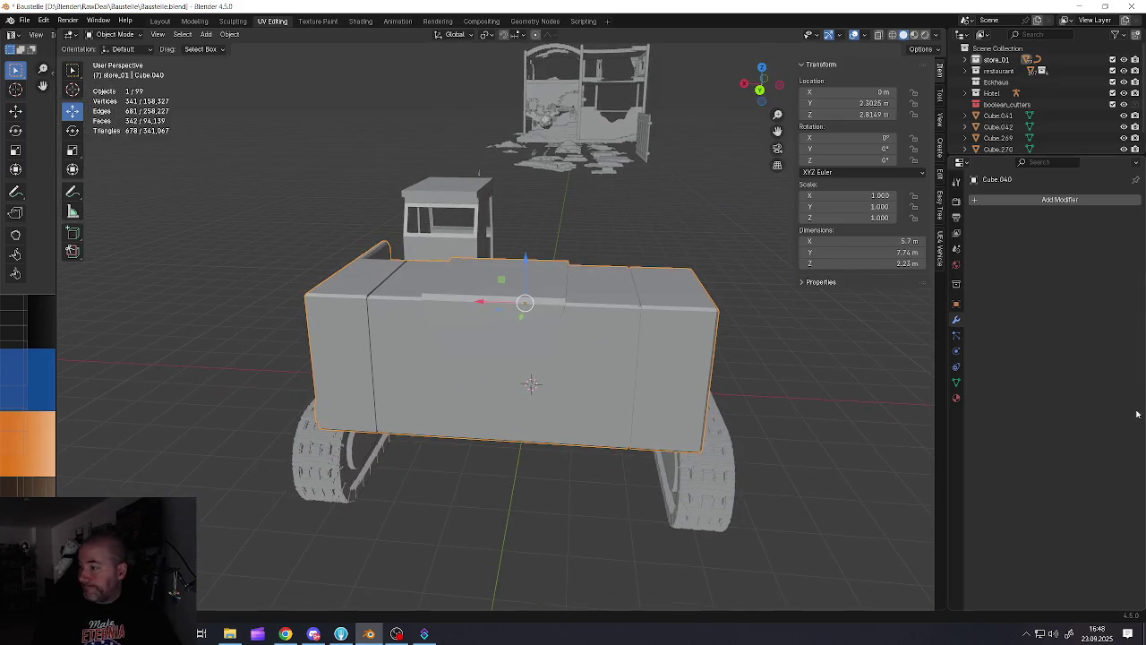
mouse_move(473, 402)
middle_mouse_down()
mouse_move(483, 383)
mouse_move(469, 375)
middle_mouse_up()
In Edit Mode, select the lower-left and lower-right corner faces on the rear body
key("Tab")
left_click(392, 386)
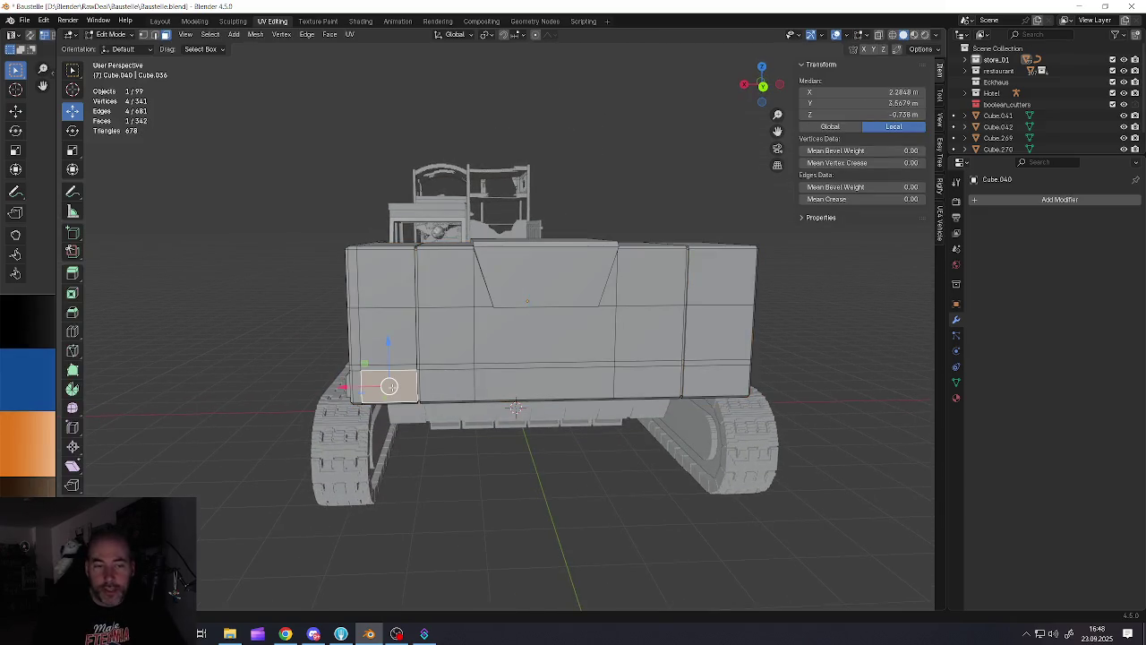
left_click(702, 380, "shift")
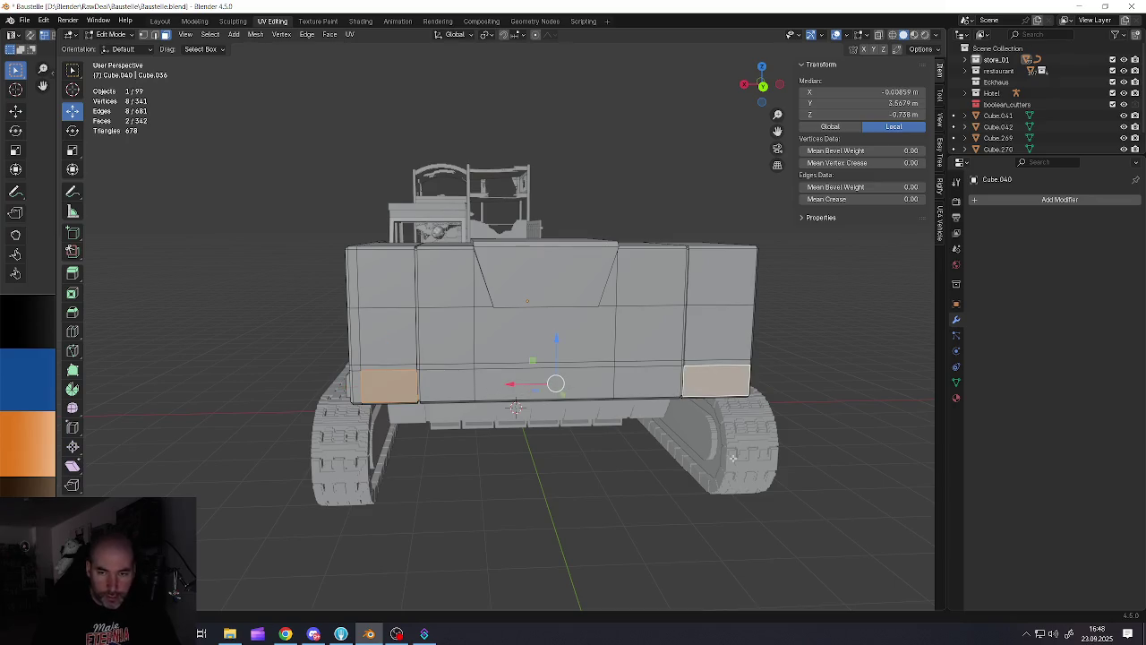
middle_click_drag(724, 447, 550, 326)
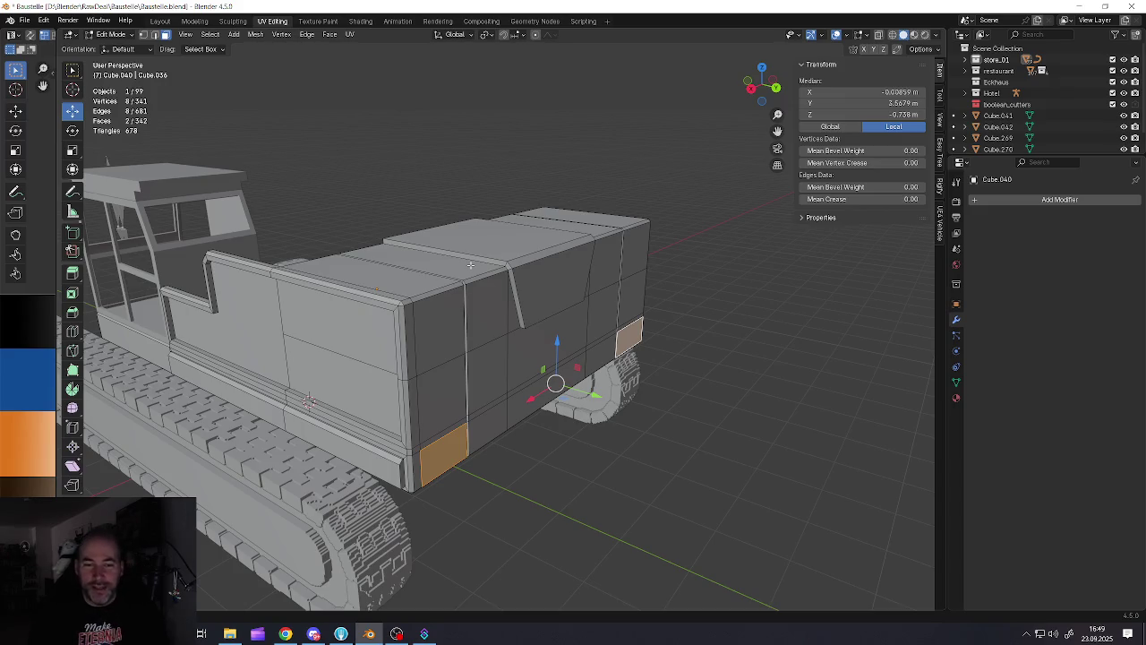
middle_click_drag(560, 332, 627, 350)
scroll(627, 349, "up", 3)
scroll(710, 372, "up", 3)
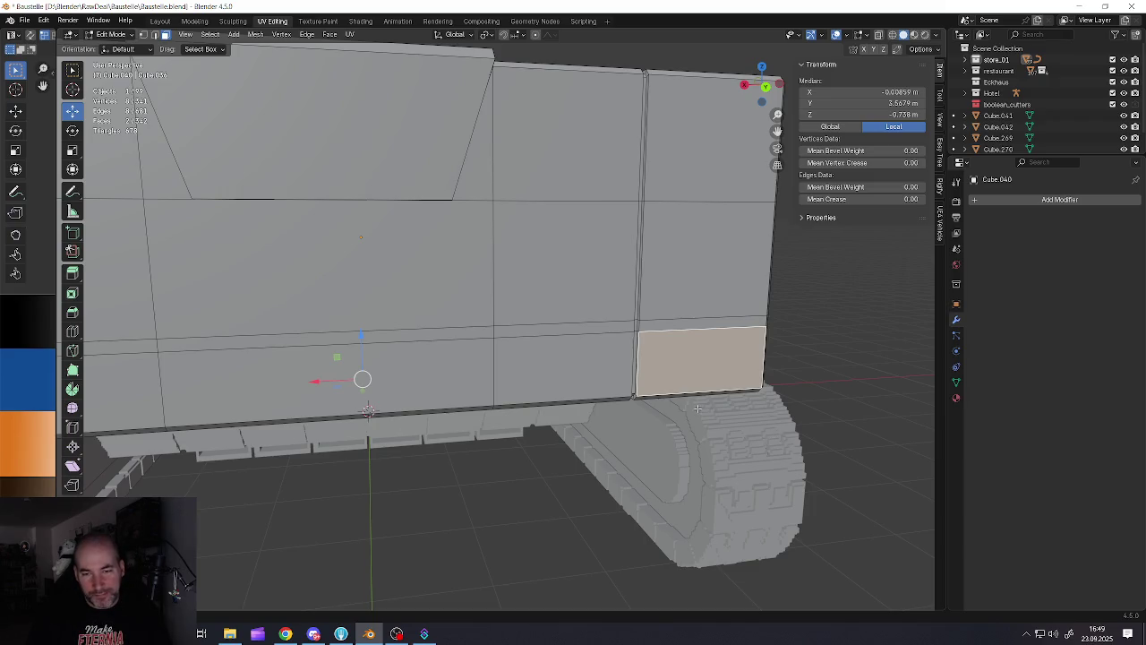
middle_click_drag(701, 412, 767, 470)
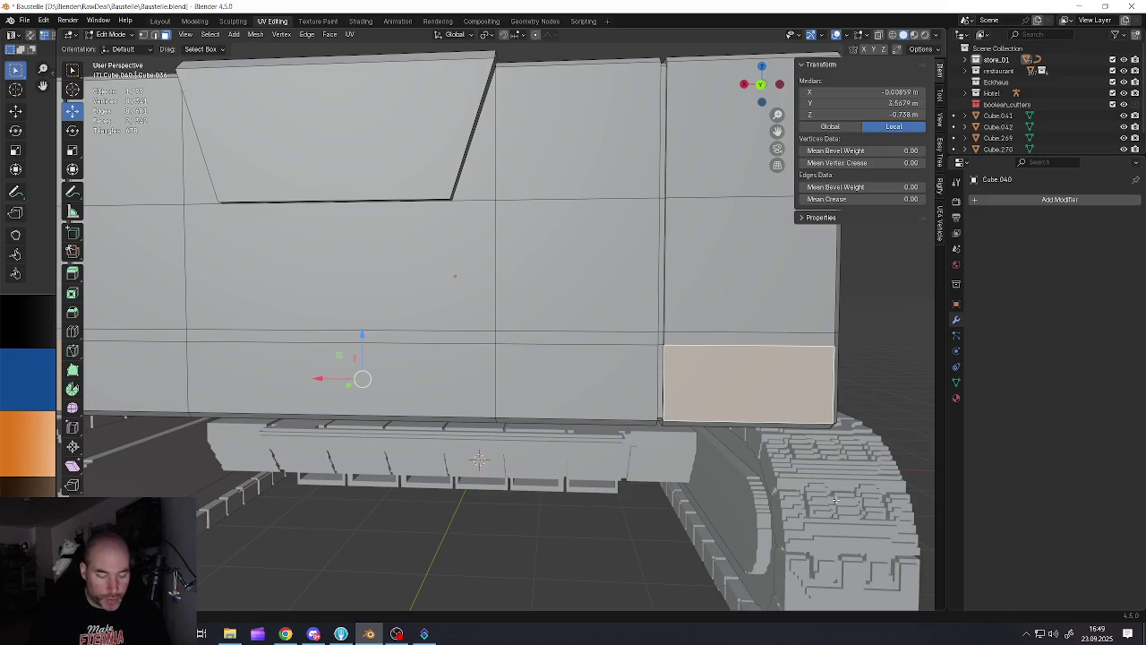
key("z")
right_click(762, 477)
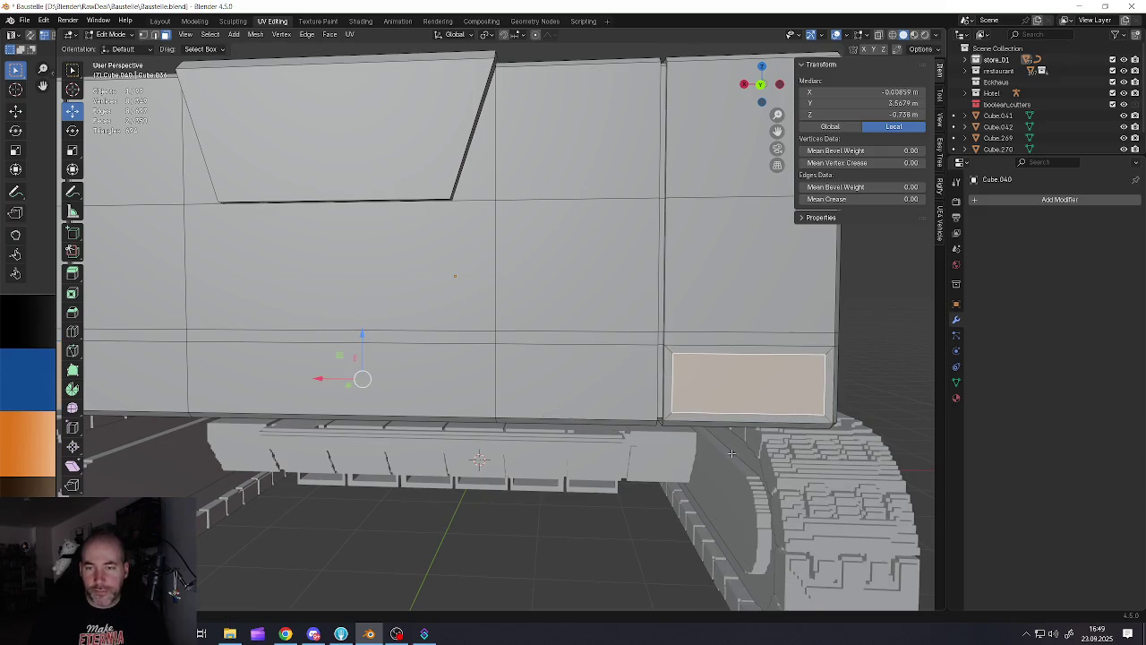
key("ctrl+KP_1")
mouse_move(434, 400)
middle_mouse_down()
mouse_move(529, 437)
mouse_move(565, 437)
middle_mouse_up()
scroll(530, 437, "up", 3)
Extrude the two corner faces about -0.06 m inward as light recesses, then leave Edit Mode
key("e")
left_click(642, 465)
middle_click_drag(641, 466, 558, 488)
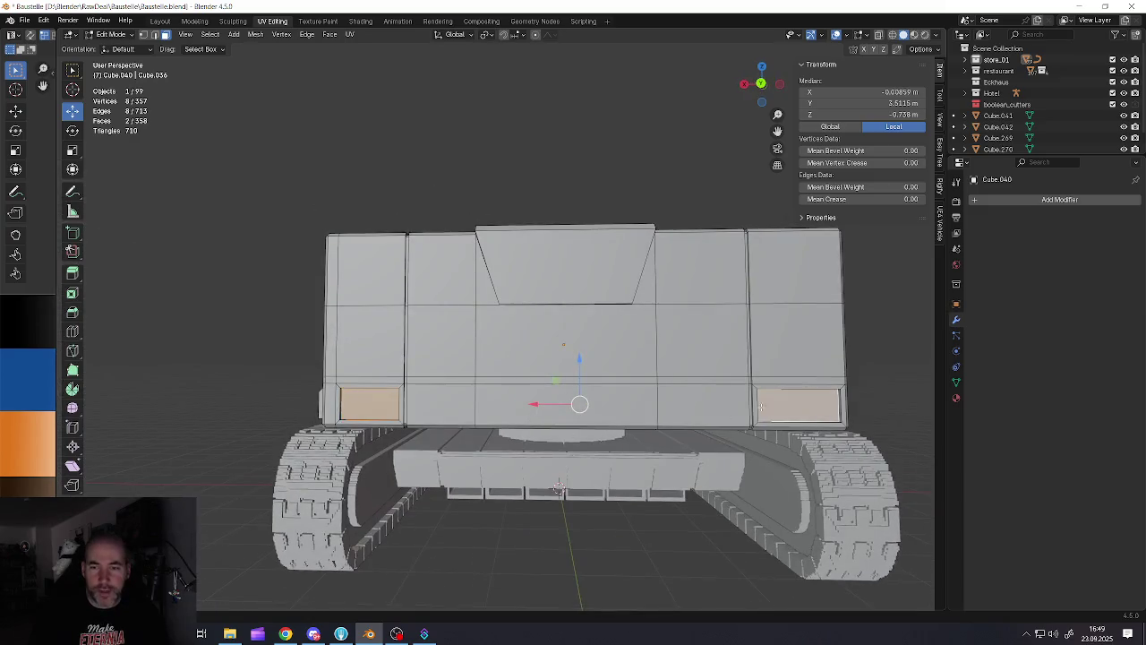
scroll(557, 488, "up", 2)
scroll(558, 488, "down", 6)
key("Tab")
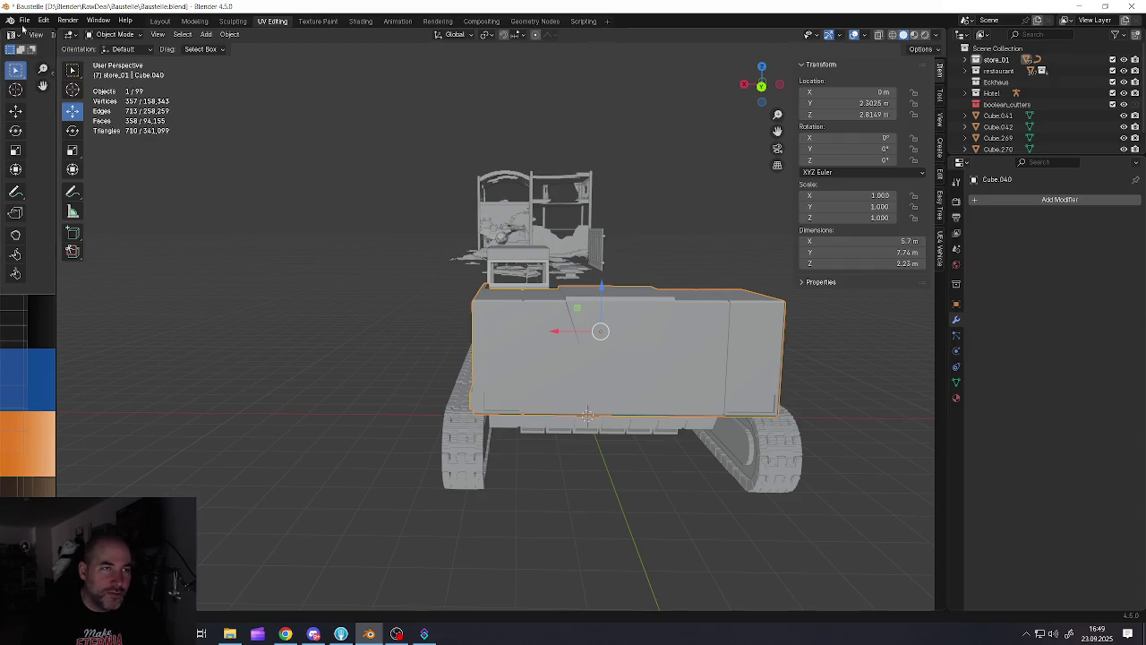
Save Baustelle.blend, then turn to the cab roof and enter Edit Mode
left_click(24, 19)
left_click(41, 94)
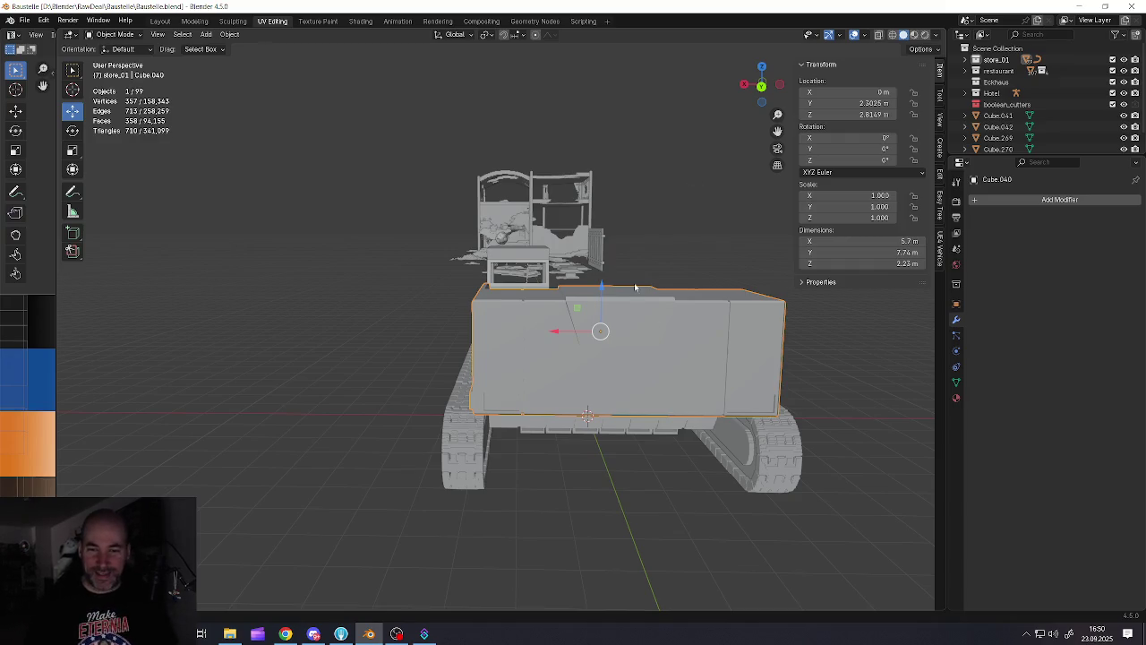
mouse_move(673, 334)
middle_mouse_down()
mouse_move(469, 343)
mouse_move(544, 338)
mouse_move(442, 368)
mouse_move(498, 302)
mouse_move(573, 281)
middle_mouse_up()
scroll(681, 270, "up", 3)
key("Tab")
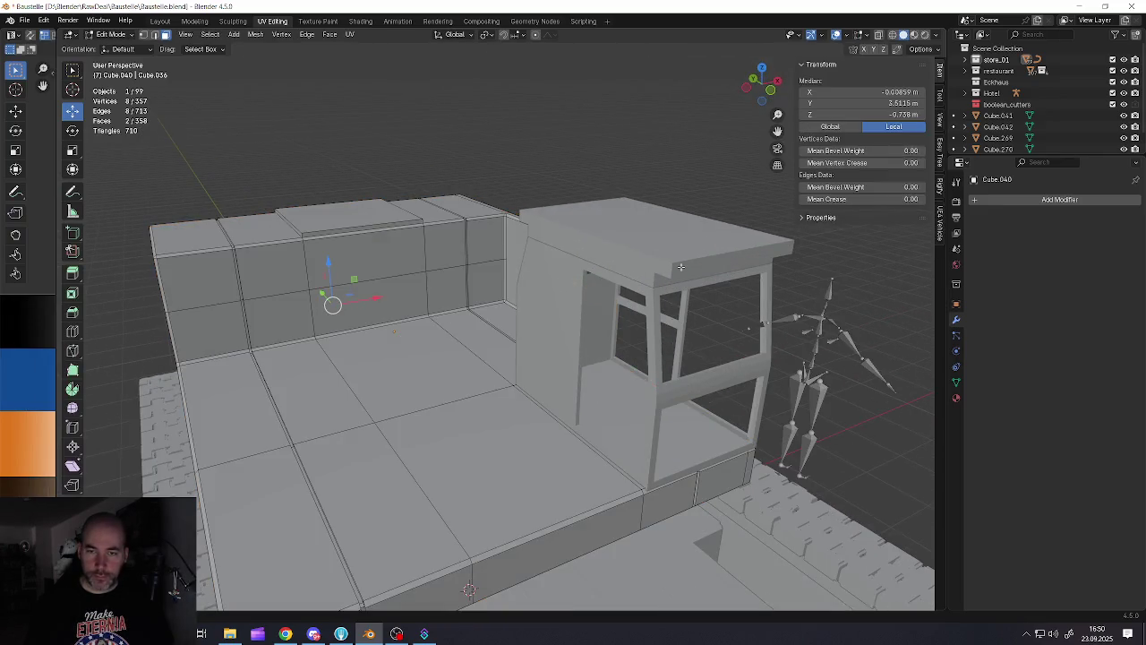
Dissolve two parallel vertical edge loops on the cab roof's front band
key("alt+q")
middle_click_drag(692, 268, 609, 268)
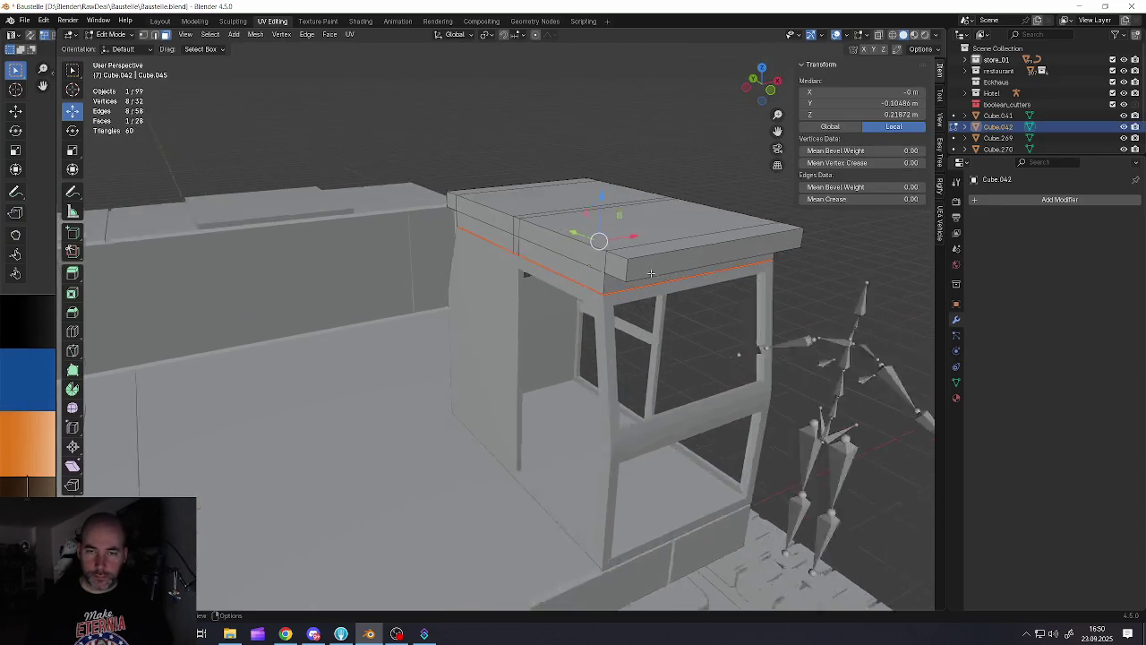
scroll(573, 268, "up", 2)
scroll(535, 268, "up", 2)
left_click(553, 261, "alt")
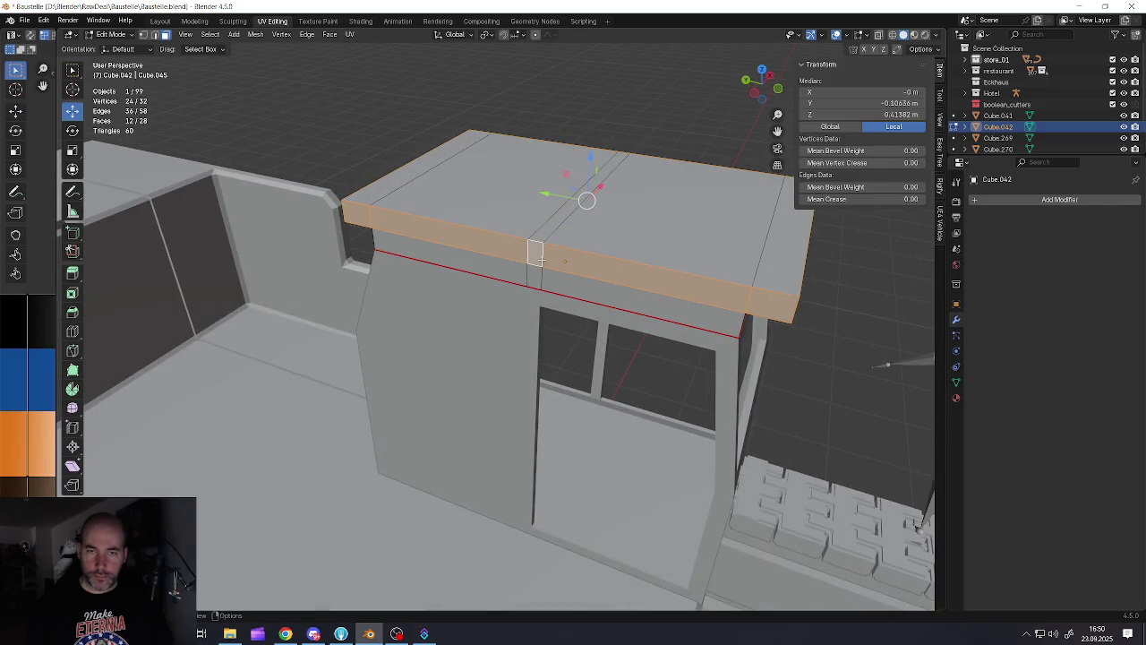
key("2")
left_click(543, 260, "alt")
left_click(535, 260, "alt+shift")
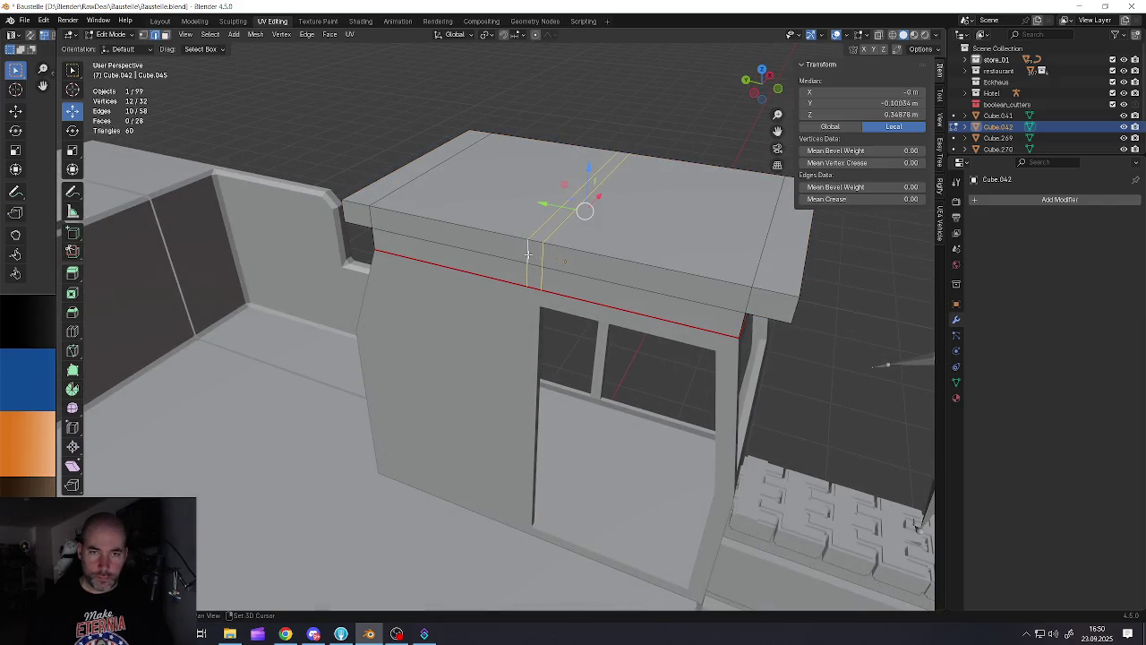
key("x")
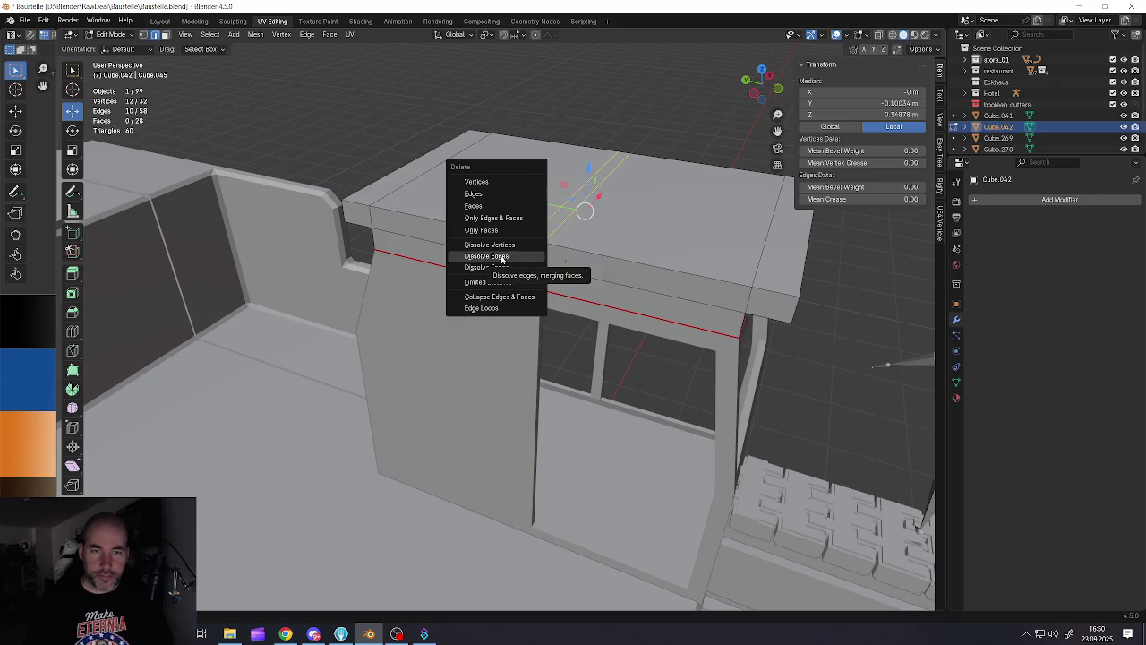
left_click(501, 259)
scroll(536, 269, "down", 1)
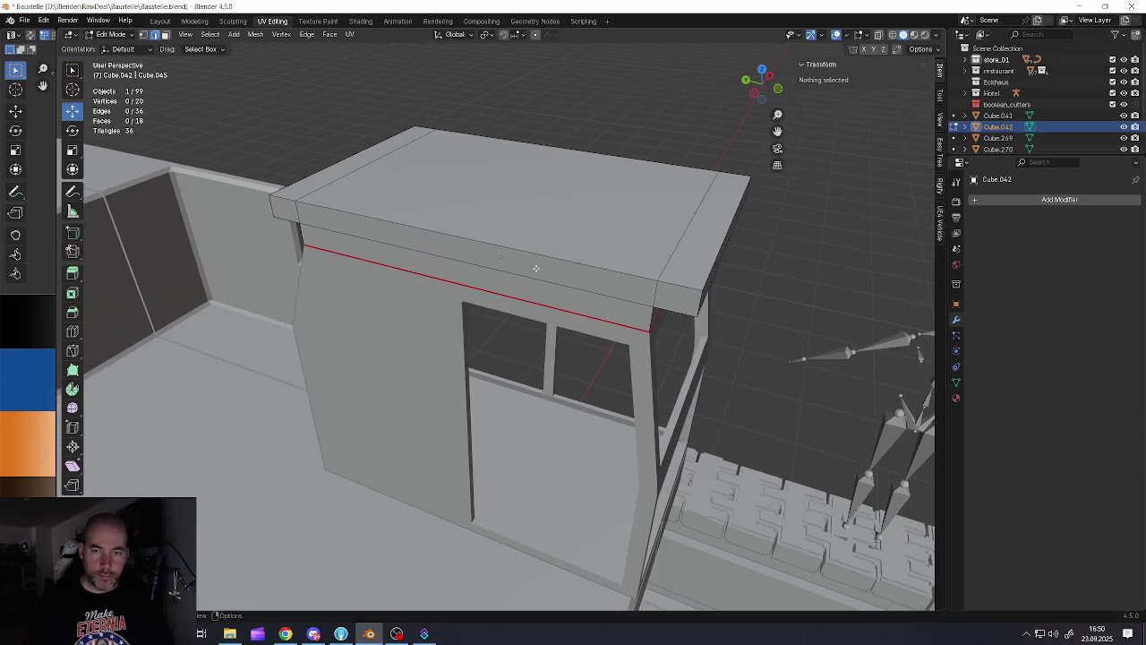
Bevel all the roof's edges by about 0.032 m and return to Object Mode
key("a")
key("ctrl+b")
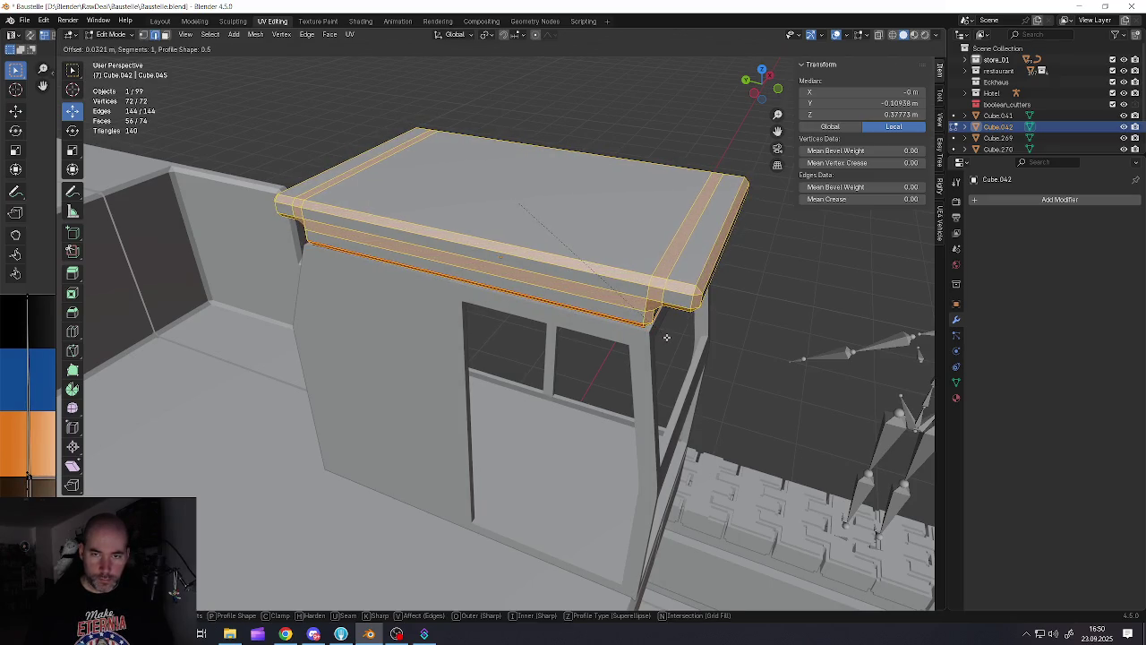
left_click(666, 337)
key("Tab")
scroll(626, 322, "down", 4)
mouse_move(627, 322)
middle_mouse_down()
mouse_move(522, 302)
mouse_move(667, 297)
mouse_move(562, 312)
middle_mouse_up()
scroll(522, 302, "down", 3)
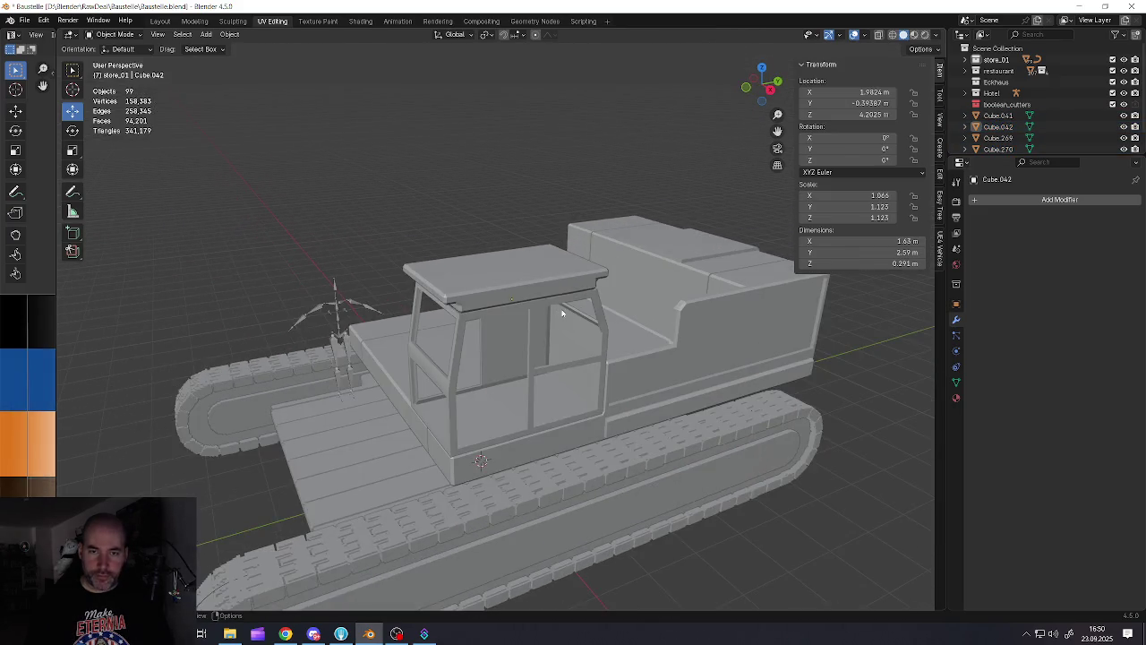
Save Baustelle.blend and frame the selected cab roof in the view
left_click(25, 20)
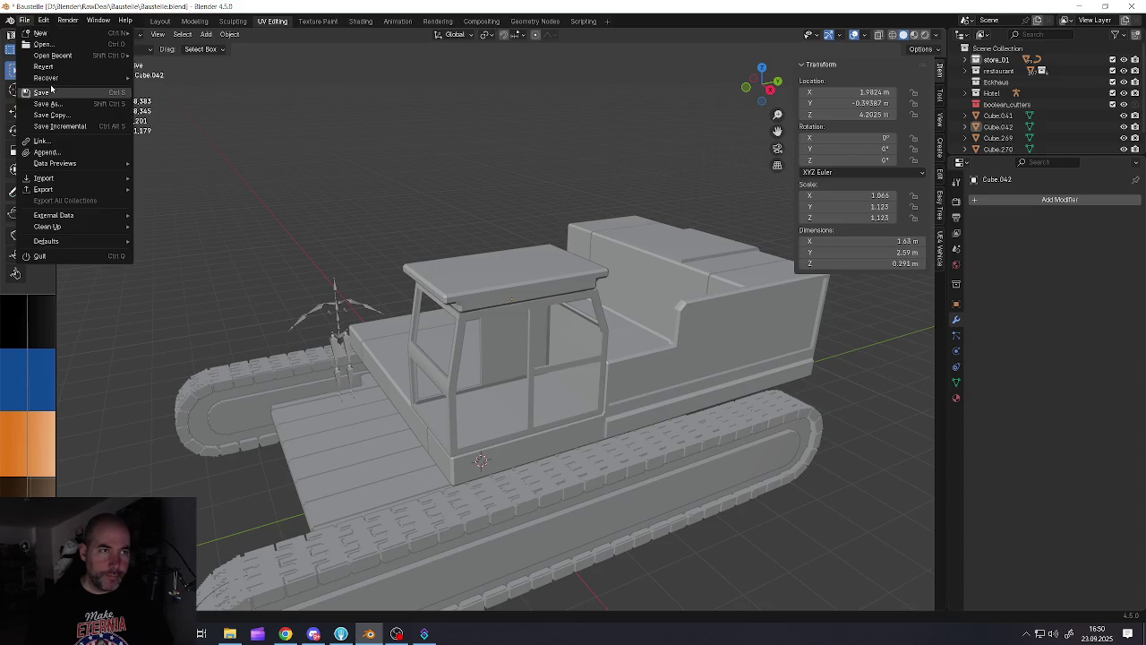
left_click(51, 92)
left_click(517, 286)
key("KP_Decimal")
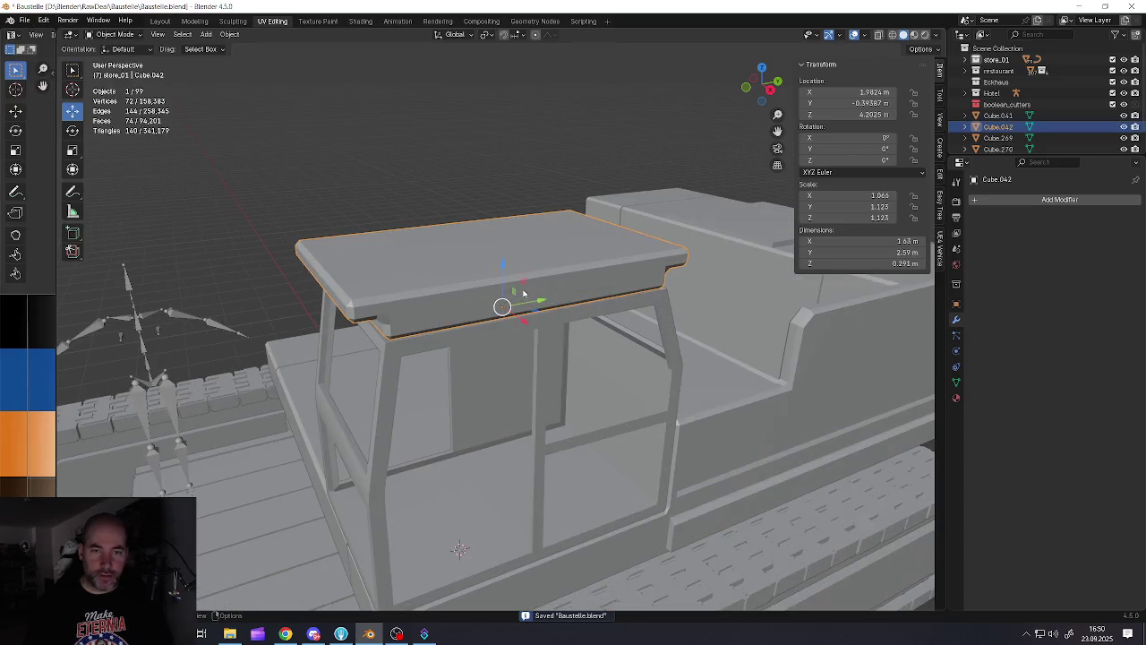
Apply the roof's scale, then add and apply a Blocks Remesh at octree depth 7
key("ctrl+a")
left_click(524, 290)
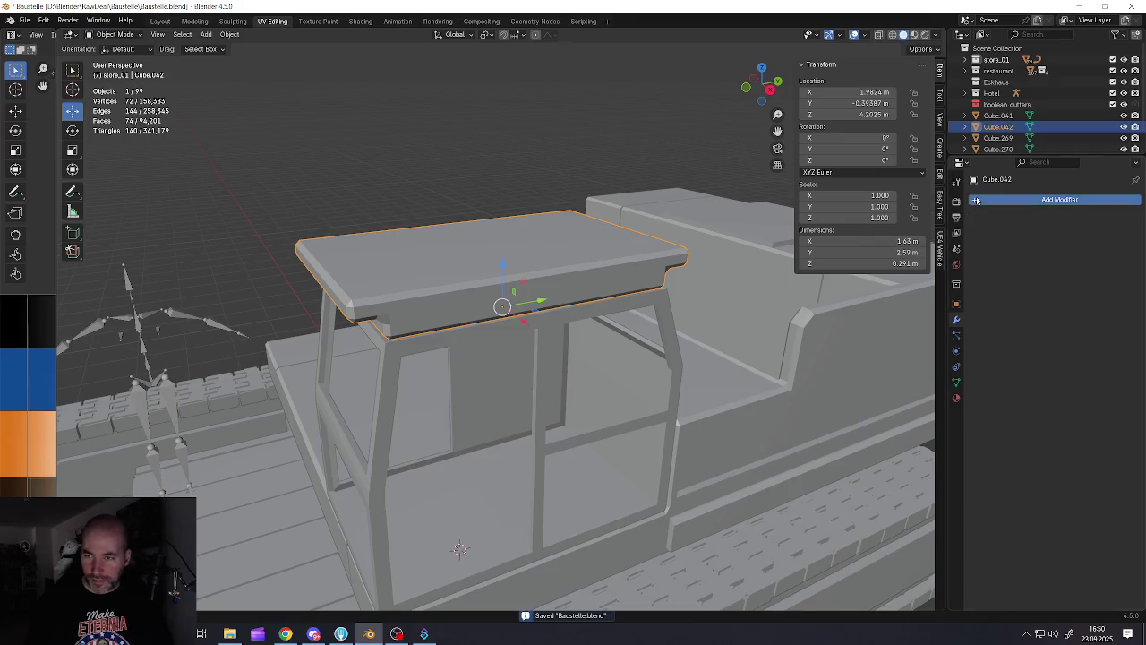
left_click(985, 199)
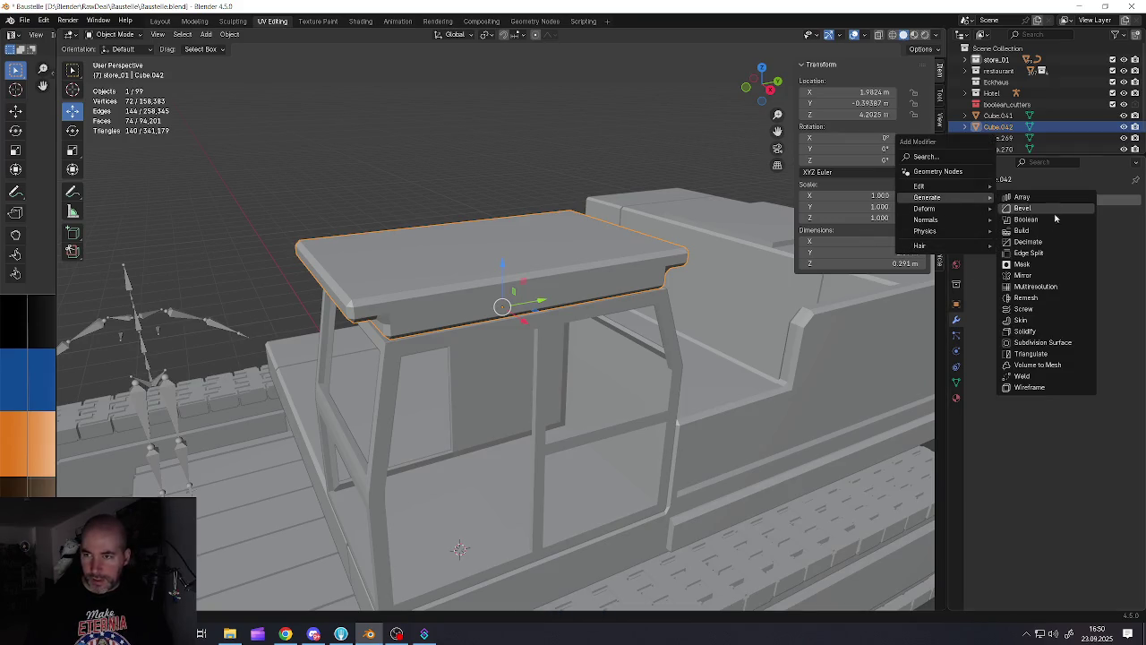
left_click(1026, 298)
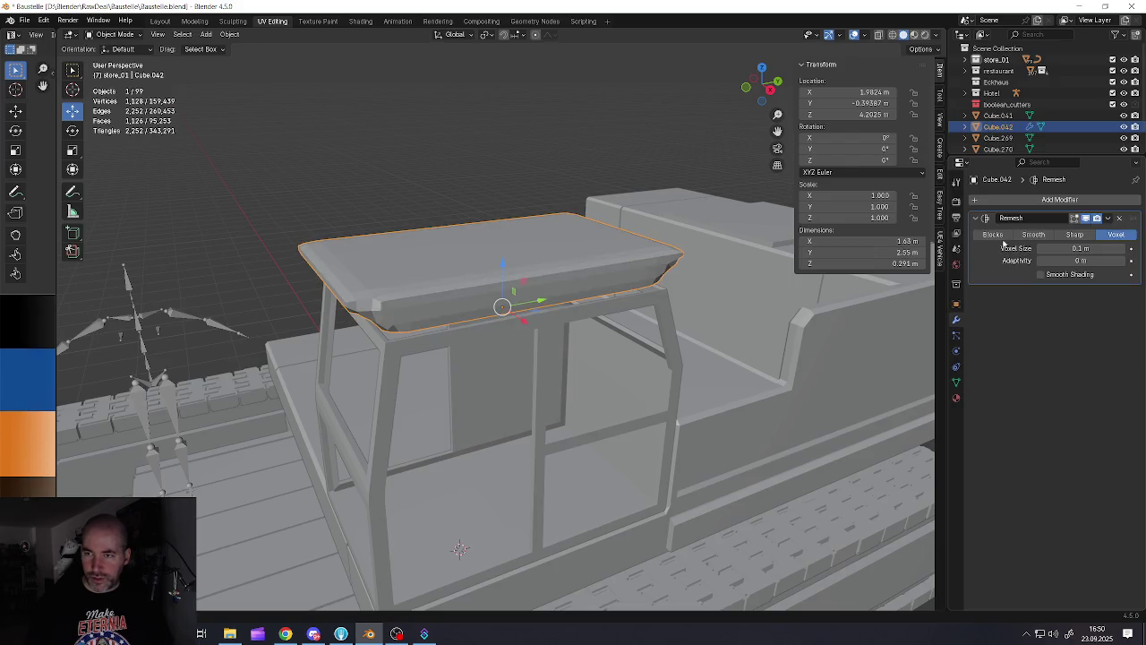
left_click(996, 234)
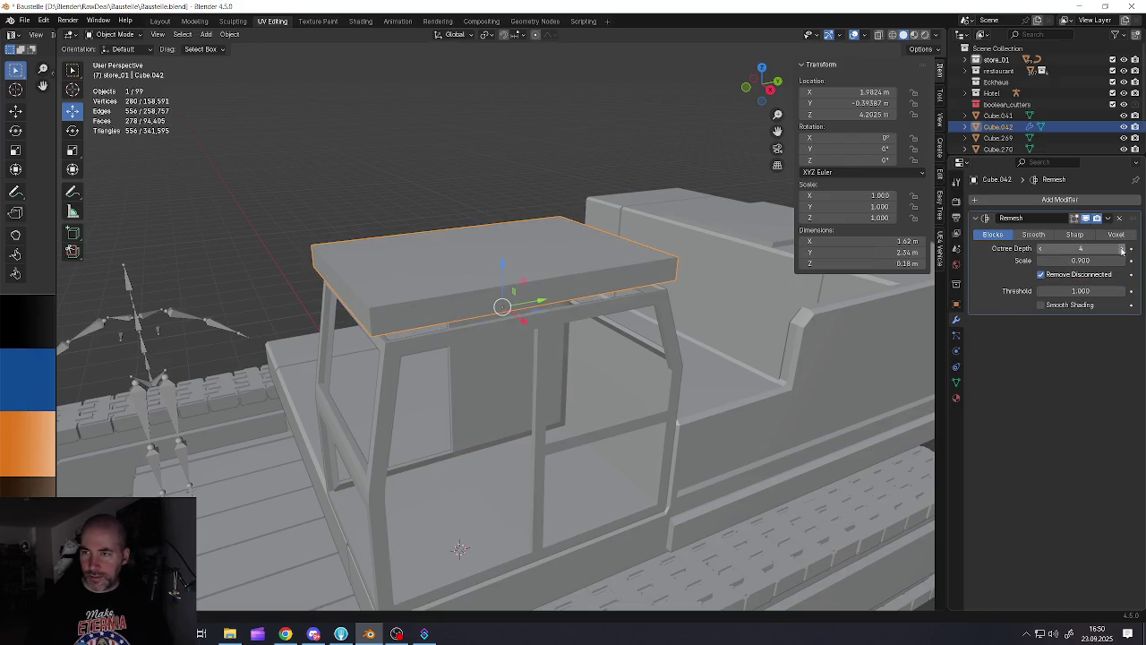
left_click(1122, 249)
left_click(1122, 249)
mouse_move(582, 272)
middle_mouse_down()
mouse_move(553, 283)
mouse_move(505, 257)
mouse_move(538, 229)
middle_mouse_up()
scroll(552, 283, "up", 3)
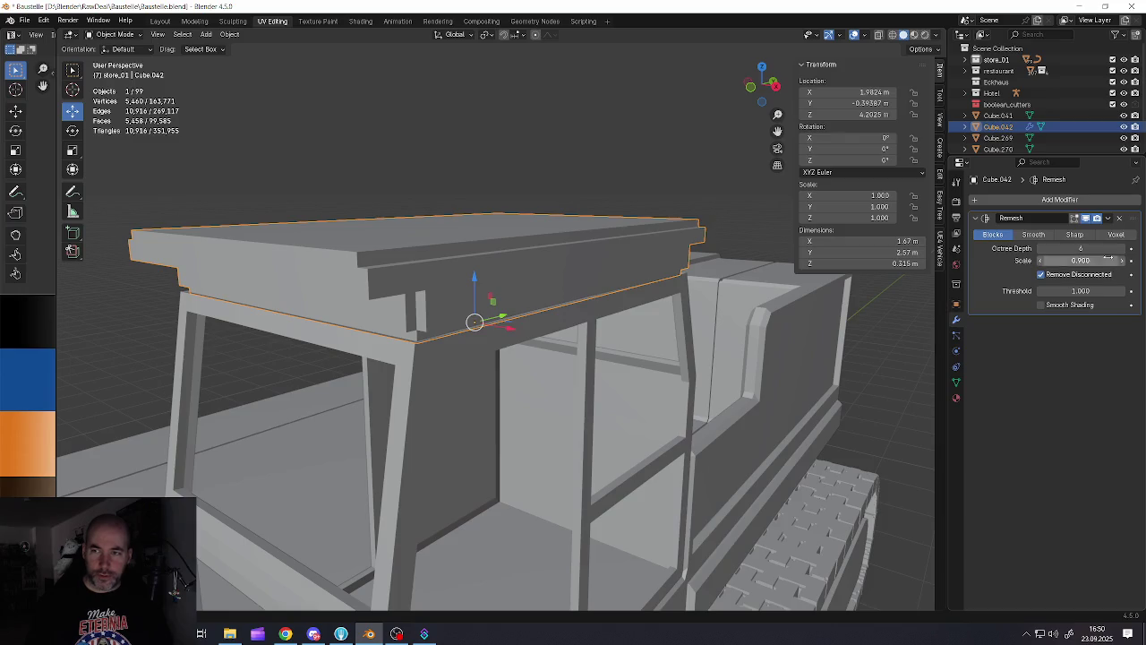
left_click(1122, 249)
mouse_move(618, 268)
middle_mouse_down()
mouse_move(639, 278)
mouse_move(401, 274)
mouse_move(577, 259)
mouse_move(517, 278)
mouse_move(537, 279)
middle_mouse_up()
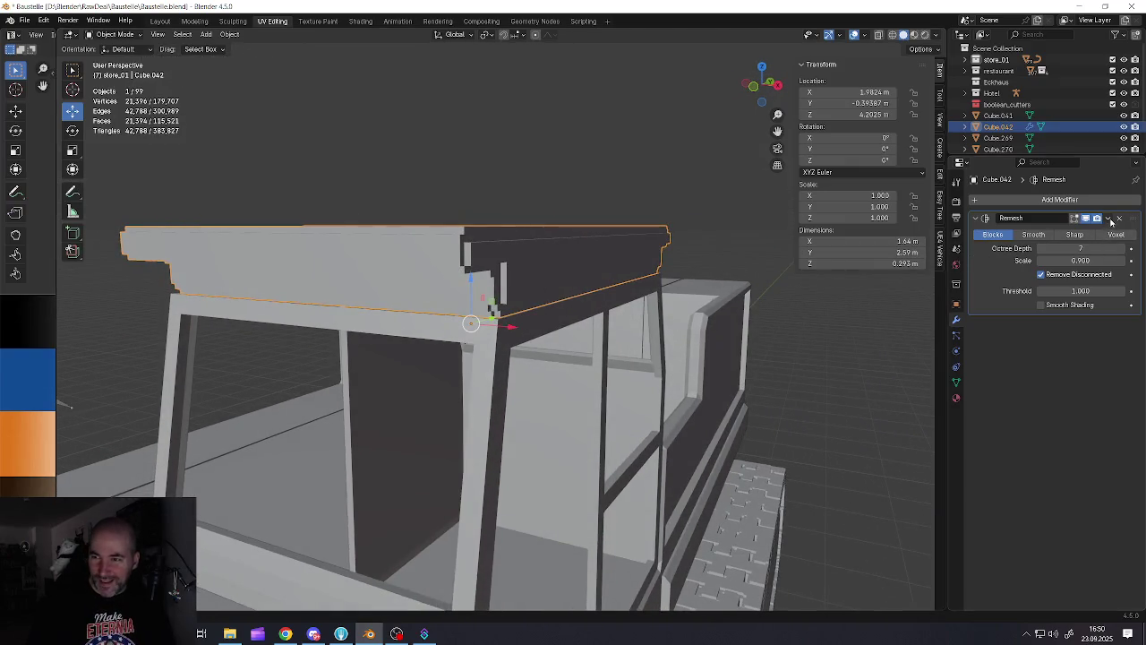
left_click(1109, 219)
left_click(1057, 232)
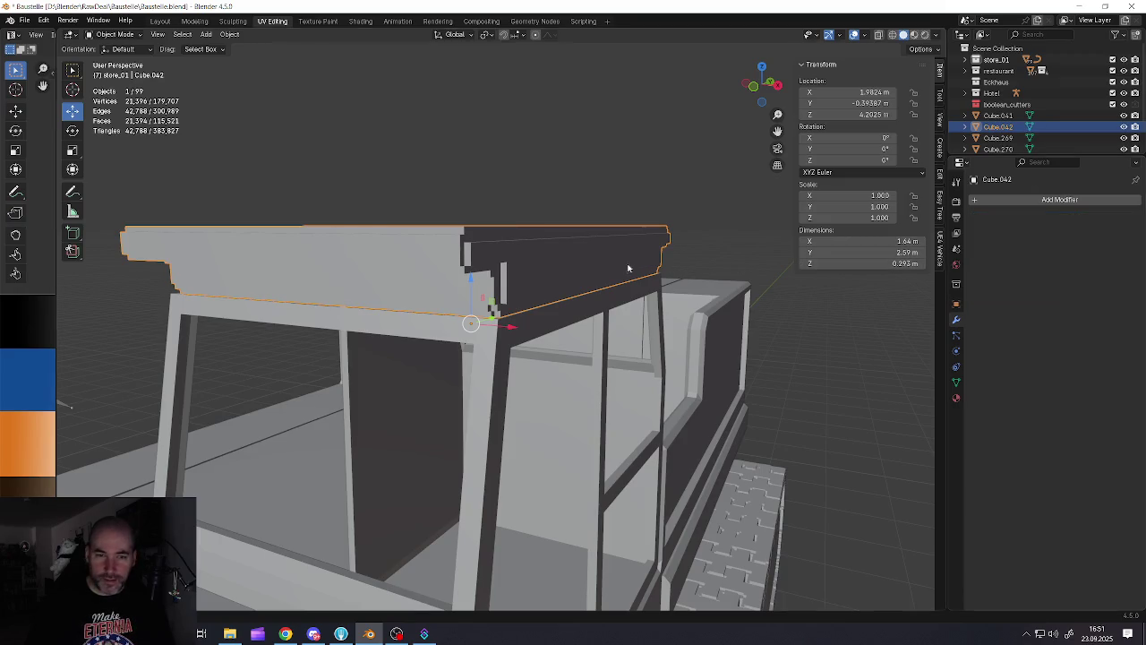
Limited-dissolve the whole remeshed roof to 78 faces, undoing an accidental deletion first
key("Tab")
key("a")
key("x")
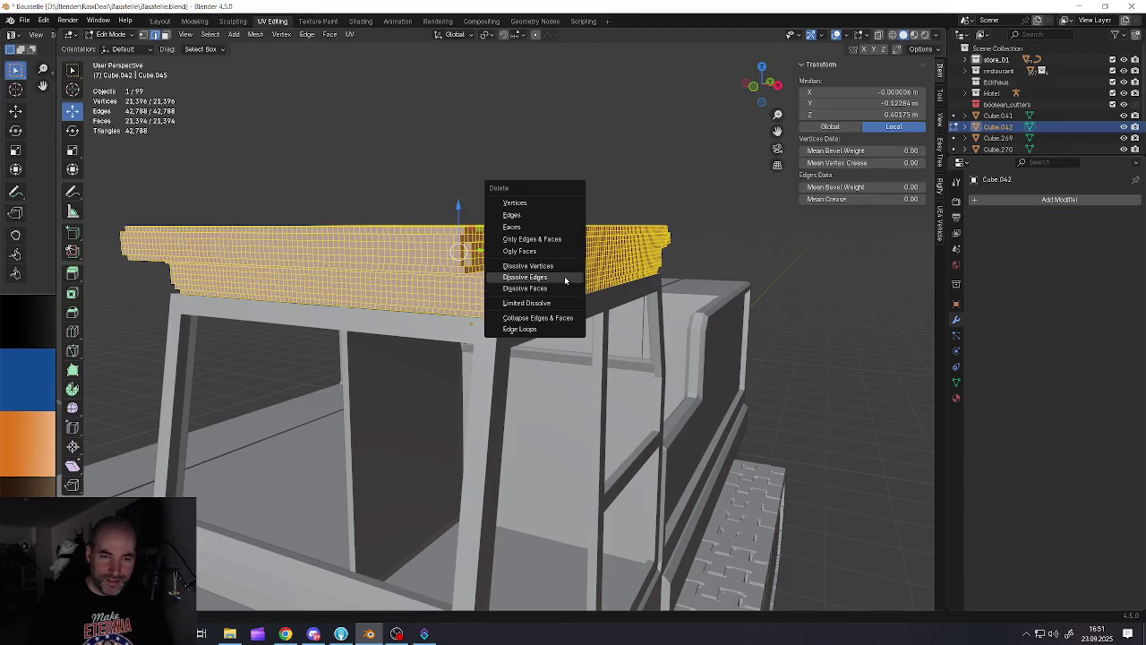
left_click(556, 278)
key("ctrl+z")
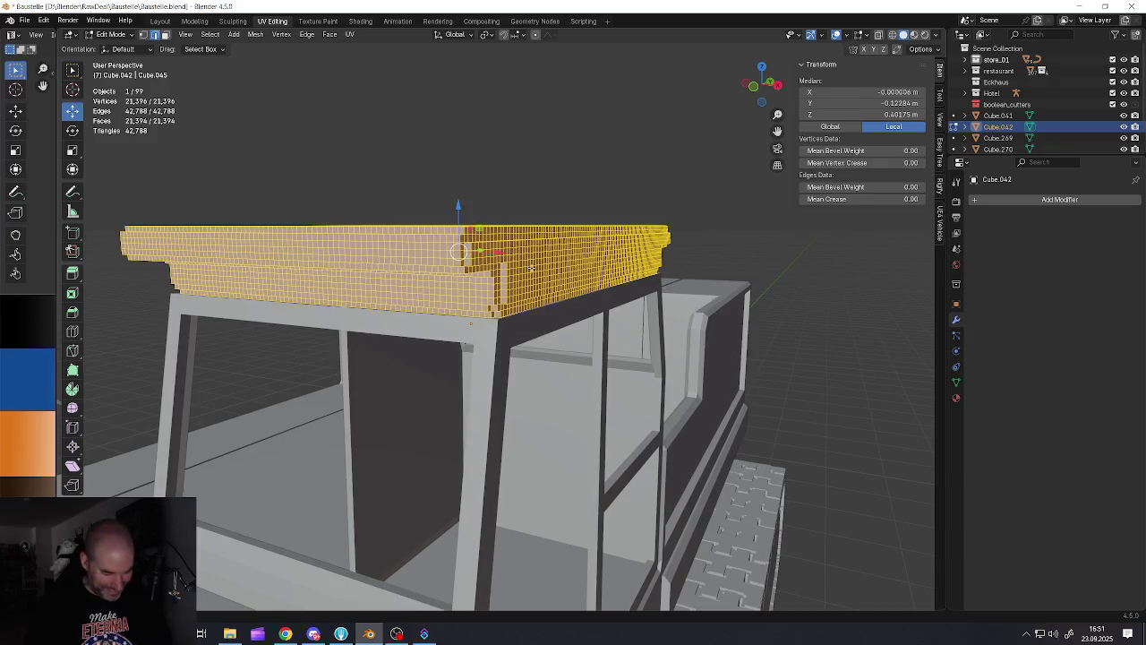
key("x")
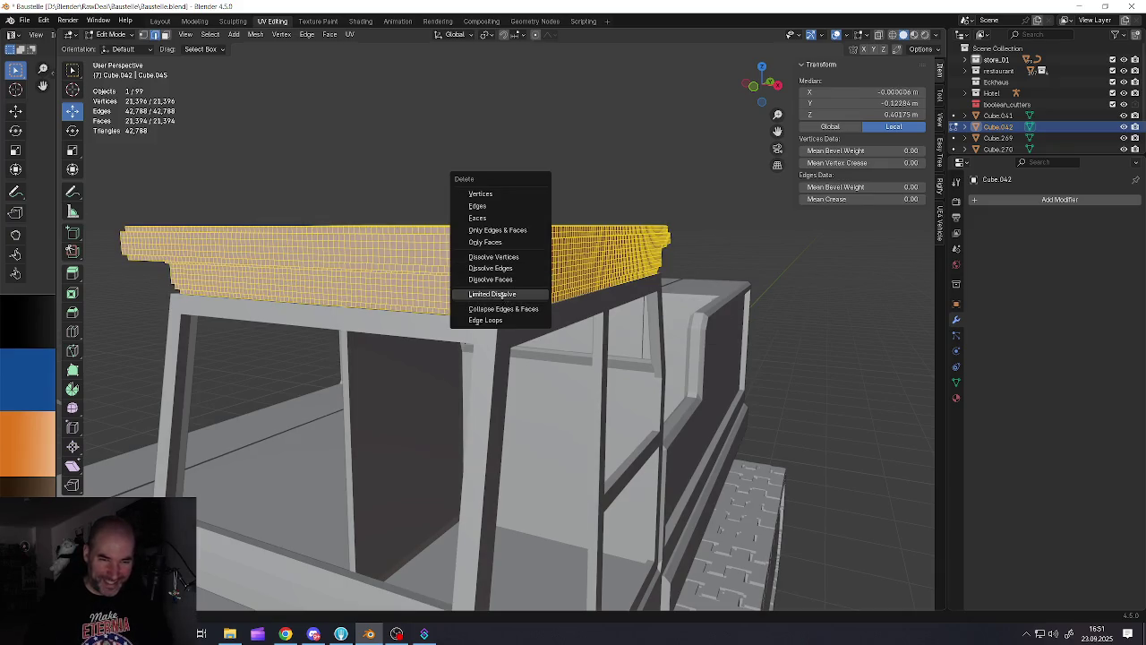
left_click(493, 294)
key("Tab")
mouse_move(492, 294)
middle_mouse_down()
mouse_move(555, 293)
mouse_move(561, 317)
mouse_move(525, 318)
mouse_move(359, 235)
mouse_move(371, 257)
mouse_move(537, 349)
mouse_move(545, 332)
middle_mouse_up()
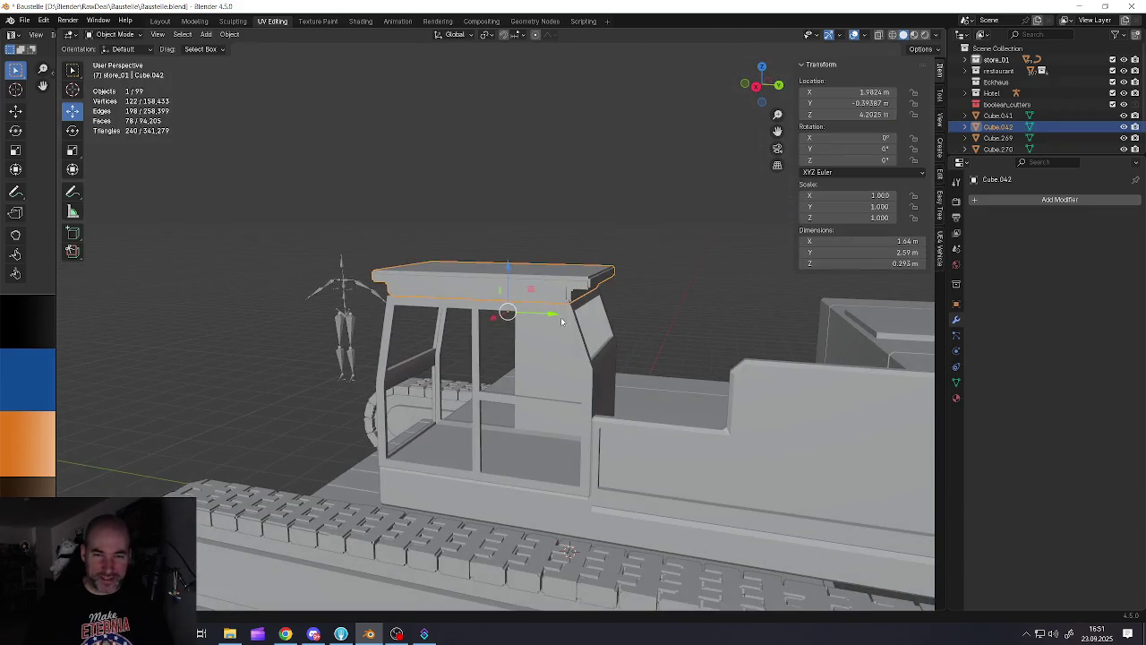
left_click(561, 317)
scroll(544, 332, "up", 3)
scroll(547, 352, "down", 2)
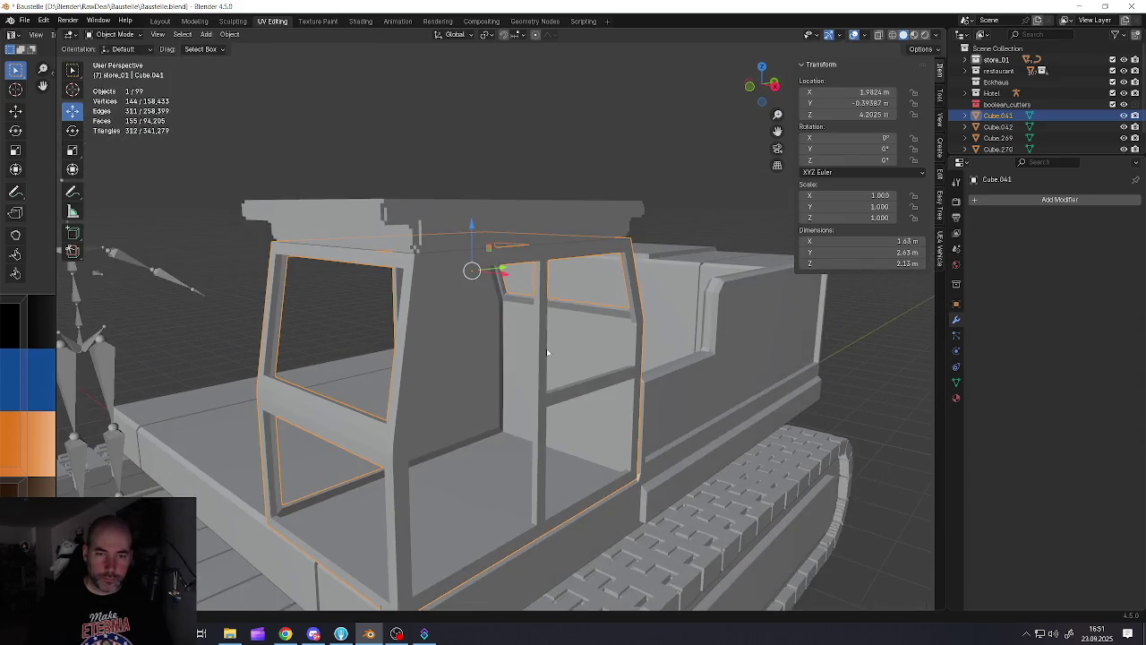
Add a Remesh modifier to the cab frame in Blocks mode with octree depth 7
left_click(984, 203)
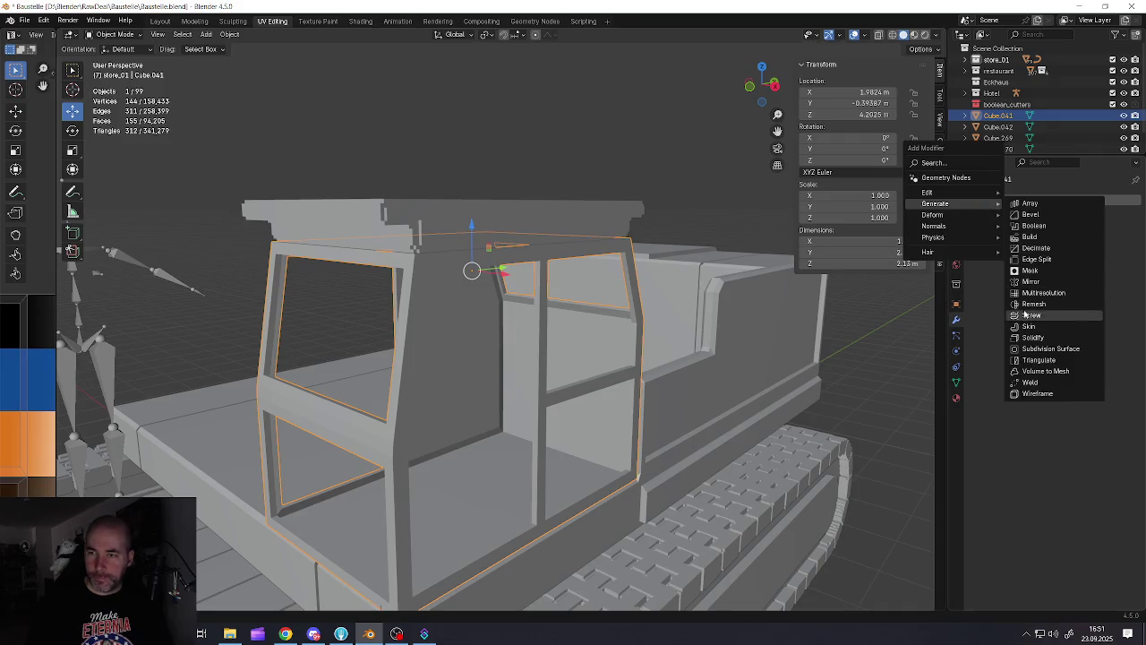
left_click(1026, 304)
left_click(992, 234)
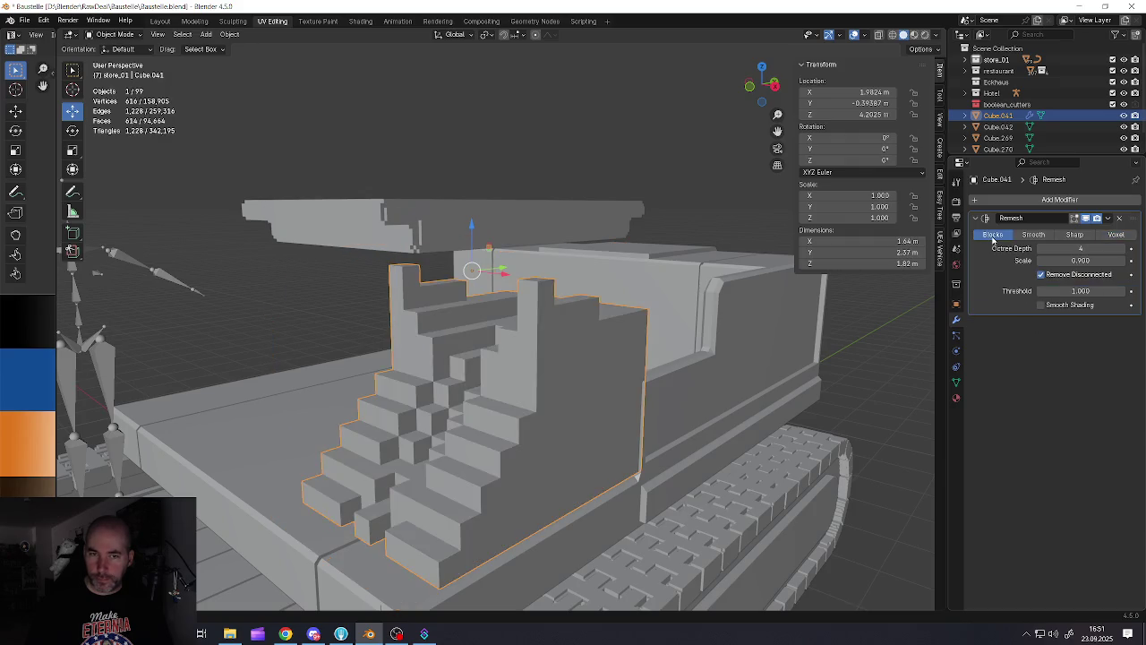
left_click(1123, 249)
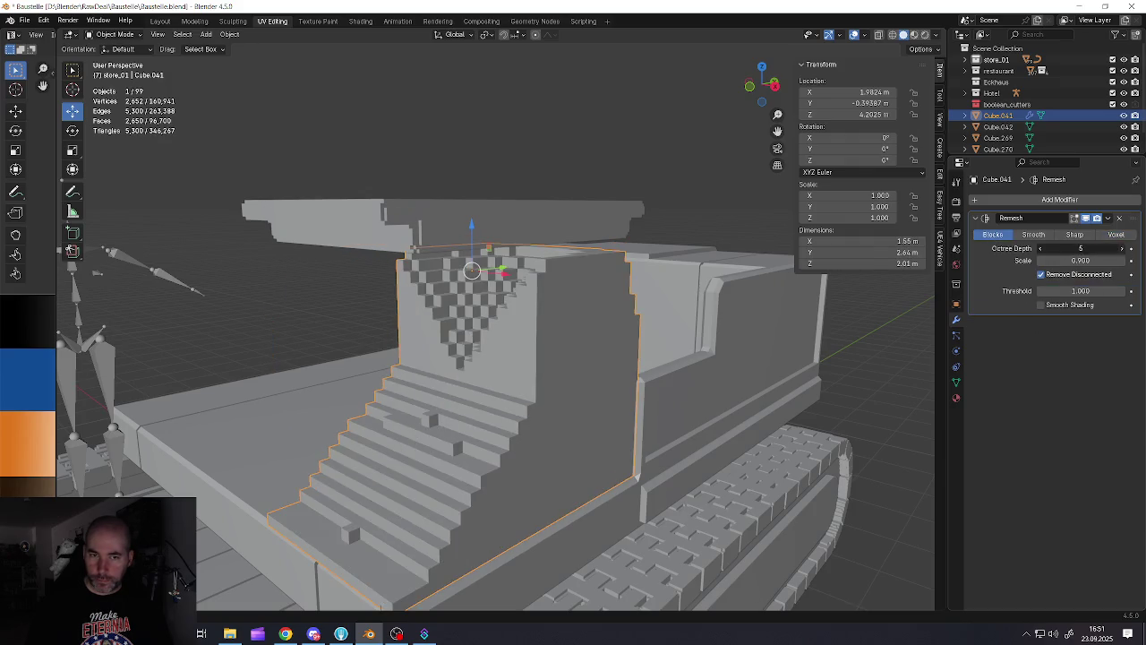
left_click(1123, 249)
mouse_move(716, 359)
middle_mouse_down()
mouse_move(521, 357)
mouse_move(528, 430)
mouse_move(523, 361)
middle_mouse_up()
middle_click_drag(624, 349, 724, 337)
left_click(1122, 257)
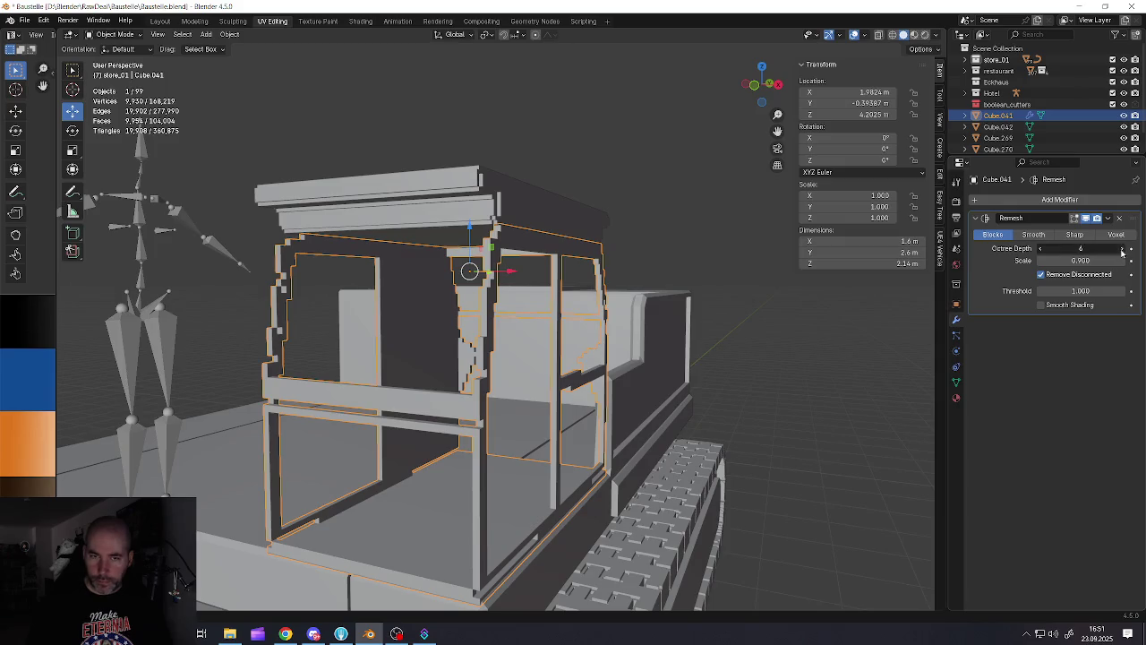
Apply the Remesh modifier to bake the blocky geometry into the cab frame
mouse_move(632, 359)
middle_mouse_down()
mouse_move(520, 351)
mouse_move(670, 343)
mouse_move(538, 358)
mouse_move(592, 368)
mouse_move(418, 366)
mouse_move(525, 379)
mouse_move(590, 368)
mouse_move(538, 363)
mouse_move(538, 382)
middle_mouse_up()
scroll(590, 367, "down", 3)
scroll(537, 362, "down", 3)
scroll(538, 382, "up", 5)
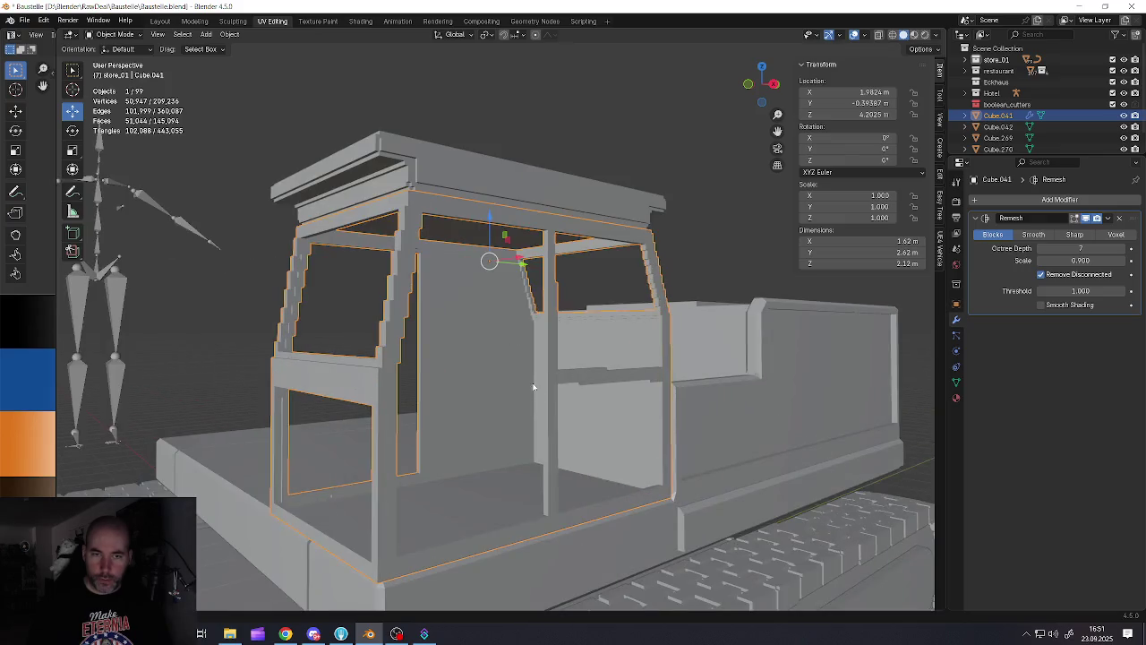
scroll(527, 382, "down", 1)
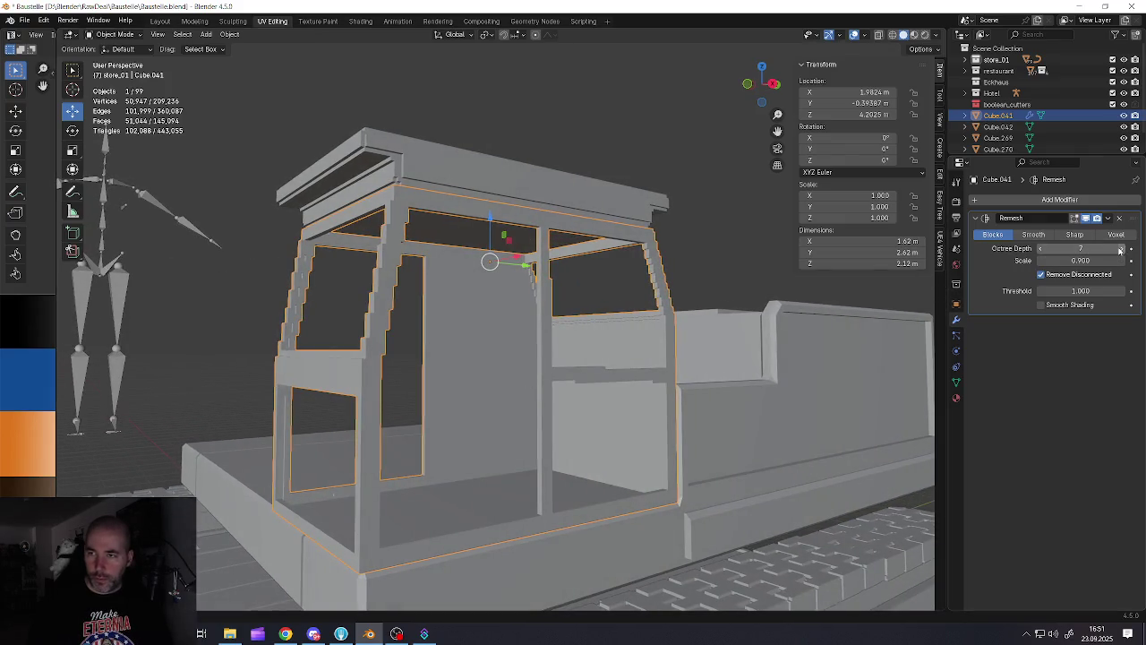
left_click(1109, 218)
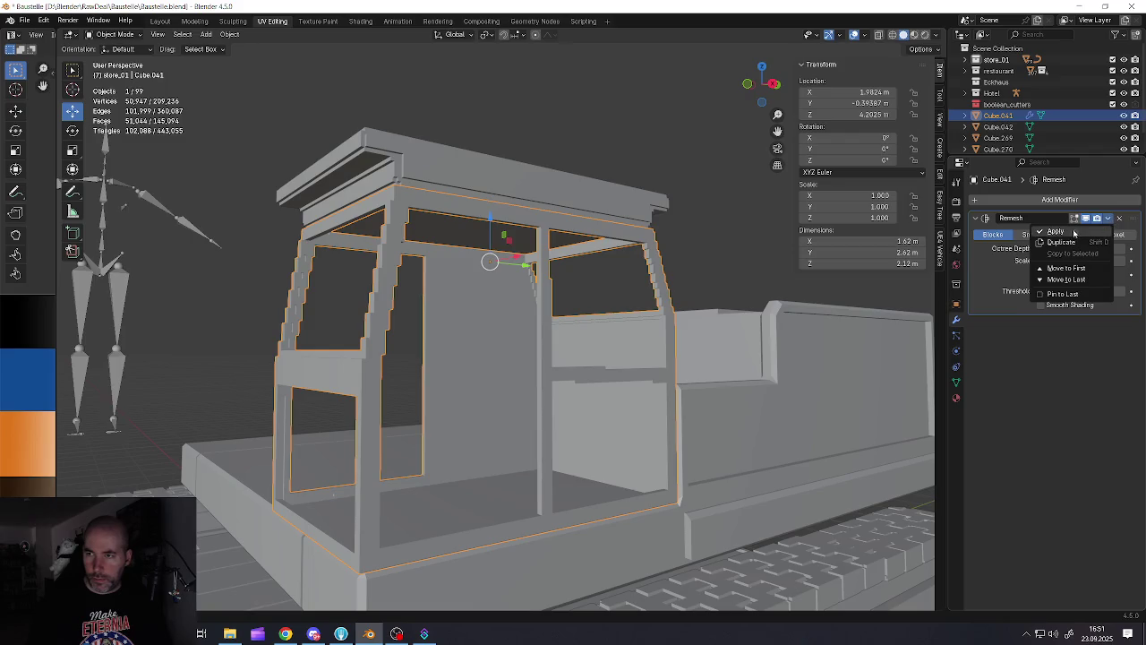
left_click(994, 230)
Limited-dissolve the entire cab frame mesh down to 447 faces and return to Object Mode
key("Tab")
key("a")
key("x")
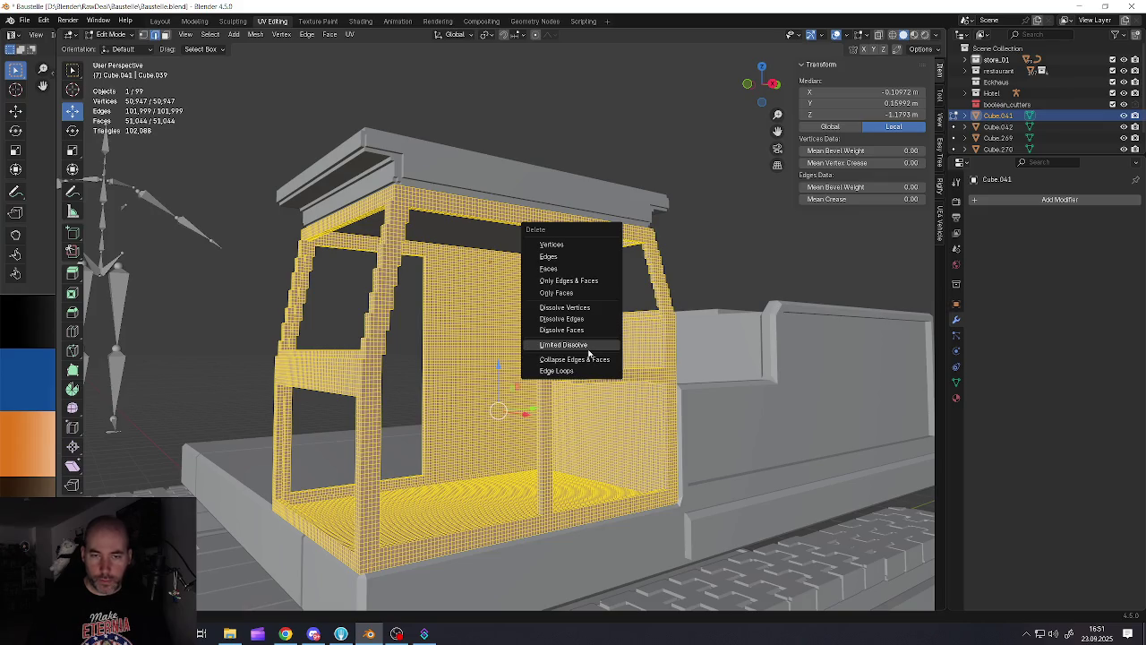
left_click(573, 344)
key("Tab")
scroll(557, 347, "down", 5)
scroll(557, 348, "up", 1)
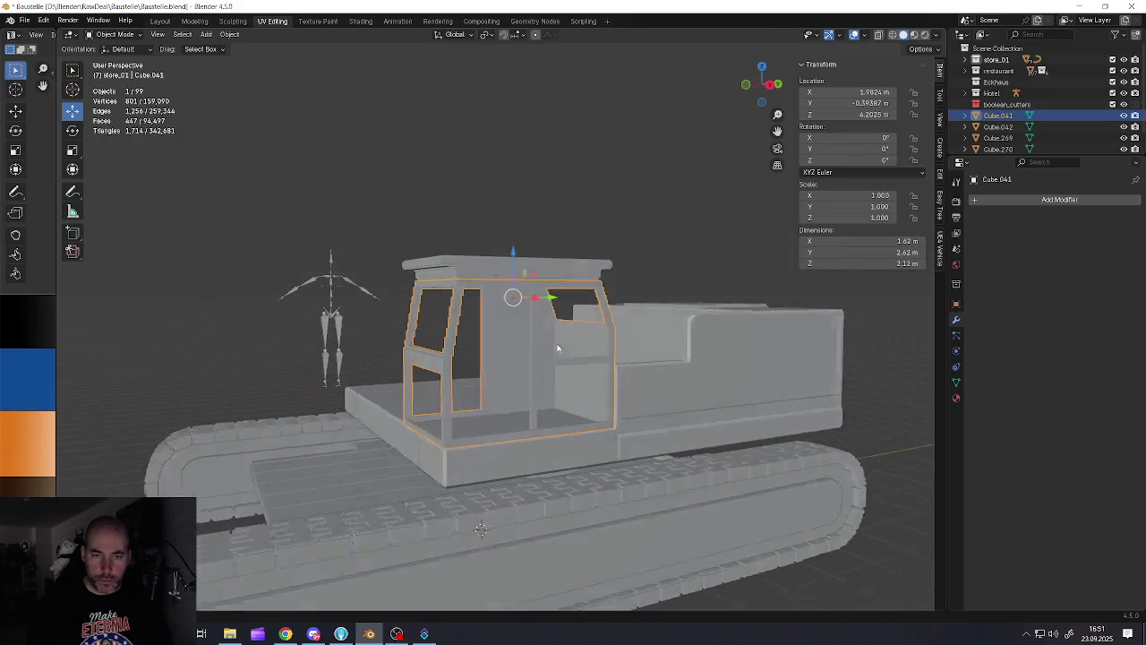
middle_click_drag(557, 347, 538, 345)
Save Baustelle.blend and select the excavator body
left_click(25, 19)
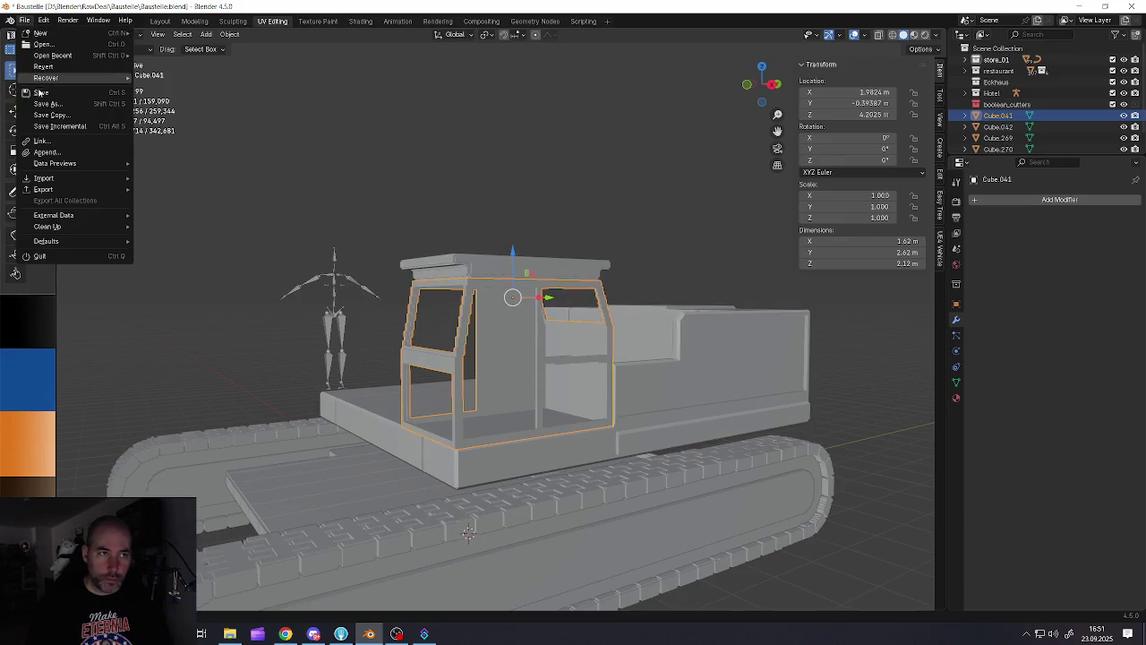
left_click(36, 92)
mouse_move(548, 418)
middle_mouse_down()
mouse_move(543, 397)
mouse_move(657, 409)
mouse_move(553, 378)
mouse_move(574, 384)
mouse_move(526, 399)
mouse_move(480, 393)
middle_mouse_up()
left_click(657, 409)
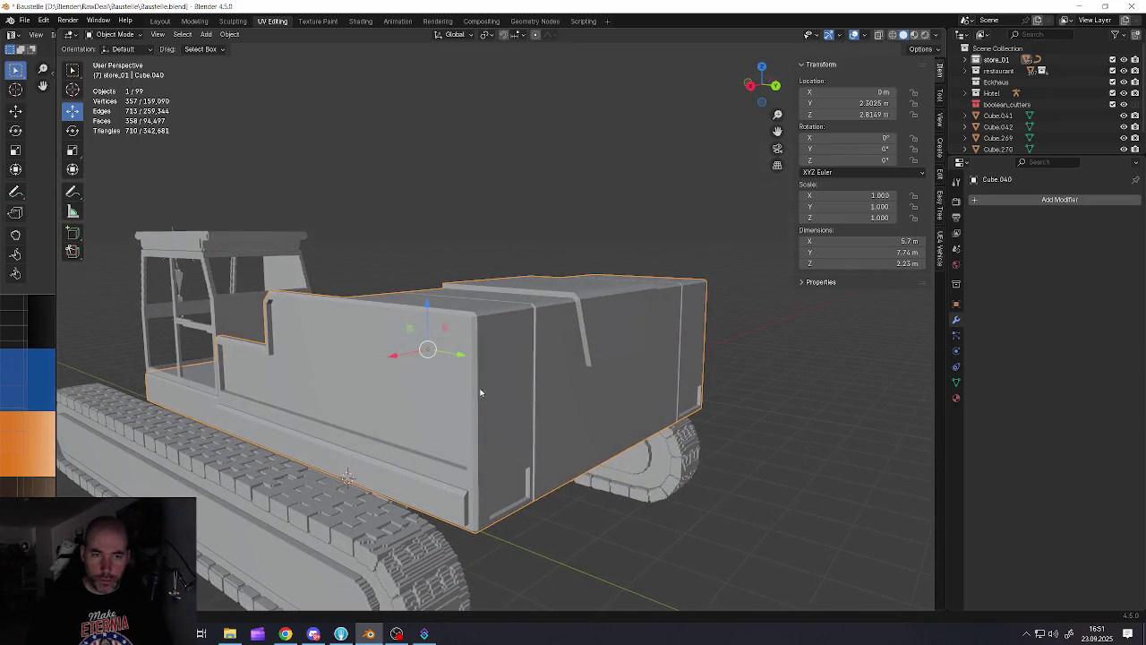
Enter Edit Mode on the rear body and orbit to inspect the rear light recess frame
left_click(985, 198)
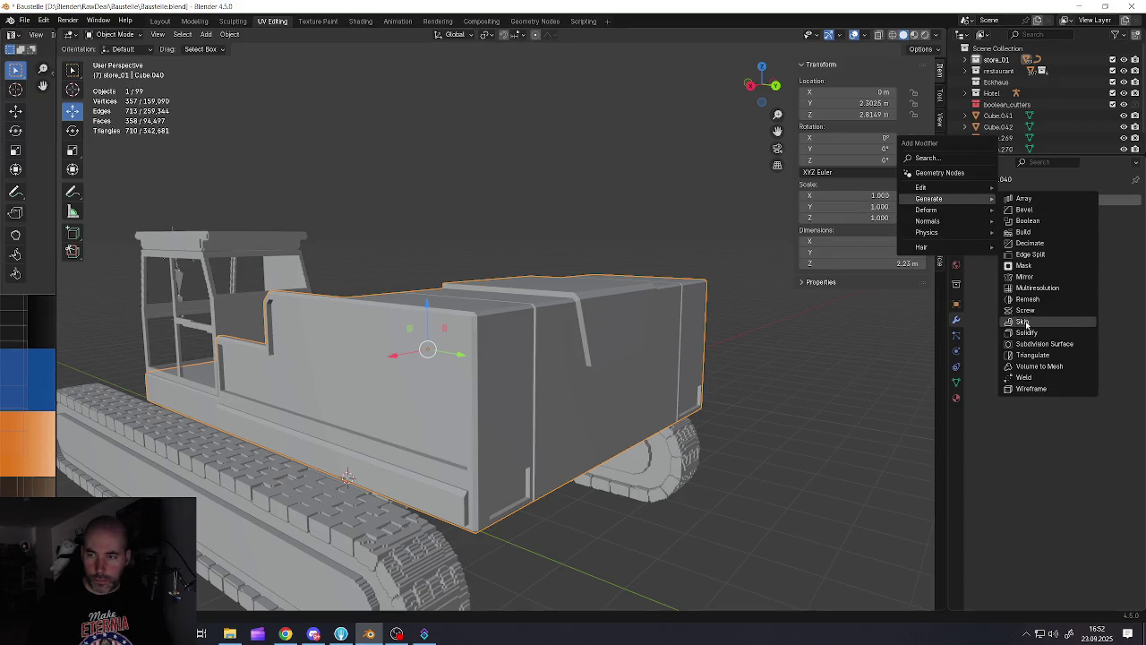
key("Tab")
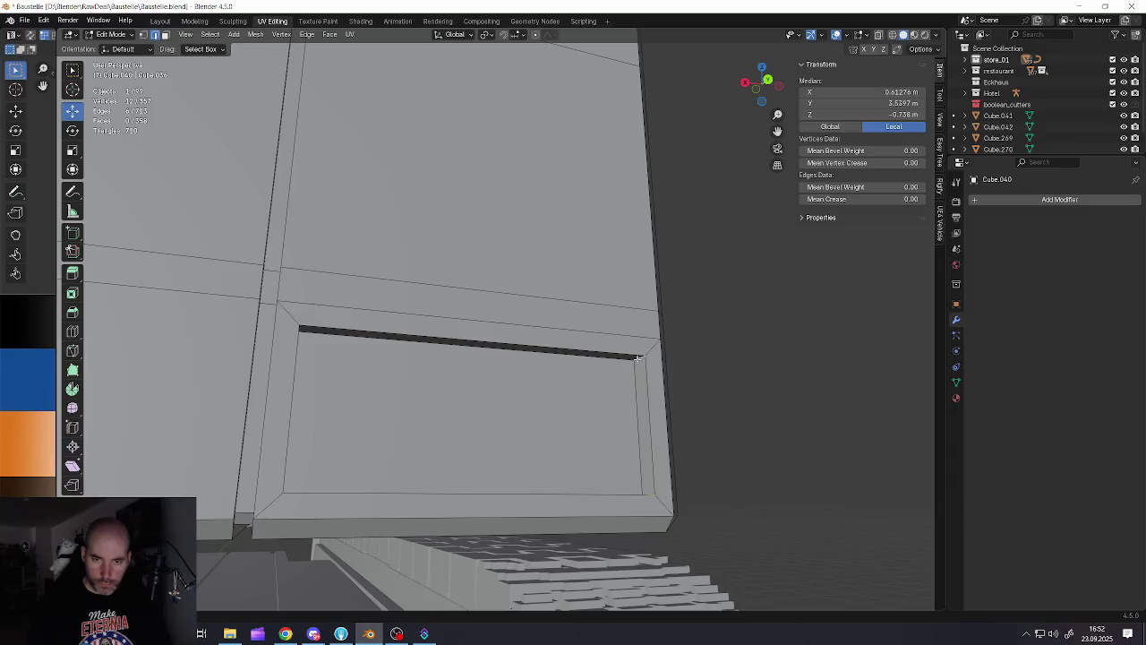
scroll(584, 359, "up", 5)
scroll(584, 359, "up", 2)
middle_click_drag(584, 359, 382, 244)
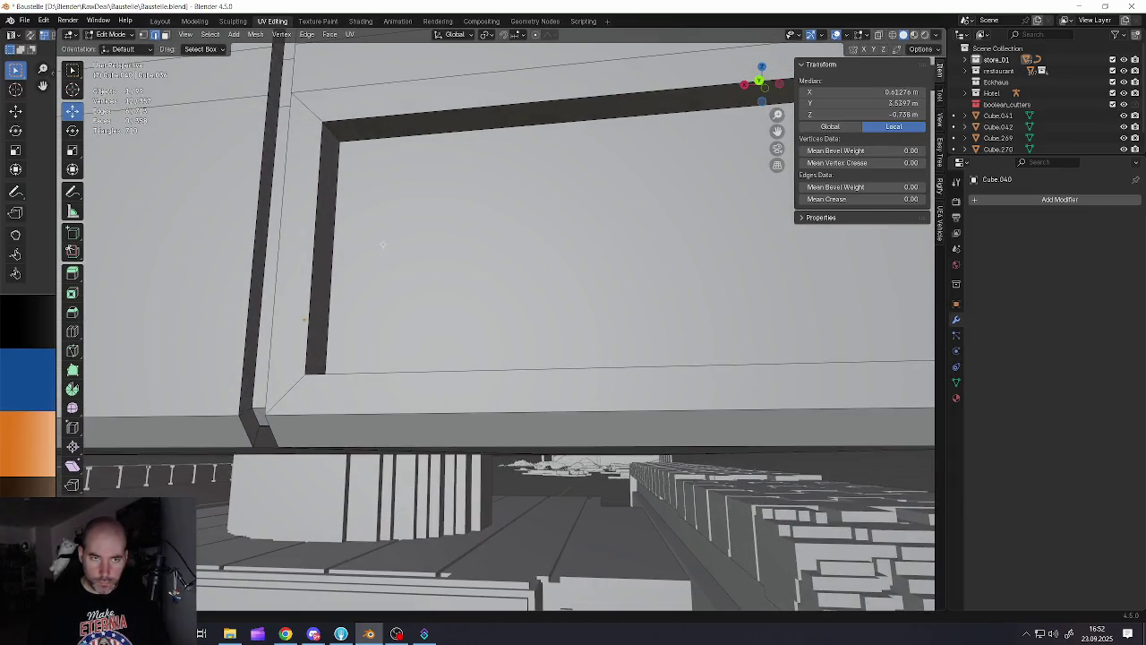
middle_click_drag(329, 130, 385, 426)
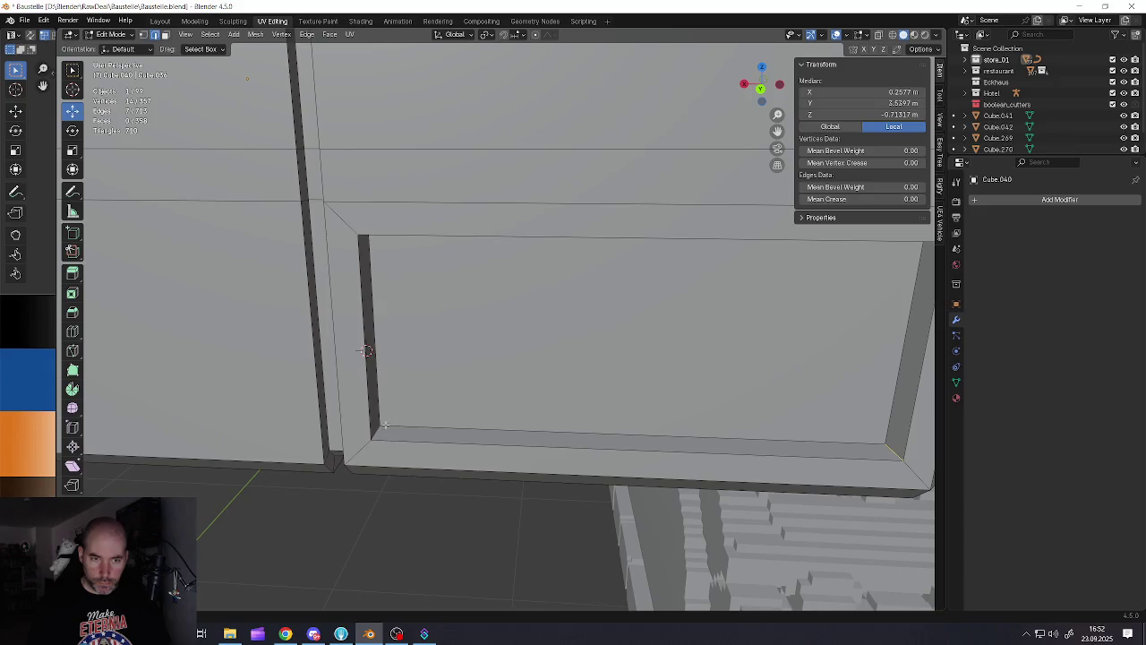
scroll(403, 432, "down", 2)
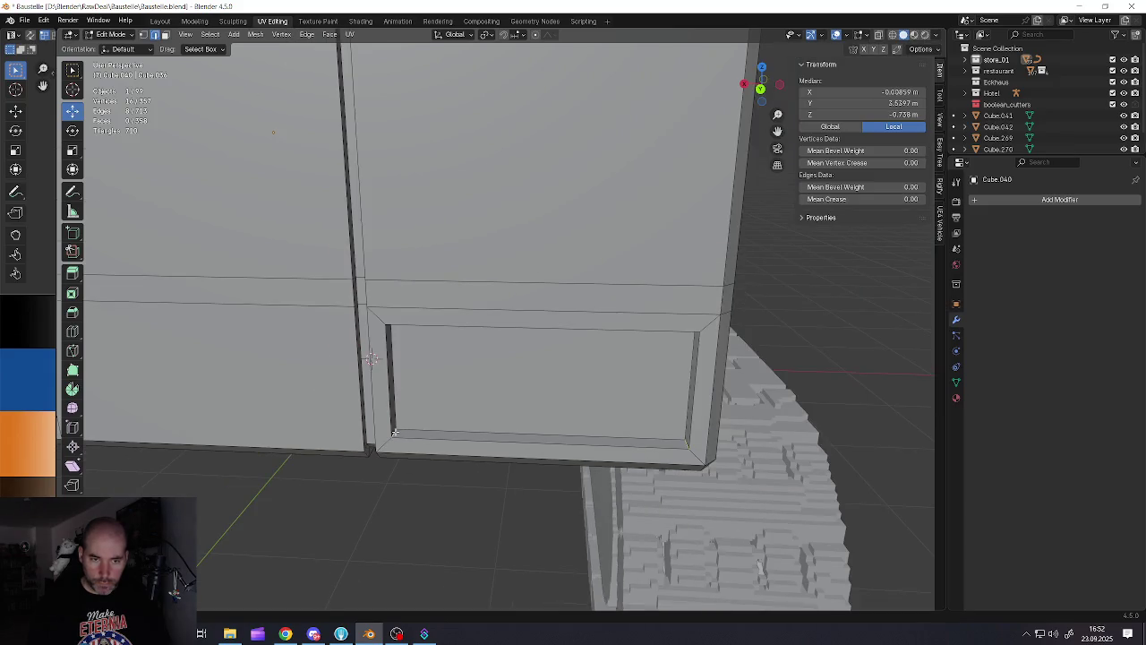
scroll(506, 404, "down", 2)
middle_click_drag(506, 405, 510, 414)
scroll(510, 415, "up", 3)
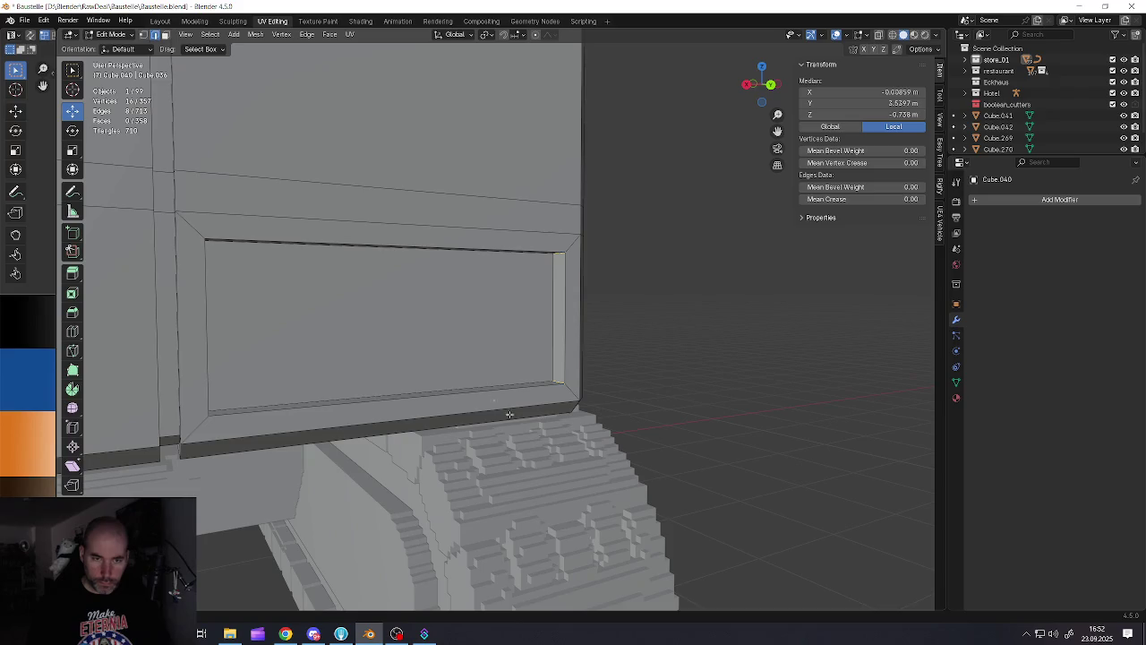
Bevel the corner edges of the recess frame
key("ctrl+b")
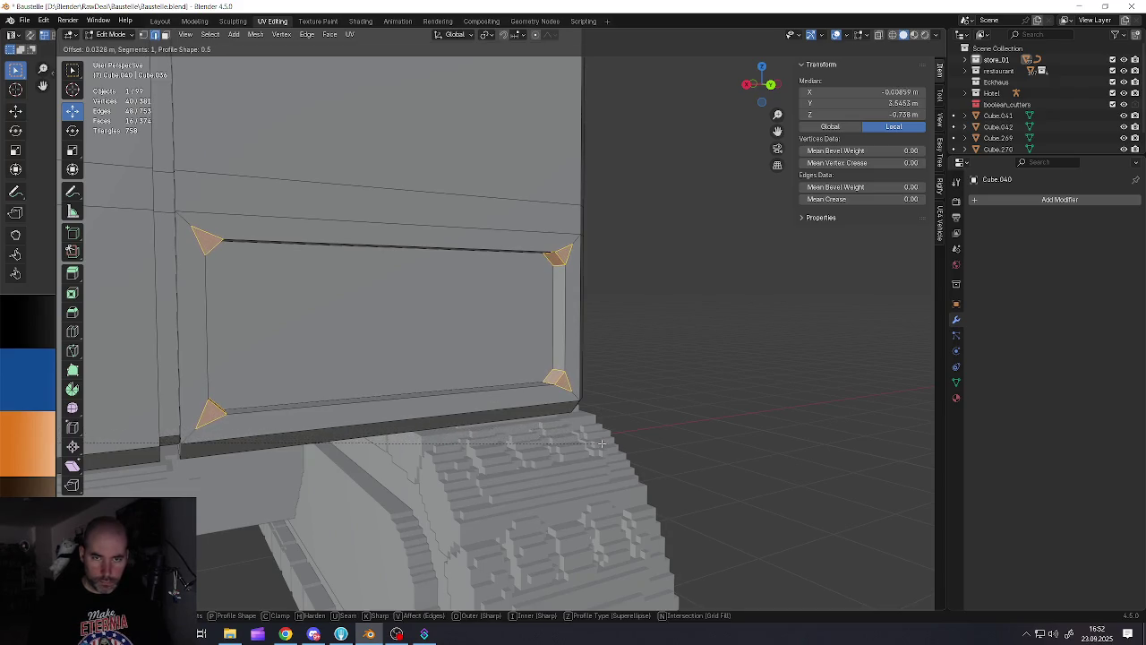
left_click(643, 458)
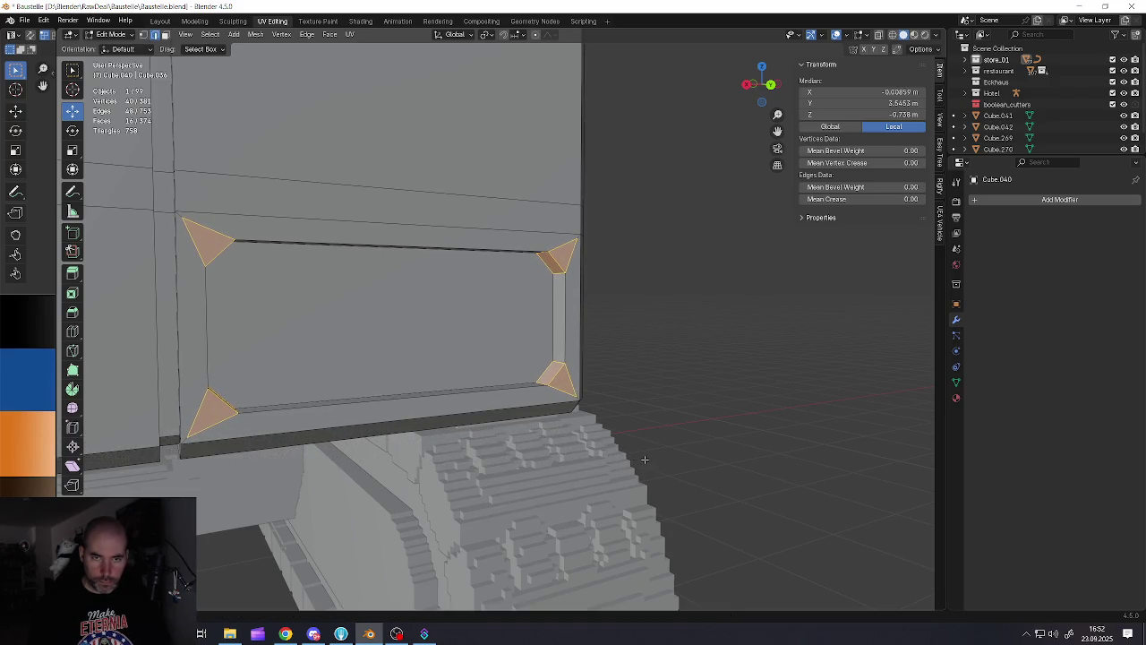
scroll(398, 338, "down", 2)
mouse_move(398, 337)
middle_mouse_down()
mouse_move(376, 332)
mouse_move(422, 335)
middle_mouse_up()
key("Tab")
key("Tab")
Select both rear light panel faces, inset them and extrude them inward into the body
left_click(430, 327)
mouse_move(429, 327)
middle_mouse_down()
mouse_move(433, 352)
mouse_move(603, 352)
middle_mouse_up()
left_click(179, 349, "shift")
scroll(576, 351, "up", 2)
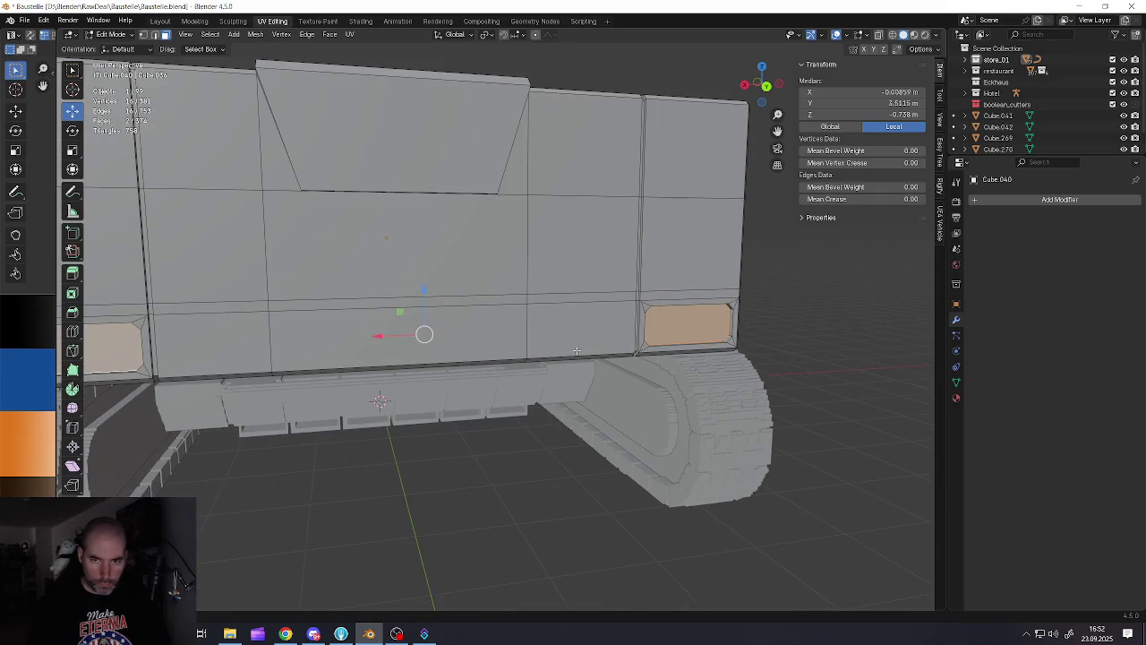
key("i")
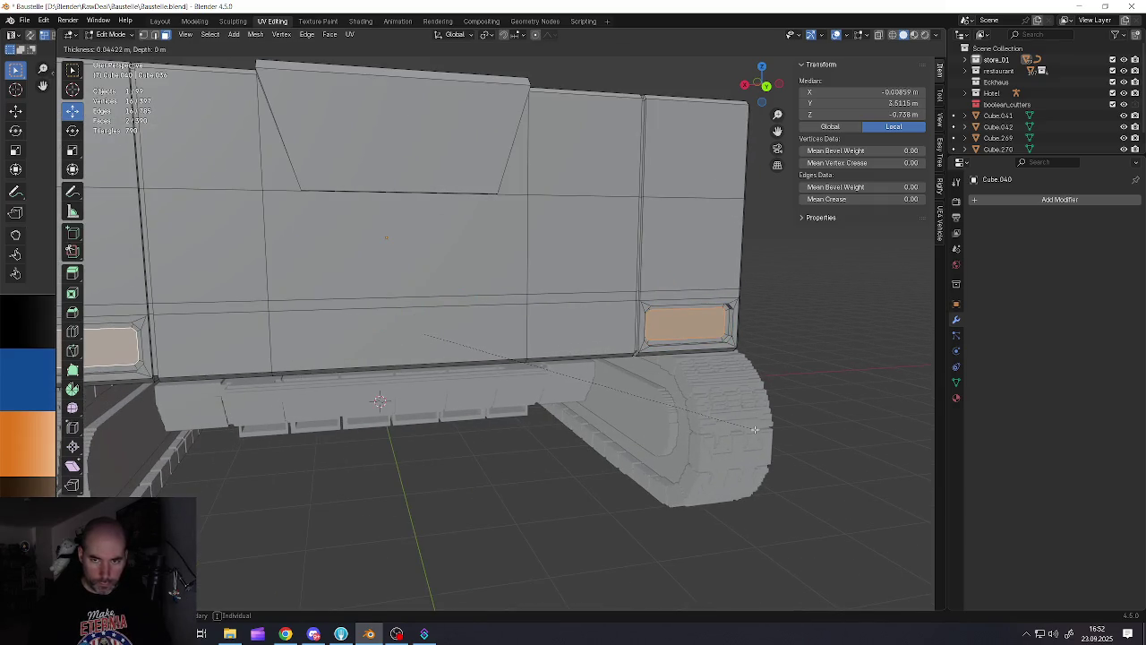
left_click(757, 430)
middle_click_drag(756, 430, 656, 377)
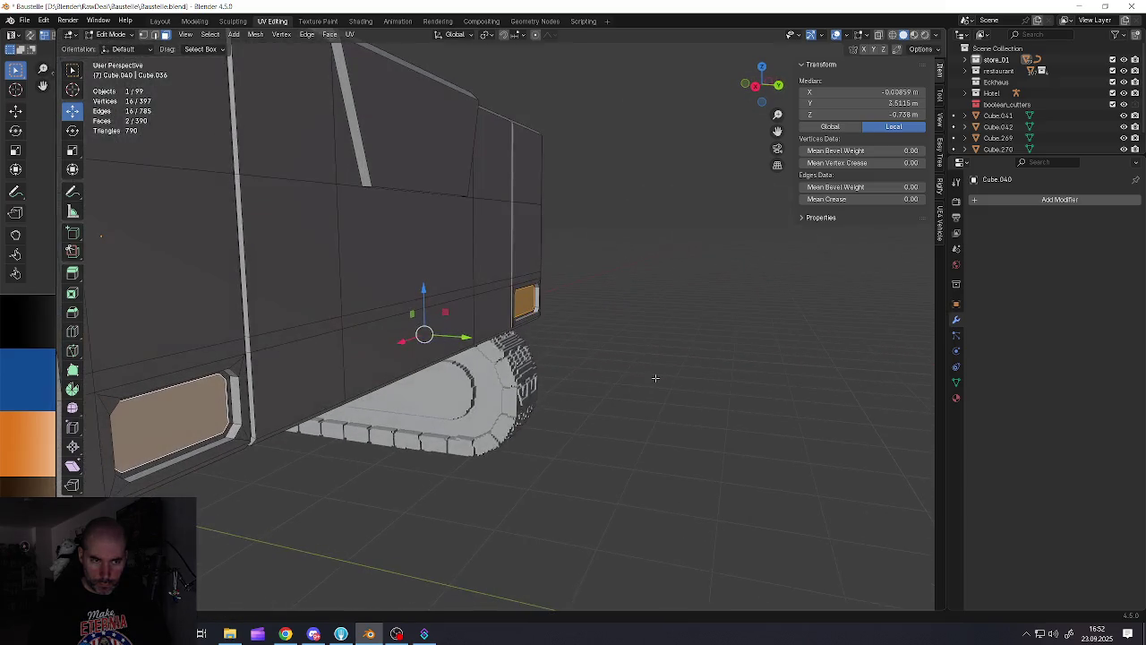
key("e")
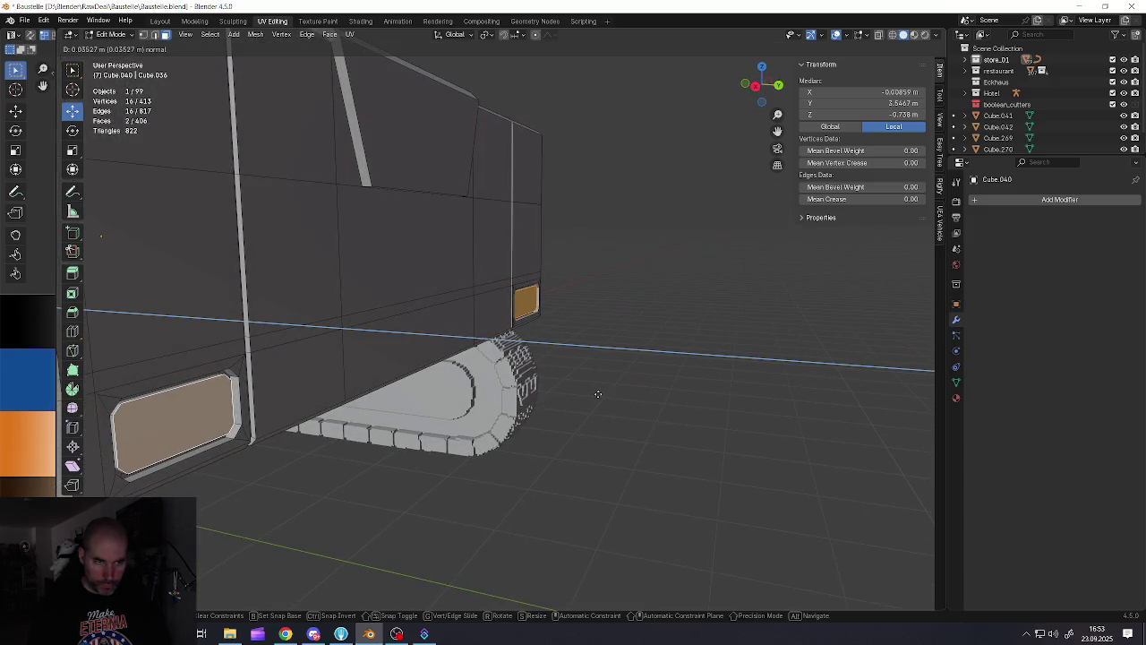
left_click(597, 394)
Shrink the recessed panel faces, each scaled around its own centre with Individual Origins pivot
key("s")
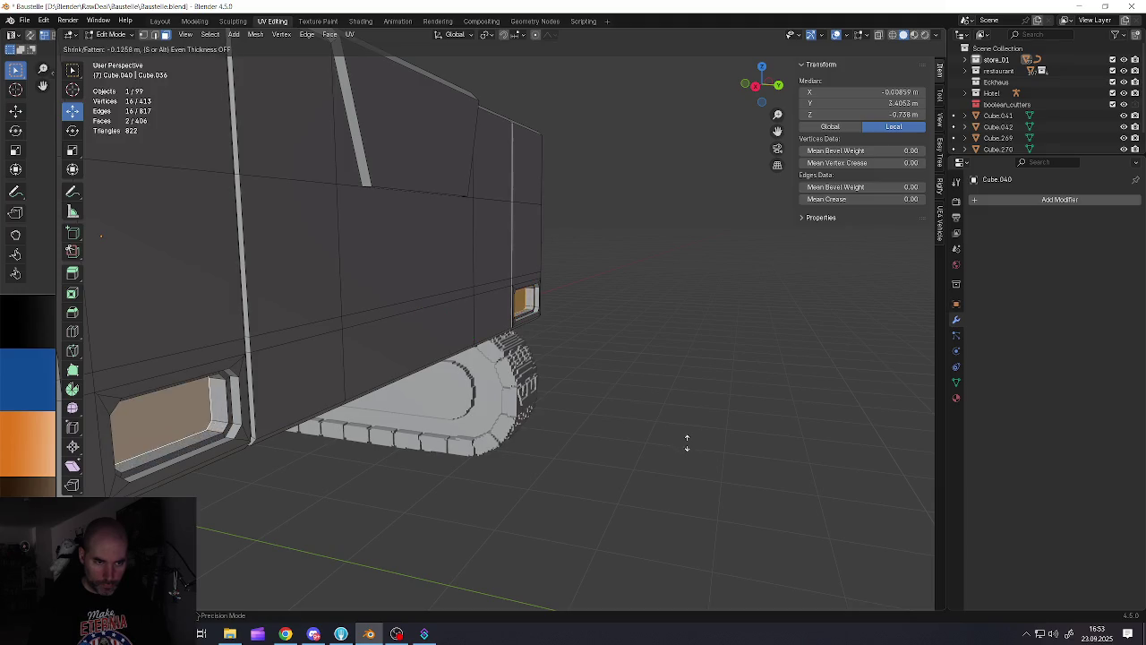
key("Escape")
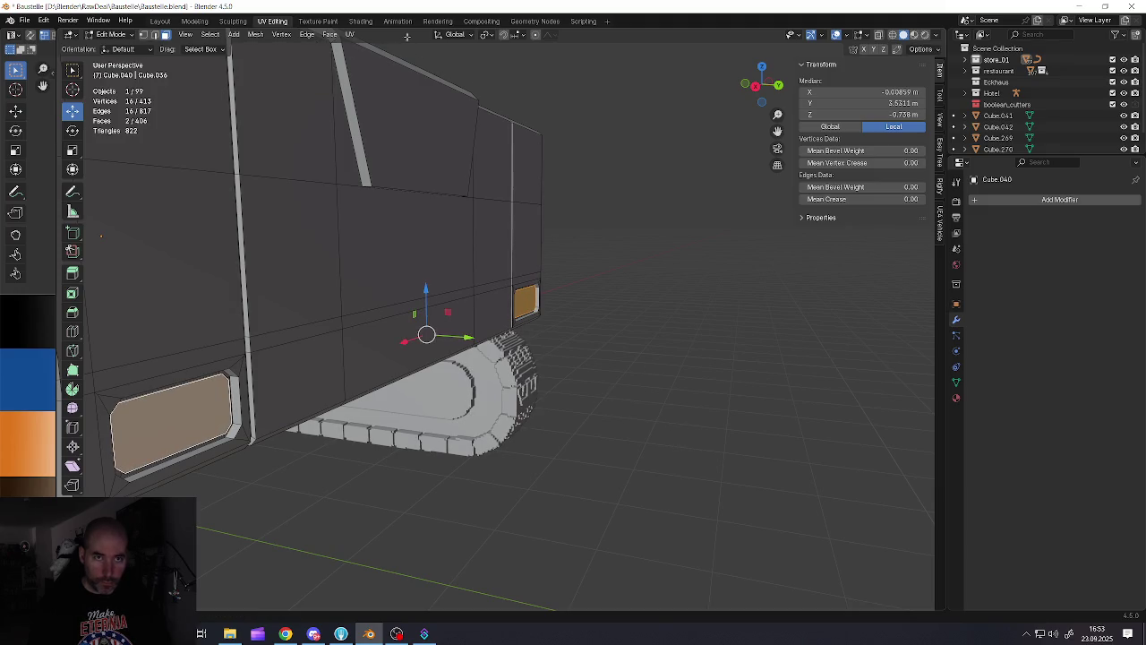
left_click(487, 36)
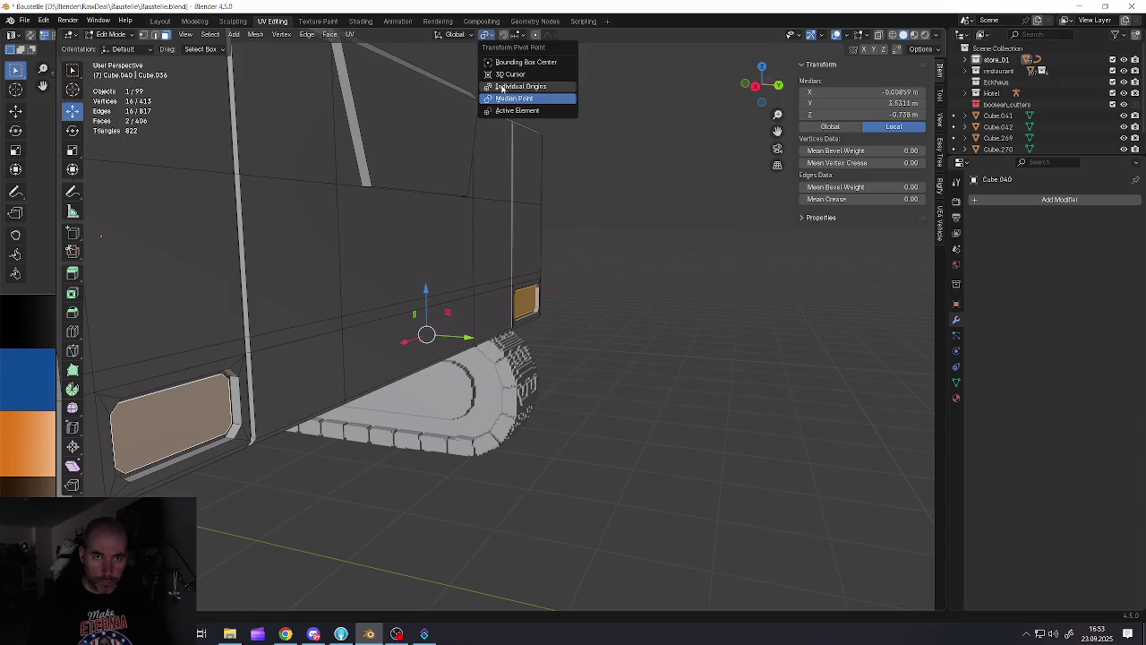
left_click(499, 86)
key("s")
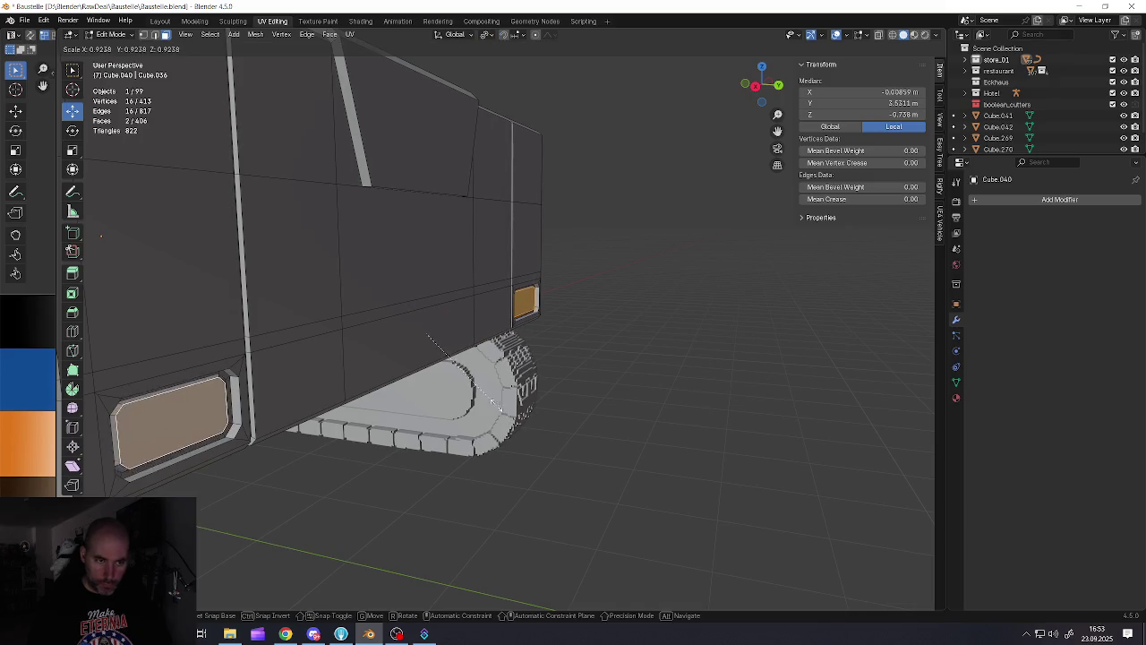
key("Escape")
middle_click_drag(486, 397, 397, 20)
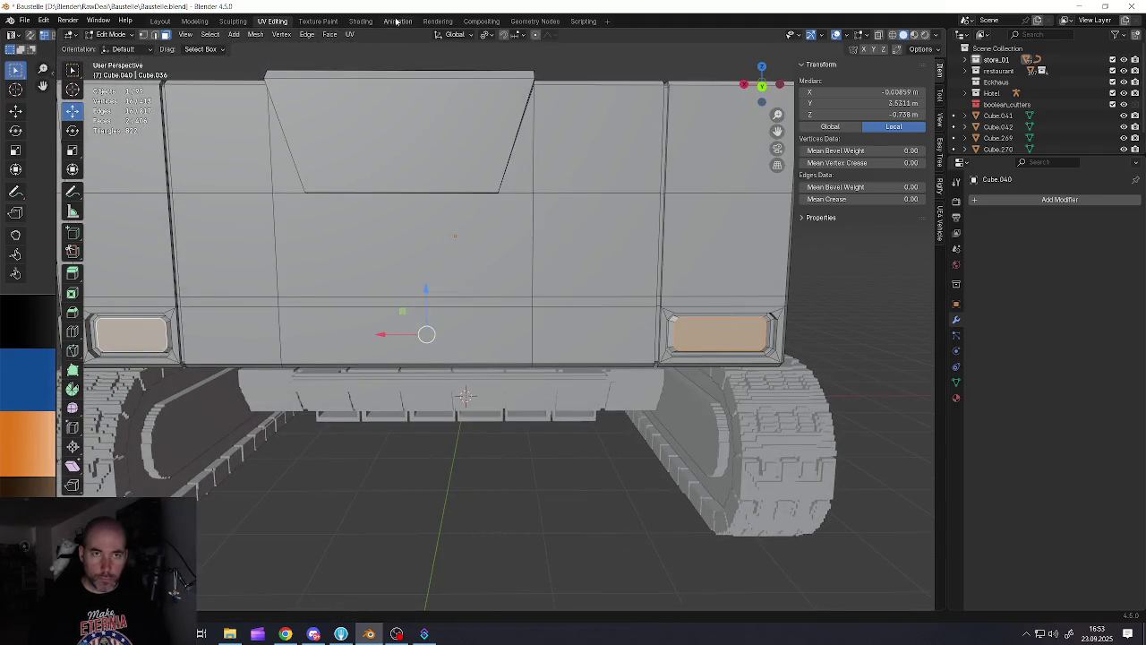
left_click(456, 35)
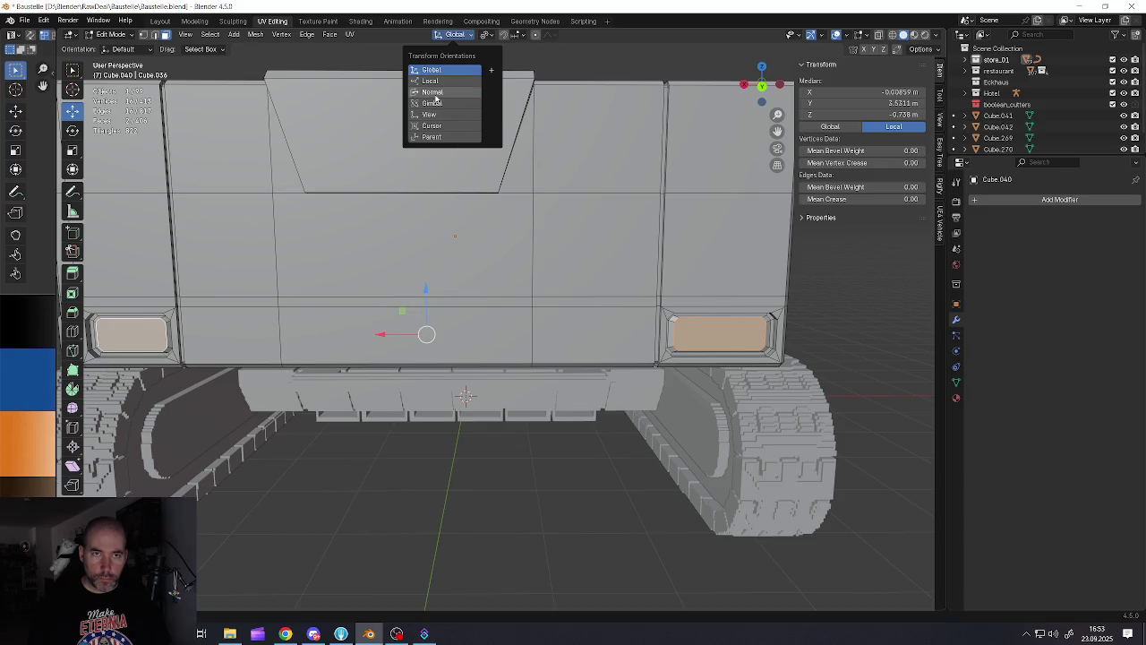
left_click(486, 35)
left_click(494, 86)
Return to Object Mode and view the 406-face body from a three-quarter angle
scroll(494, 269, "down", 5)
key("Tab")
middle_click_drag(501, 268, 544, 346)
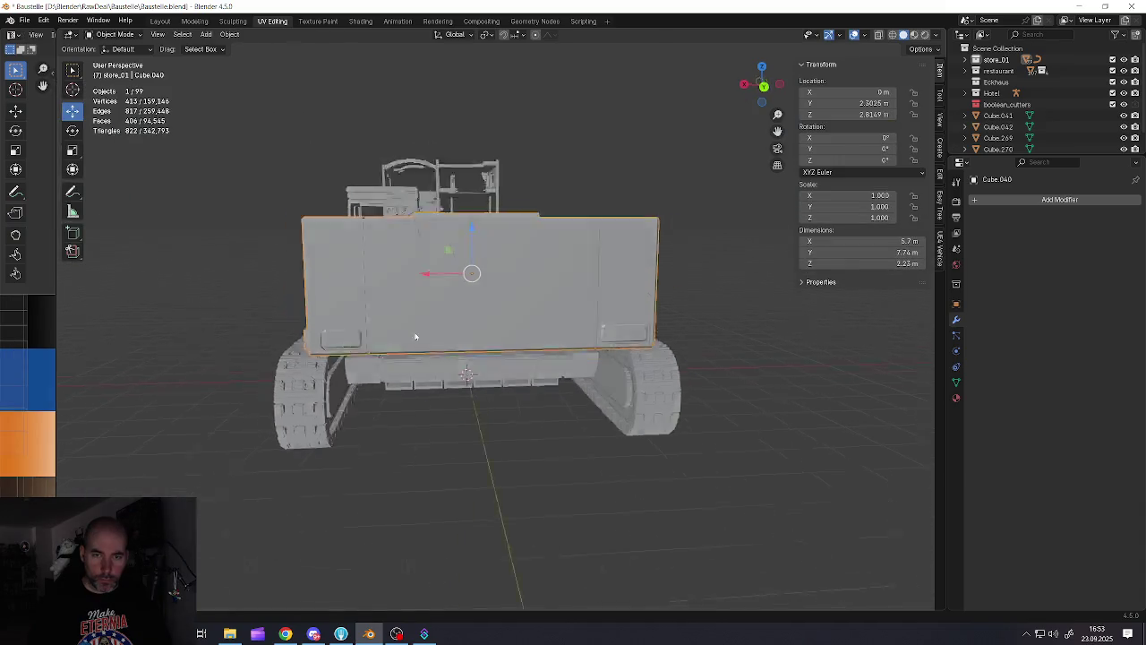
scroll(543, 346, "up", 4)
scroll(442, 324, "up", 2)
scroll(430, 322, "up", 1)
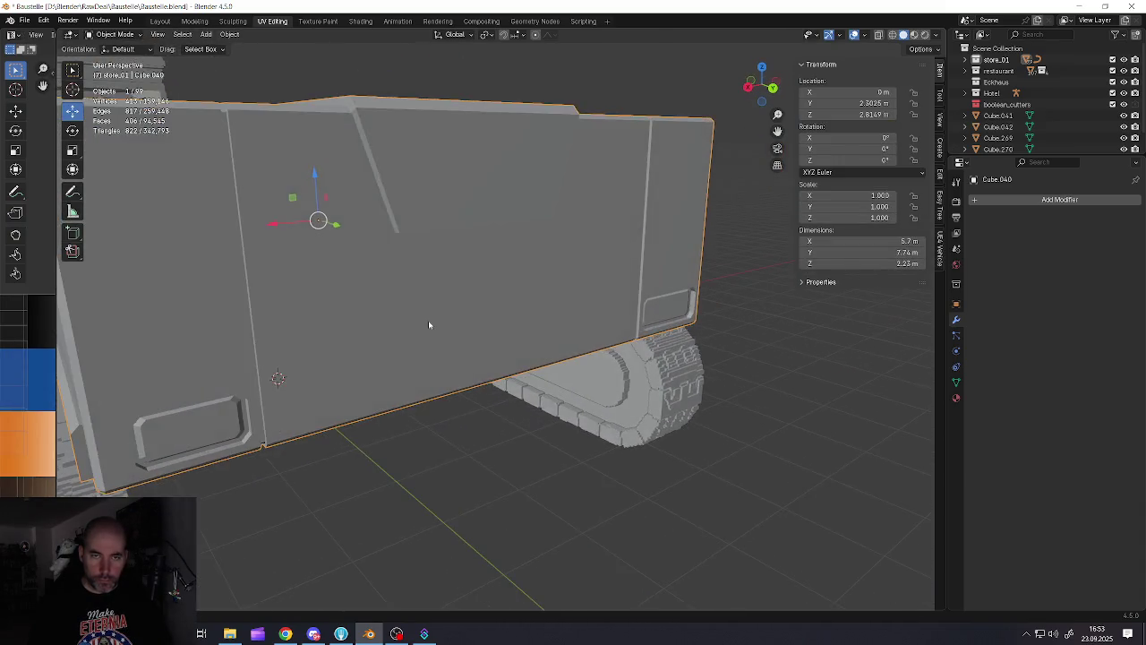
scroll(429, 325, "down", 2)
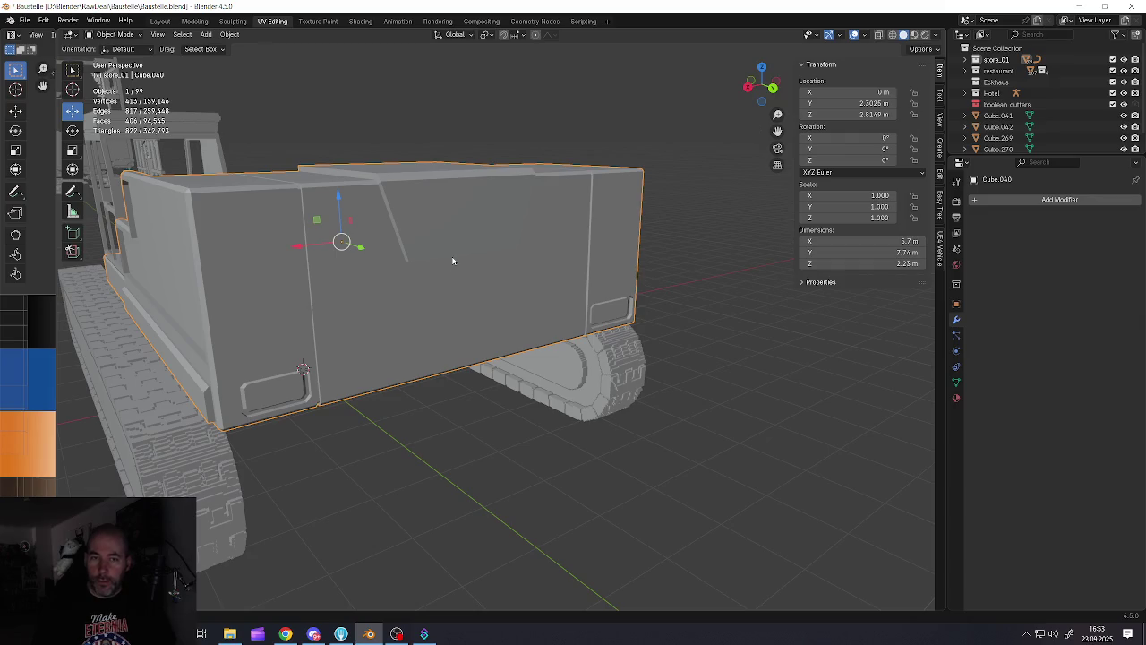
left_click(980, 201)
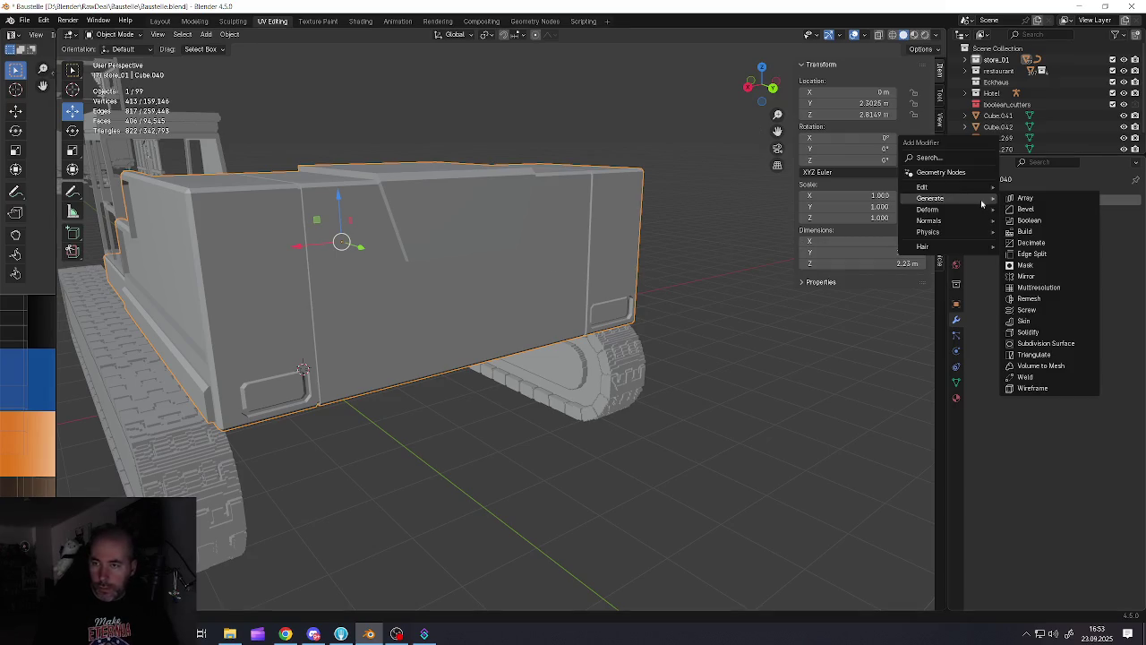
Add a Remesh modifier to the body in Blocks mode with Octree Depth 8
key("Escape")
left_click(1020, 199)
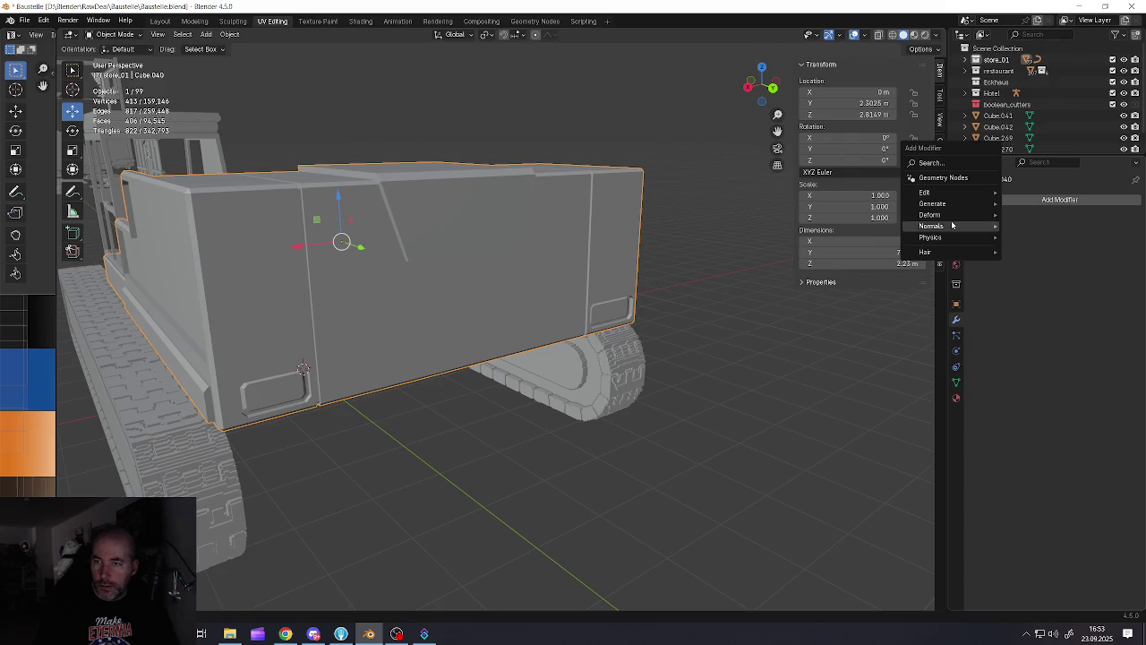
left_click(1043, 305)
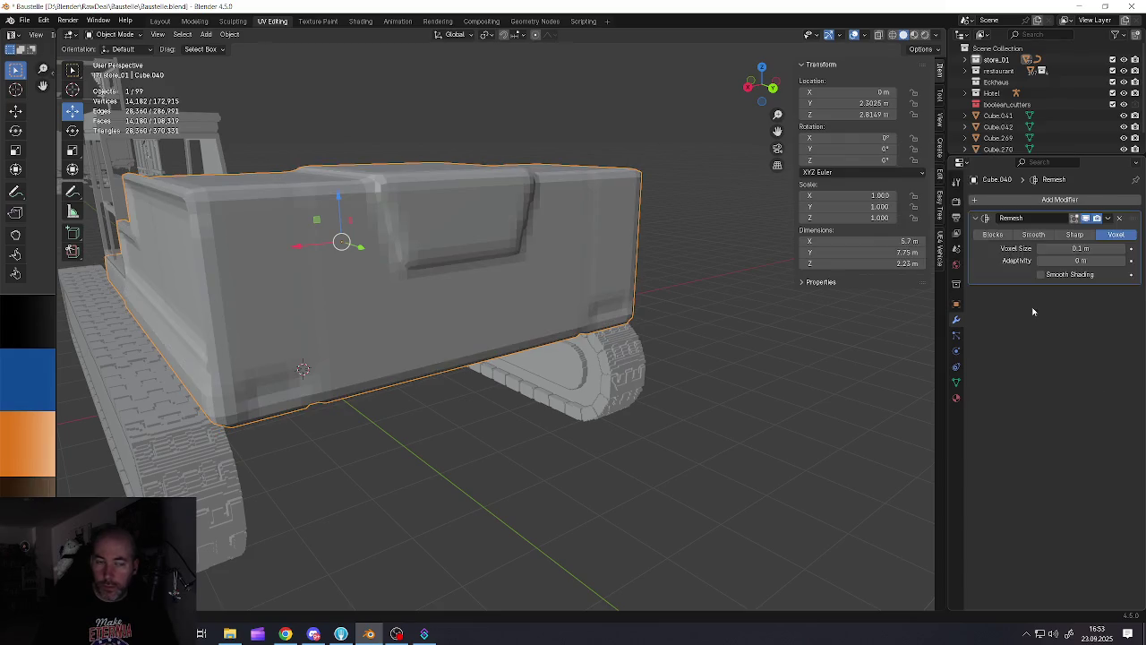
left_click(992, 234)
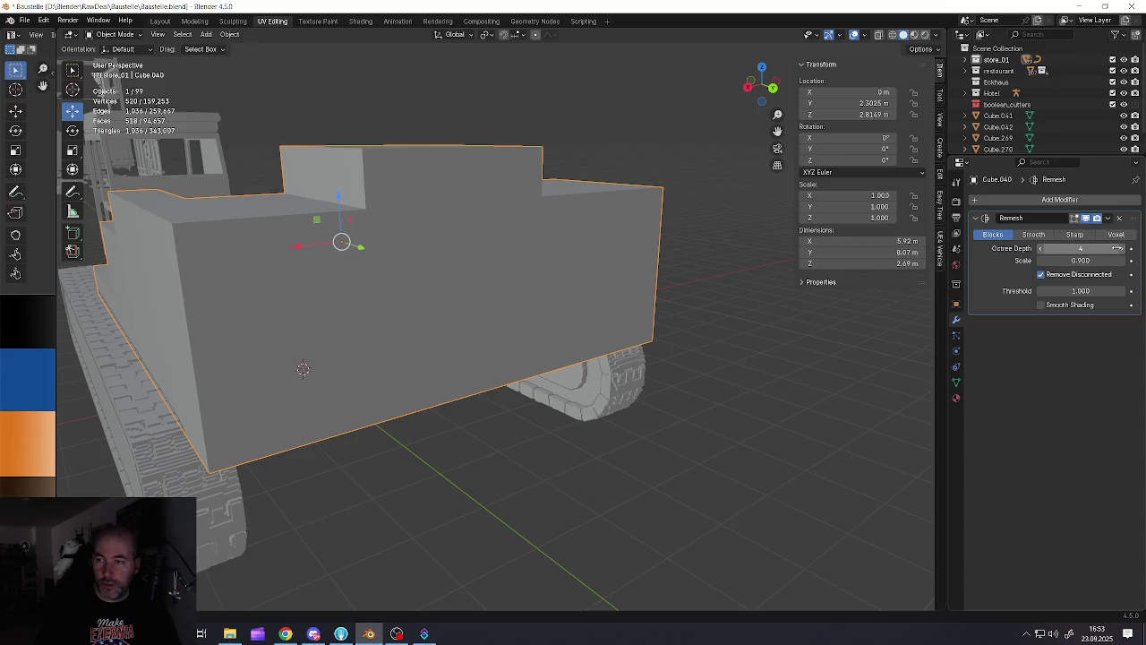
left_click(1123, 249)
left_click(1123, 249)
left_click(1123, 249)
left_click(1123, 248)
mouse_move(579, 287)
middle_mouse_down()
mouse_move(427, 287)
mouse_move(459, 305)
mouse_move(277, 336)
mouse_move(335, 325)
mouse_move(425, 333)
mouse_move(307, 307)
mouse_move(326, 346)
mouse_move(289, 317)
mouse_move(386, 332)
mouse_move(386, 289)
mouse_move(356, 287)
mouse_move(428, 270)
middle_mouse_up()
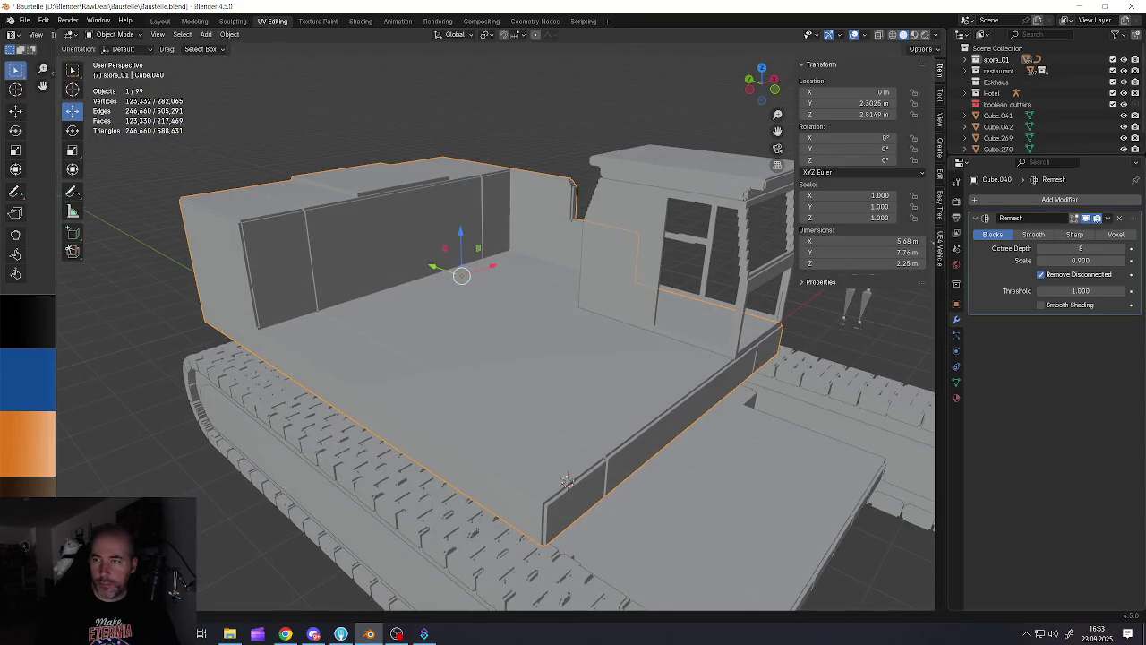
Apply the Remesh modifier and save the blend file
left_click(1108, 219)
left_click(1066, 235)
mouse_move(520, 310)
middle_mouse_down()
mouse_move(481, 307)
mouse_move(488, 322)
middle_mouse_up()
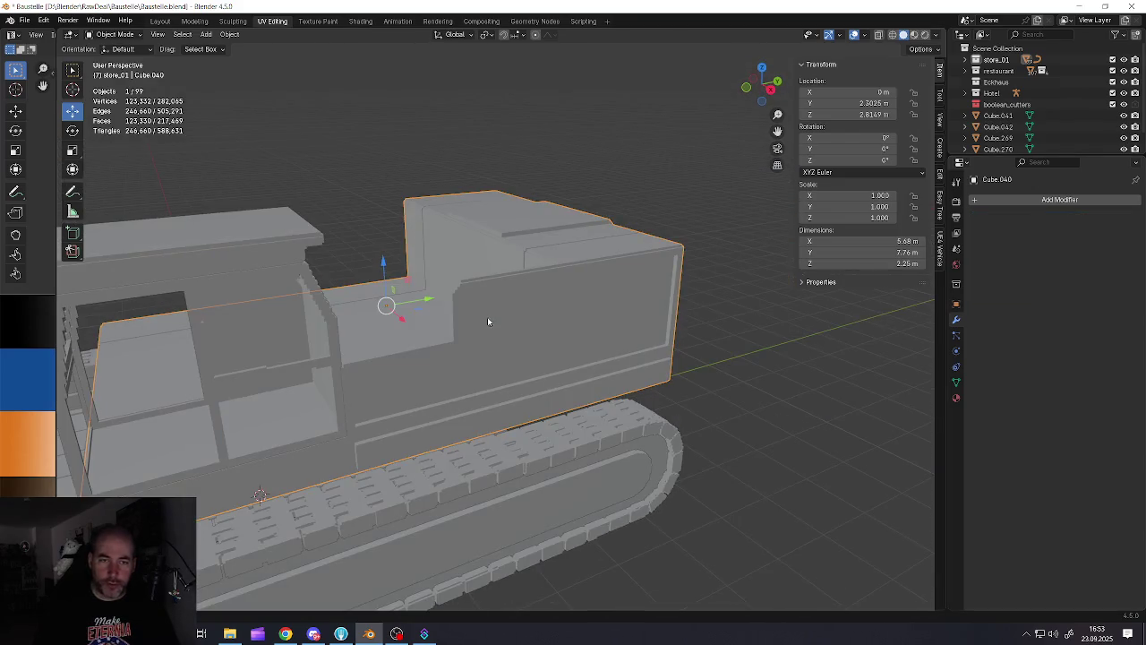
left_click(24, 20)
left_click(41, 93)
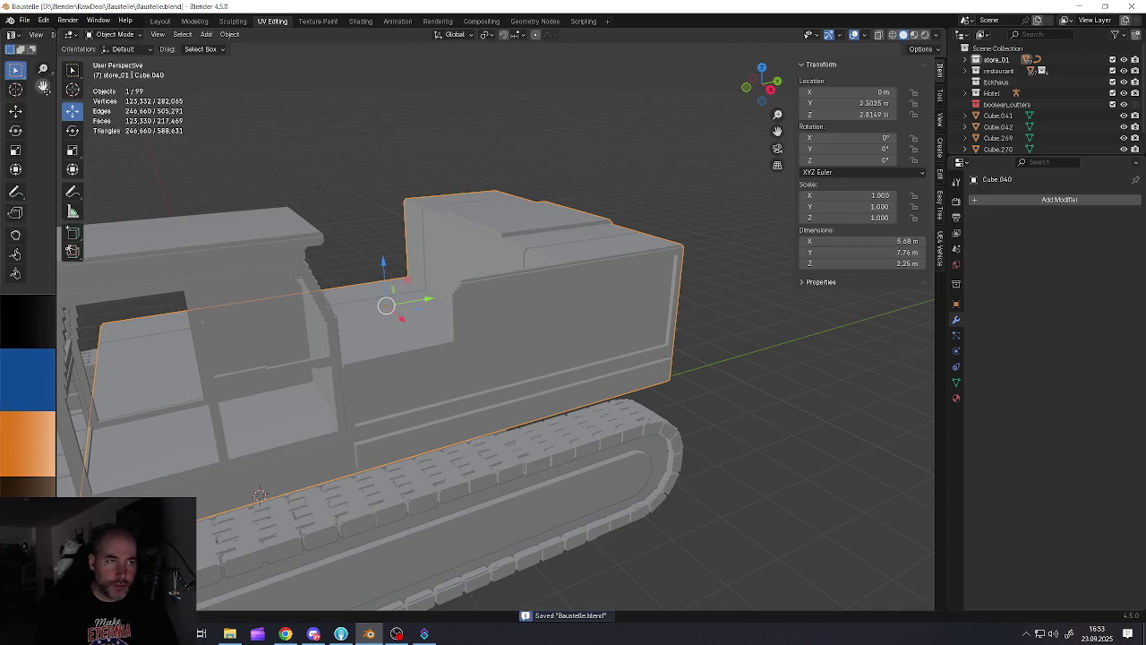
Limited Dissolve the whole body mesh down to 257 faces and return to Object Mode
key("Tab")
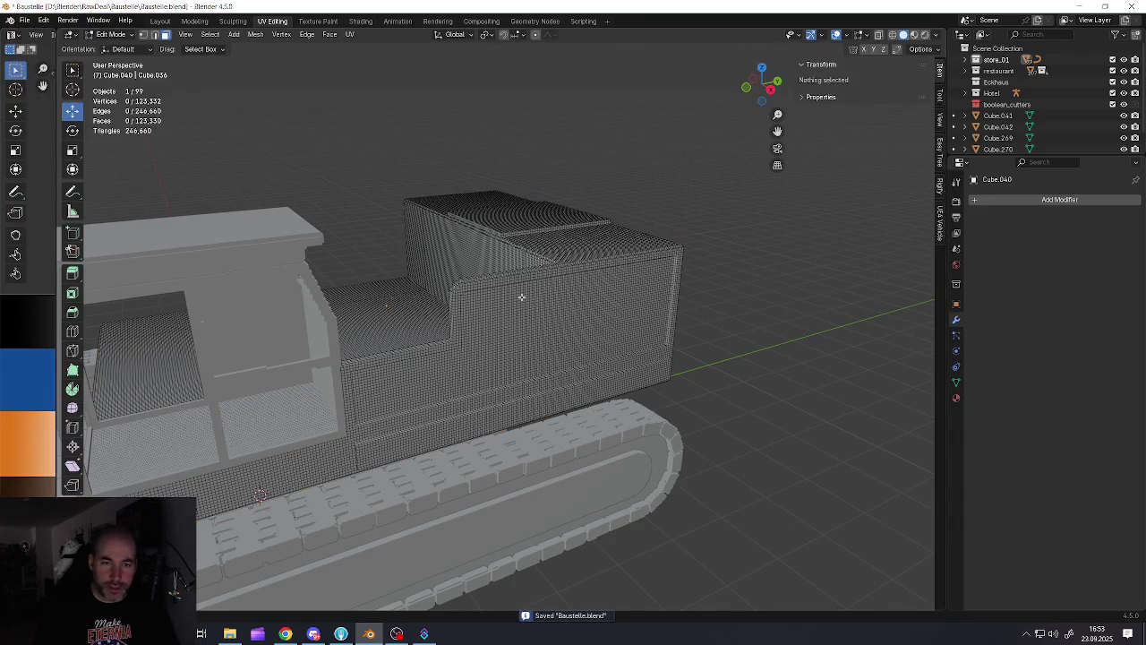
key("a")
key("x")
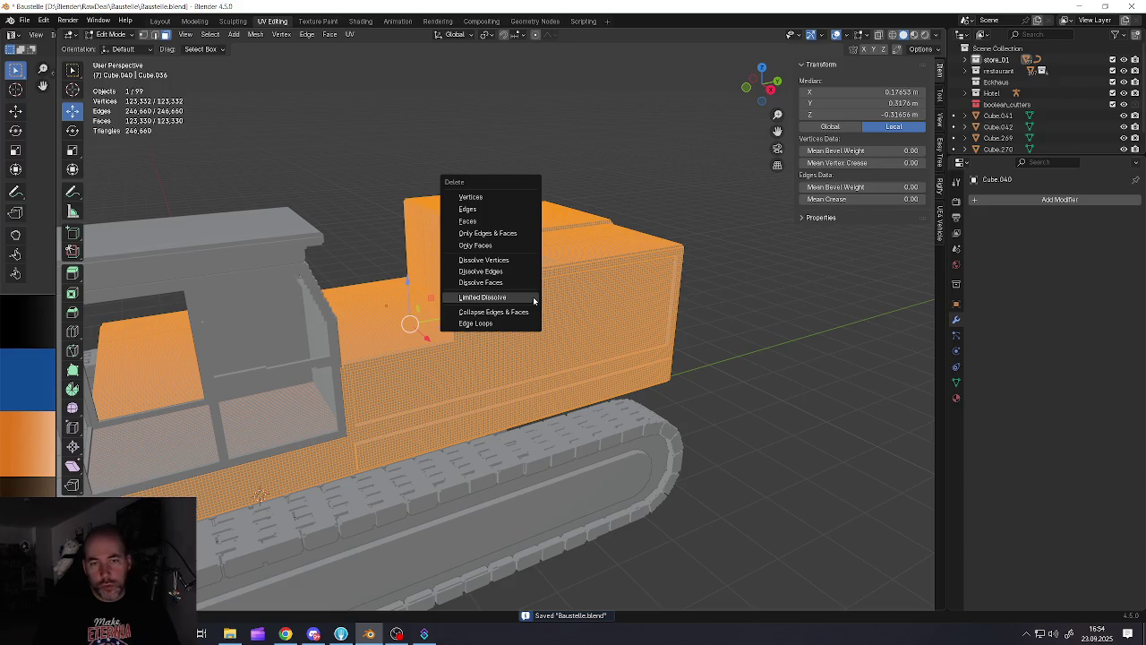
left_click(534, 300)
mouse_move(533, 300)
middle_mouse_down()
mouse_move(457, 319)
mouse_move(268, 313)
mouse_move(174, 325)
mouse_move(370, 381)
mouse_move(428, 346)
mouse_move(528, 332)
mouse_move(468, 335)
mouse_move(643, 328)
mouse_move(463, 318)
mouse_move(510, 333)
mouse_move(488, 320)
middle_mouse_up()
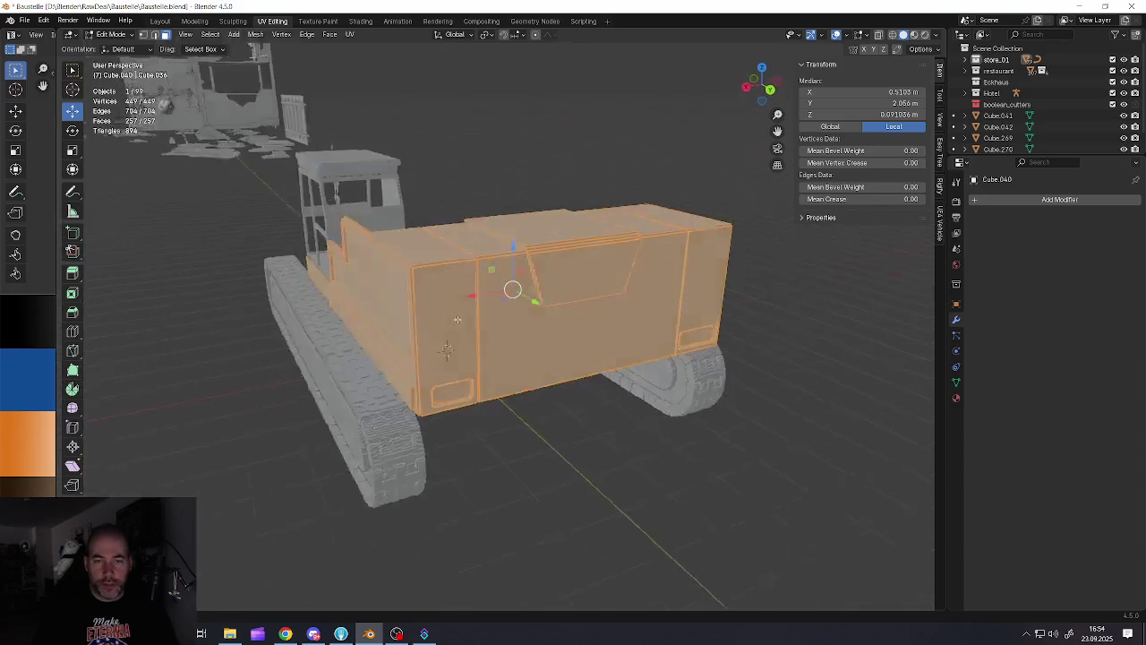
scroll(218, 312, "up", 3)
scroll(371, 381, "down", 5)
key("Tab")
scroll(370, 381, "down", 2)
scroll(398, 370, "up", 5)
scroll(398, 369, "down", 3)
scroll(486, 332, "up", 3)
scroll(493, 323, "down", 2)
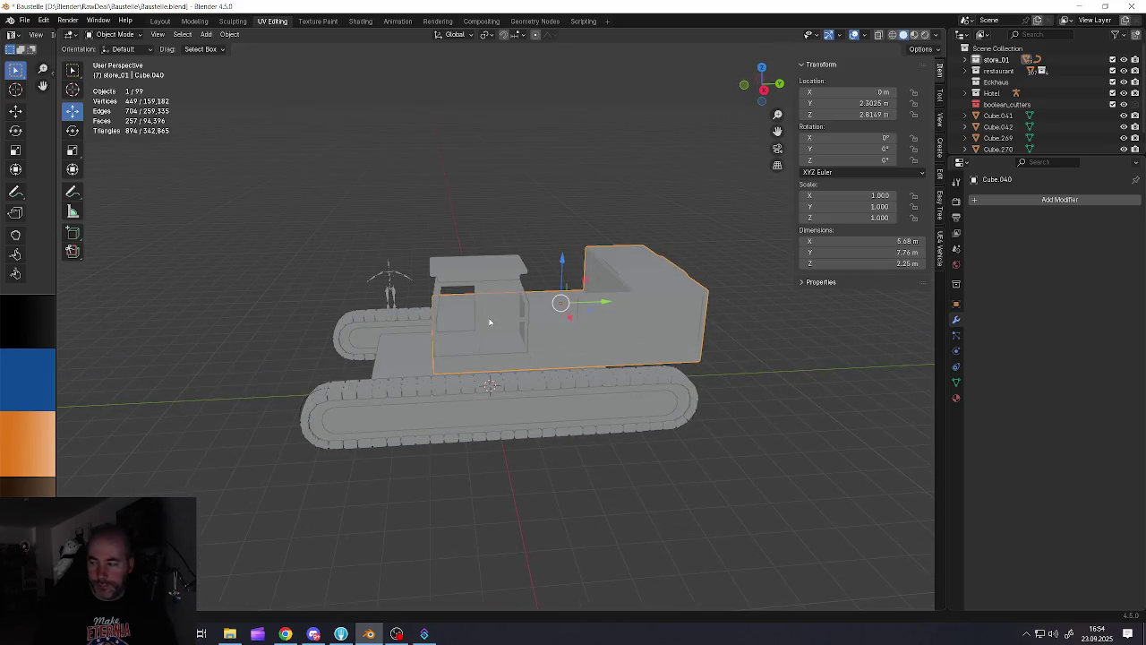
Move the cab Cube.041 and roof Cube.042 about 1.8 m forward along the Y axis
left_click(493, 330, "shift")
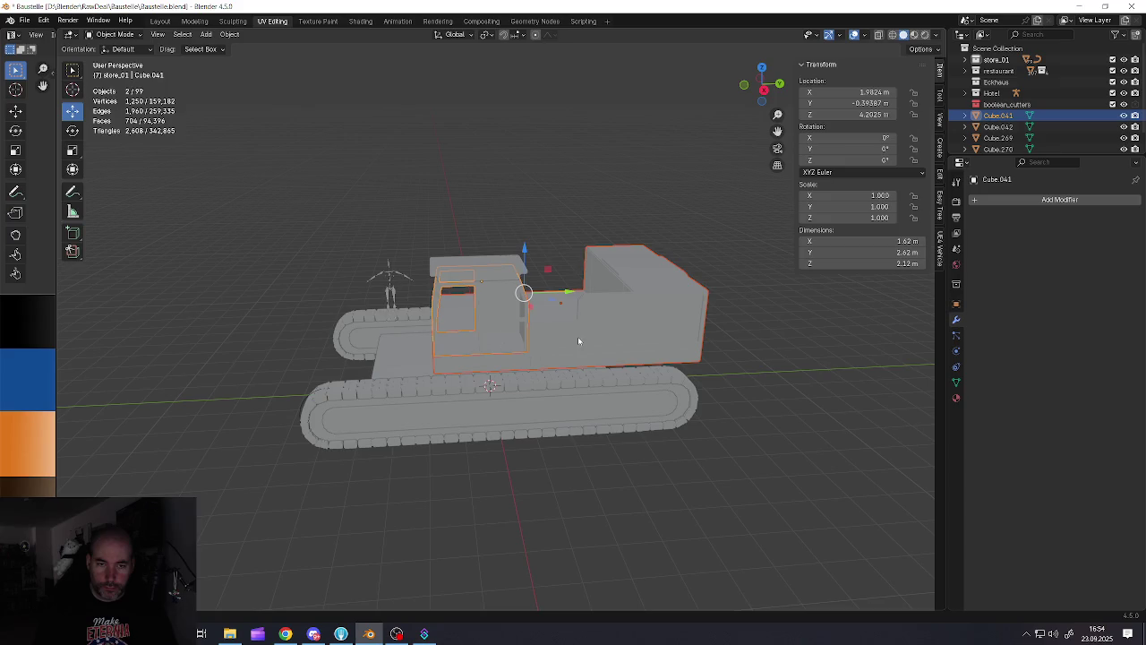
key("KP_0")
key("KP_0")
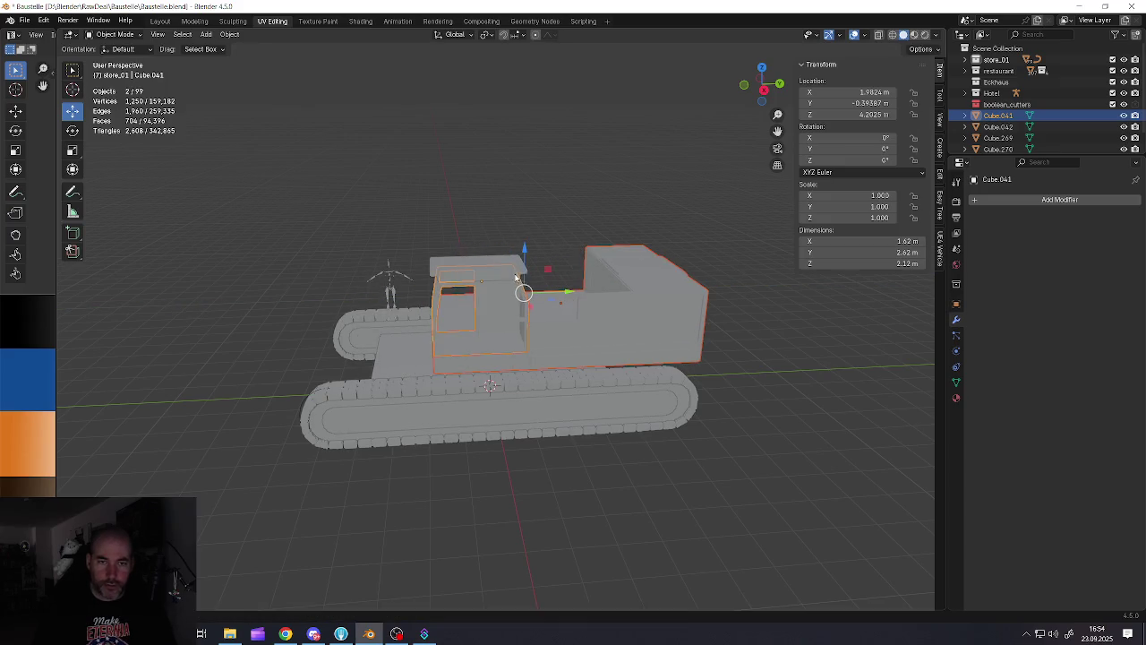
left_click(484, 269, "shift")
key("g")
key("y")
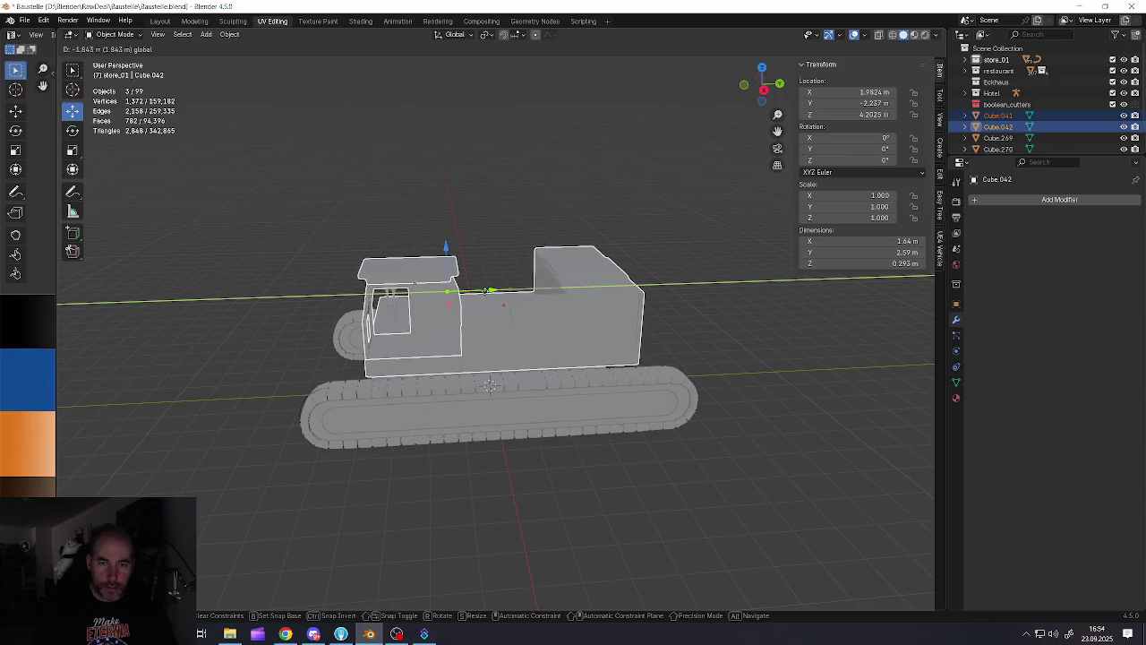
left_click(505, 296)
mouse_move(505, 296)
middle_mouse_down()
mouse_move(596, 328)
mouse_move(350, 345)
mouse_move(484, 351)
middle_mouse_up()
scroll(437, 340, "up", 3)
scroll(485, 351, "down", 5)
Deselect all objects and switch over to Chrome
key("alt+a")
scroll(484, 351, "up", 3)
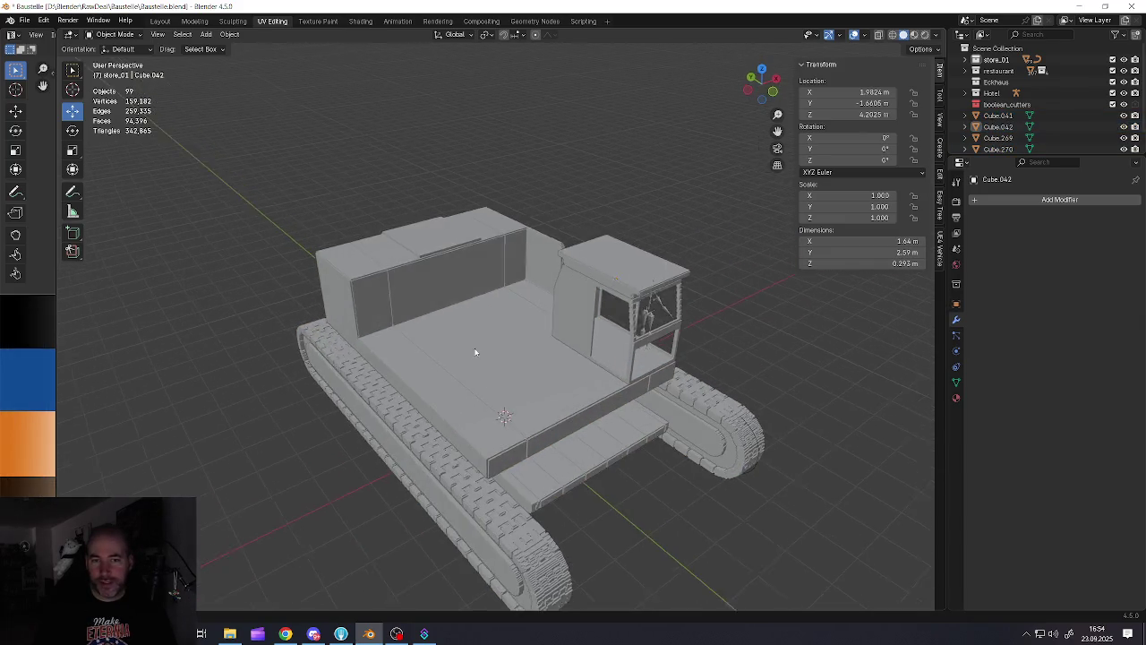
scroll(485, 351, "up", 2)
key("alt+Tab")
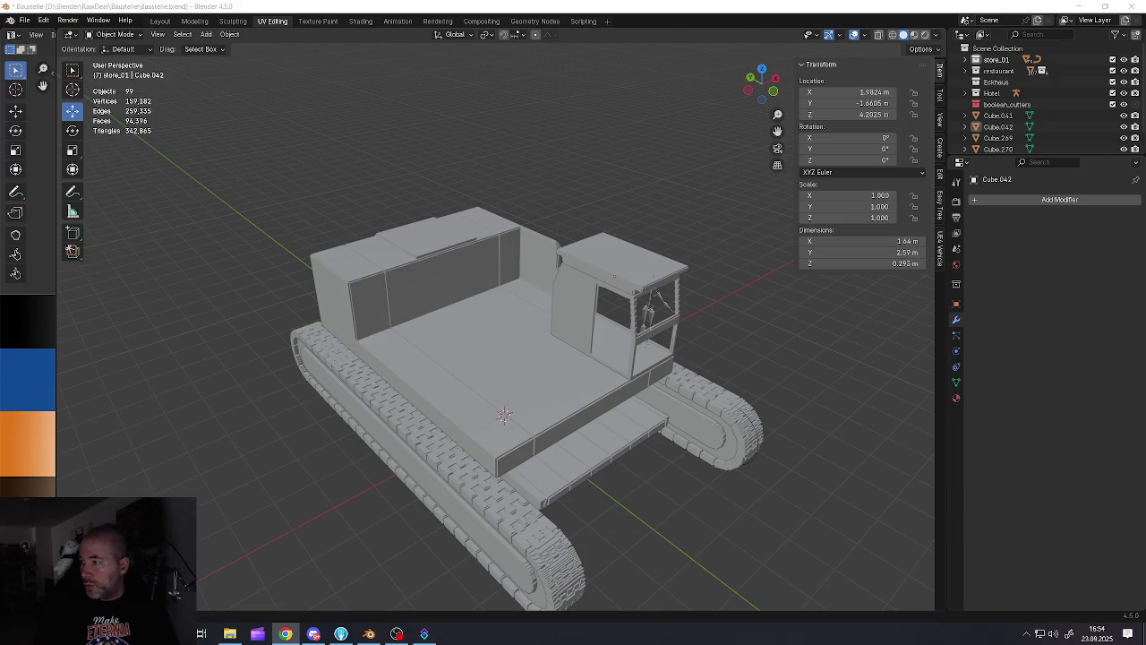
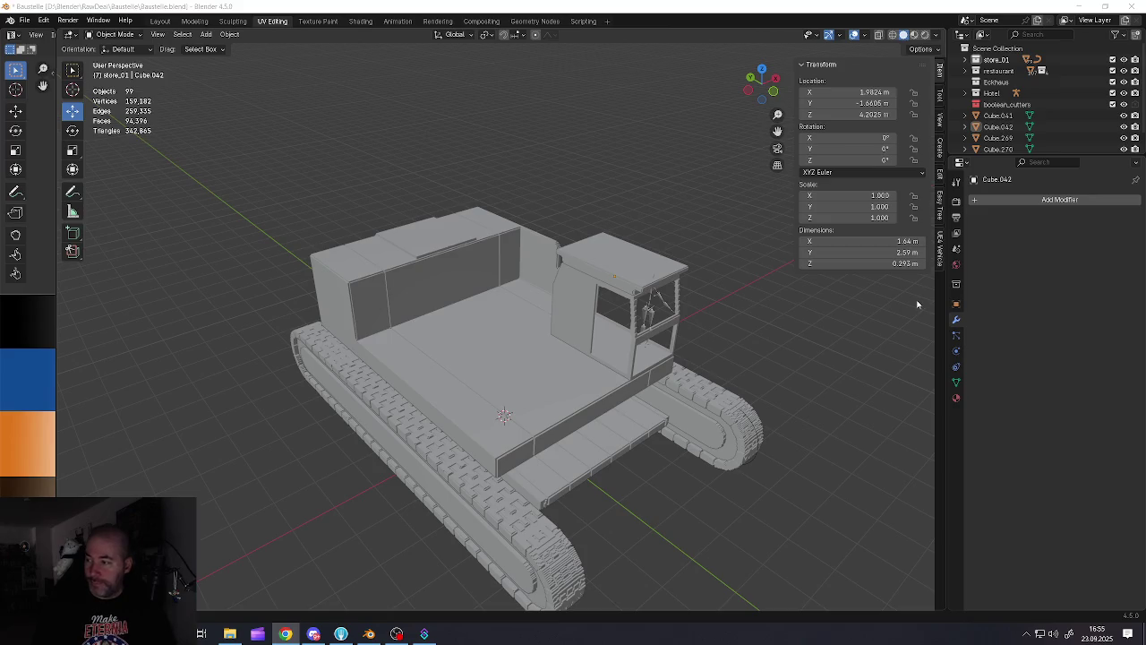
Save the Baustelle.blend tracked vehicle file
middle_click_drag(560, 365, 558, 328)
scroll(596, 340, "down", 3)
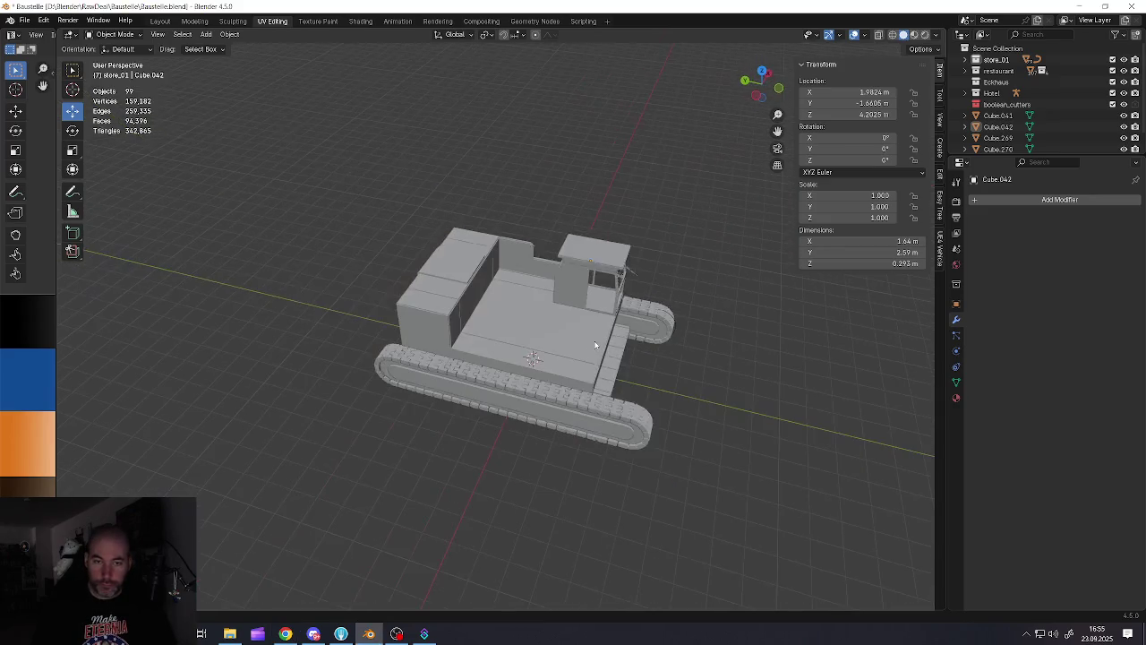
middle_click_drag(639, 379, 478, 337)
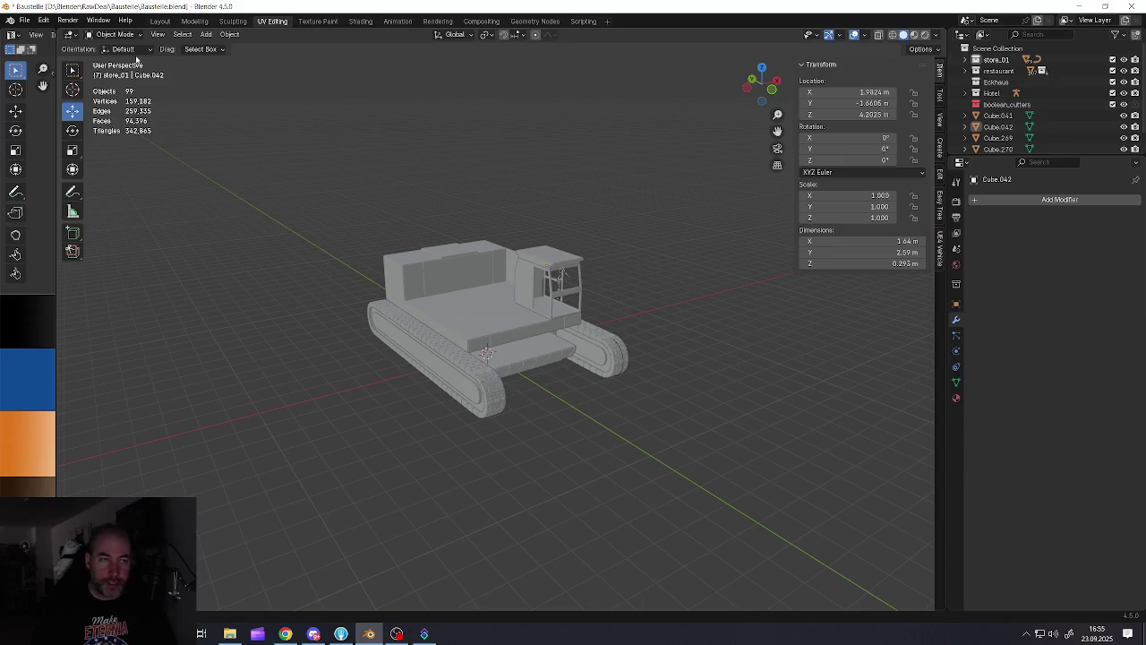
left_click(27, 20)
left_click(35, 92)
Bring up the Add menu listing objects to add to the scene
mouse_move(618, 349)
middle_mouse_down()
mouse_move(637, 331)
mouse_move(616, 314)
middle_mouse_up()
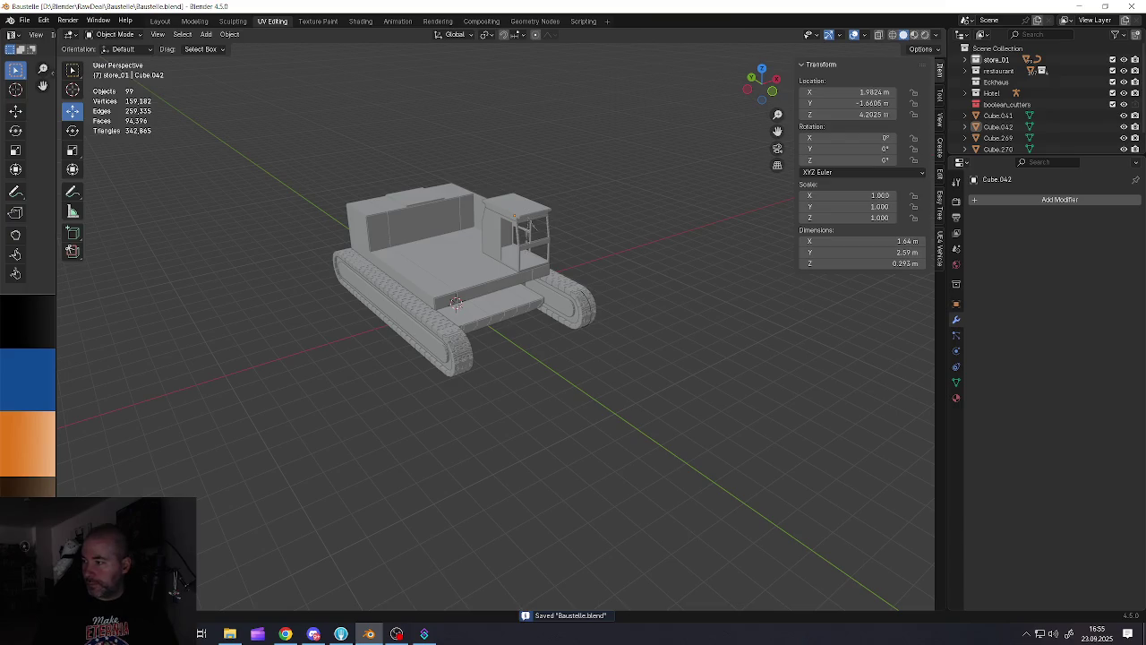
mouse_move(752, 347)
middle_mouse_down()
mouse_move(434, 362)
mouse_move(480, 414)
middle_mouse_up()
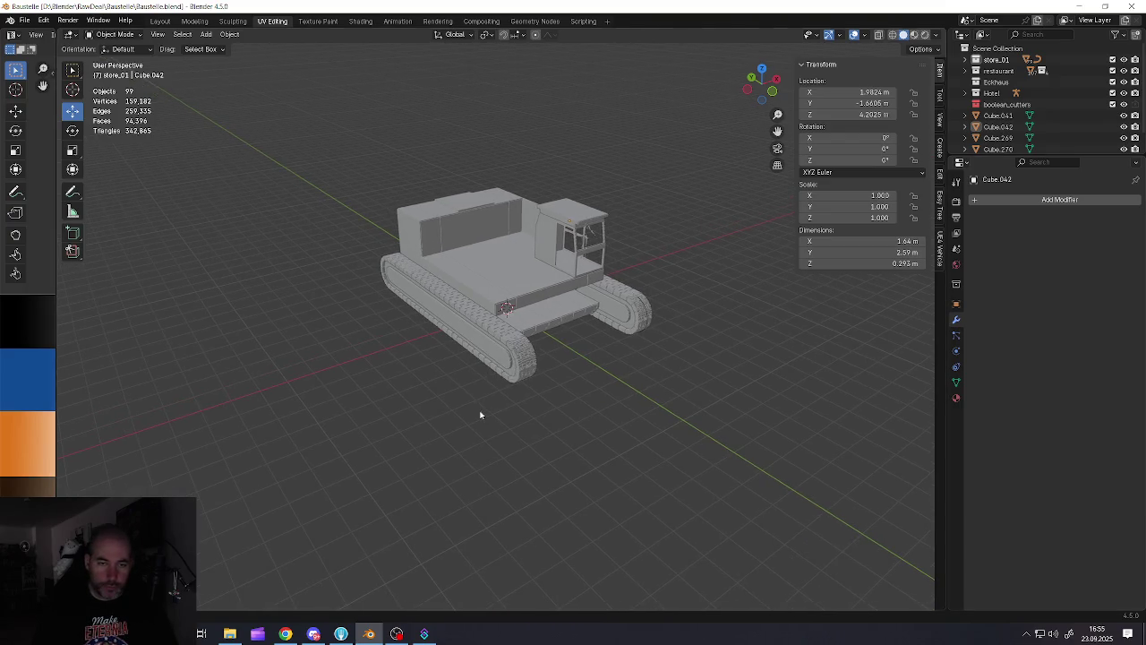
key("shift+a")
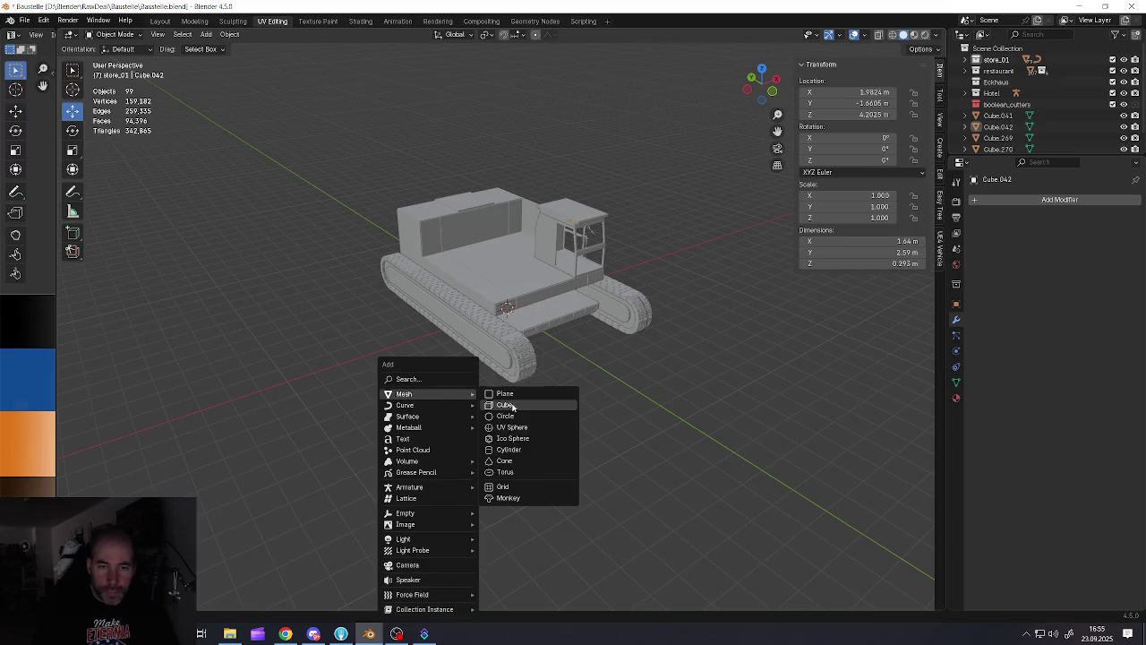
Add a cube and move it up onto the vehicle's deck
left_click(513, 406)
middle_click_drag(512, 406, 542, 341)
scroll(542, 335, "up", 4)
mouse_move(557, 329)
left_mouse_down()
mouse_move(574, 232)
mouse_move(525, 237)
left_mouse_up()
middle_click_drag(525, 238, 538, 255)
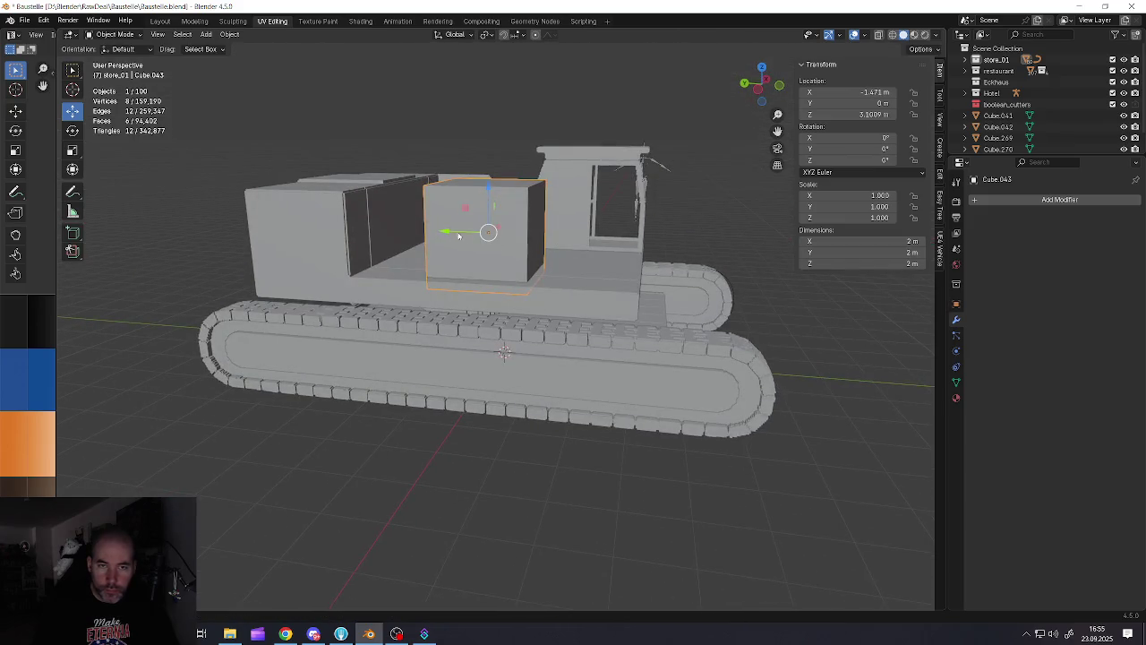
left_click_drag(458, 235, 544, 235)
middle_click_drag(543, 235, 566, 334)
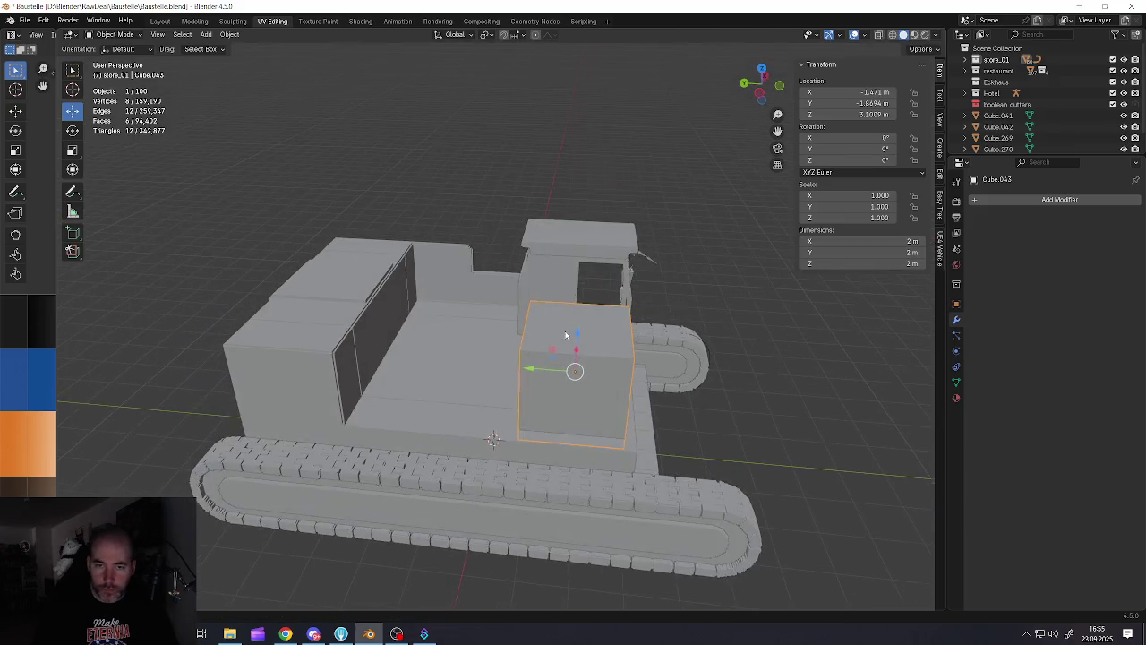
In Edit Mode, pull the cube's top face up into a tall column
key("Tab")
left_click(566, 335)
scroll(559, 336, "down", 2)
scroll(548, 336, "down", 2)
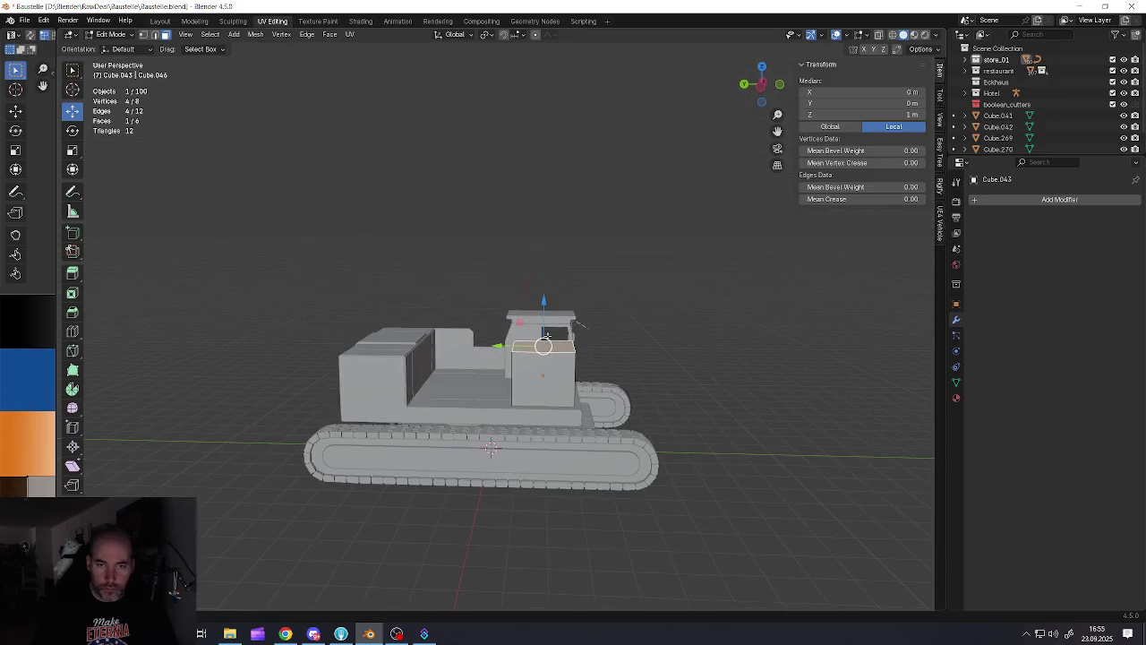
left_click_drag(548, 311, 542, 90)
middle_click_drag(533, 237, 537, 289, "shift")
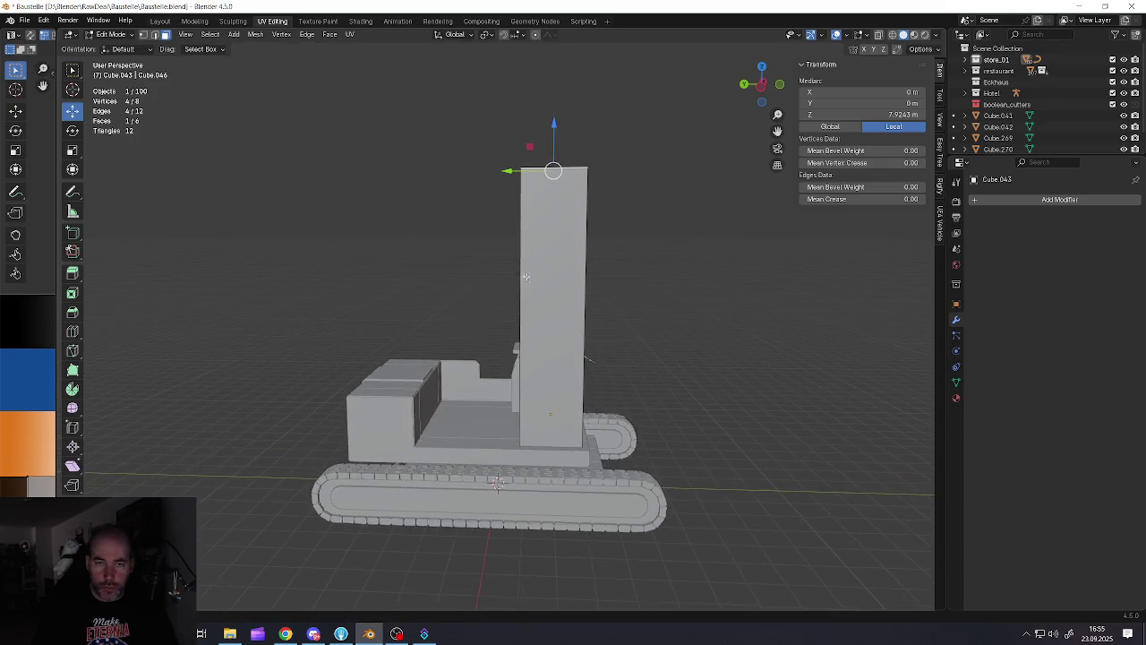
Cut a horizontal edge loop across the column and select an edge at its base
key("ctrl+r")
left_click(532, 324)
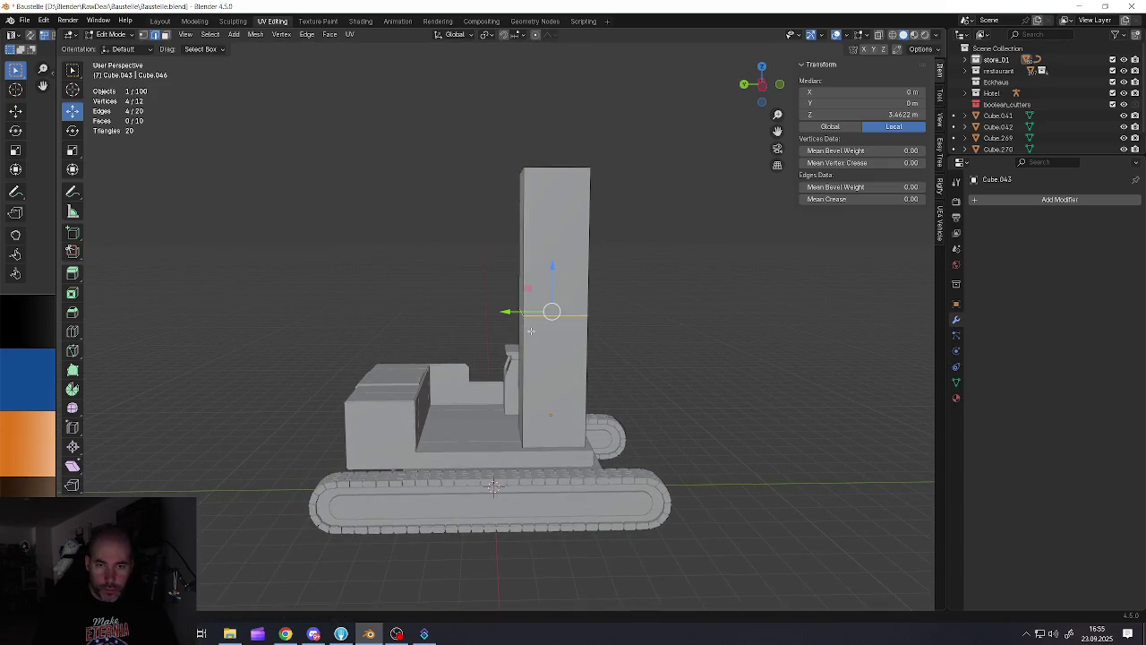
middle_click_drag(532, 331, 536, 442)
mouse_move(538, 399)
middle_mouse_down()
mouse_move(566, 399)
mouse_move(571, 381)
mouse_move(536, 365)
middle_mouse_up()
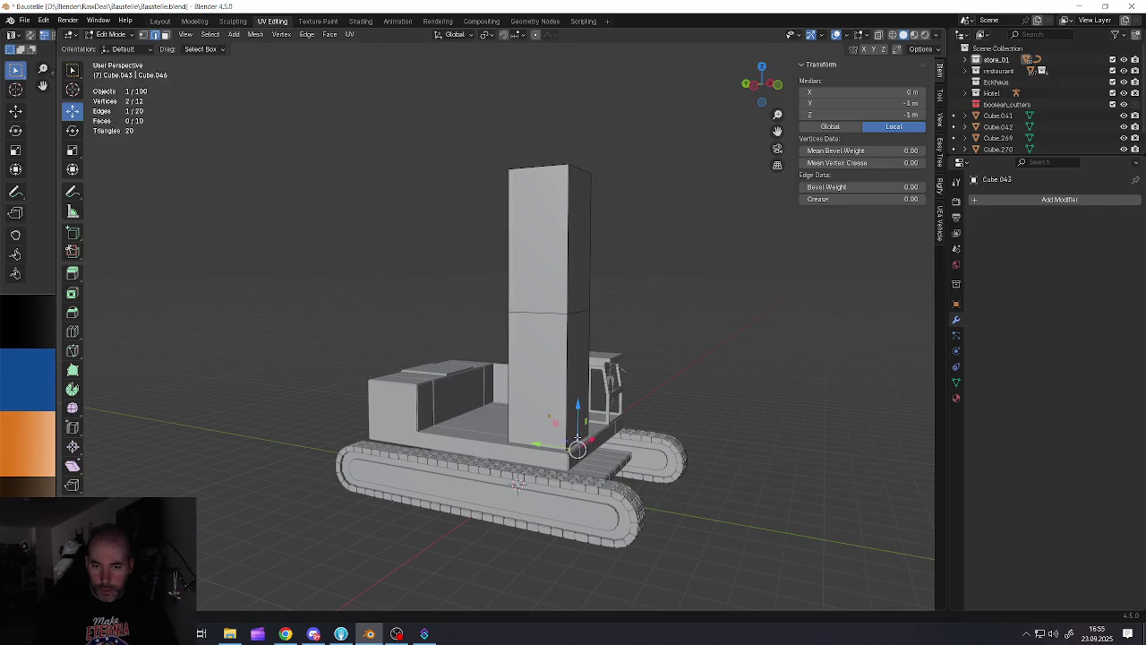
middle_click_drag(577, 445, 582, 436)
left_click(582, 435)
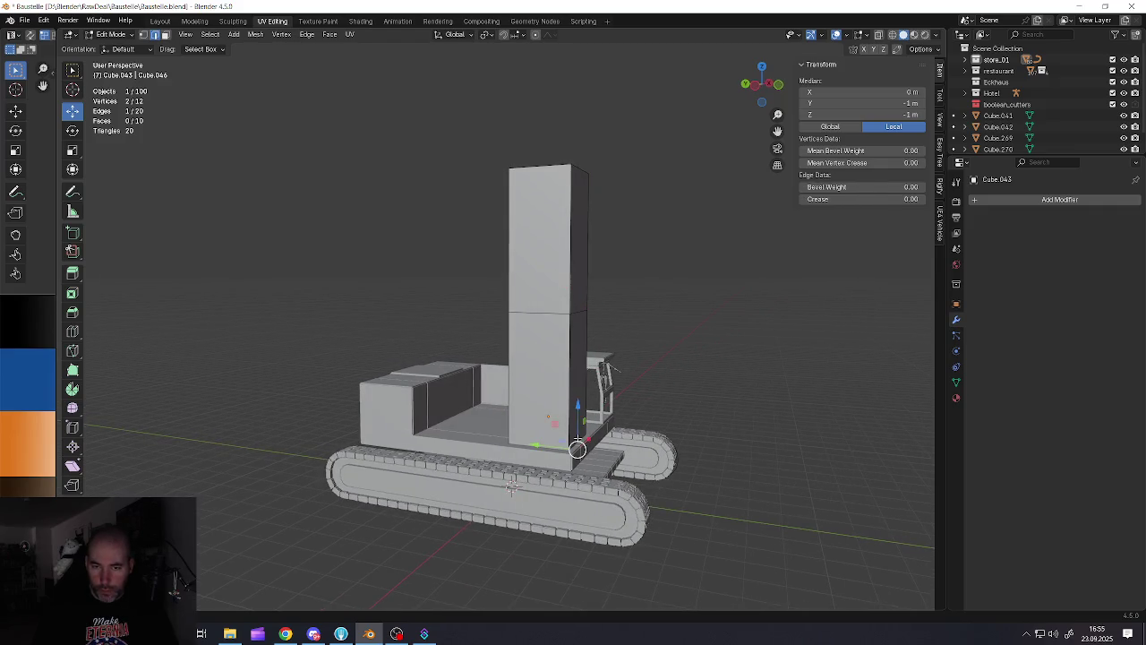
scroll(577, 448, "up", 4)
Isolate the column in local view and go back into Edit Mode
key("Tab")
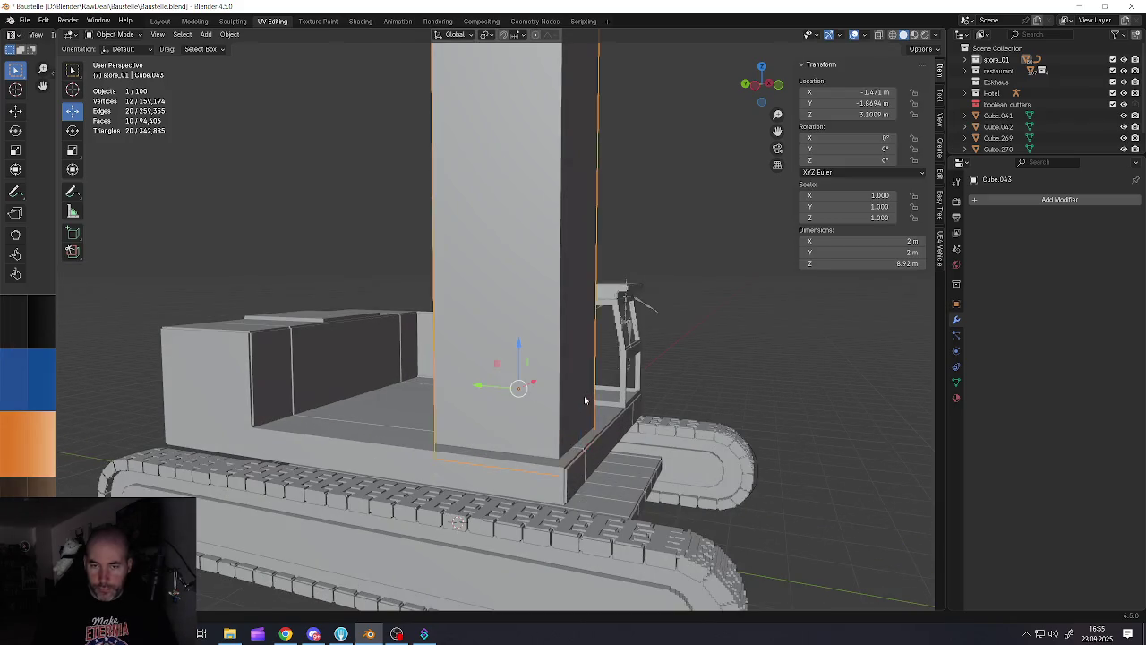
scroll(580, 399, "down", 4)
key("KP_Divide")
scroll(580, 399, "up", 3)
key("Tab")
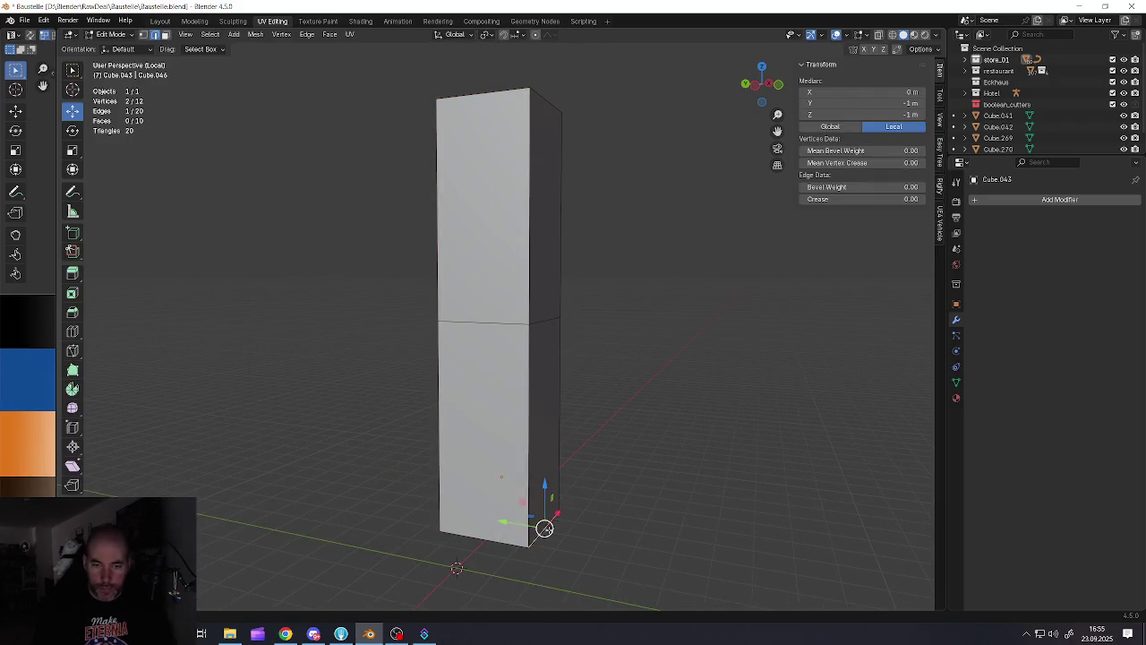
Taper the column's bottom edge along Y and lower the top face to about 4.7 m
scroll(555, 466, "down", 4)
left_click_drag(506, 525, 488, 524)
middle_click_drag(488, 524, 516, 358)
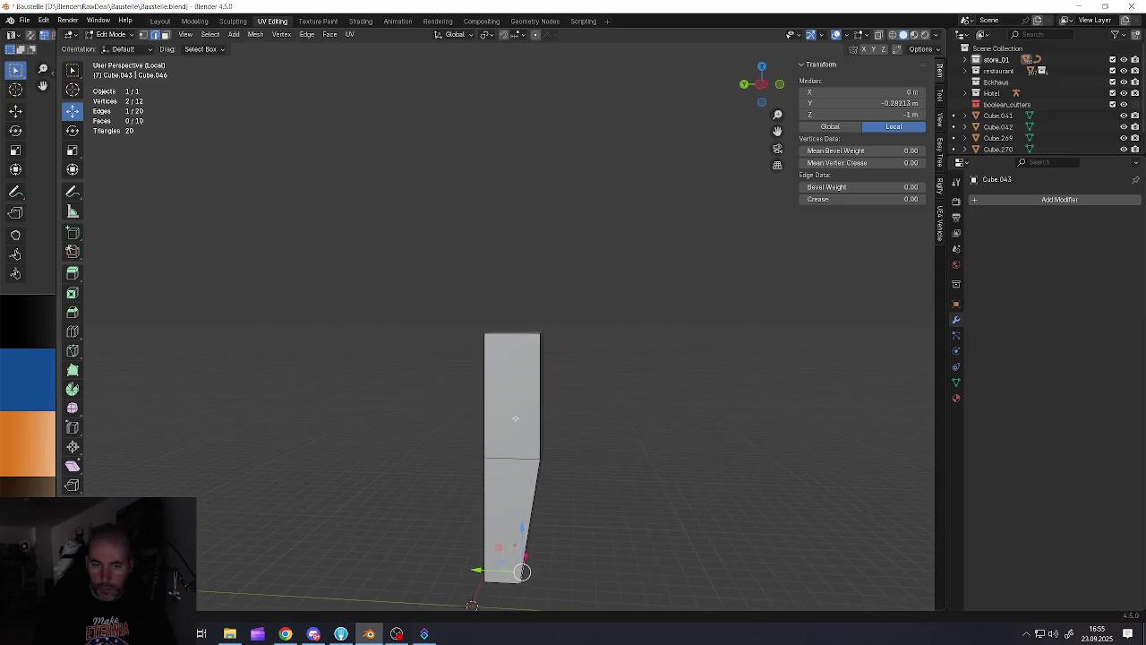
key("3")
left_click(515, 345)
scroll(515, 332, "up", 1)
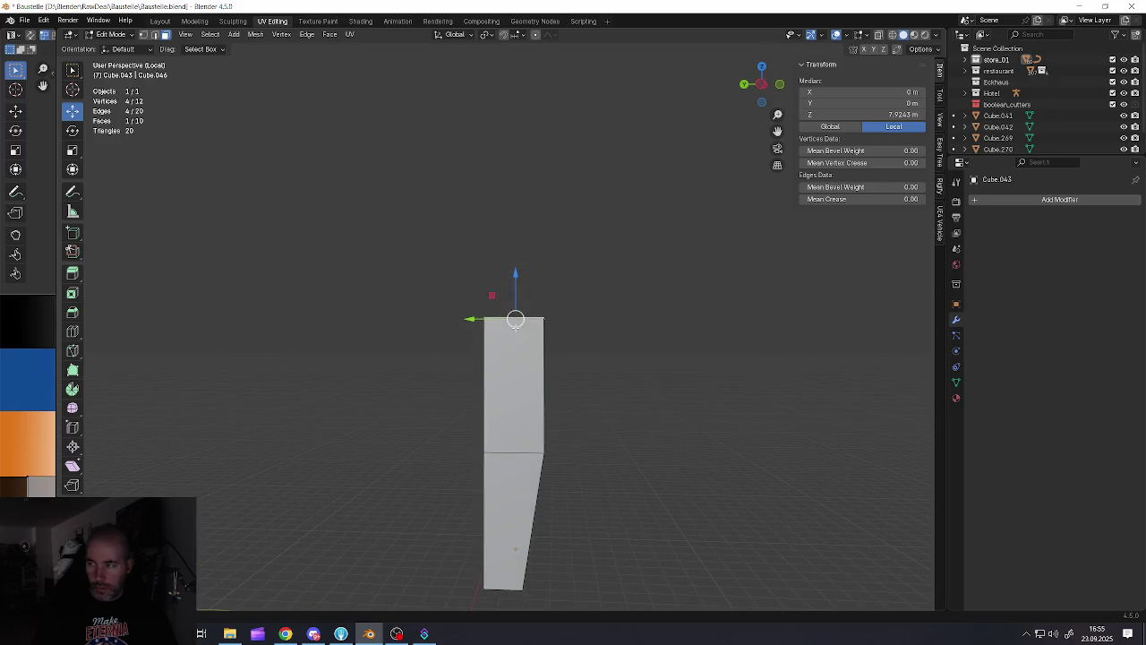
left_click_drag(517, 290, 518, 381)
Extrude the narrow side face near the top outward into a small block
middle_click_drag(518, 381, 376, 427)
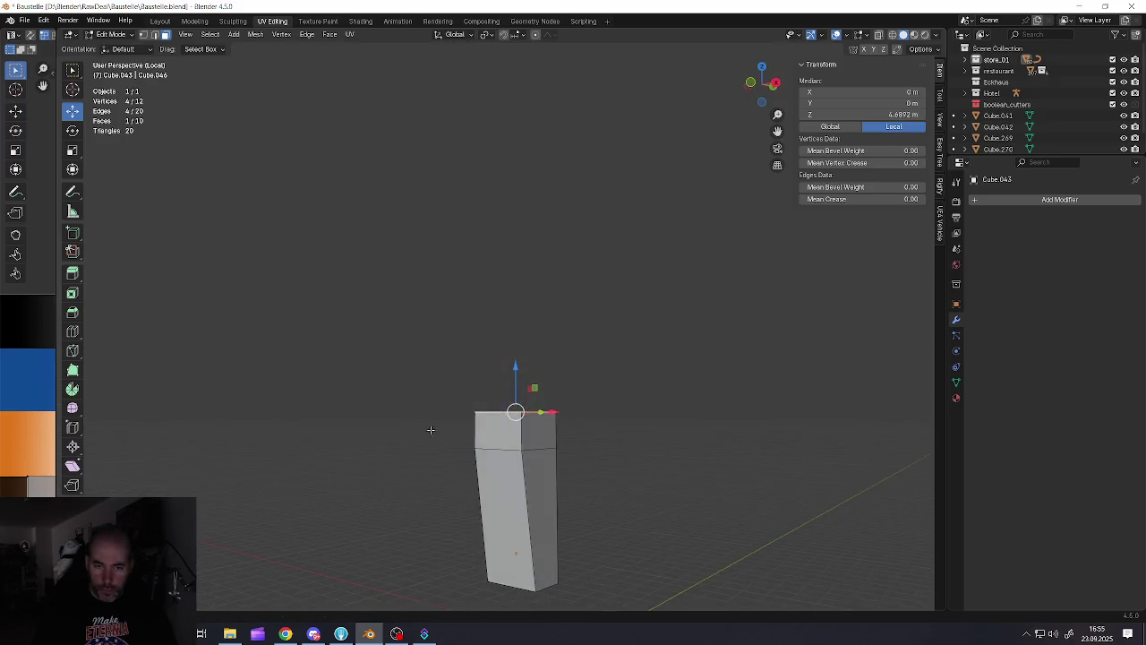
mouse_move(445, 456)
middle_mouse_down()
mouse_move(512, 344)
mouse_move(488, 376)
middle_mouse_up()
scroll(513, 344, "up", 1)
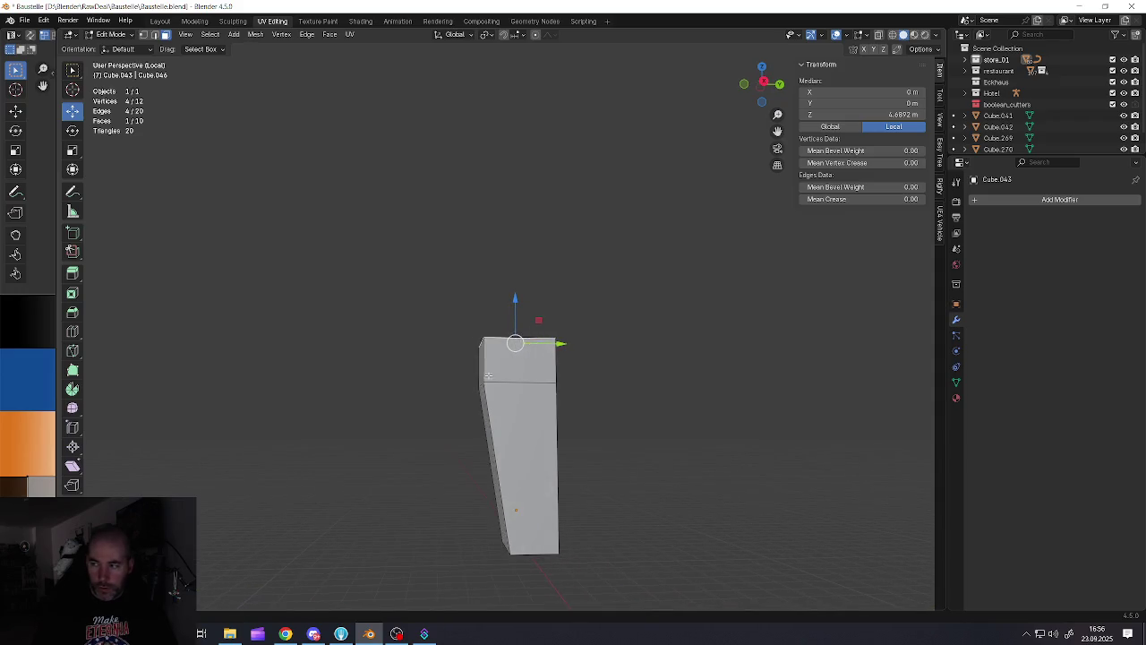
left_click(485, 368)
key("e")
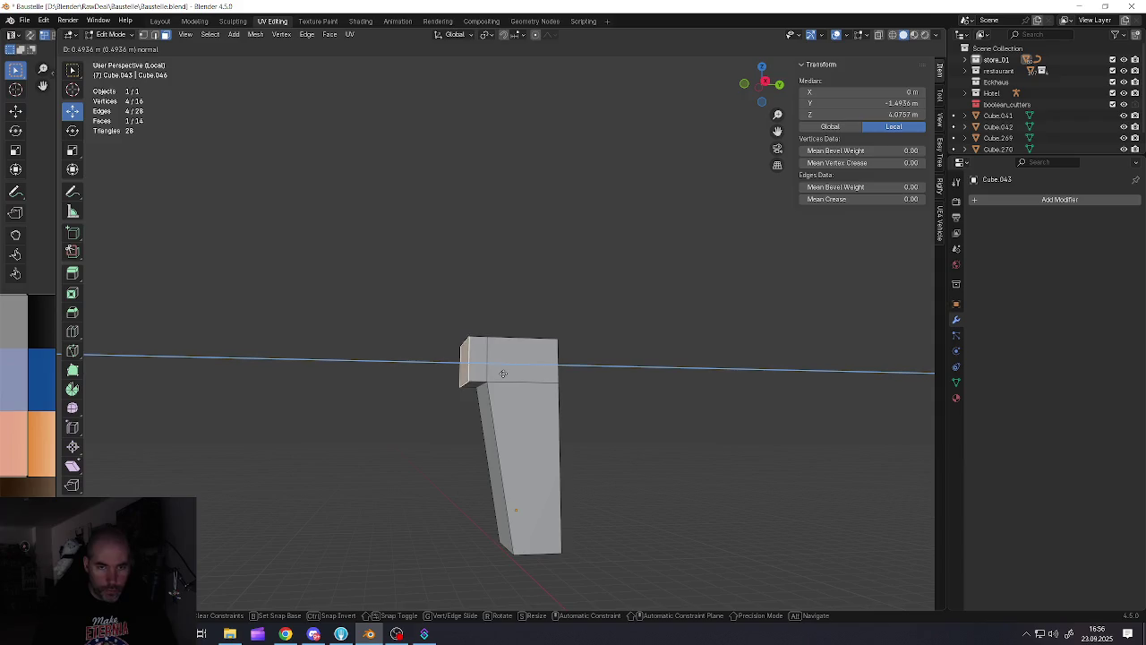
left_click(508, 371)
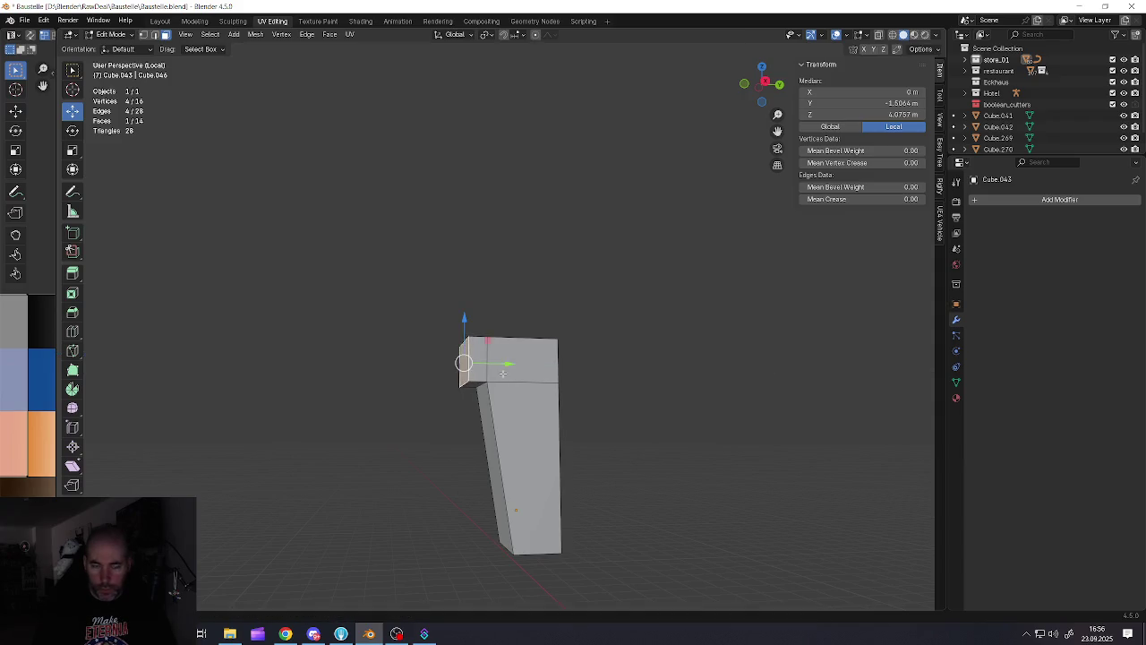
middle_click_drag(509, 370, 517, 363)
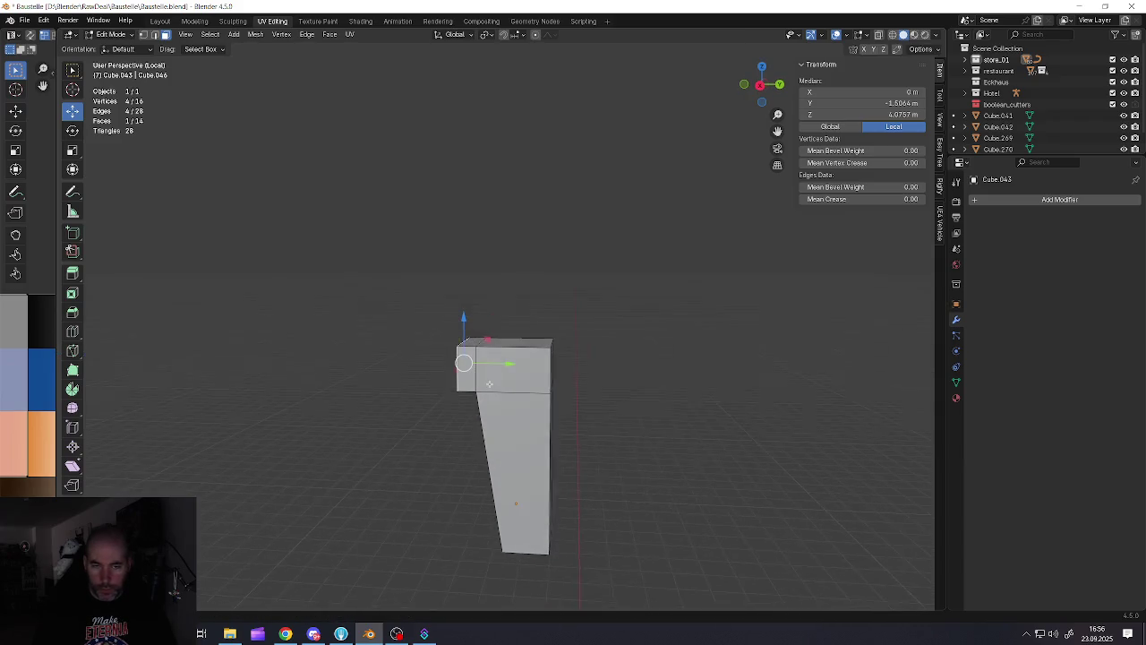
Extrude the top face upward twice to stack extensions on the mast
left_click(511, 343)
key("e")
left_click(518, 324)
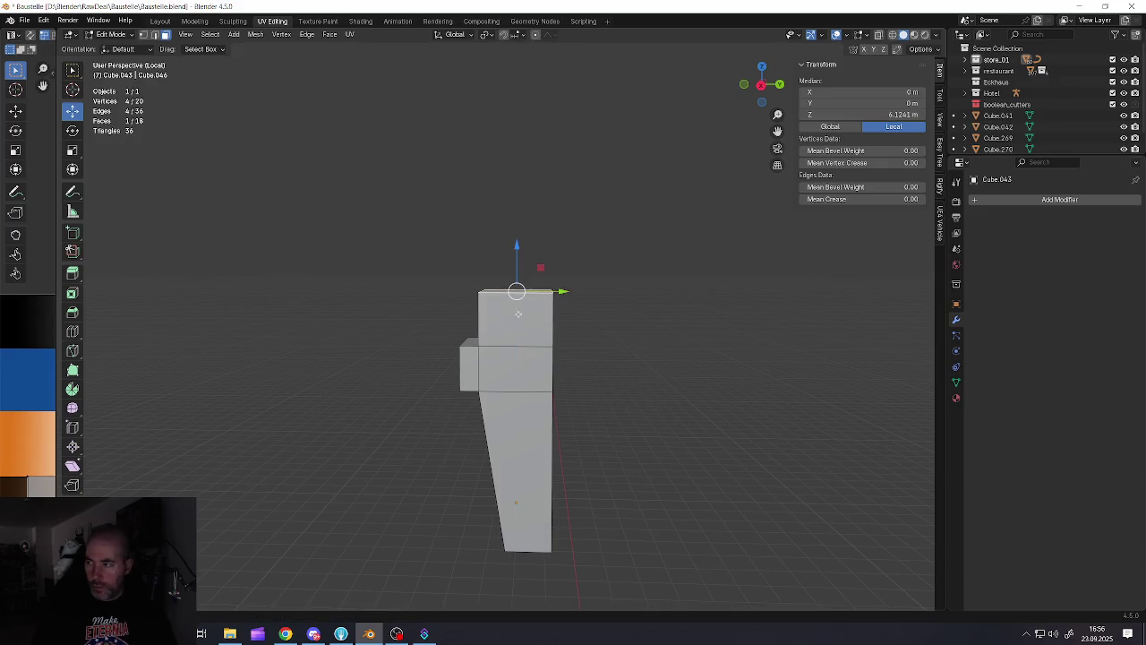
middle_click_drag(518, 324, 489, 361)
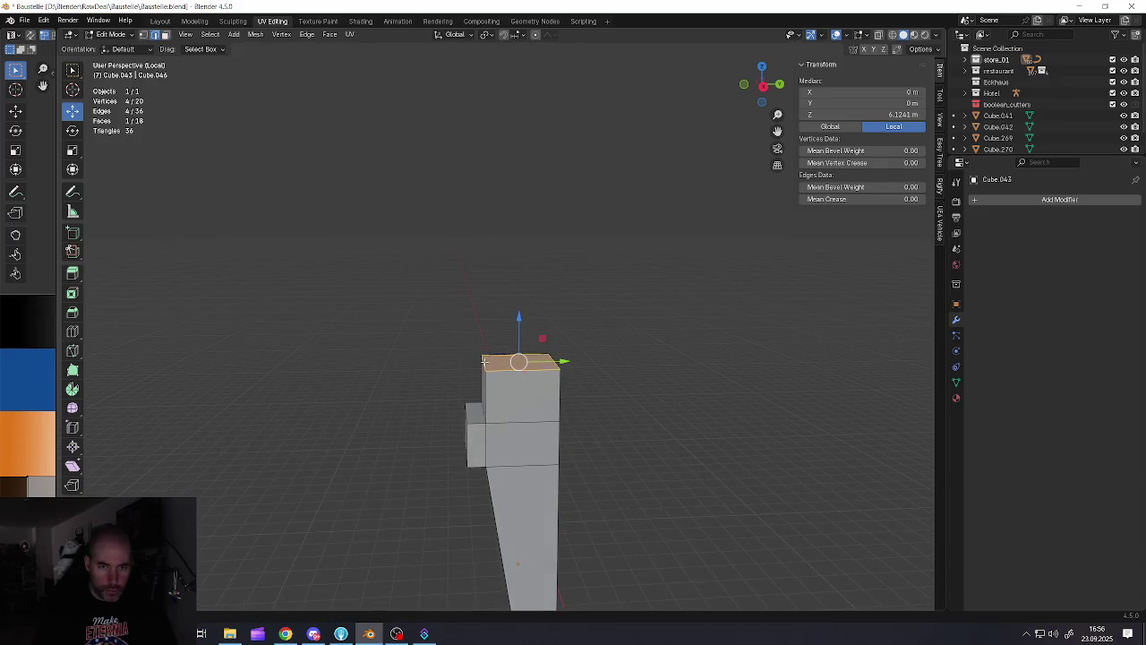
left_click(481, 358)
left_click(520, 363)
mouse_move(517, 328)
left_mouse_down()
mouse_move(517, 317)
mouse_move(515, 337)
left_mouse_up()
key("e")
left_click(518, 322)
mouse_move(517, 322)
middle_mouse_down()
mouse_move(497, 383)
mouse_move(539, 371)
mouse_move(531, 412)
middle_mouse_up()
Extrude another side step outward and the top face up to about 9.7 m
key("e")
left_click(550, 376)
key("e")
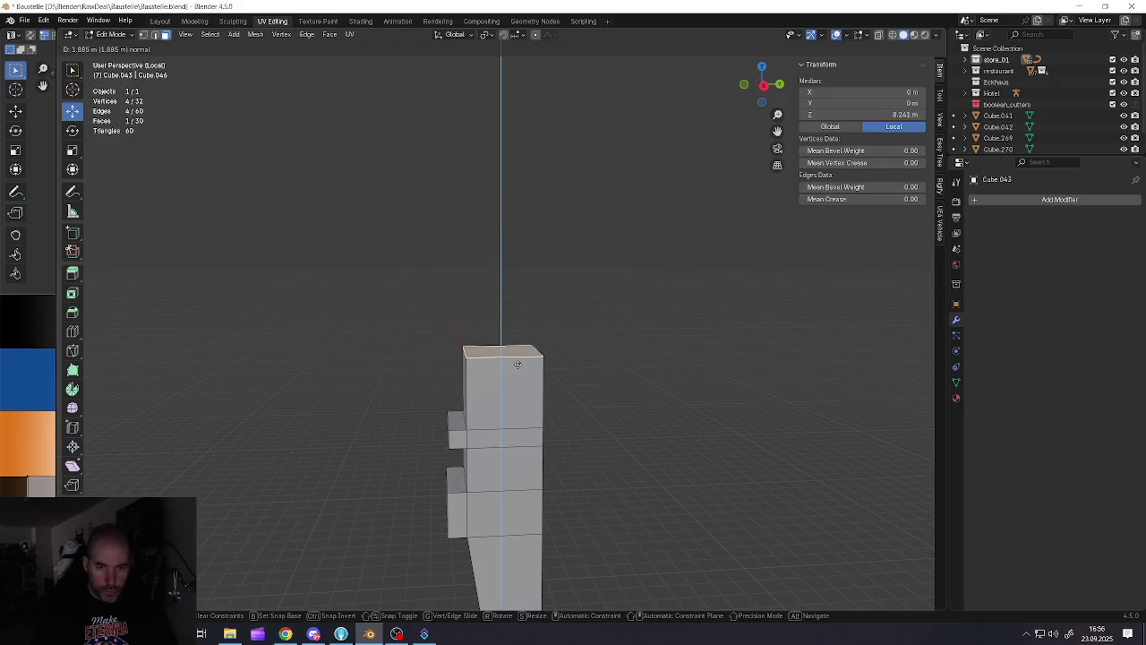
left_click(521, 310)
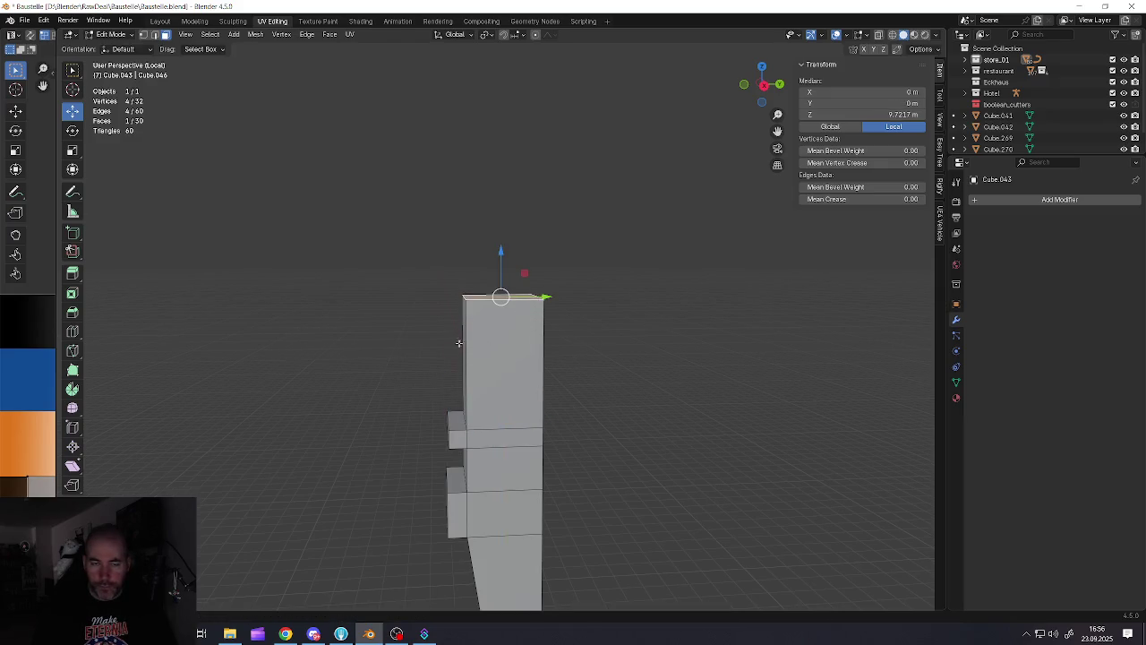
Slant the top by moving its left edge along the Y axis
key("2")
left_click(474, 296)
key("g")
key("y")
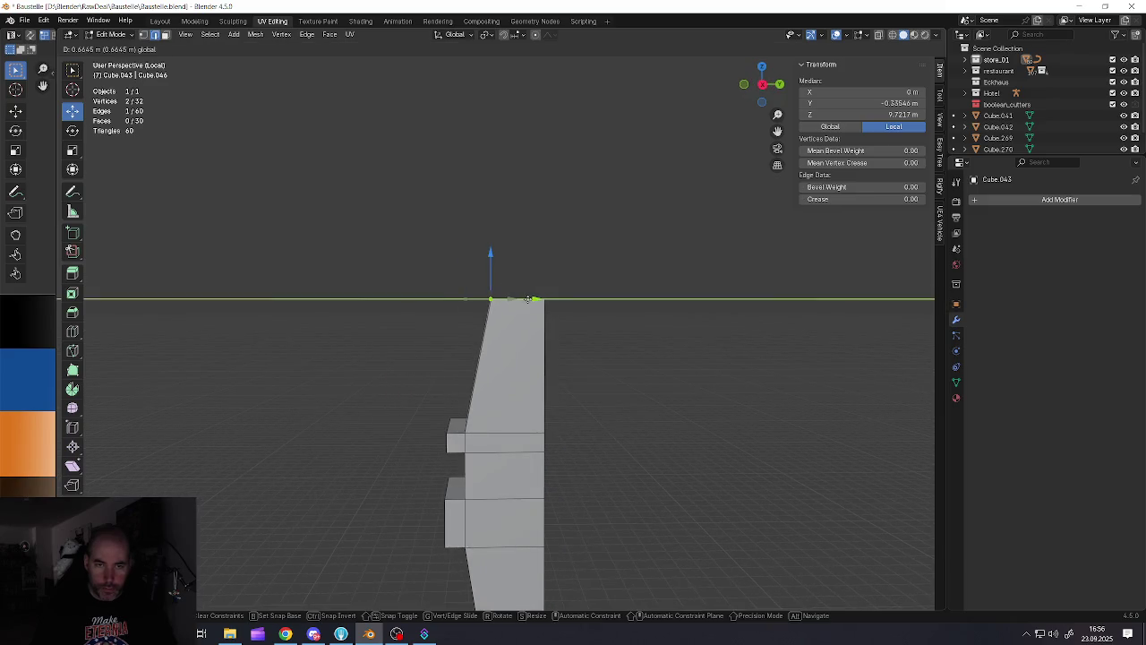
left_click(536, 298)
Reframe the mast and clear the selection after briefly selecting the connected piece
middle_click_drag(536, 299, 536, 206, "shift")
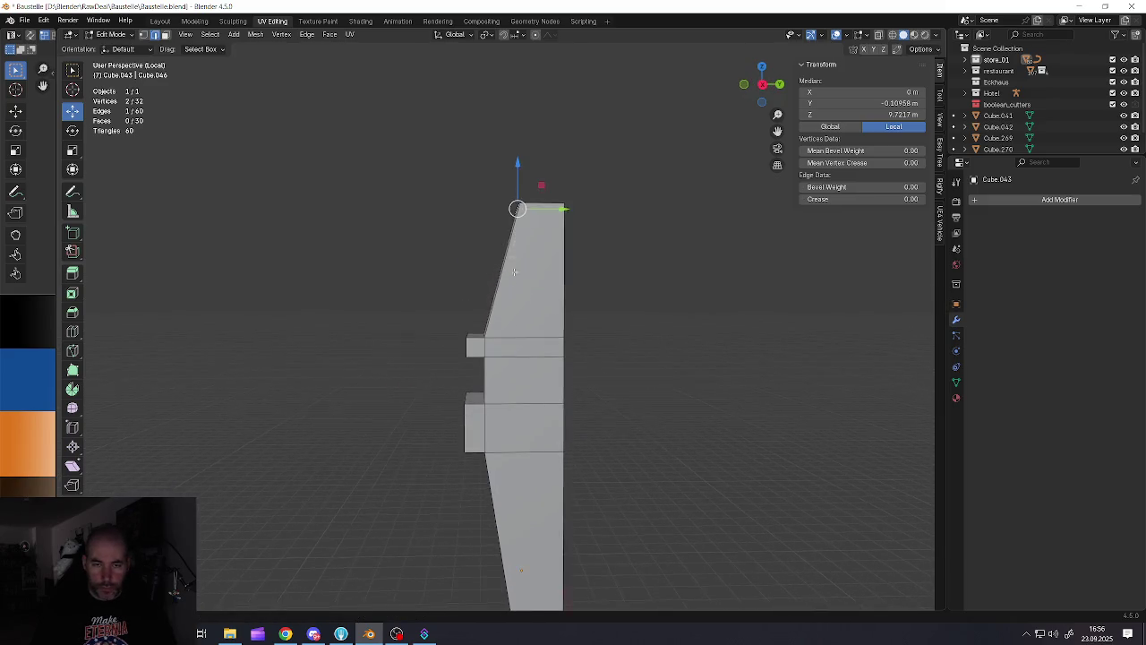
scroll(522, 344, "down", 3)
scroll(522, 345, "up", 2)
middle_click_drag(481, 275, 481, 355, "shift")
scroll(481, 355, "up", 1)
key("alt+a")
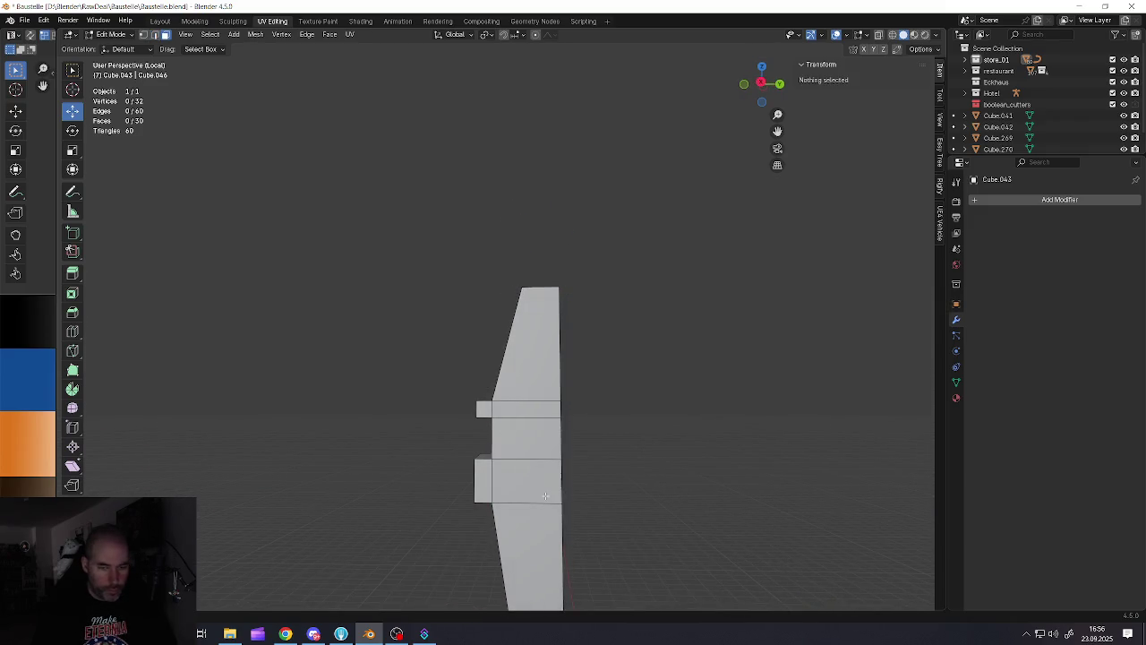
key("l")
key("alt+a")
Select the lower side block and neighbouring face bands, trying then undoing an outward push
key("l")
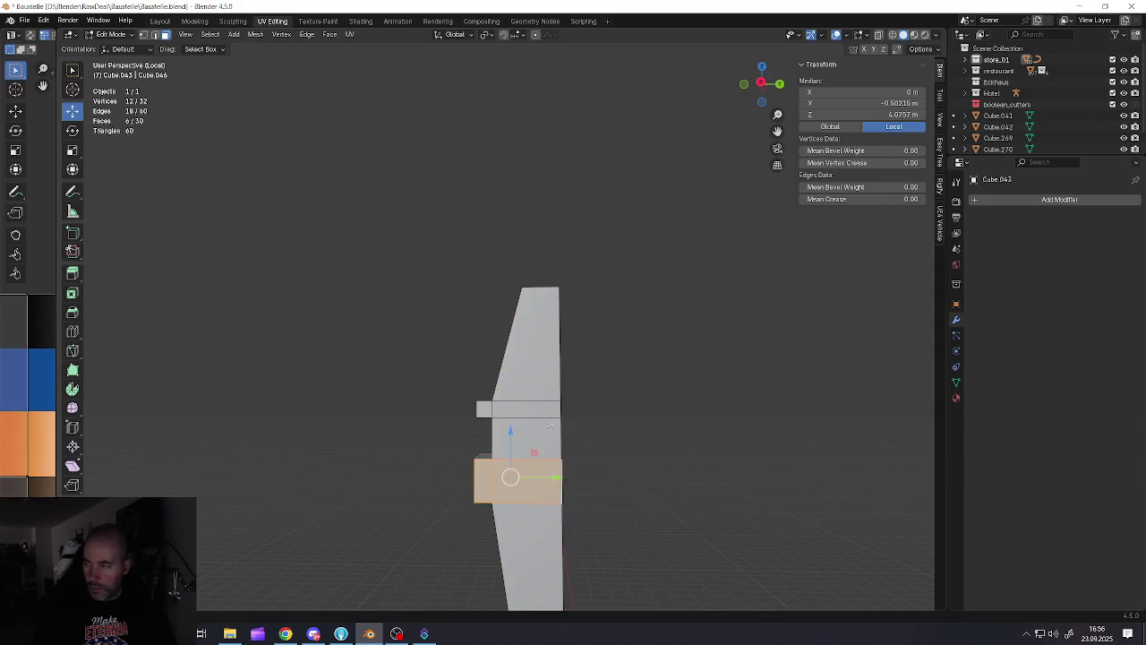
scroll(549, 426, "up", 2)
left_click(539, 426, "shift")
key("l")
mouse_move(559, 420)
middle_mouse_down()
mouse_move(521, 553)
mouse_move(591, 475)
middle_mouse_up()
scroll(537, 484, "down", 2)
scroll(591, 476, "up", 2)
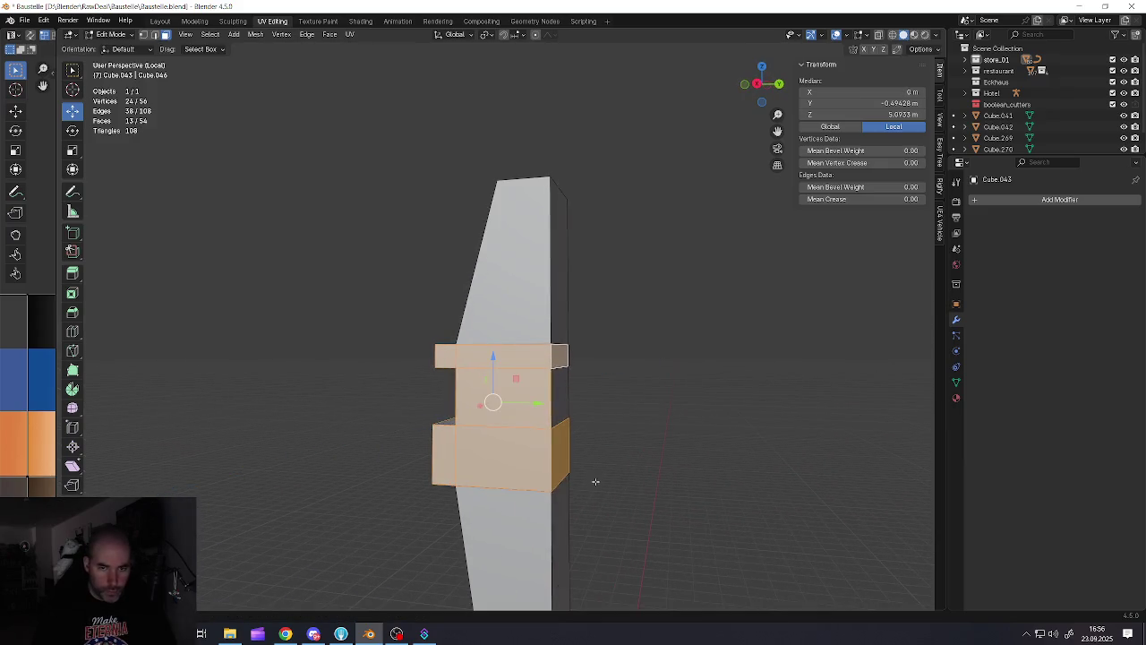
key("alt+s")
left_click(593, 484)
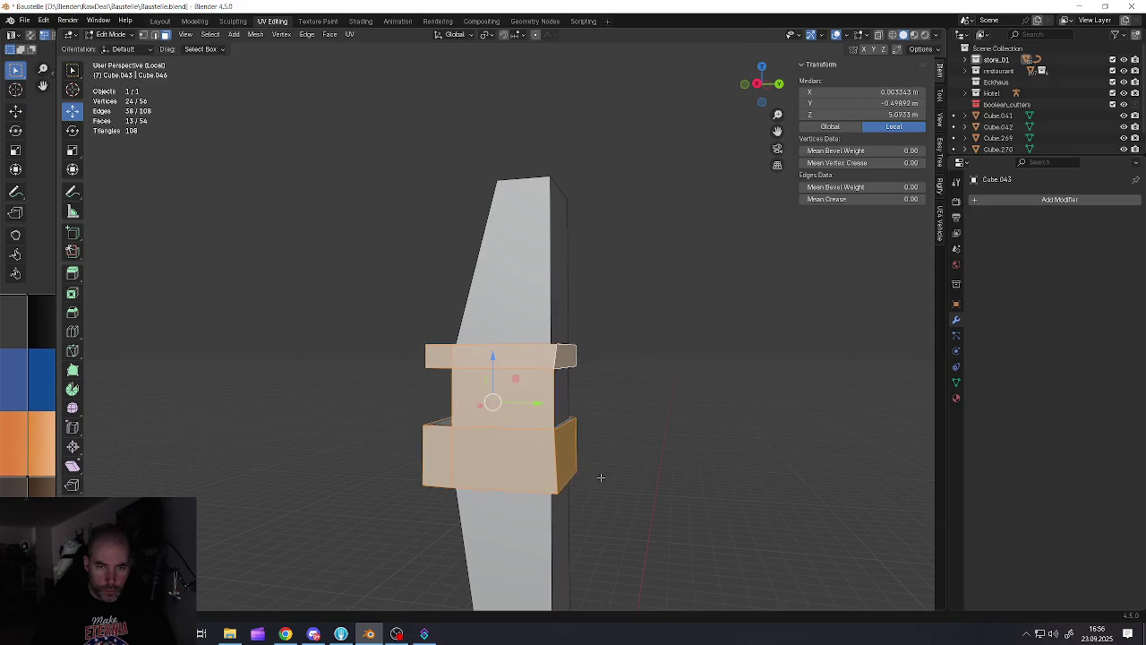
middle_click_drag(600, 473, 385, 407)
key("ctrl+z")
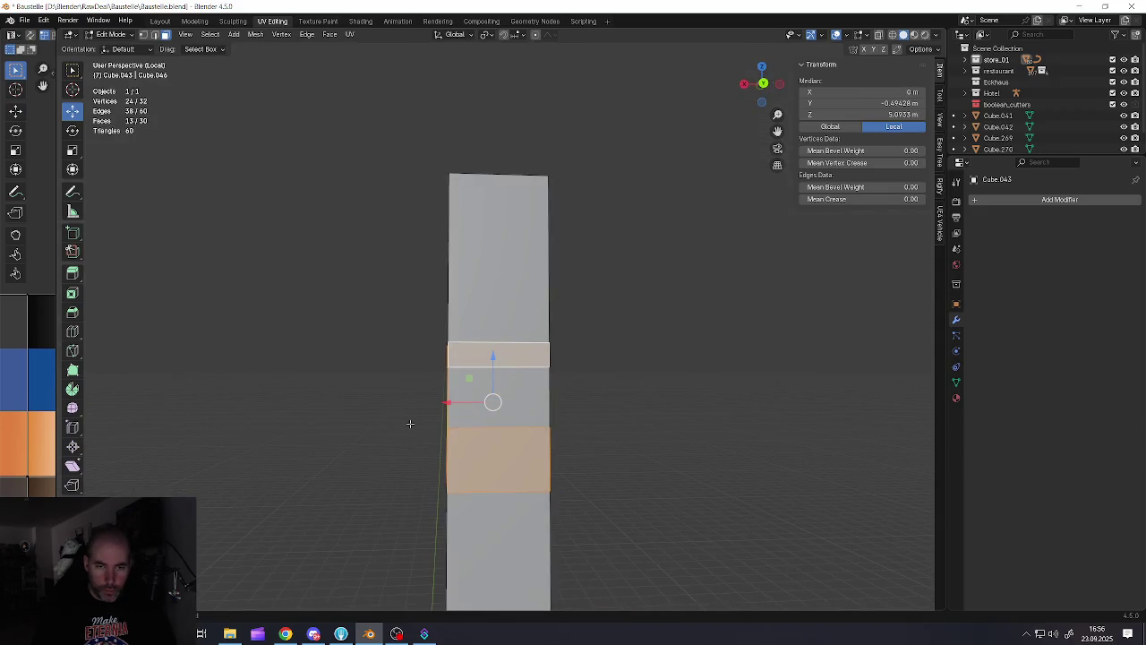
mouse_move(550, 394)
middle_mouse_down()
mouse_move(501, 399)
mouse_move(461, 354)
mouse_move(486, 389)
mouse_move(550, 332)
mouse_move(609, 365)
mouse_move(512, 428)
mouse_move(497, 408)
mouse_move(537, 403)
mouse_move(524, 399)
middle_mouse_up()
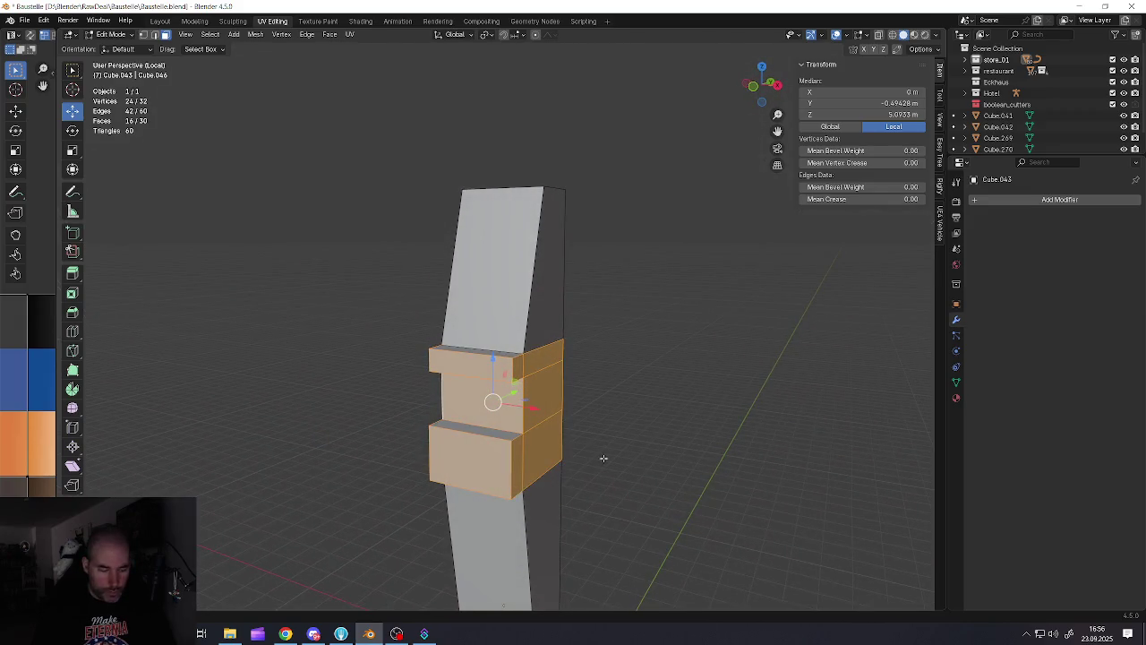
Fatten the selected face bands outward with Alt+S into thicker blocks
key("alt+s")
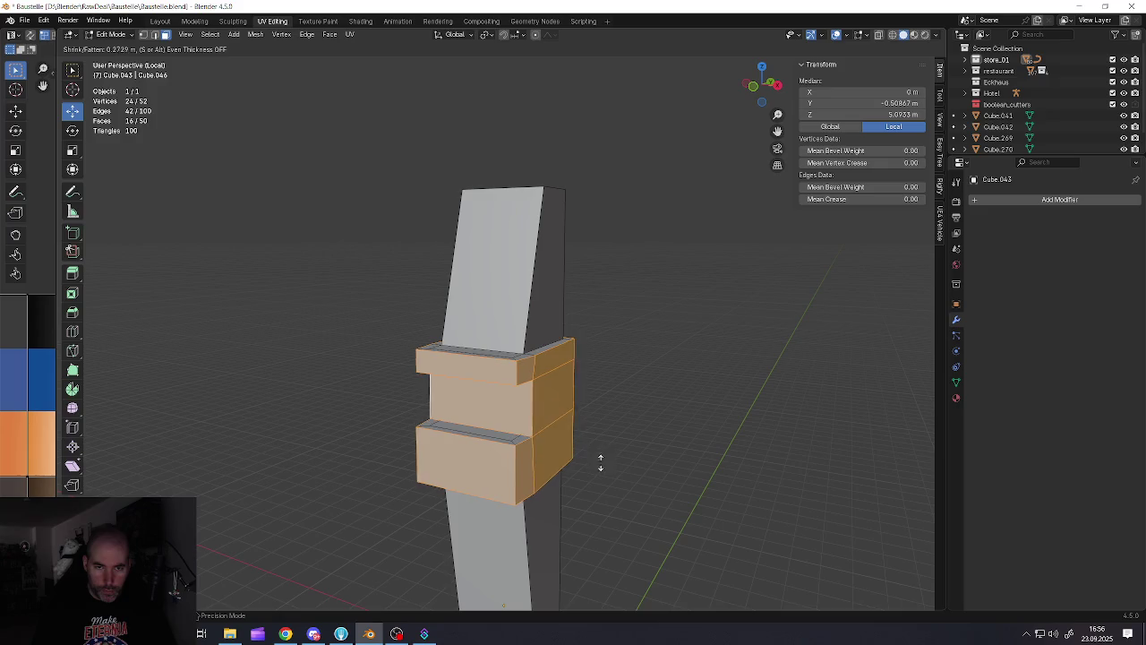
left_click(621, 466)
mouse_move(521, 423)
middle_mouse_down()
mouse_move(504, 399)
mouse_move(528, 402)
mouse_move(480, 409)
mouse_move(556, 333)
middle_mouse_up()
scroll(480, 410, "up", 2)
scroll(506, 385, "down", 2)
Raise the upper block's edge so it slopes back into the column
left_click(524, 367)
scroll(522, 369, "down", 1)
left_click(562, 329)
scroll(561, 321, "up", 1)
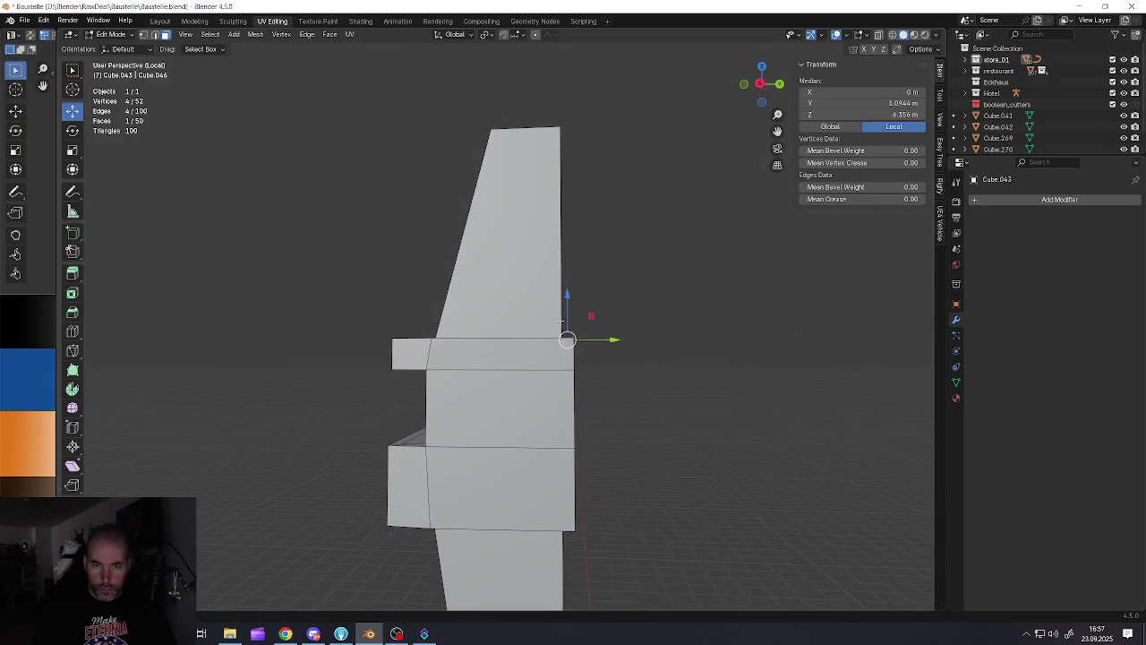
left_click_drag(566, 297, 567, 279)
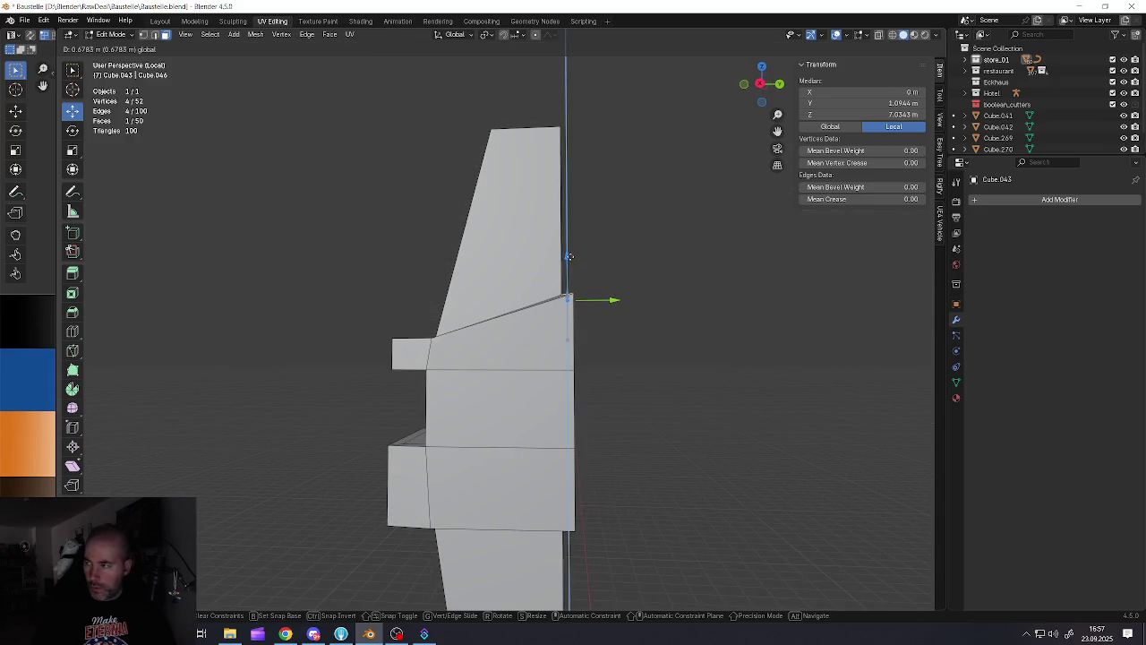
left_click_drag(569, 252, 570, 255)
mouse_move(570, 260)
middle_mouse_down()
mouse_move(582, 383)
mouse_move(567, 373)
middle_mouse_up()
Raise the lower block's upper edge to slope it back into the column
left_click(566, 393)
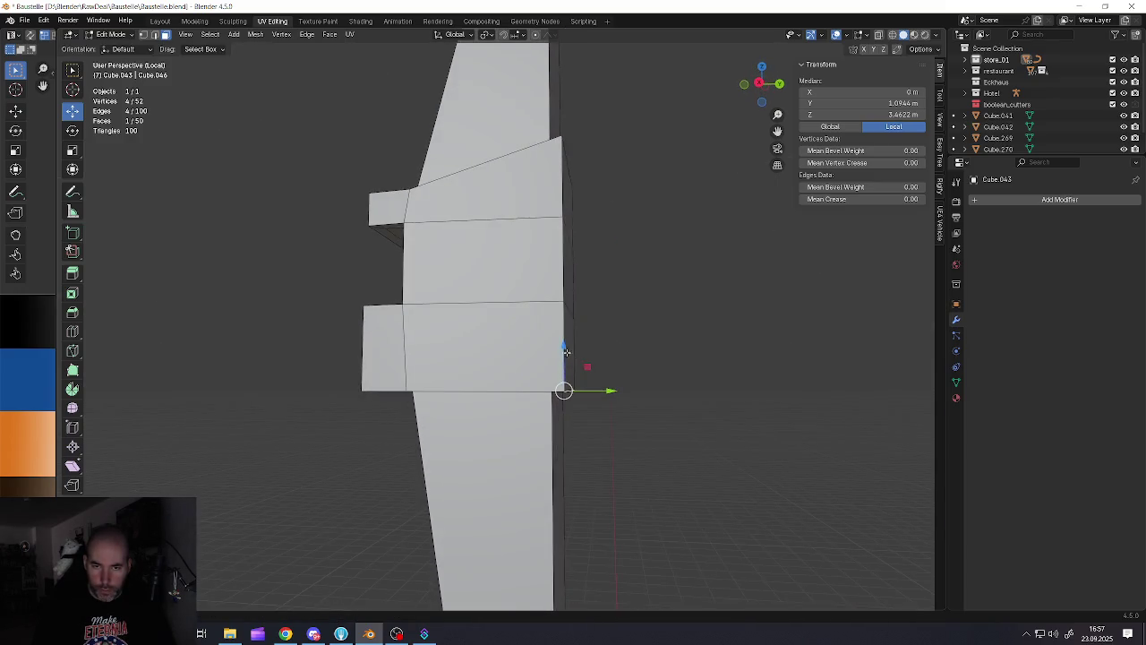
left_click_drag(566, 352, 566, 333)
middle_click_drag(566, 333, 483, 343)
scroll(483, 344, "up", 3)
Add an edge loop across the lower block and select one of its faces
key("ctrl+r")
left_click(470, 341)
key("3")
left_click(466, 346)
middle_click_drag(466, 347, 465, 374)
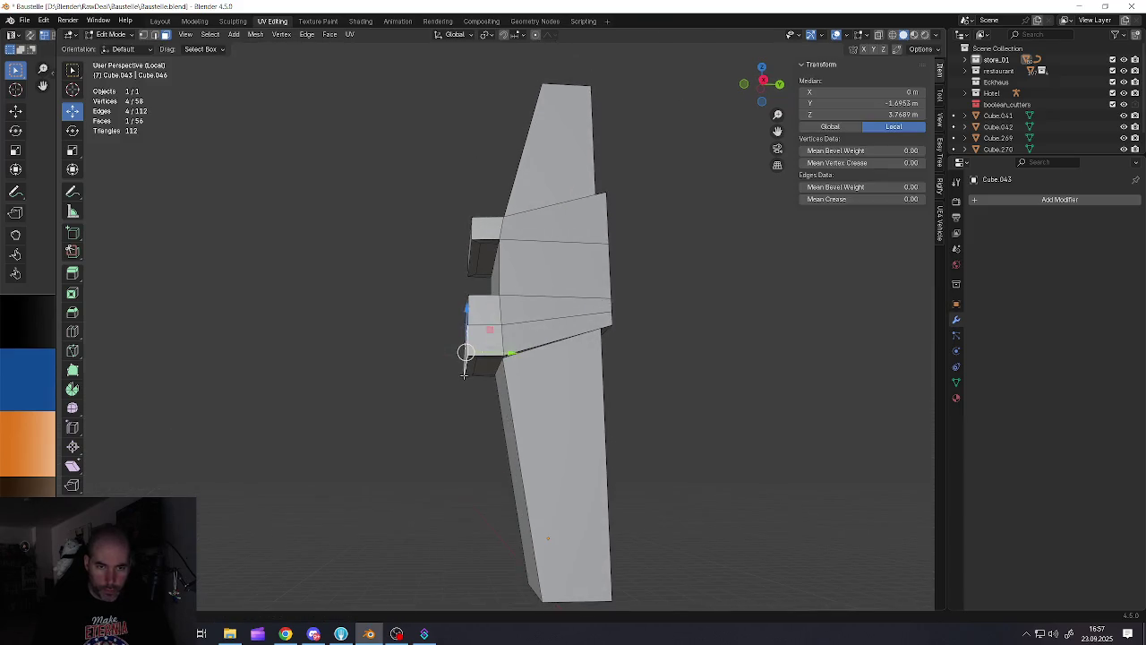
scroll(464, 375, "up", 2)
Step the selected lower face out along Y and return to Object Mode
left_click_drag(504, 358, 484, 358)
scroll(484, 363, "down", 3)
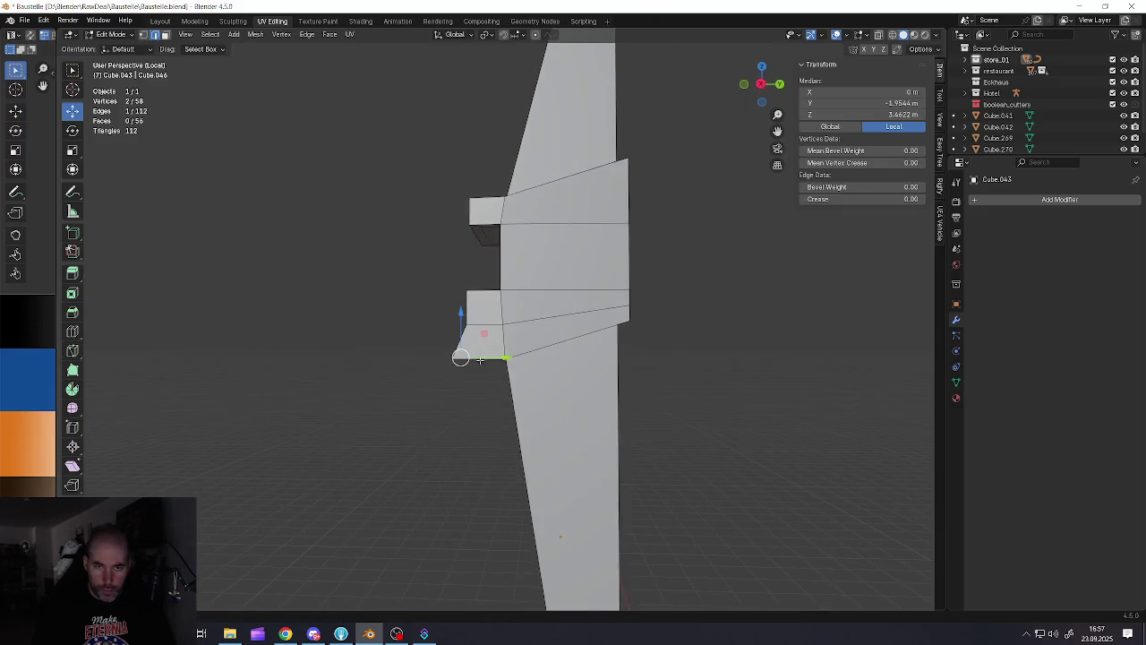
scroll(483, 369, "down", 3)
scroll(483, 369, "up", 3)
scroll(483, 370, "down", 3)
scroll(485, 379, "down", 2)
key("Tab")
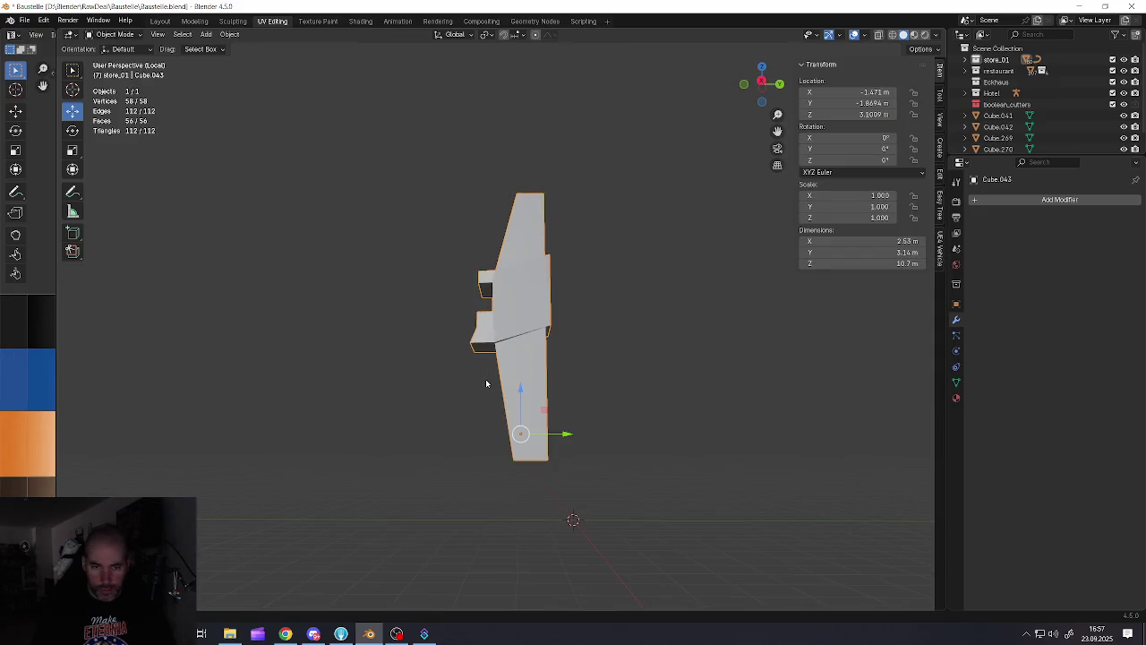
Add a cylinder and scale it down to 0.249
key("shift+a")
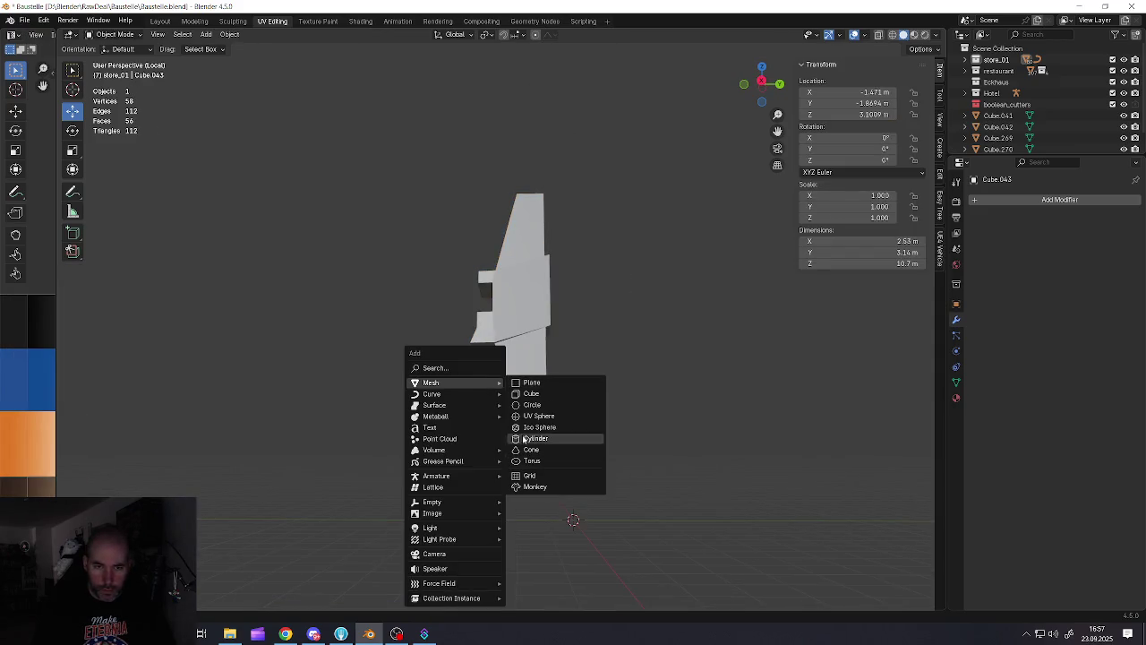
left_click(524, 440)
middle_click_drag(525, 439, 596, 425)
key("s")
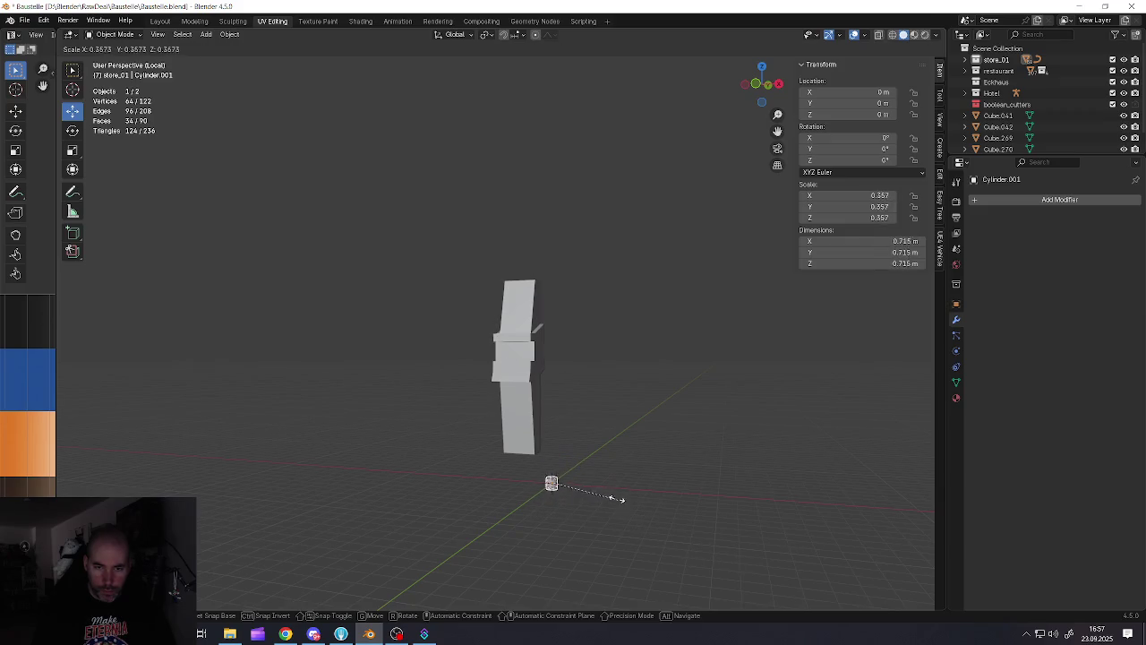
left_click(598, 494)
Move the cylinder along Y, Z and X to sit beside the mast's lower section
middle_click_drag(598, 493, 573, 483)
key("g")
key("y")
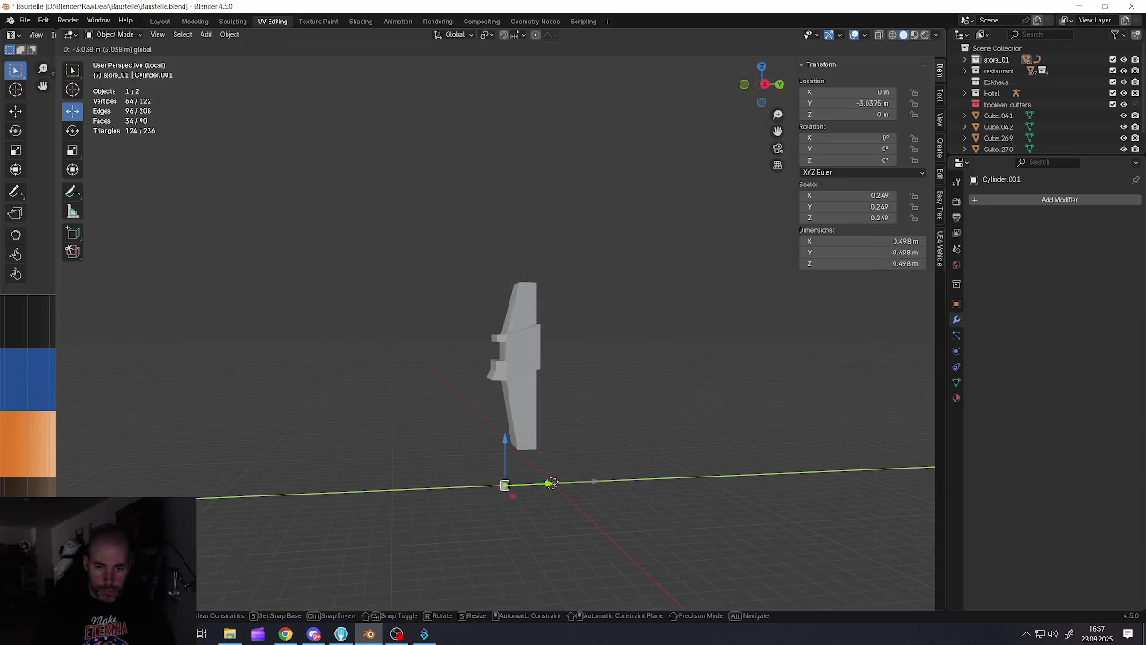
left_click(551, 483)
key("g")
key("z")
left_click(497, 353)
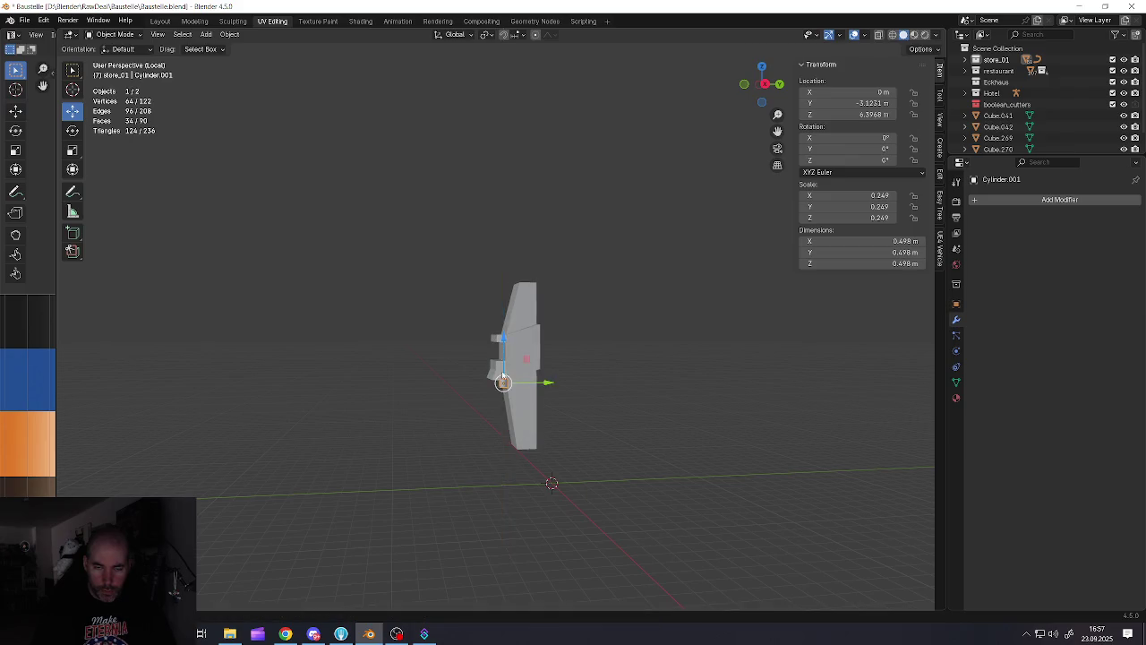
scroll(475, 394, "up", 5)
middle_click_drag(456, 404, 565, 404)
key("g")
key("x")
left_click(461, 407)
scroll(494, 408, "up", 3)
mouse_move(493, 407)
middle_mouse_down()
mouse_move(433, 421)
mouse_move(452, 341)
middle_mouse_up()
scroll(433, 421, "down", 3)
Extrude the cylinder's bottom cap downward into a 4.35 m tall pipe
key("Tab")
scroll(452, 344, "up", 3)
scroll(449, 343, "down", 3)
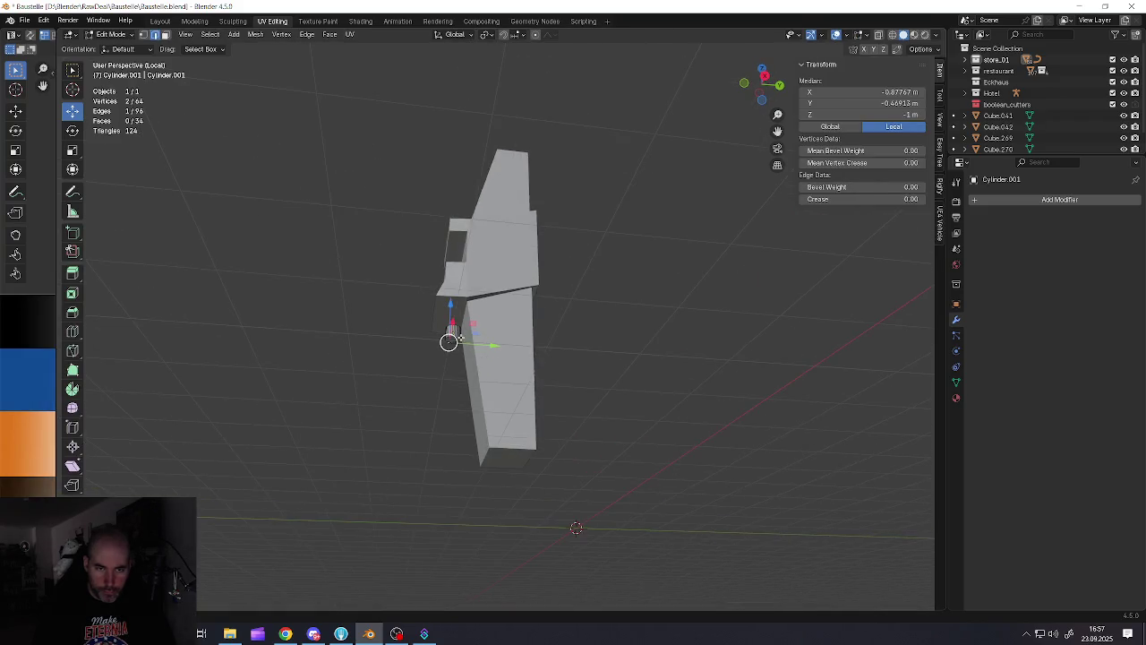
scroll(438, 333, "up", 4)
key("3")
left_click(441, 328)
scroll(441, 328, "down", 3)
middle_click_drag(448, 339, 450, 340)
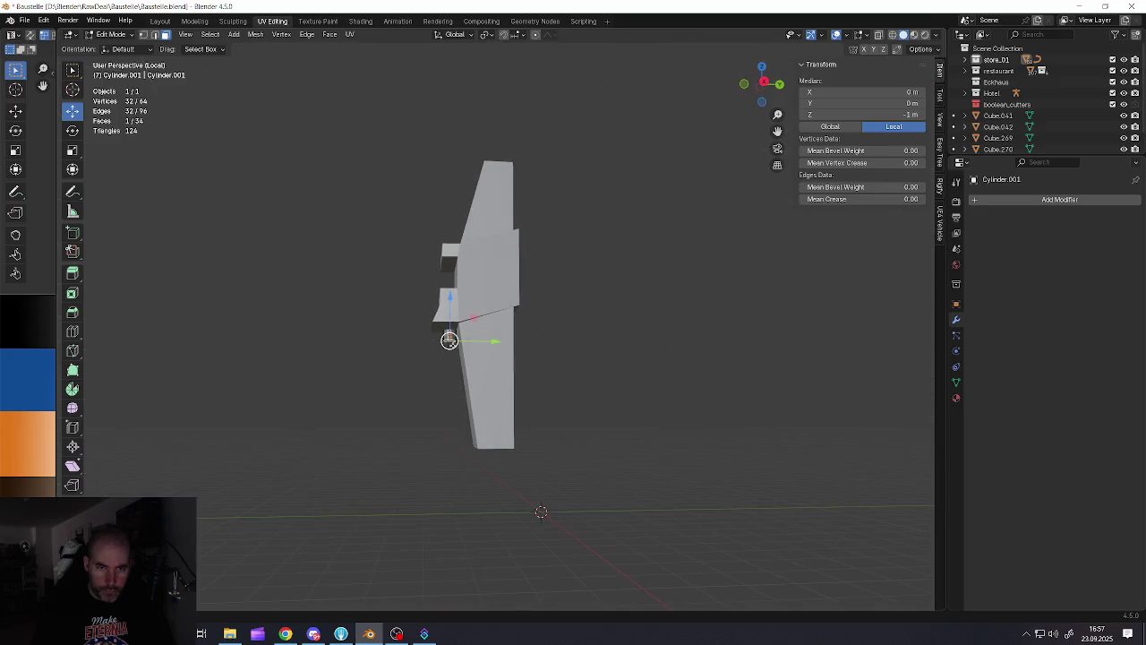
key("e")
left_click(448, 421)
key("Tab")
middle_click_drag(448, 421, 453, 371)
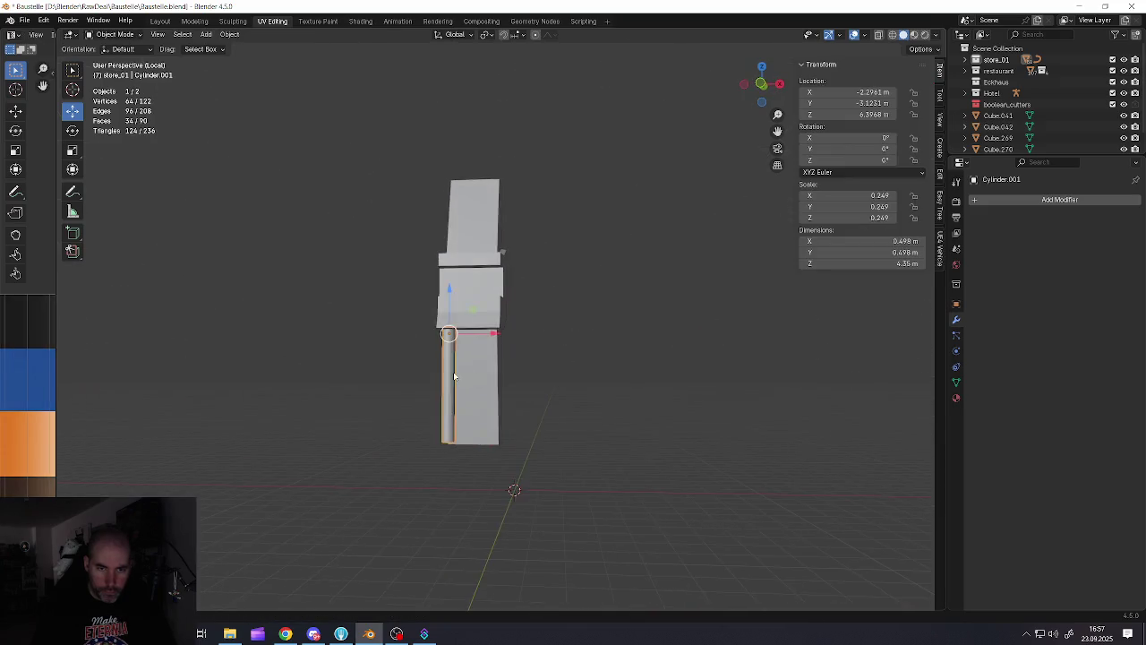
scroll(461, 383, "up", 2)
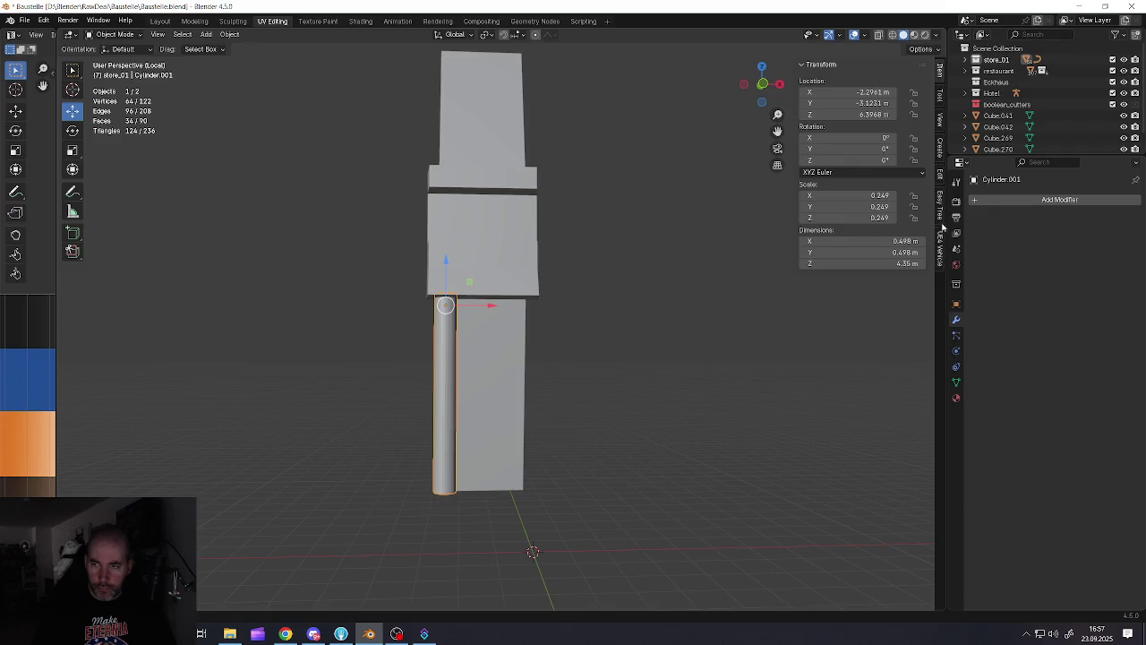
Add an Array modifier to the pipe with count 4 and wider relative offset
left_click(973, 205)
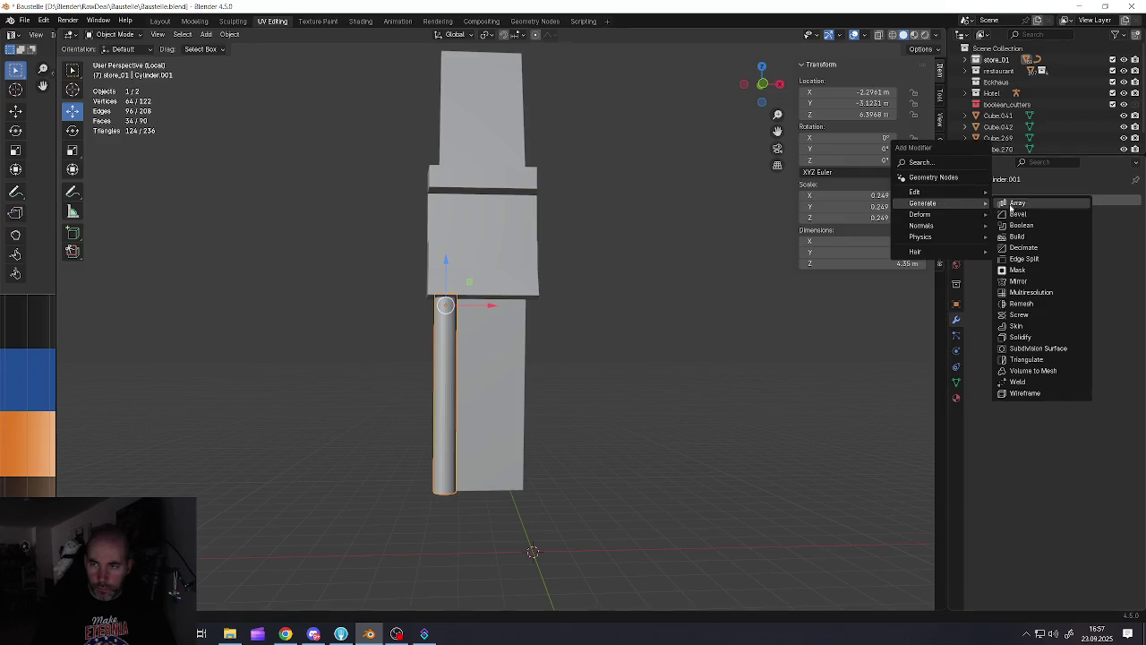
left_click(1011, 210)
left_click(1123, 250)
left_click(1122, 249)
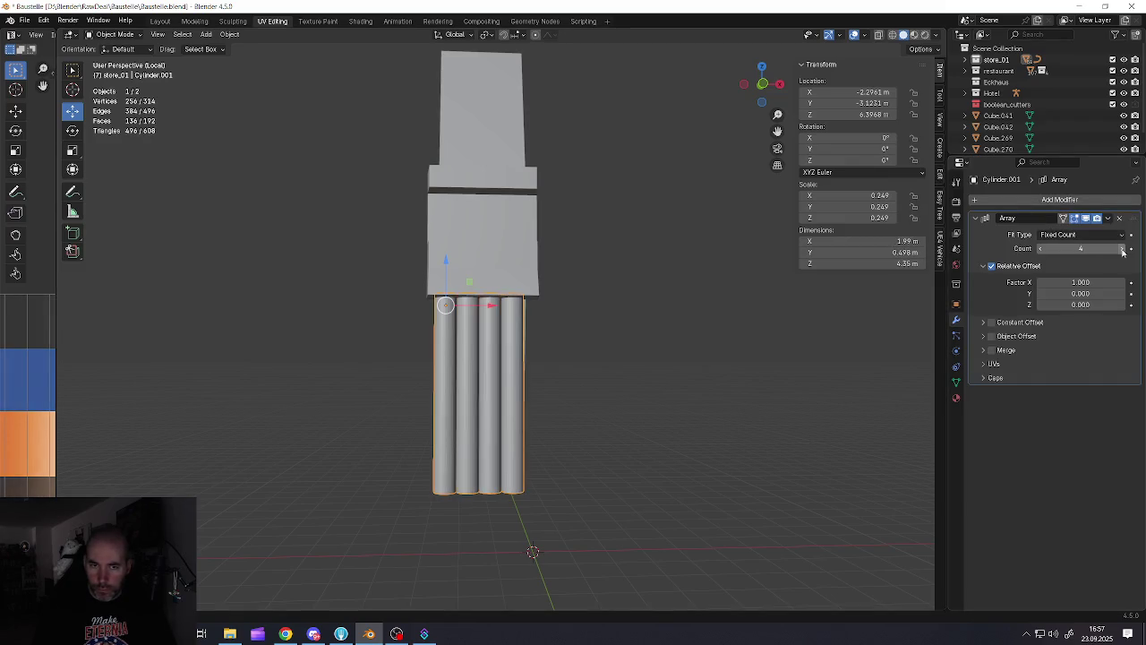
middle_click_drag(668, 359, 591, 360)
left_click(1122, 283)
left_click(1122, 283)
left_click(1121, 283)
Shrink the pipes to 0.18 scale and widen the gaps between them
key("s")
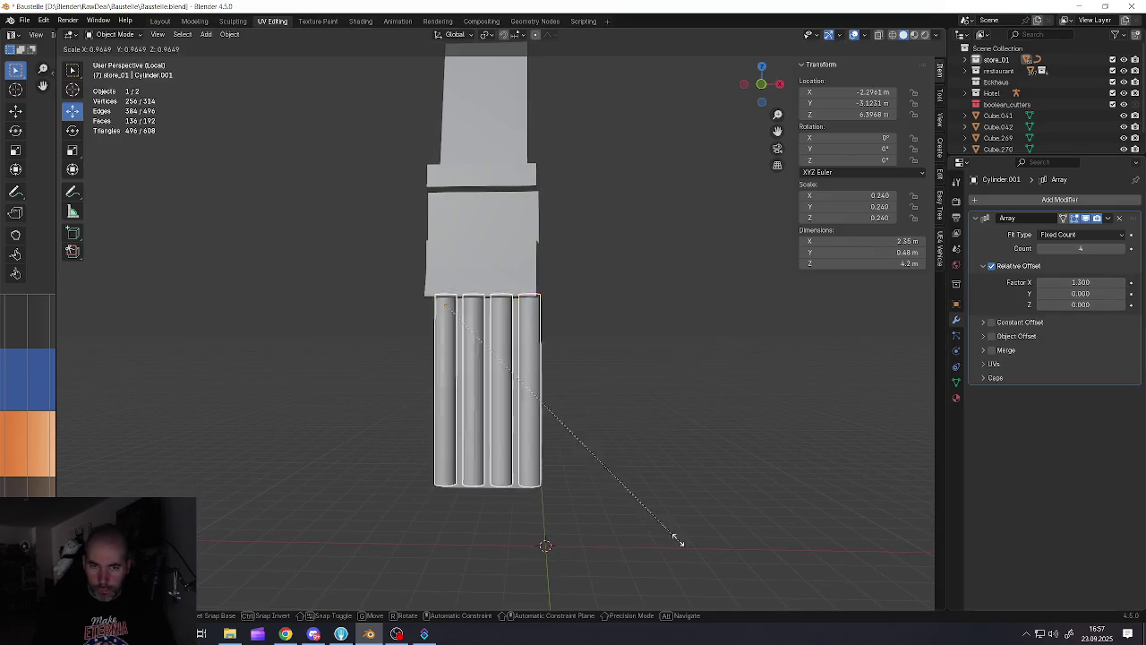
left_click(641, 472)
left_click(1120, 283)
left_click(1121, 283)
left_click(1121, 284)
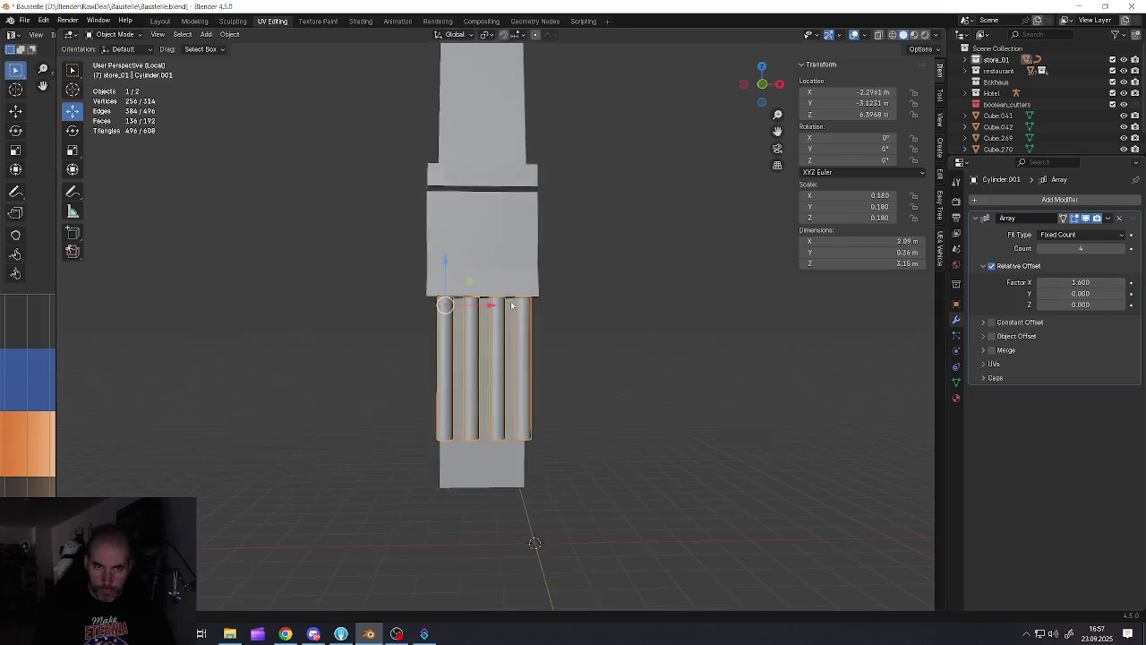
Shift the pipe row along X and set the array's relative offset to 1.7
key("g")
key("x")
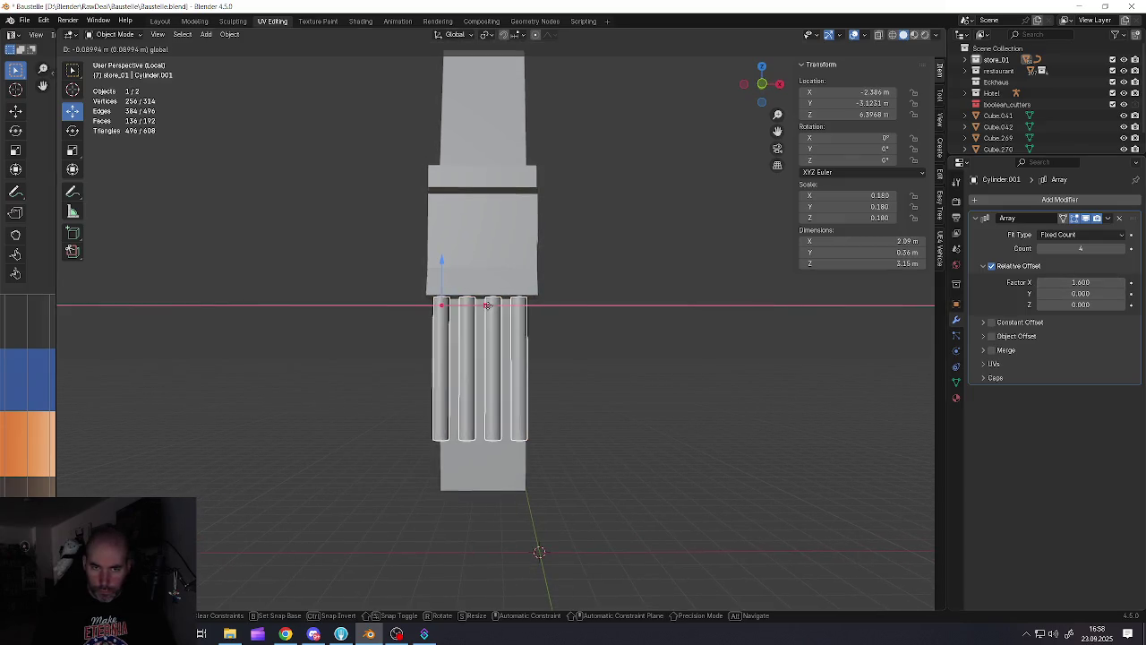
left_click(488, 305)
left_click(1124, 282)
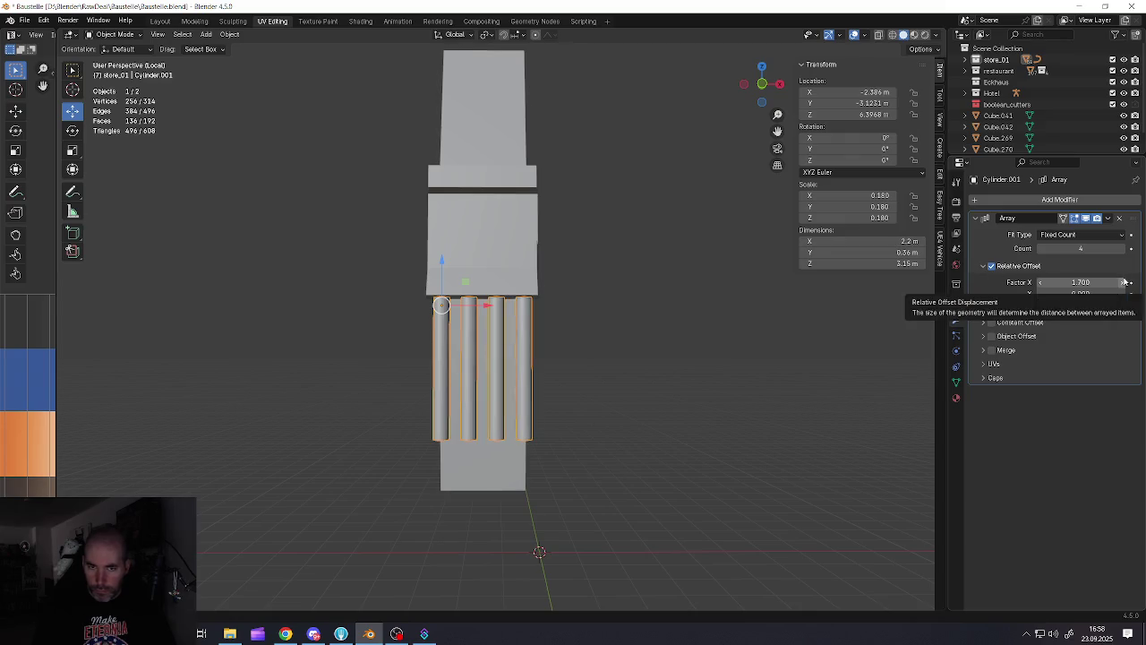
middle_click_drag(556, 287, 606, 280)
Lengthen the pipes downward in Edit Mode
key("Tab")
left_click_drag(466, 407, 467, 502)
mouse_move(467, 501)
middle_mouse_down()
mouse_move(538, 430)
mouse_move(453, 424)
mouse_move(520, 424)
mouse_move(519, 453)
mouse_move(723, 372)
middle_mouse_up()
key("Tab")
scroll(548, 414, "down", 3)
Apply the Array modifier, then undo it to keep the array live
left_click(548, 415, "shift")
scroll(518, 453, "up", 3)
left_click(518, 453)
left_click(1112, 223)
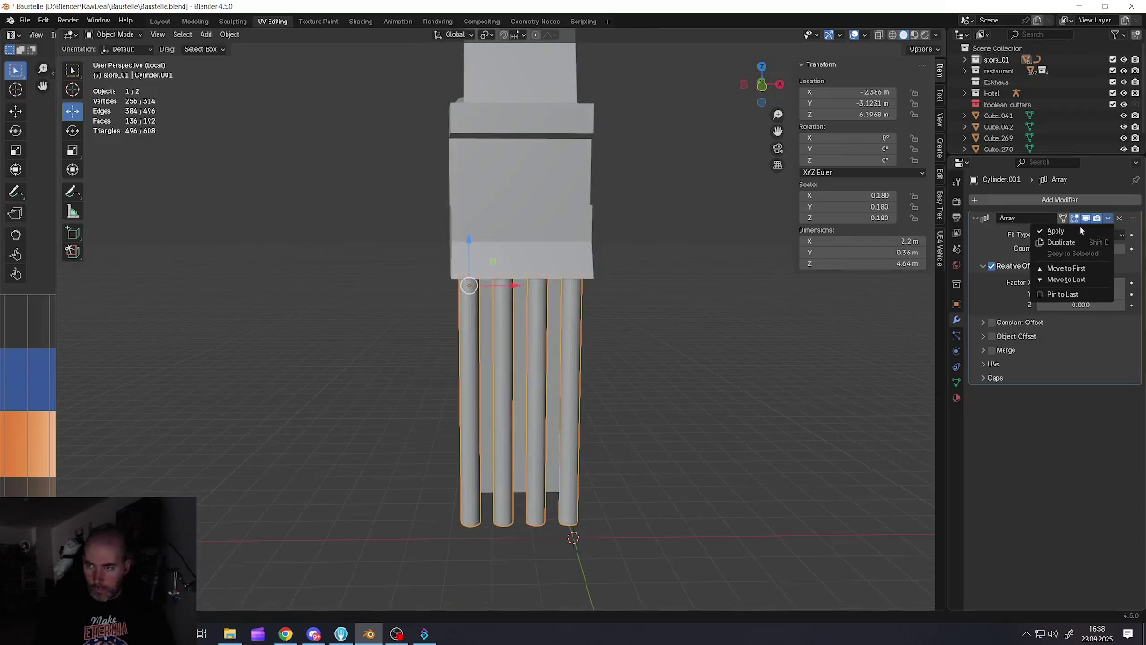
left_click(1070, 233)
scroll(546, 403, "down", 2)
mouse_move(546, 403)
middle_mouse_down()
mouse_move(528, 419)
mouse_move(526, 401)
mouse_move(516, 419)
mouse_move(597, 397)
mouse_move(540, 402)
middle_mouse_up()
key("alt+a")
scroll(517, 418, "up", 4)
left_click(535, 403)
key("ctrl+z")
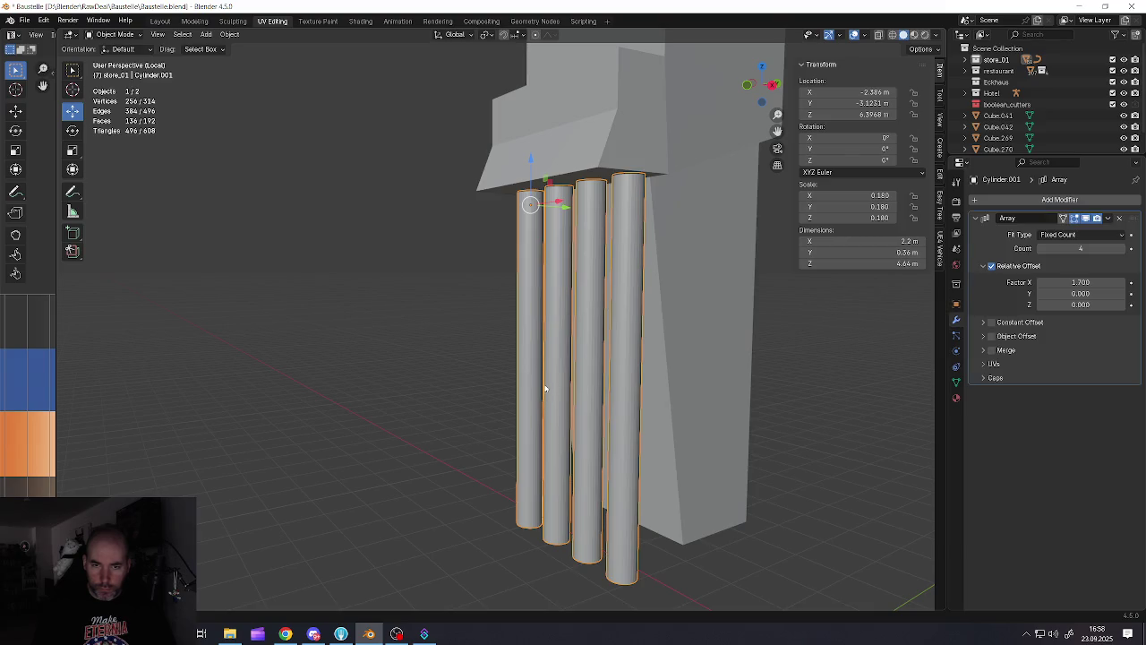
Start a loop cut of four rings around the pipe in Edit Mode
key("Tab")
middle_click_drag(543, 378, 529, 332)
key("ctrl+r")
scroll(532, 359, "up", 3)
Confirm the four ring cuts, then spread two selected bands apart along Z
left_click(531, 361)
right_click(532, 361)
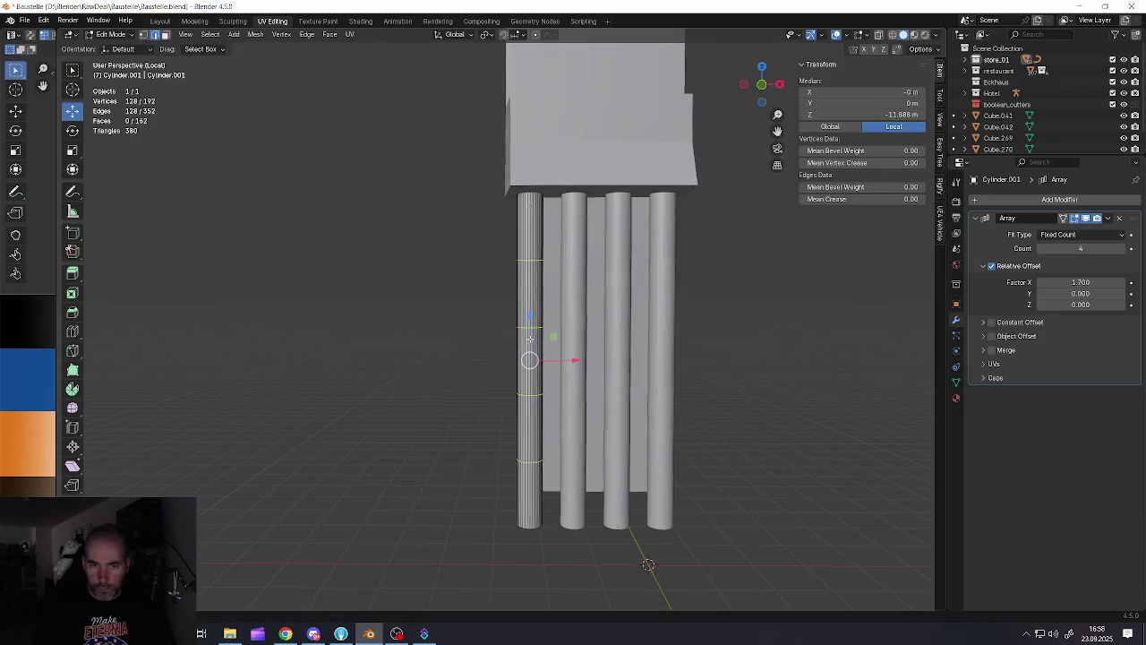
key("alt+a")
left_click(530, 313, "alt")
left_click(533, 430, "alt+shift")
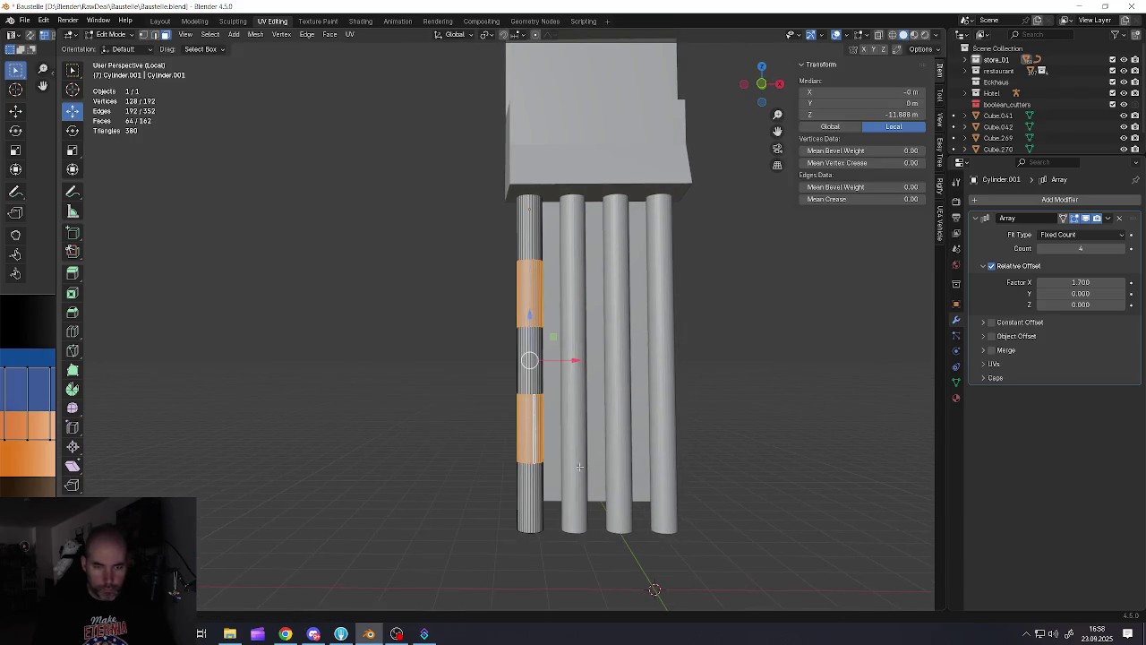
key("s")
key("z")
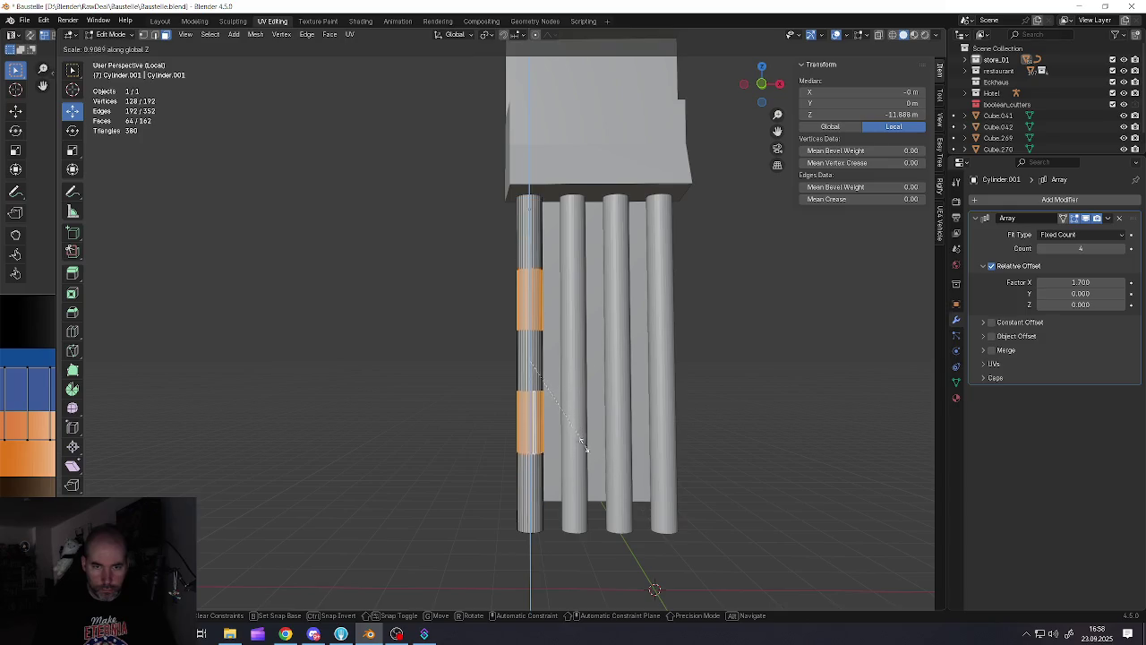
left_click(566, 428)
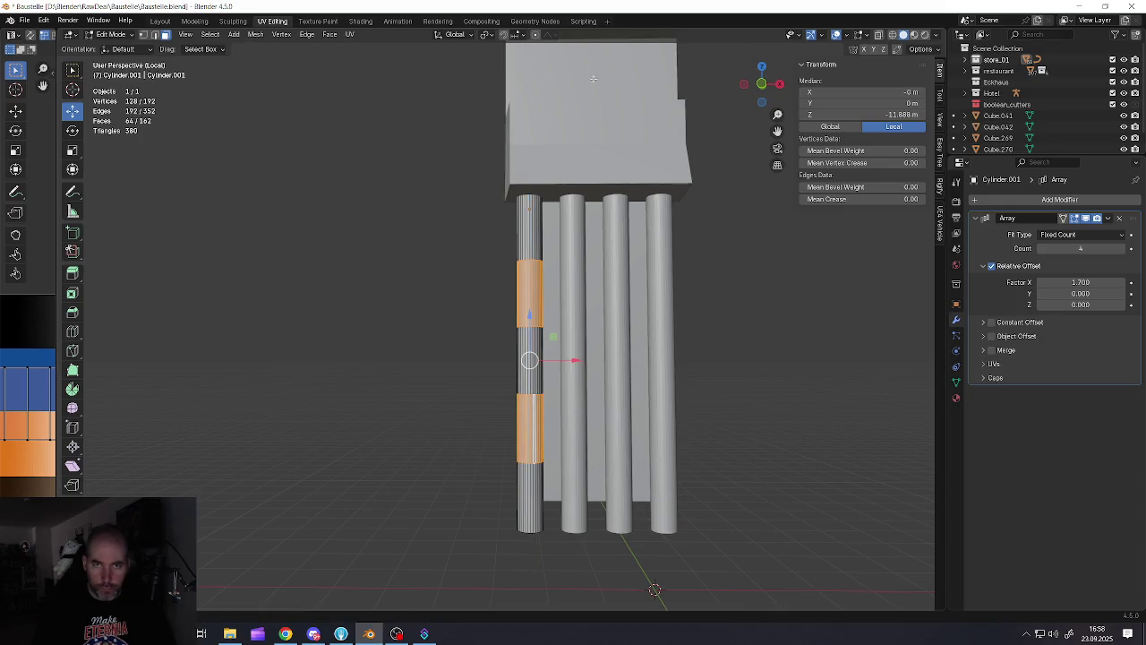
Change the pivot point and scale the two ring bands thinner along Z
left_click(484, 38)
left_click(495, 87)
key("s")
key("z")
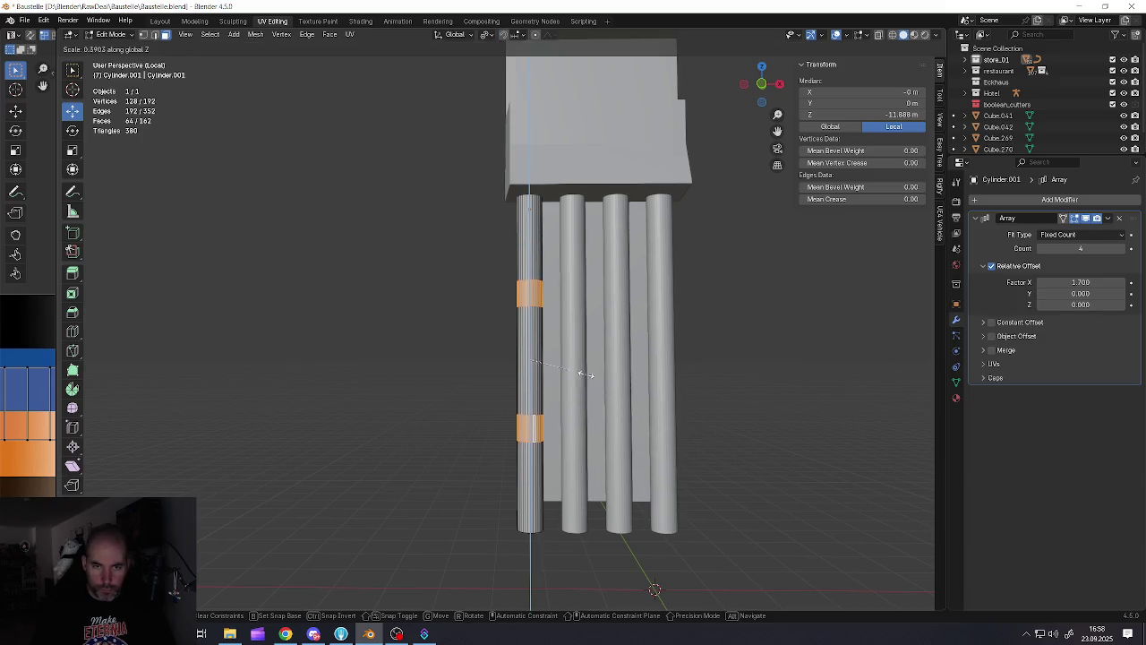
left_click(561, 359)
Extrude the ring bands in place and fatten them outward into clamps
middle_click_drag(561, 359, 529, 366)
scroll(530, 367, "up", 4)
key("e")
right_click(578, 400)
key("alt+s")
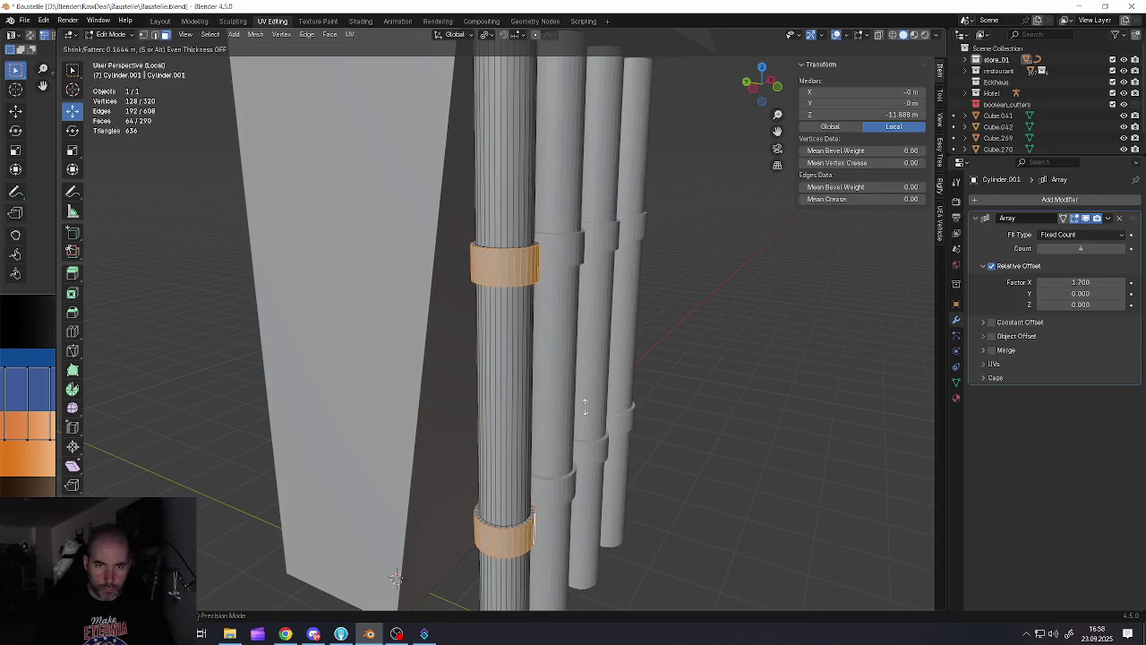
left_click(586, 398)
mouse_move(586, 399)
middle_mouse_down()
mouse_move(505, 397)
mouse_move(522, 360)
middle_mouse_up()
scroll(504, 396, "down", 5)
scroll(551, 300, "up", 3)
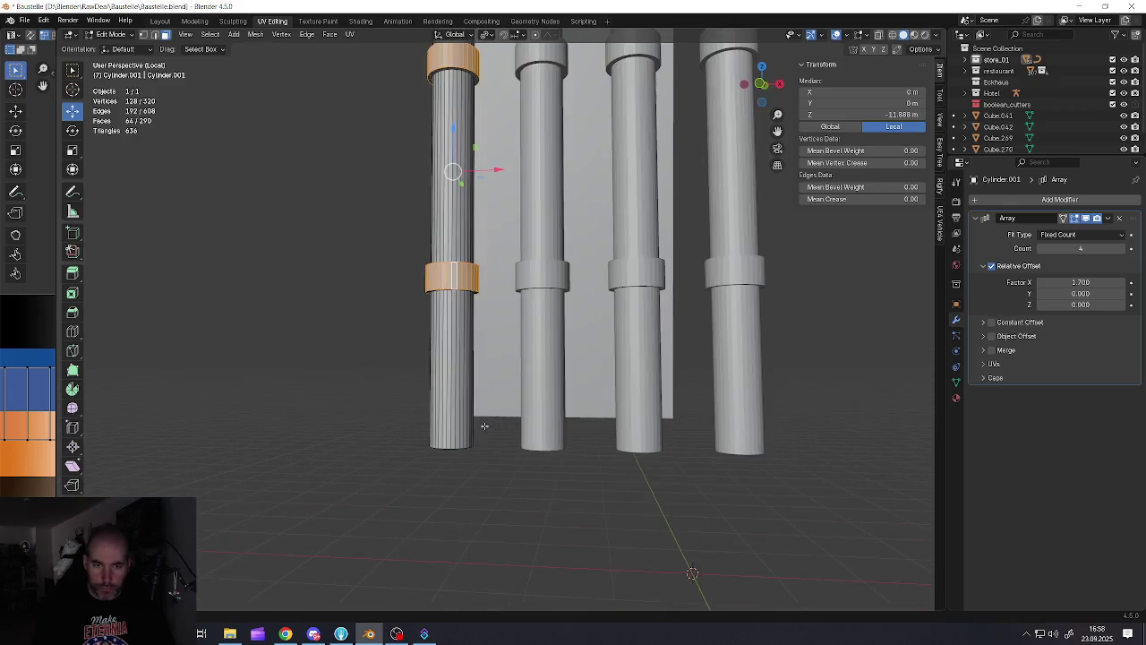
Extrude each pole's bottom face downward and widen it into a foot
middle_click_drag(551, 300, 501, 376)
left_click(436, 418)
middle_click_drag(436, 419, 445, 443)
key("e")
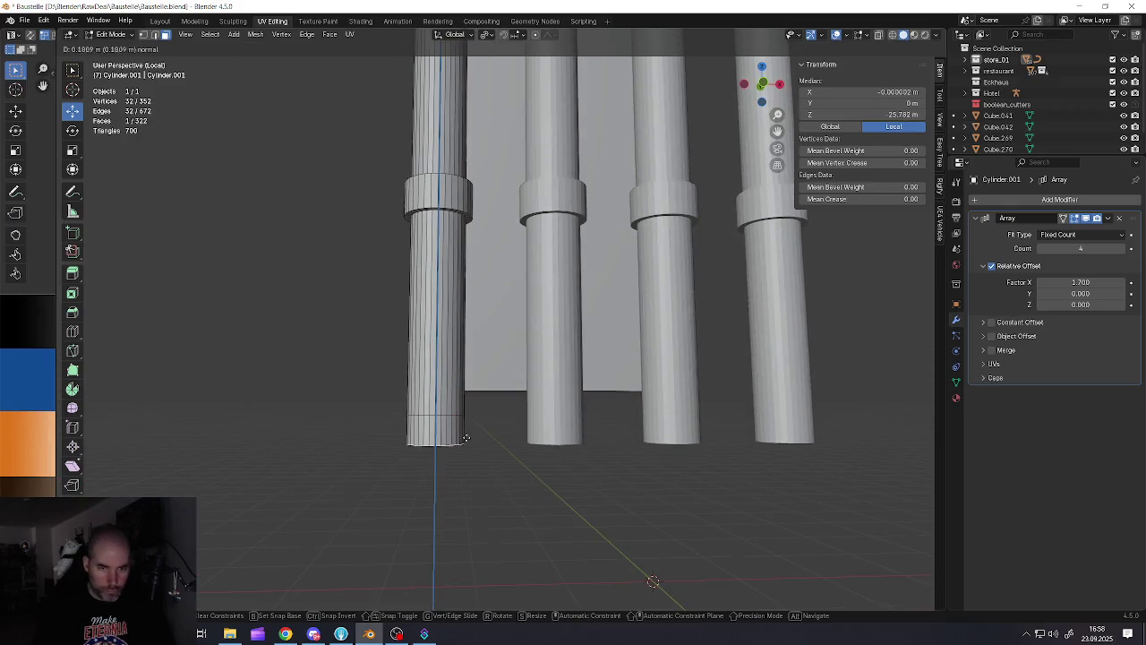
left_click(475, 469)
key("alt+s")
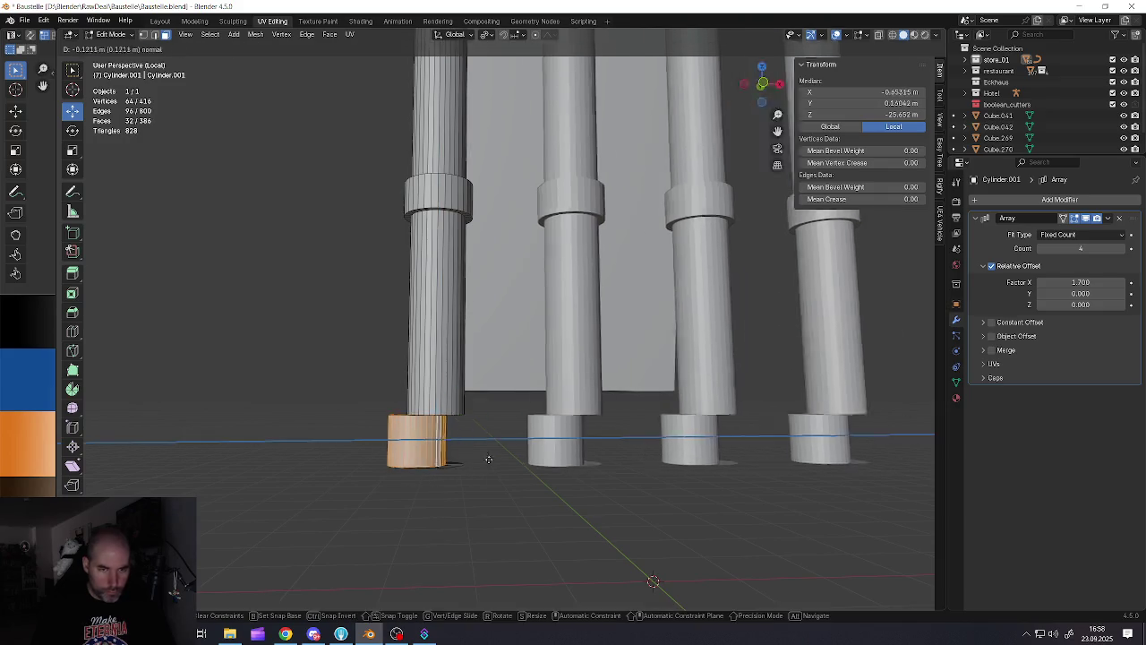
left_click(492, 427)
scroll(491, 427, "down", 3)
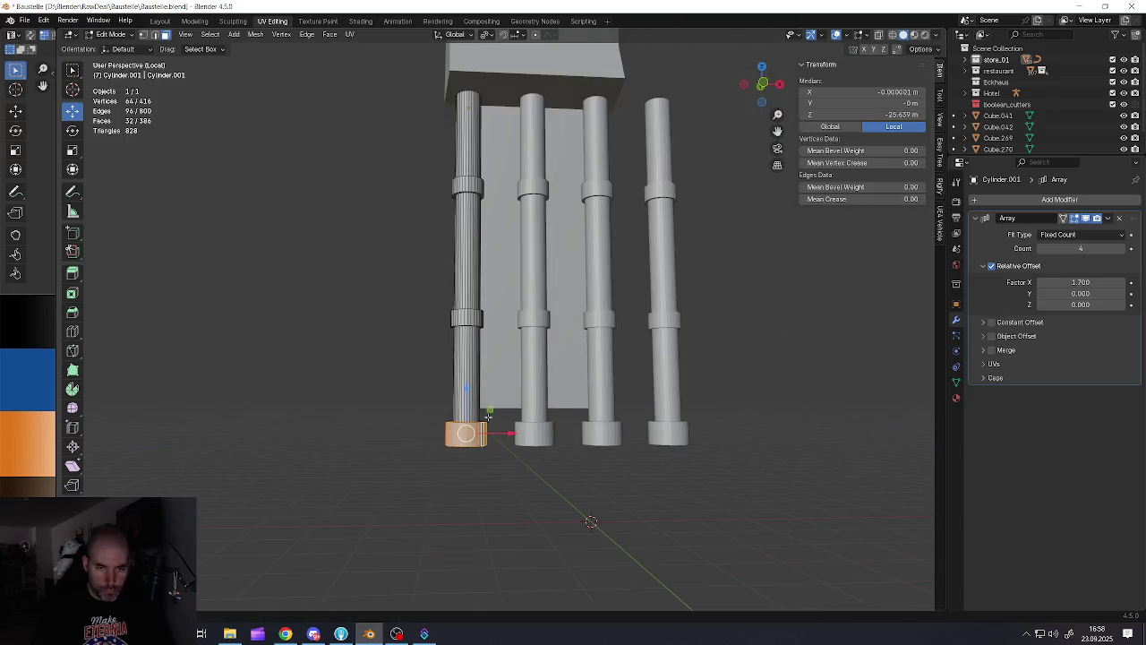
scroll(492, 427, "down", 2)
key("Tab")
middle_click_drag(537, 403, 594, 377)
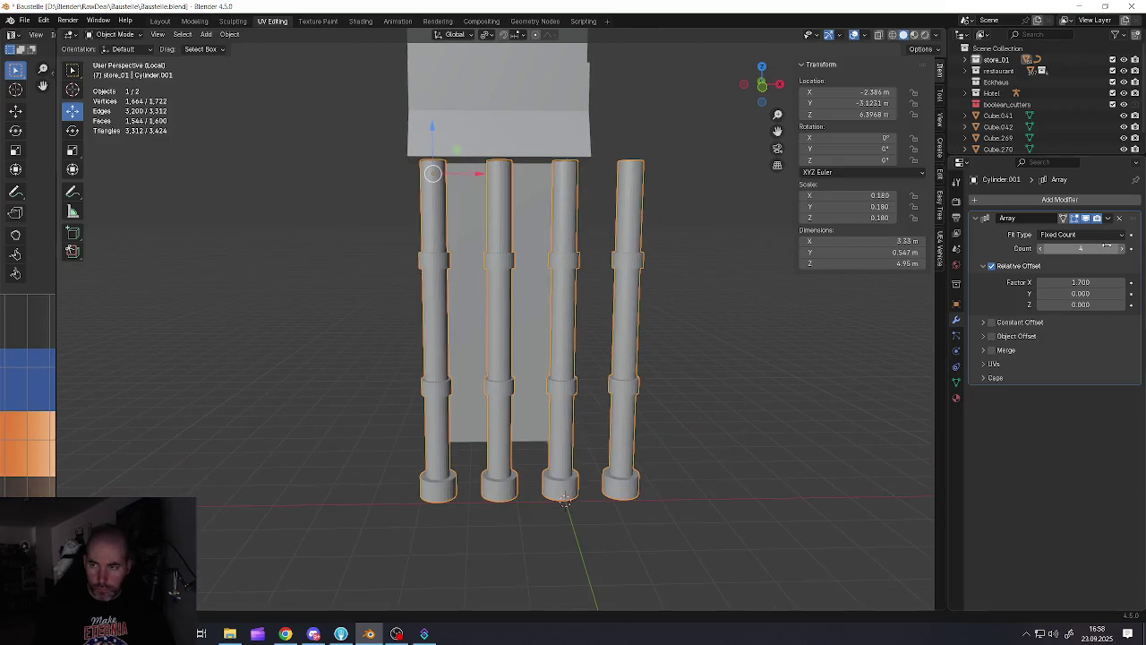
Tighten the spacing of the four poles and apply the Array modifier
key("Return")
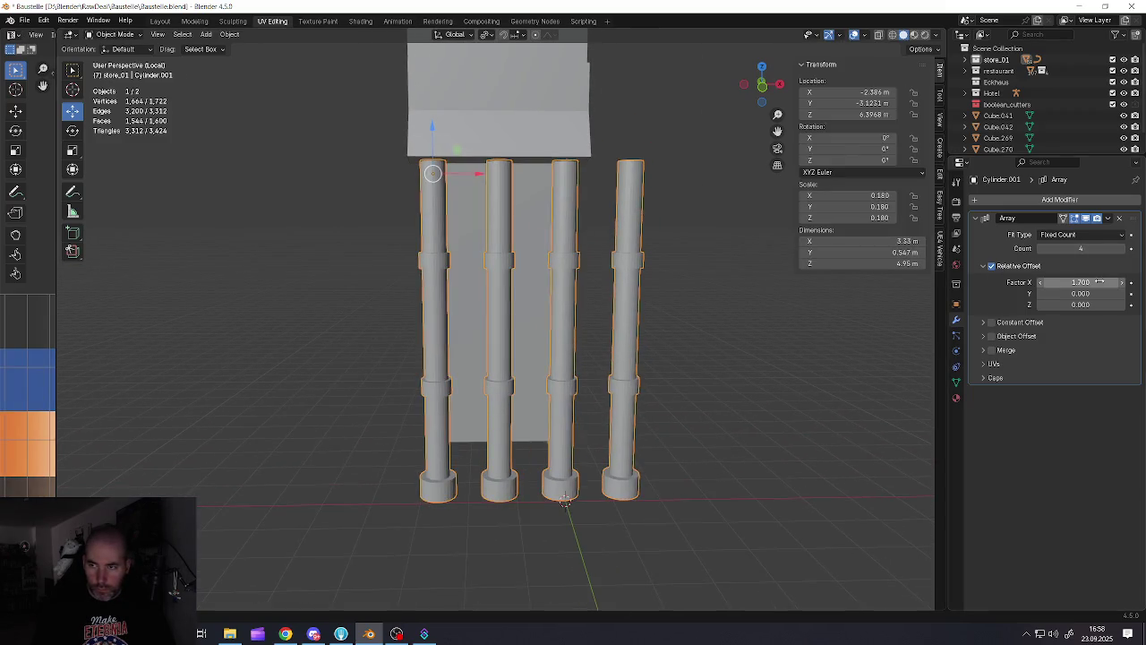
left_click_drag(1081, 282, 1070, 282)
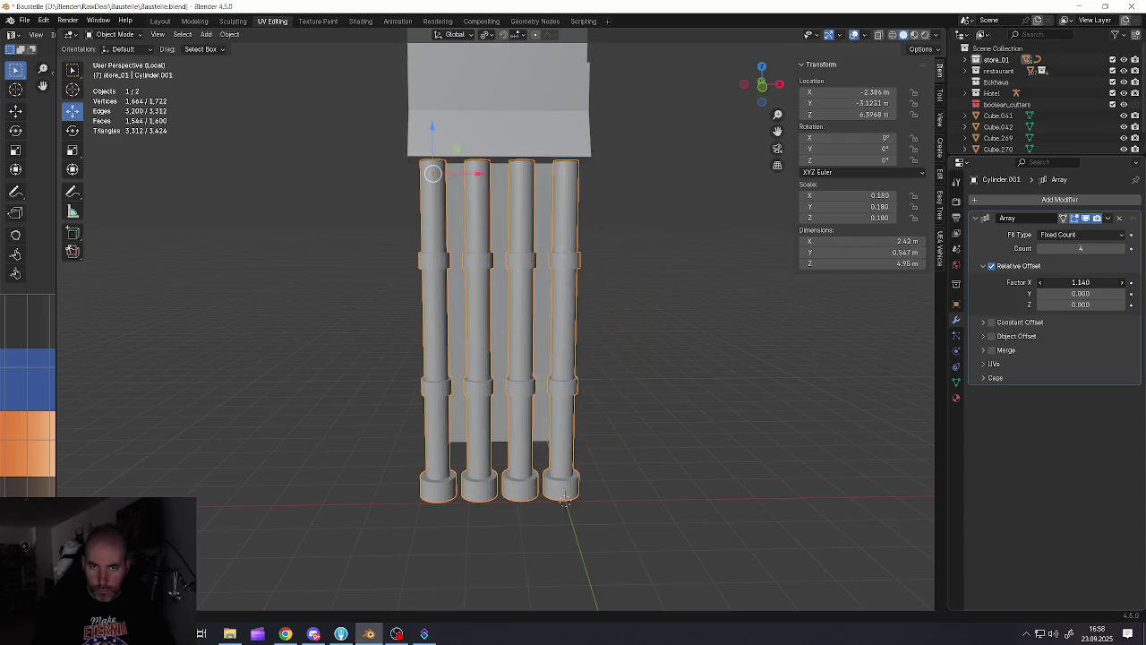
mouse_move(609, 340)
middle_mouse_down()
mouse_move(436, 364)
mouse_move(609, 359)
middle_mouse_up()
left_click(1109, 218)
left_click(1055, 231)
Move the pole group along the Y axis
mouse_move(680, 296)
middle_mouse_down()
mouse_move(596, 289)
mouse_move(573, 268)
mouse_move(517, 320)
mouse_move(533, 333)
middle_mouse_up()
key("g")
key("y")
left_click(558, 349)
scroll(558, 350, "up", 2)
mouse_move(568, 383)
middle_mouse_down()
mouse_move(552, 340)
mouse_move(586, 417)
mouse_move(595, 403)
middle_mouse_up()
Lower Cube.043's bottom face to about -1.469 m, making the mast 11.1 m tall
key("Tab")
key("alt+q")
left_click(591, 412)
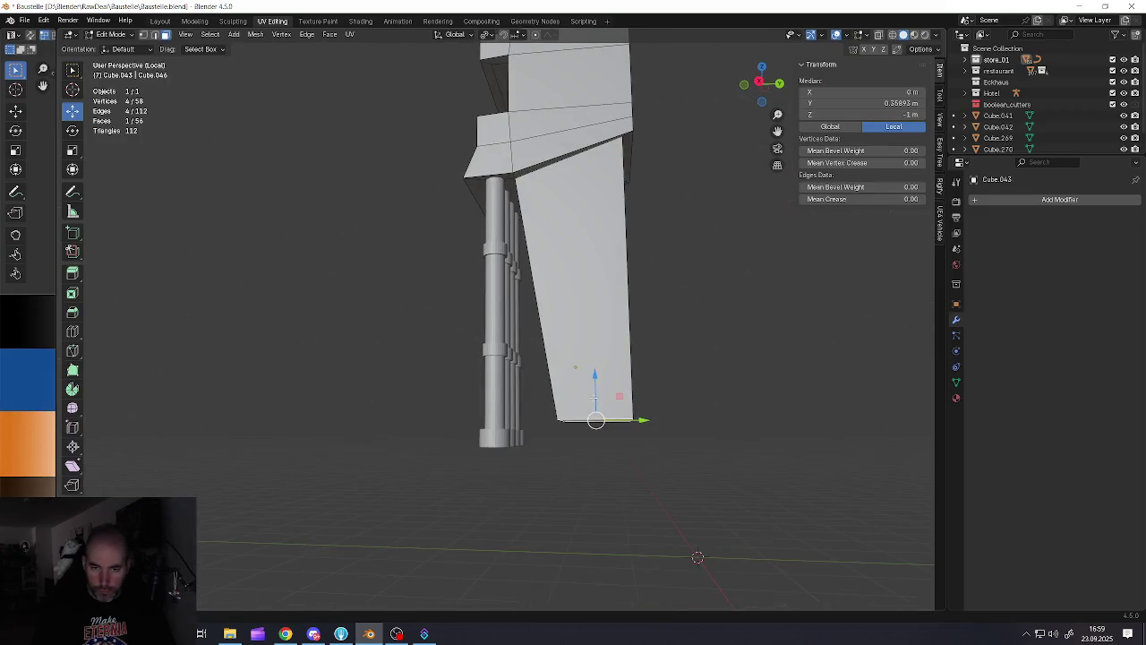
key("g")
key("z")
left_click(597, 416)
scroll(627, 457, "down", 3)
mouse_move(639, 473)
middle_mouse_down()
mouse_move(618, 421)
mouse_move(625, 376)
mouse_move(609, 349)
mouse_move(537, 376)
middle_mouse_up()
scroll(626, 376, "up", 3)
scroll(618, 362, "up", 1)
scroll(604, 340, "up", 2)
scroll(603, 339, "down", 1)
Return to Object Mode and reselect the pole group
key("Tab")
scroll(515, 391, "down", 2)
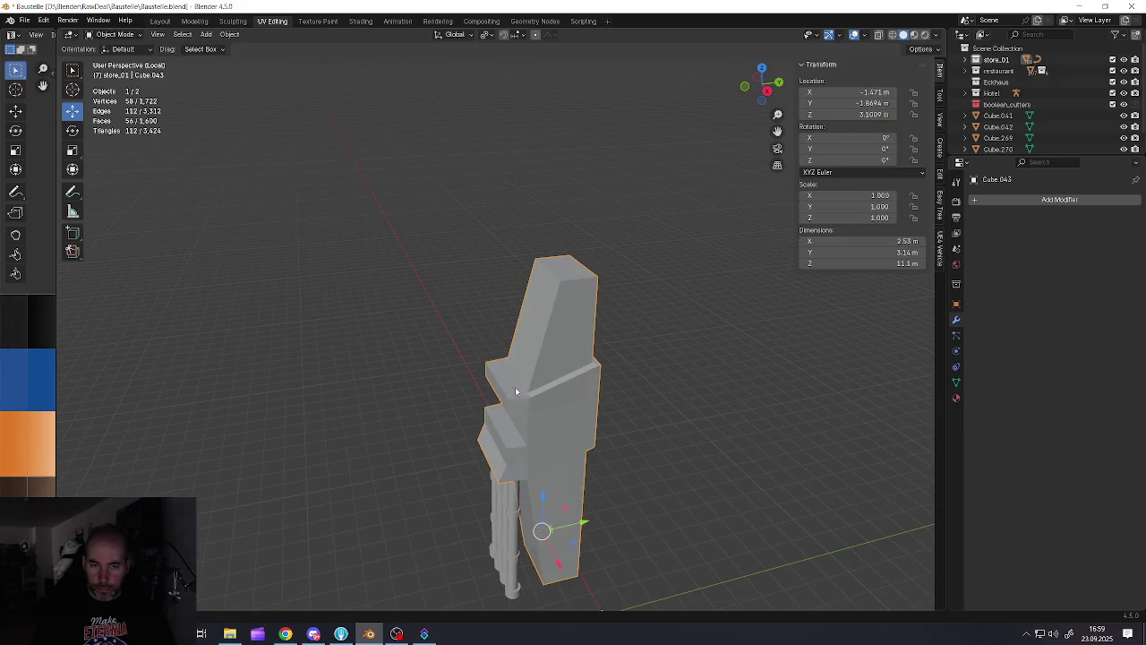
left_click(513, 512)
mouse_move(524, 438)
middle_mouse_down()
mouse_move(582, 439)
mouse_move(495, 425)
middle_mouse_up()
Add a cylinder mesh and scale it down to about a quarter size
key("alt+a")
scroll(500, 430, "down", 2)
key("shift+a")
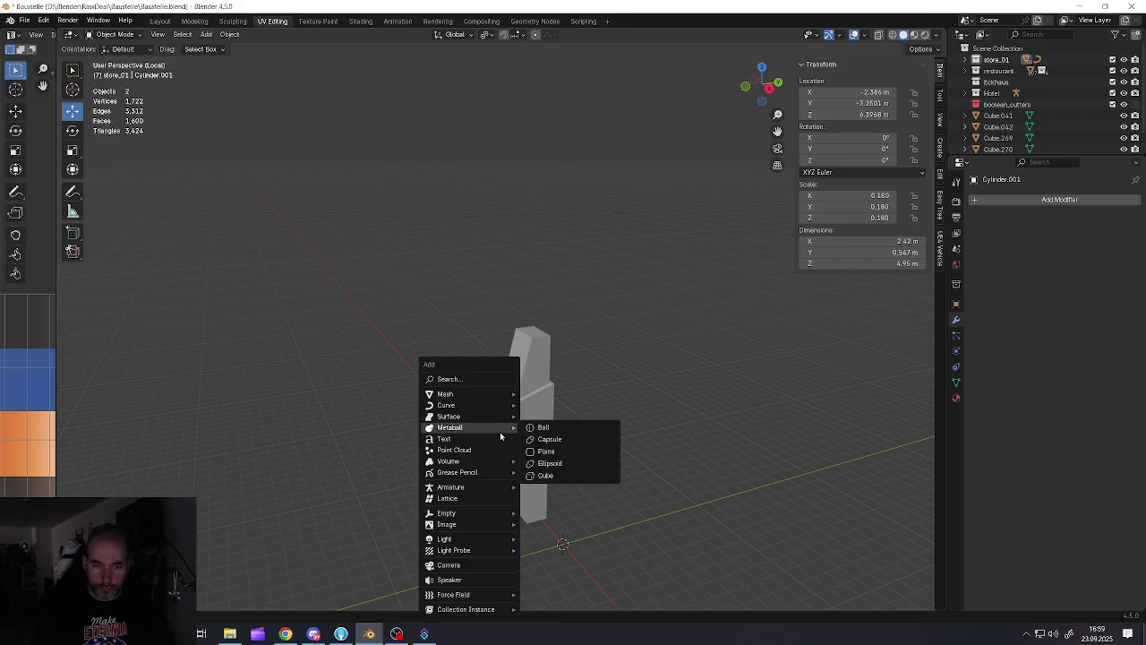
key("Escape")
key("shift+a")
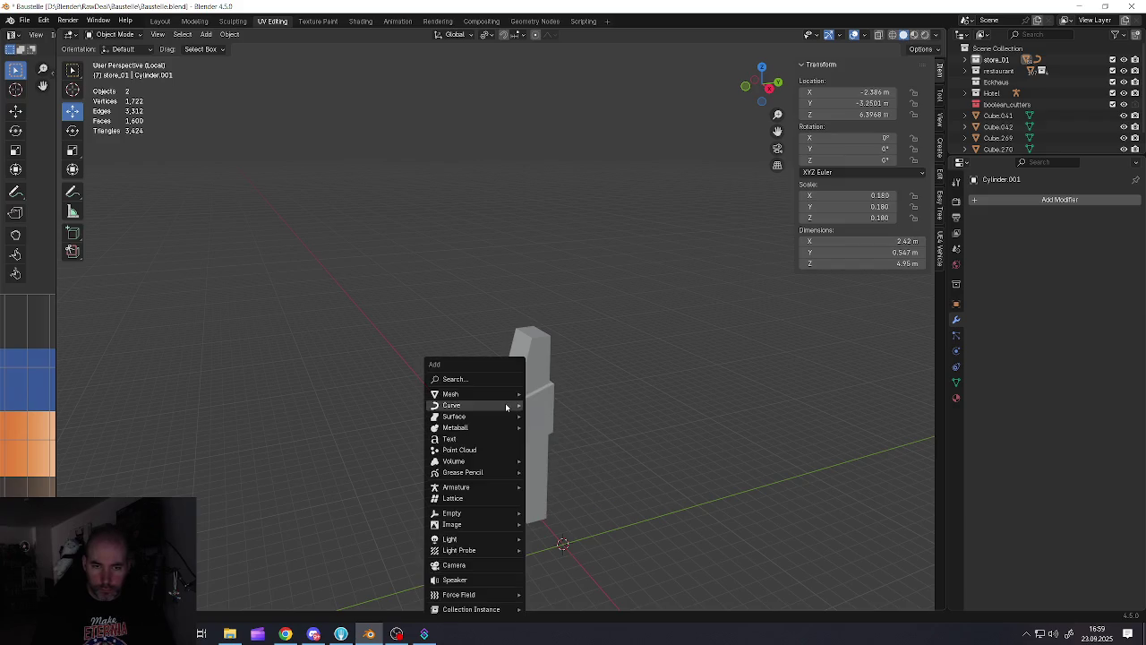
mouse_move(466, 394)
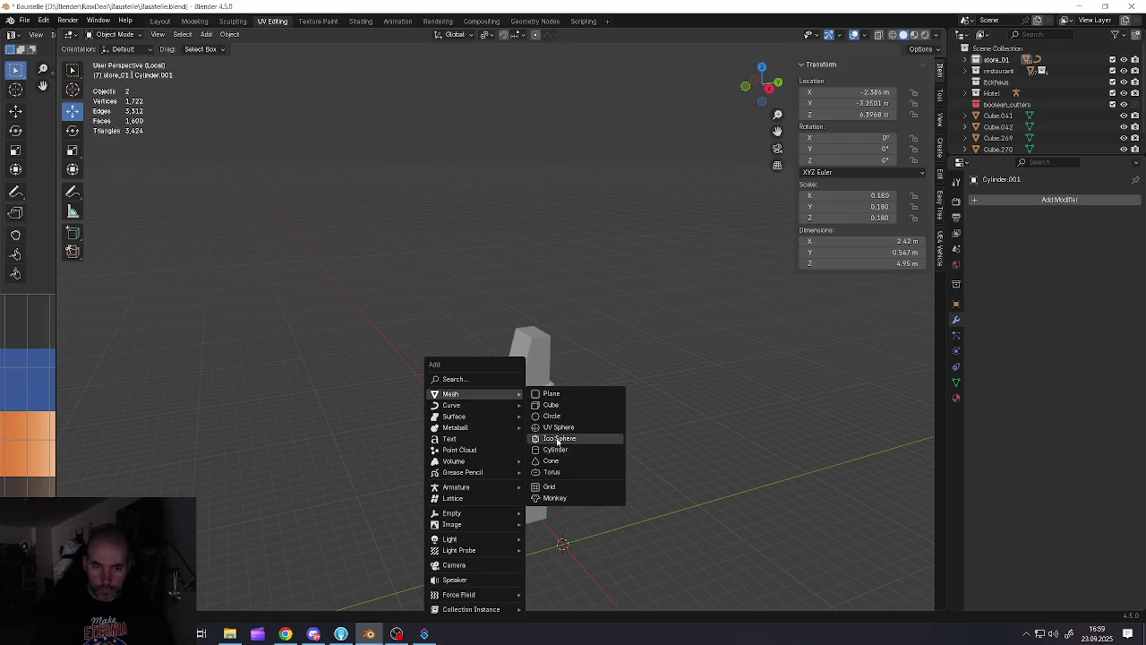
left_click(556, 450)
mouse_move(555, 451)
middle_mouse_down()
mouse_move(570, 439)
mouse_move(715, 577)
middle_mouse_up()
key("s")
left_click(602, 527)
Move the cylinder beside the mast and lift it onto the mast's ledge
left_click_drag(561, 504, 553, 354)
middle_click_drag(553, 355, 474, 361)
scroll(474, 361, "up", 3)
left_click_drag(656, 411, 553, 388)
middle_click_drag(439, 402, 487, 398)
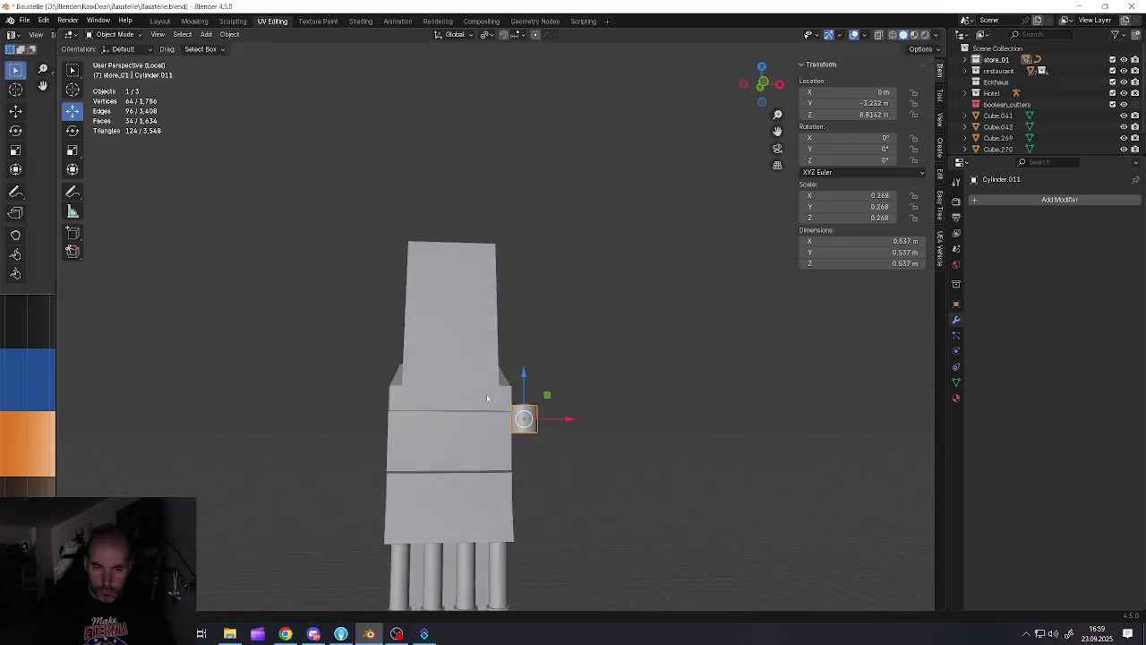
left_click_drag(570, 418, 479, 411)
middle_click_drag(479, 411, 410, 408)
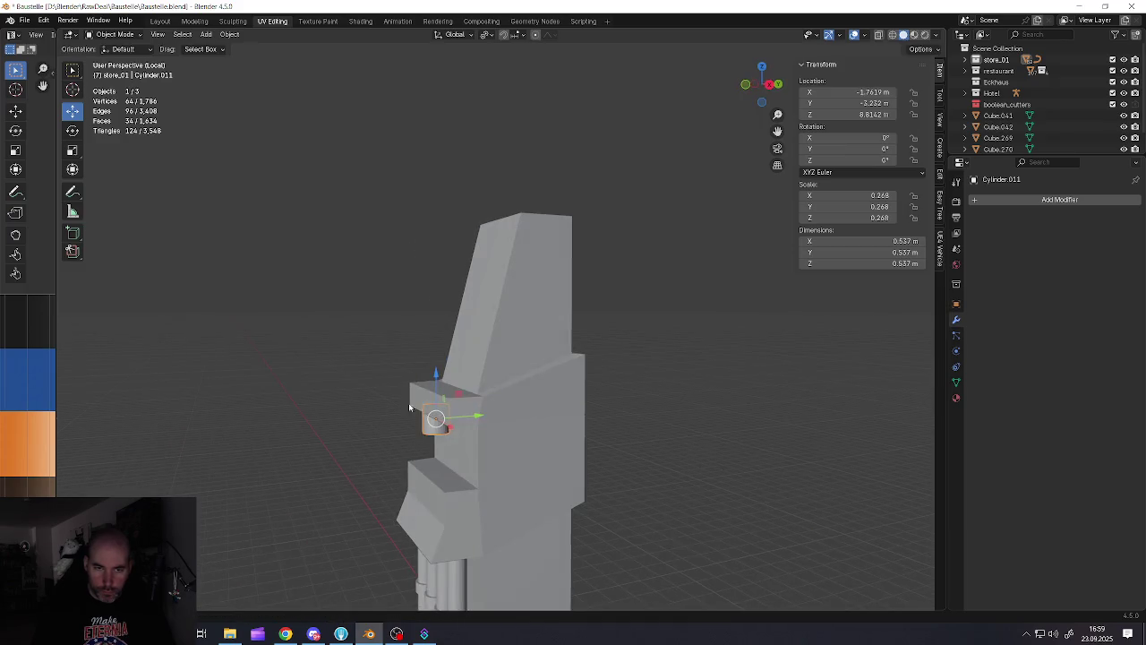
left_click_drag(433, 375, 433, 345)
middle_click_drag(432, 344, 463, 383)
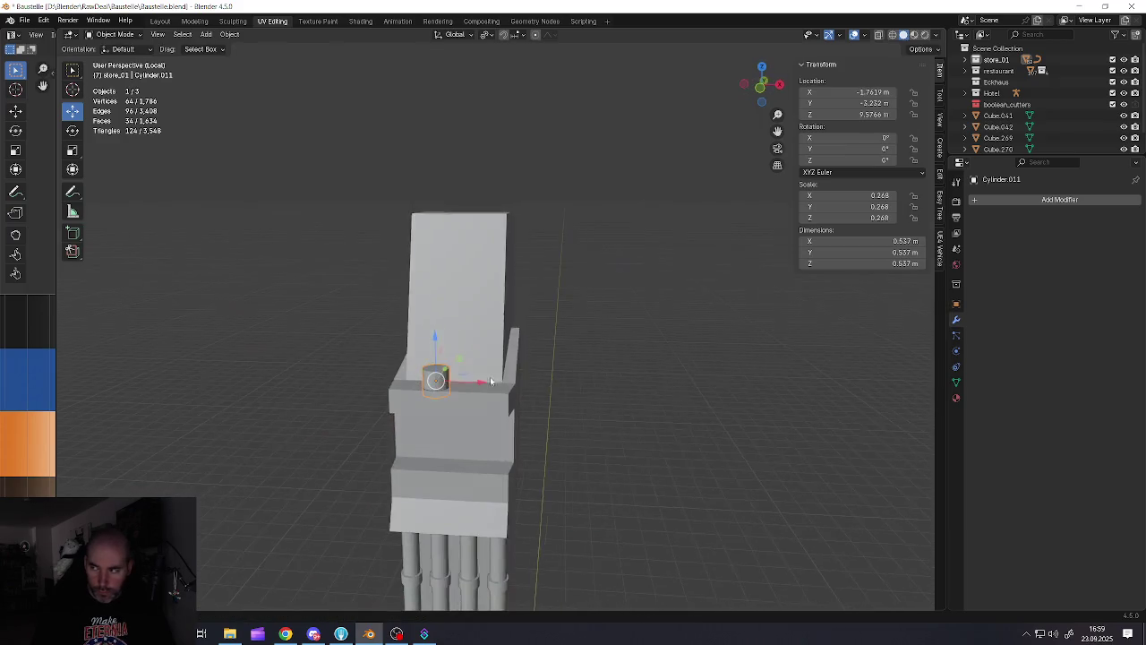
left_click_drag(464, 383, 465, 378)
scroll(465, 378, "up", 5)
scroll(465, 378, "up", 3)
Scale the cylinder down twice more into a thin pipe
key("s")
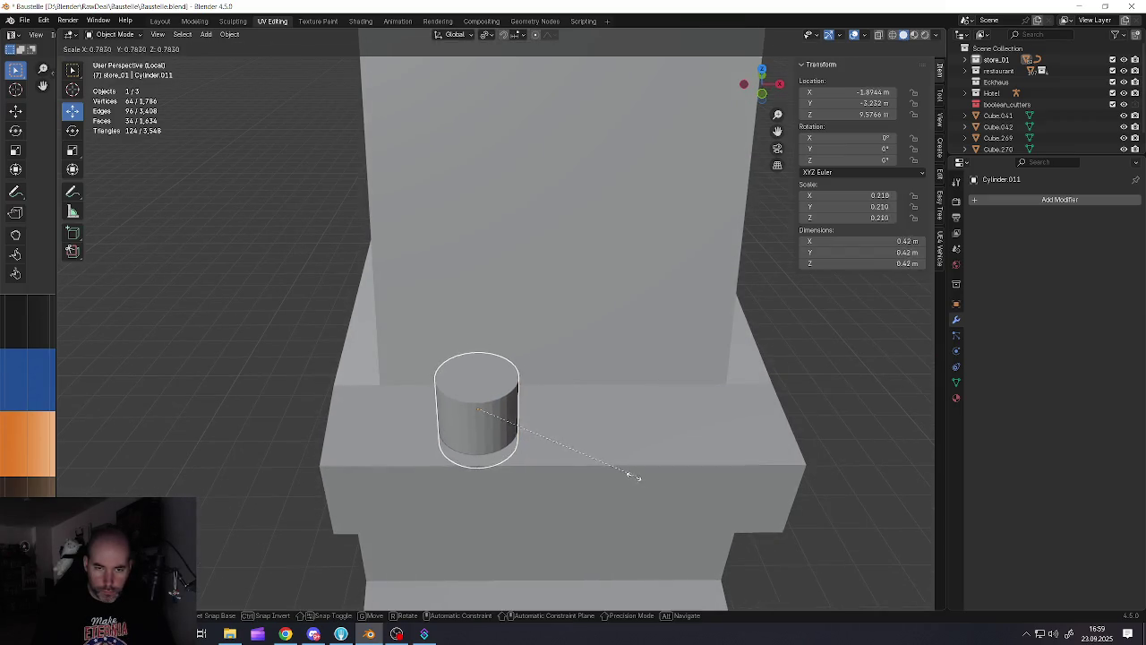
left_click(528, 419)
middle_click_drag(528, 419, 717, 502)
key("s")
left_click(577, 448)
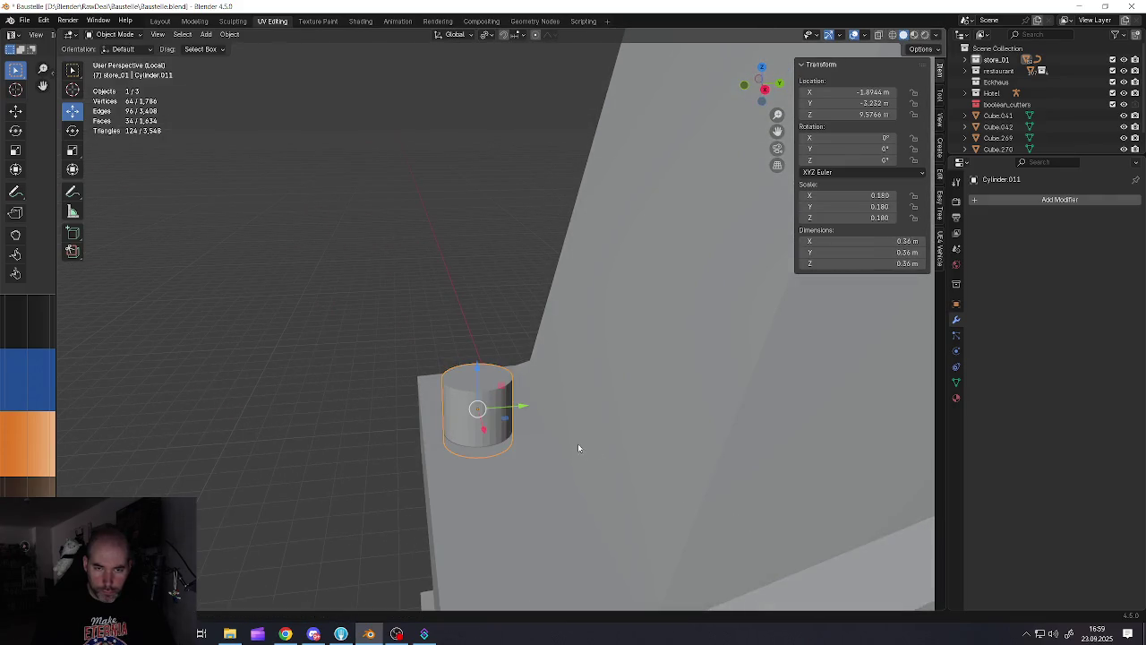
scroll(525, 414, "down", 2)
scroll(522, 410, "down", 3)
In Edit Mode, pull the pipe's top vertices up along Z beside the upper mast
key("Tab")
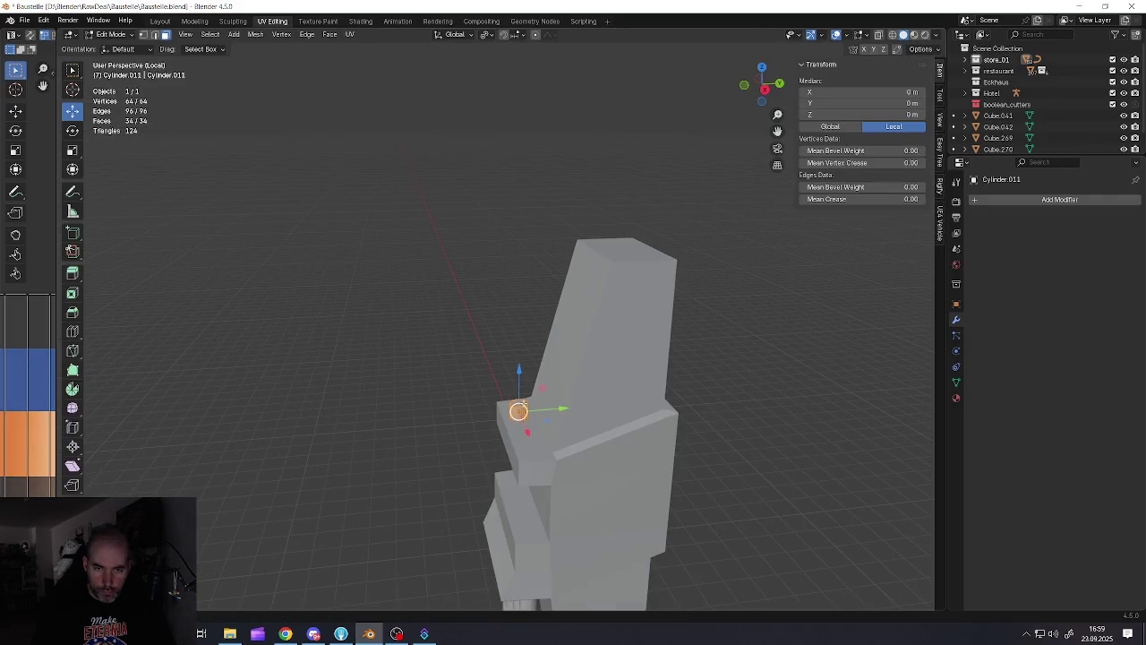
middle_click_drag(519, 403, 519, 397)
left_click_drag(519, 367, 520, 251)
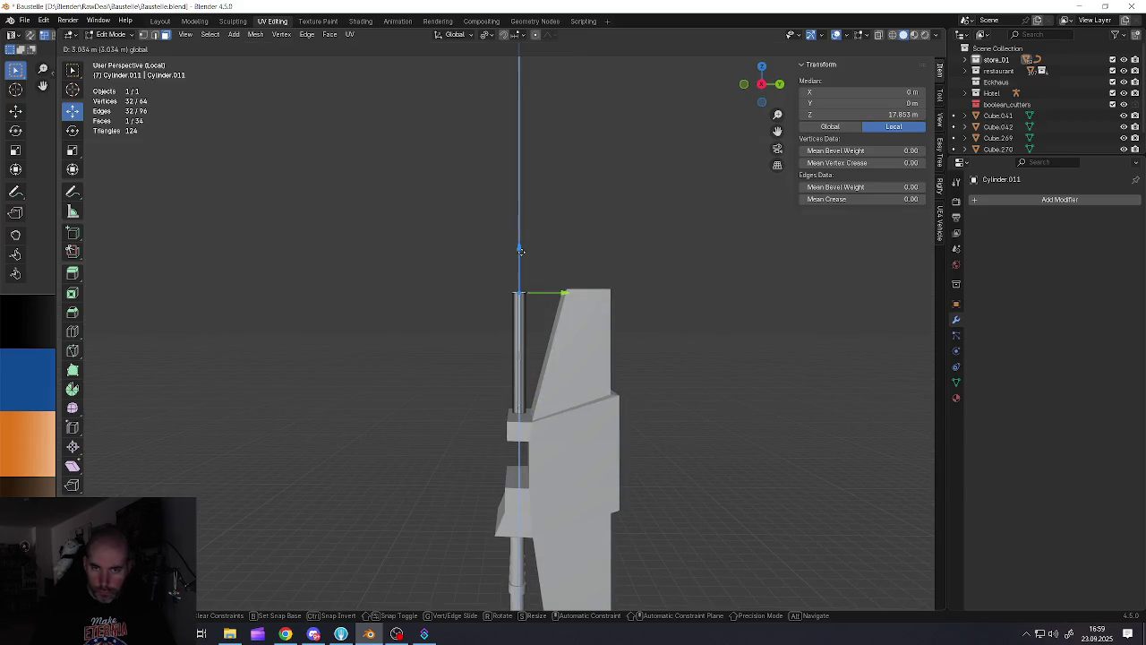
right_click(521, 251)
middle_click_drag(521, 251, 532, 319, "shift")
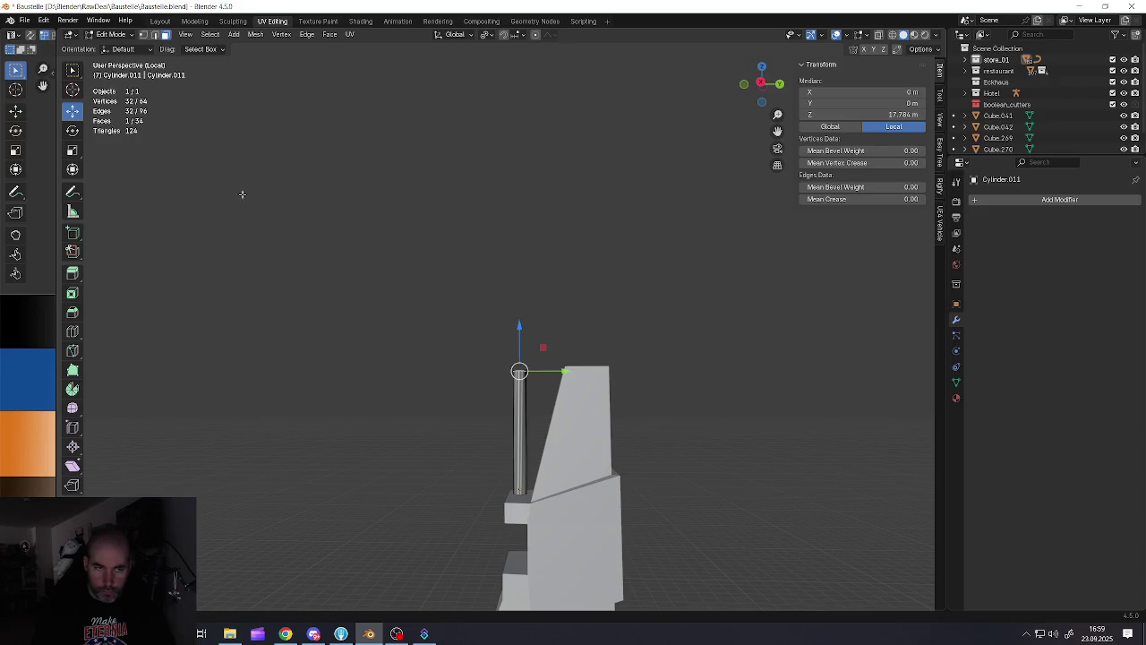
key("Tab")
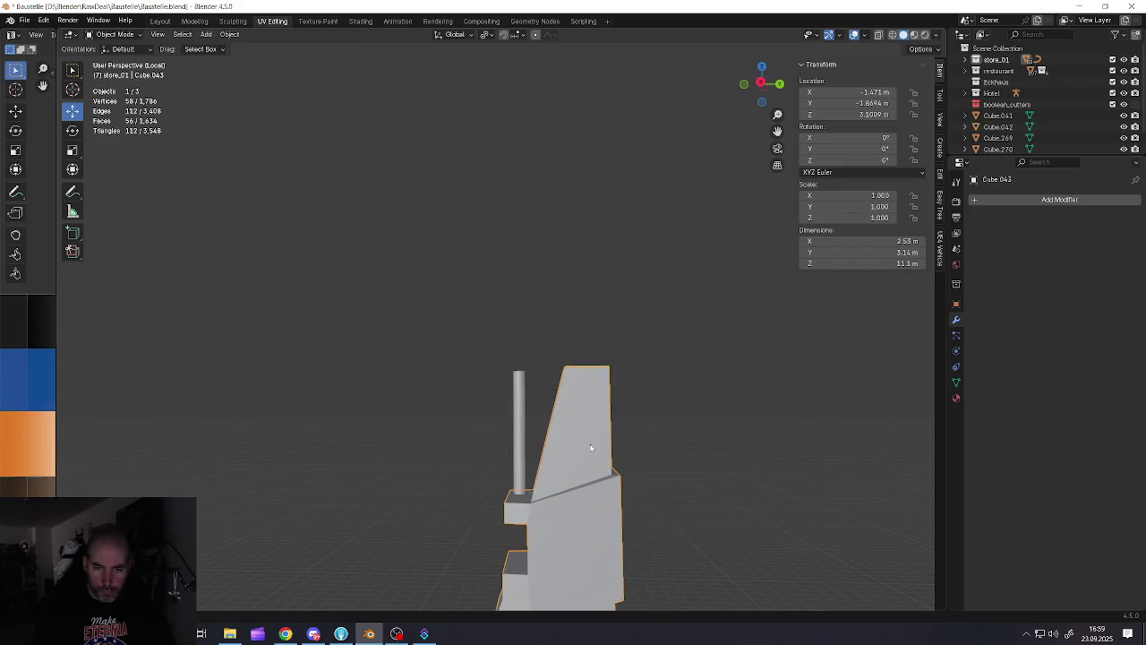
middle_click_drag(619, 437, 588, 436)
left_click(584, 389)
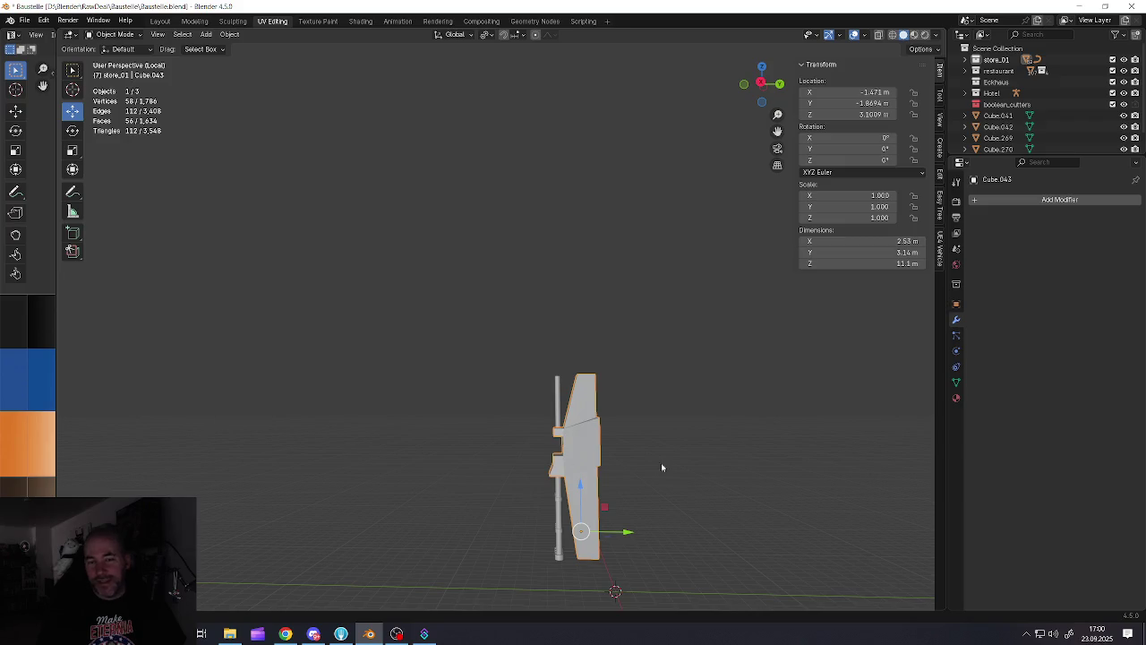
Exit Local View with Numpad / so the whole vehicle, mast and pipe reappear
scroll(579, 412, "up", 3)
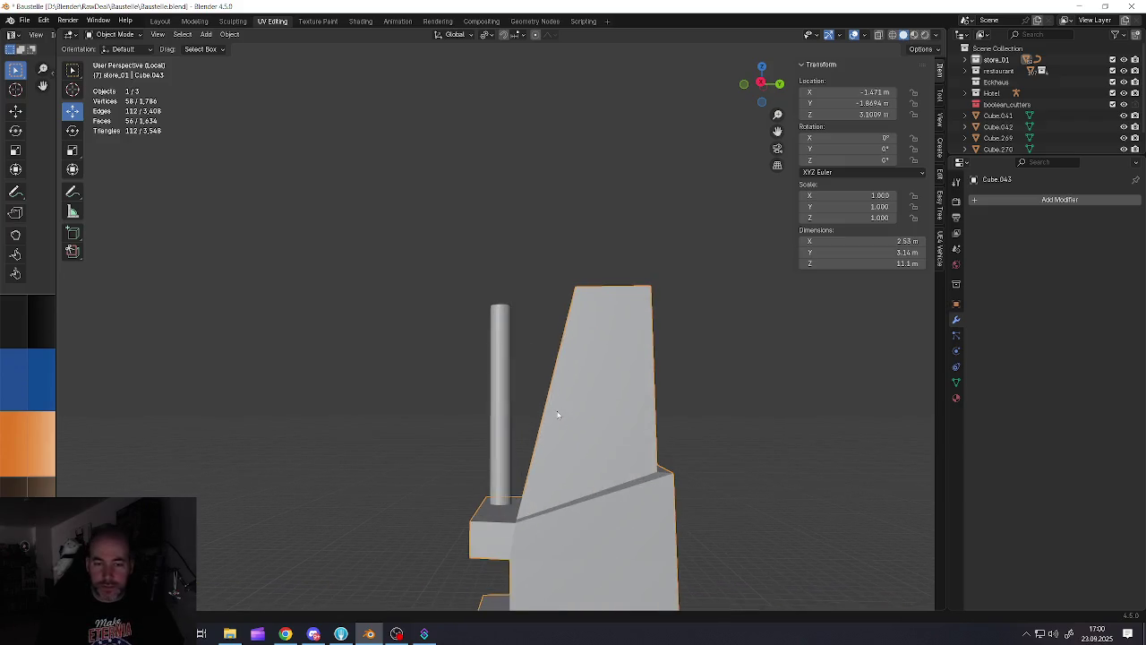
scroll(575, 412, "up", 2)
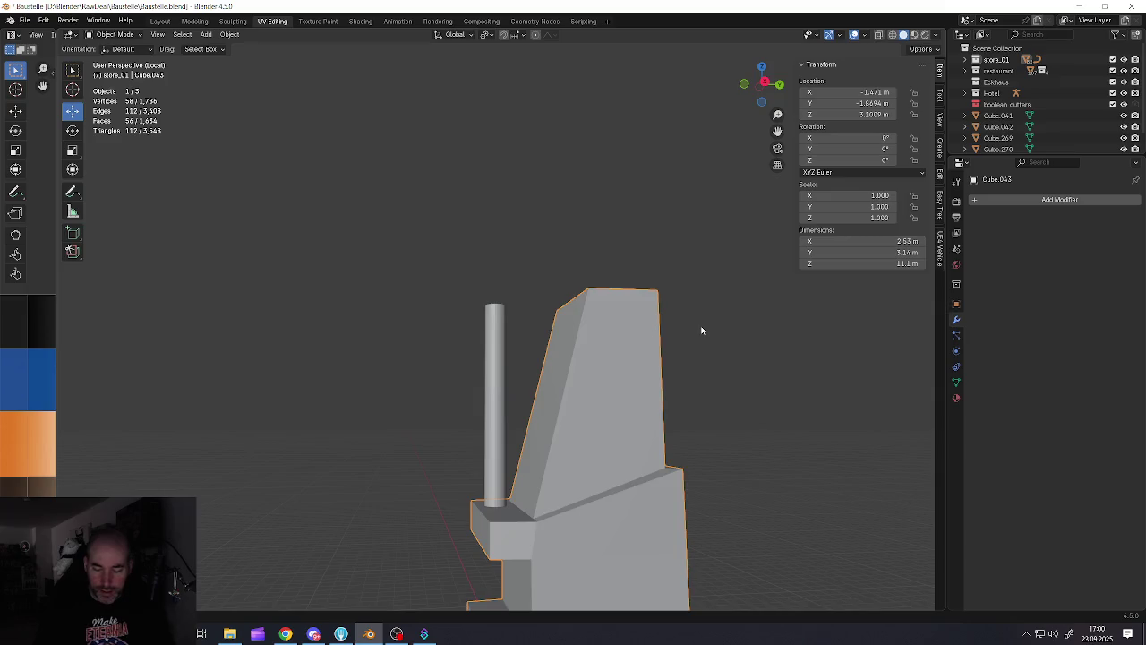
key("KP_Divide")
scroll(541, 423, "down", 3)
mouse_move(540, 422)
middle_mouse_down()
mouse_move(389, 415)
mouse_move(652, 435)
middle_mouse_up()
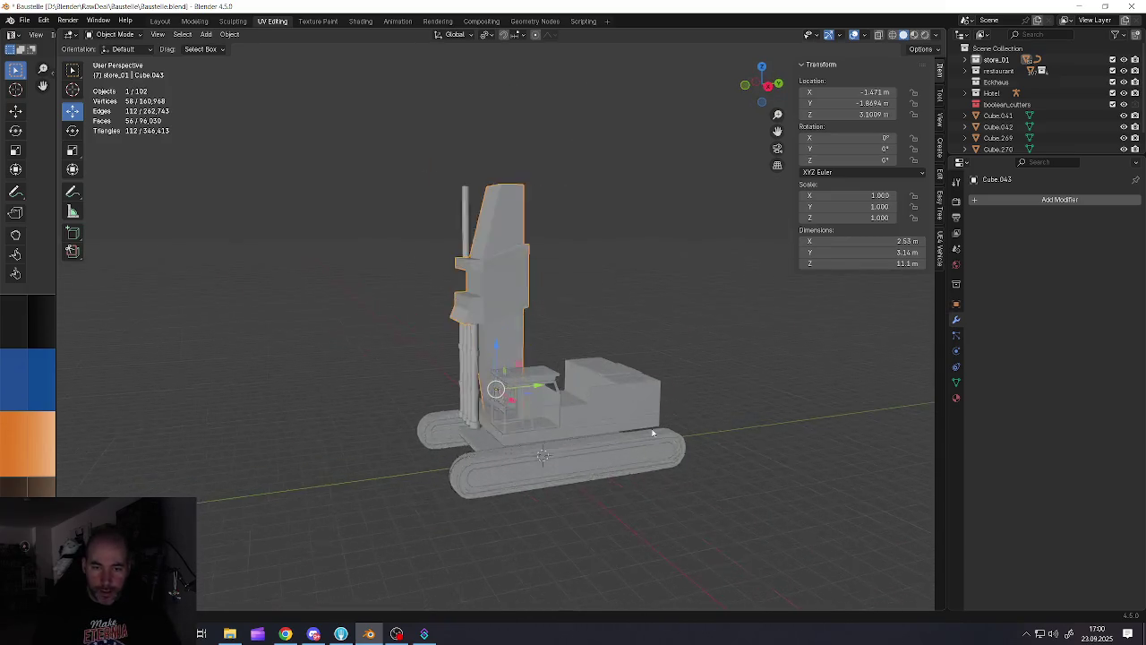
scroll(439, 391, "up", 4)
scroll(439, 390, "up", 4)
scroll(386, 388, "down", 2)
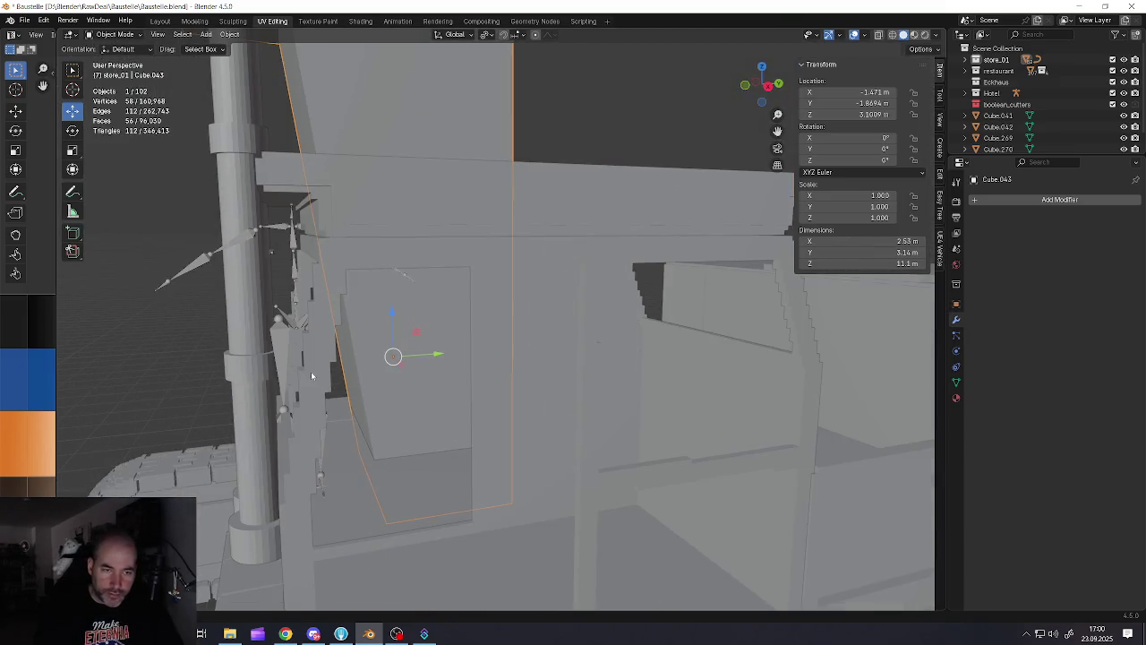
left_click(311, 372)
scroll(317, 381, "up", 1)
middle_click_drag(318, 381, 581, 474)
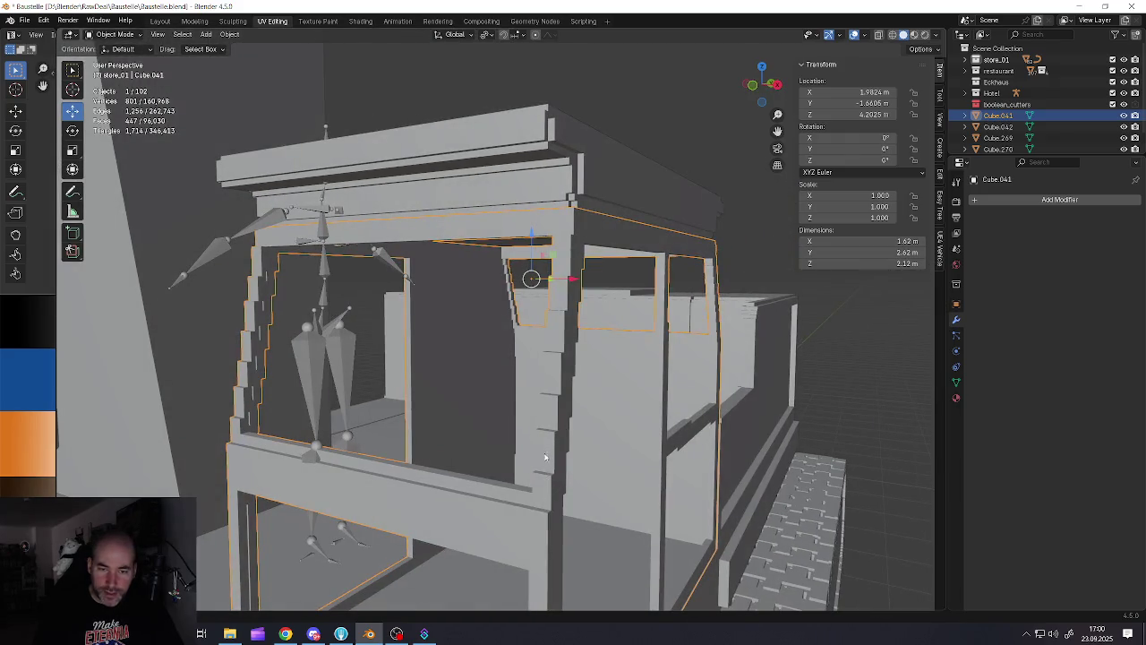
middle_click_drag(560, 260, 679, 277)
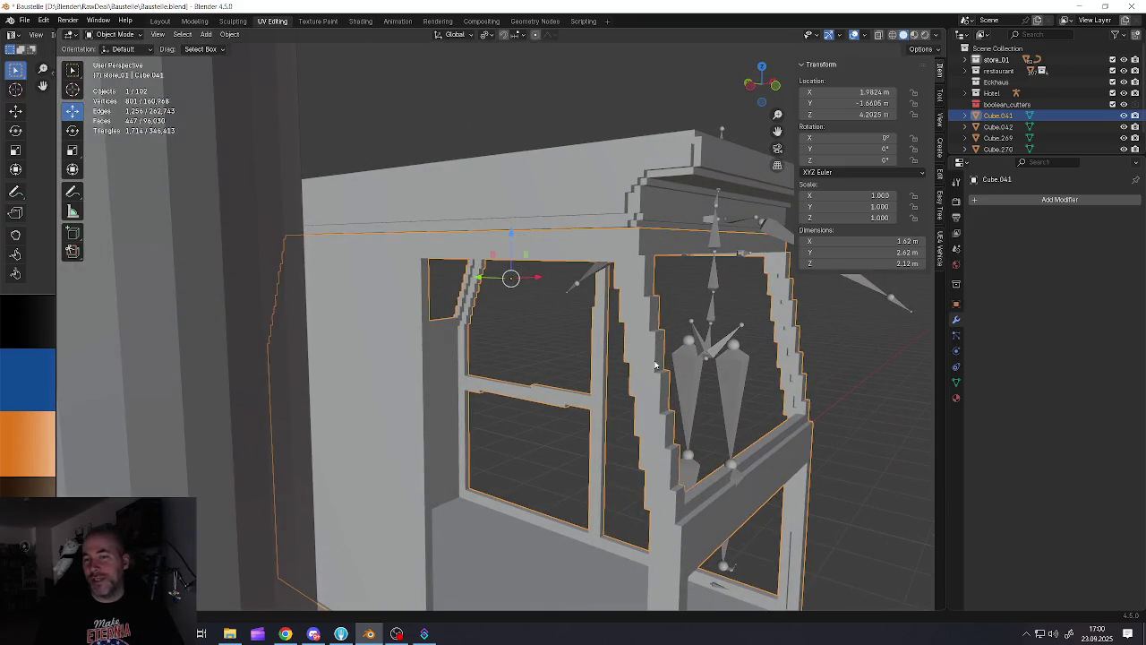
scroll(655, 365, "down", 5)
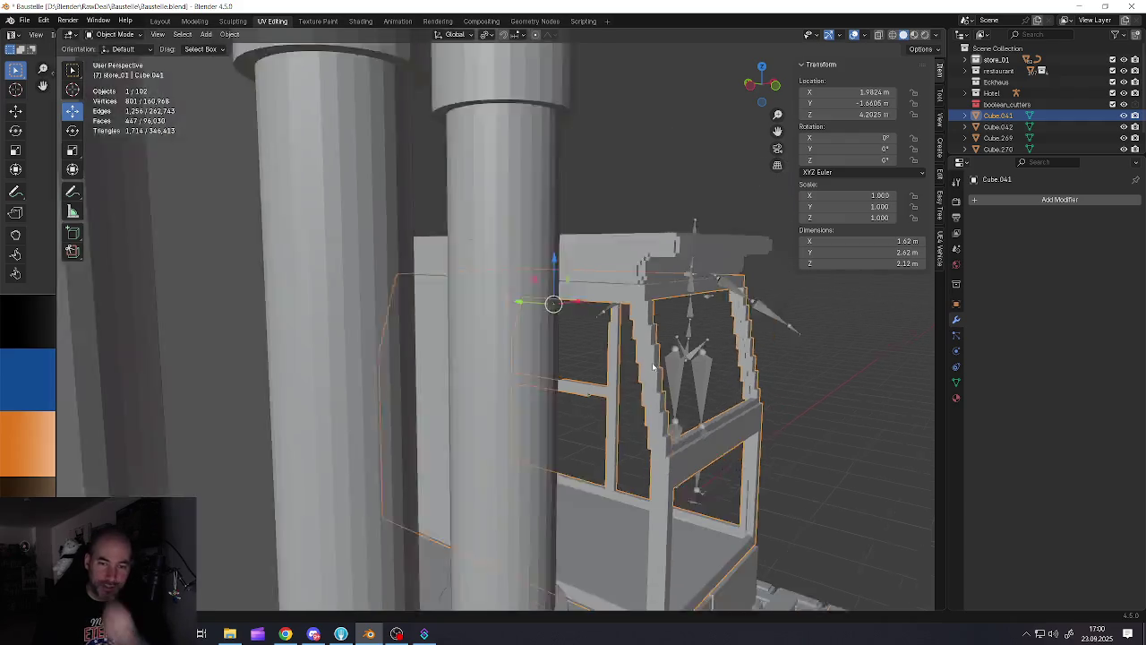
scroll(640, 403, "down", 5)
scroll(627, 439, "down", 2)
scroll(616, 469, "down", 2)
middle_click_drag(616, 468, 573, 447)
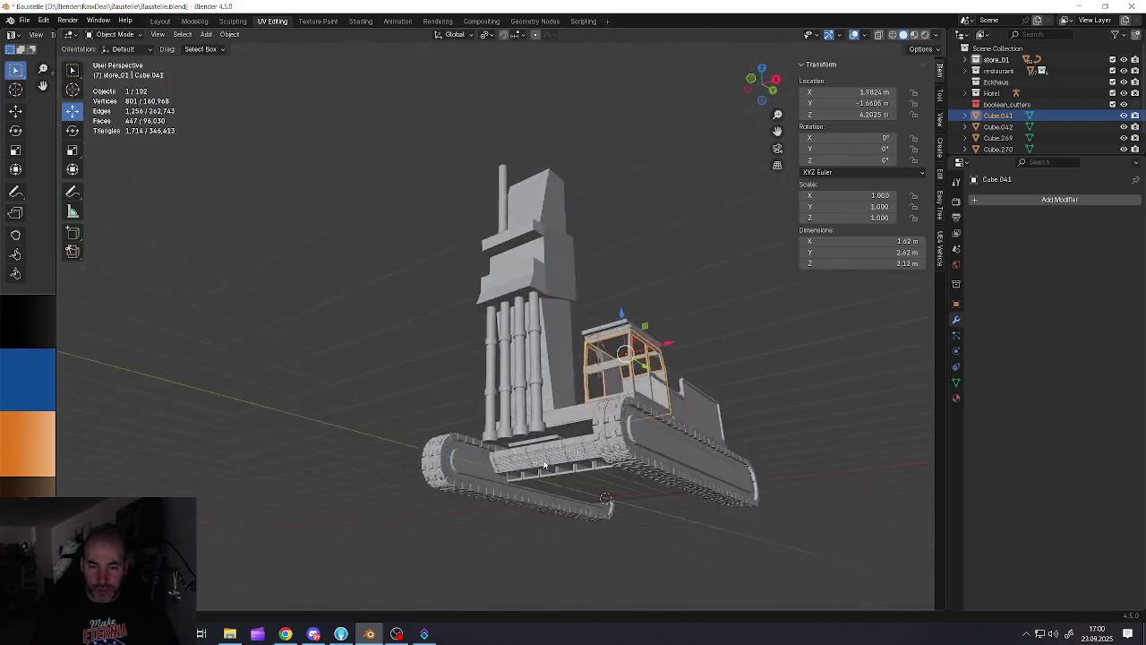
scroll(555, 438, "up", 3)
scroll(537, 431, "up", 4)
scroll(526, 428, "up", 2)
scroll(532, 431, "down", 3)
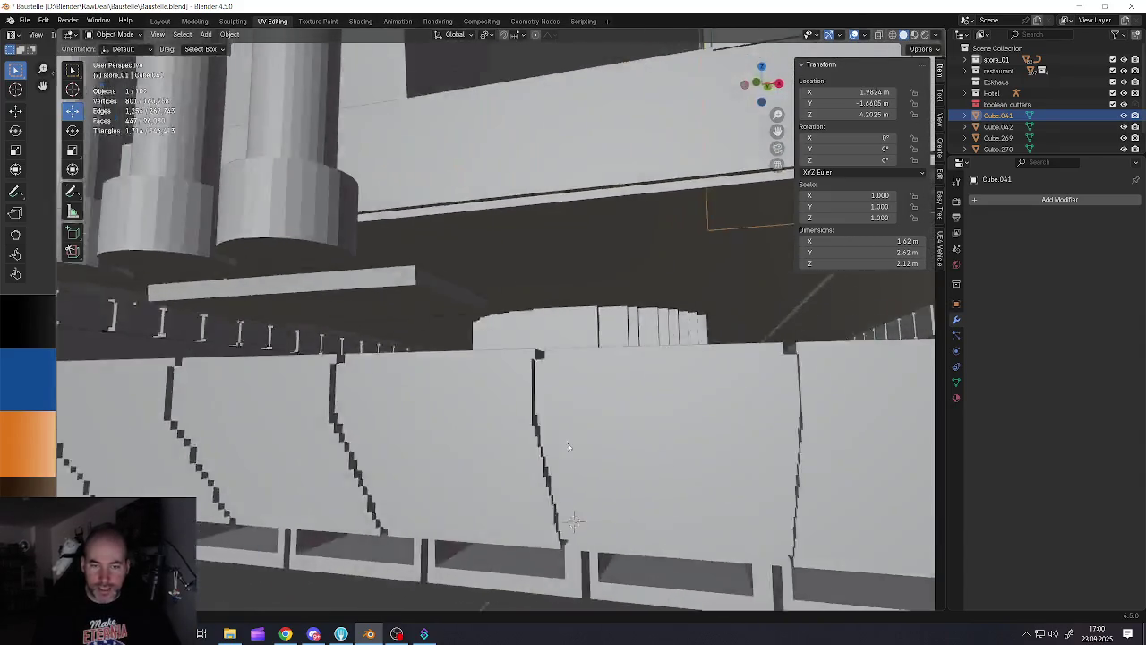
scroll(541, 436, "down", 3)
scroll(555, 442, "down", 4)
scroll(571, 450, "up", 1)
middle_click_drag(570, 449, 597, 407)
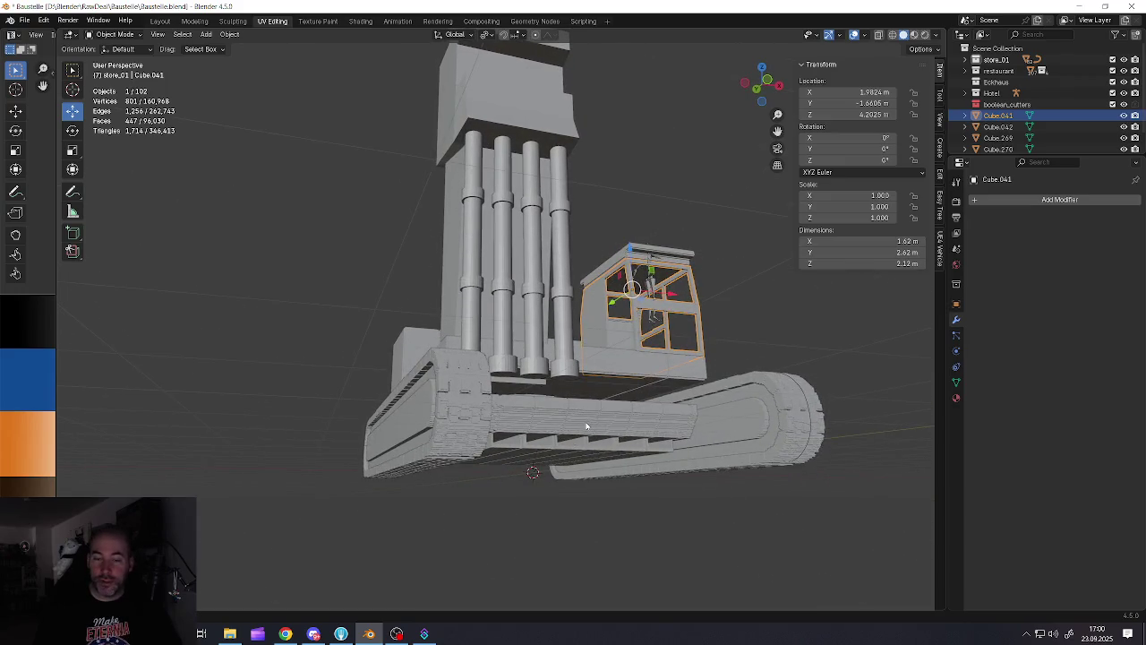
scroll(586, 427, "up", 5)
scroll(583, 422, "up", 2)
scroll(577, 417, "up", 2)
scroll(565, 403, "up", 2)
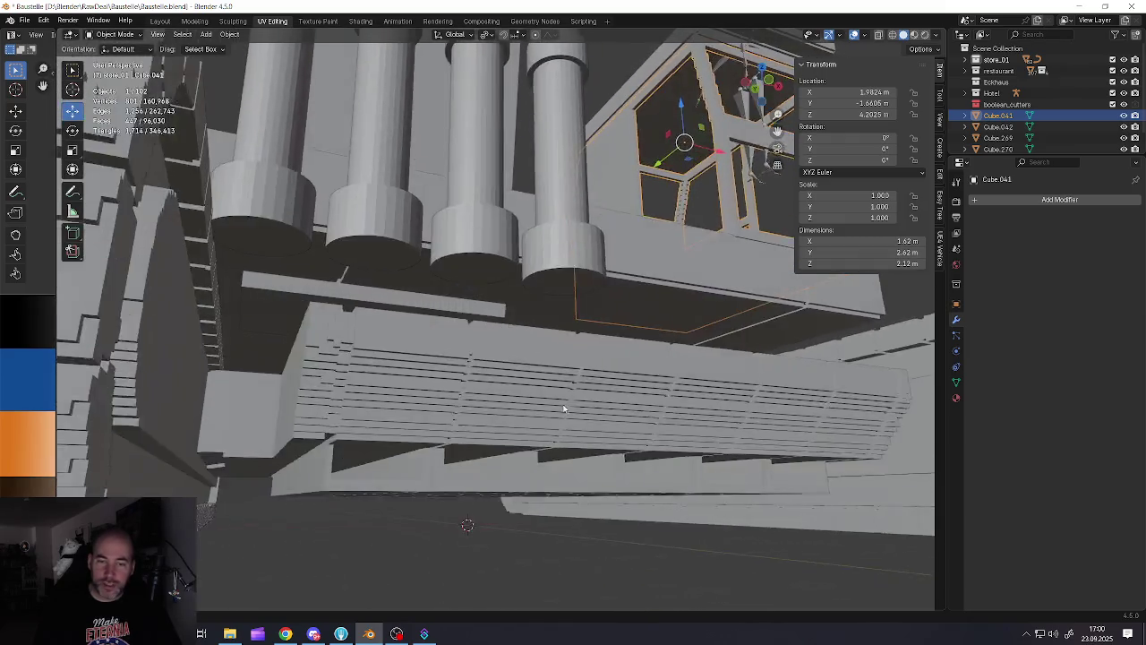
scroll(564, 409, "down", 3)
scroll(566, 420, "down", 3)
left_click(568, 432)
scroll(568, 432, "down", 2)
scroll(588, 448, "up", 3)
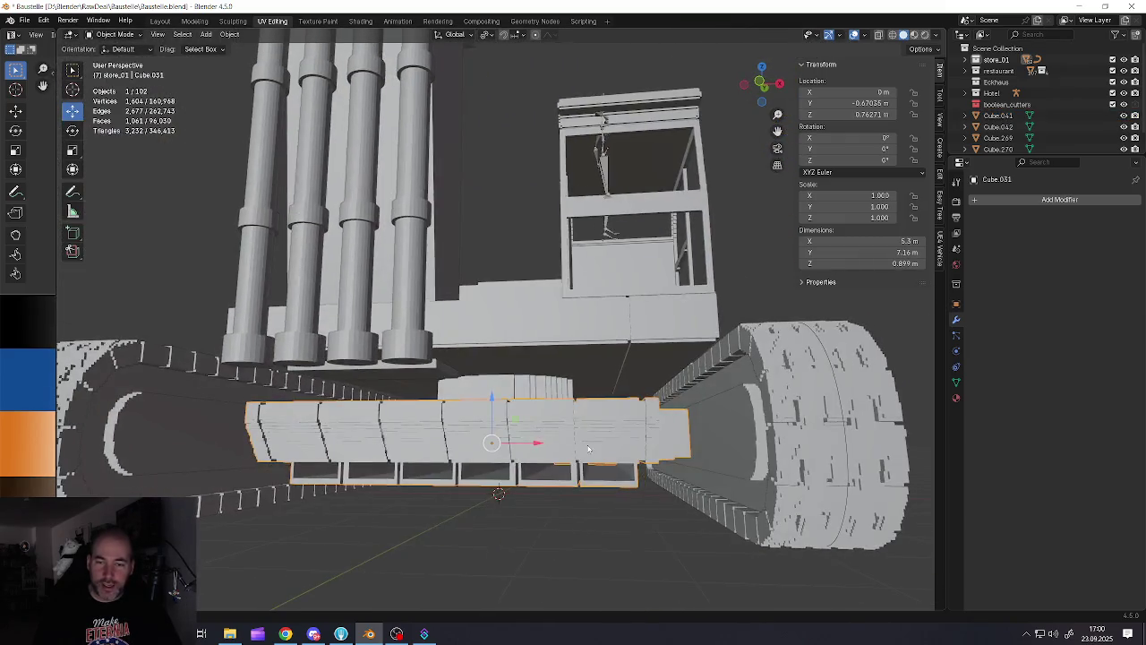
middle_click_drag(589, 448, 582, 442)
scroll(578, 438, "up", 2)
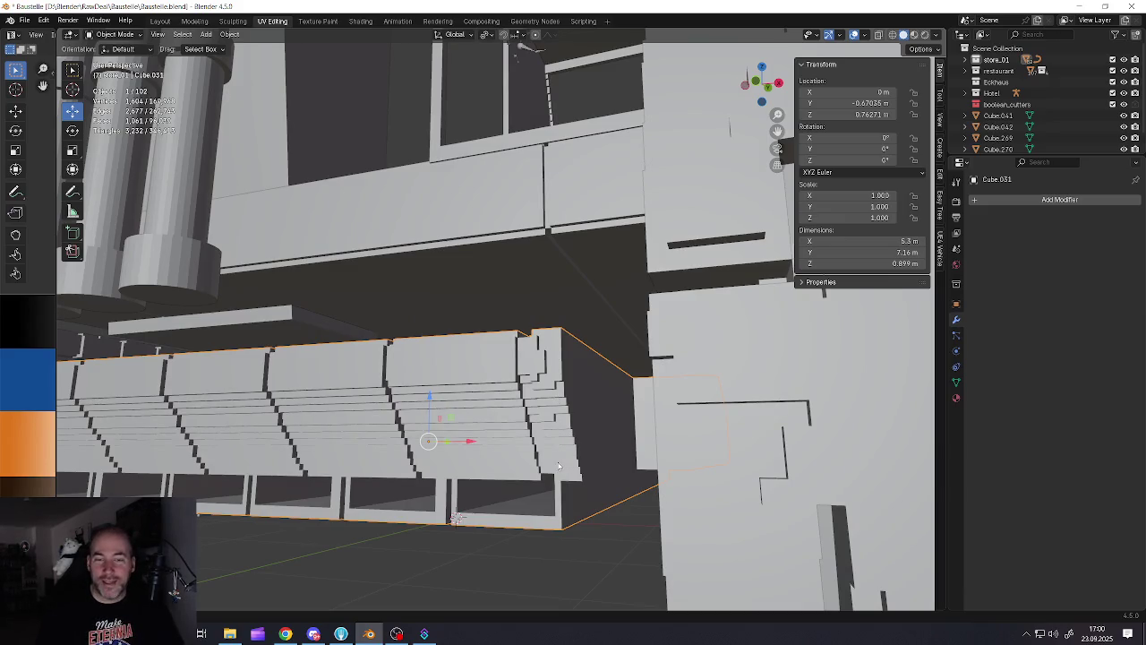
Duplicate the vertical mast piece Cube.043 and move the copy straight up along Z
scroll(558, 465, "down", 8)
middle_click_drag(537, 429, 474, 340)
left_click(488, 332)
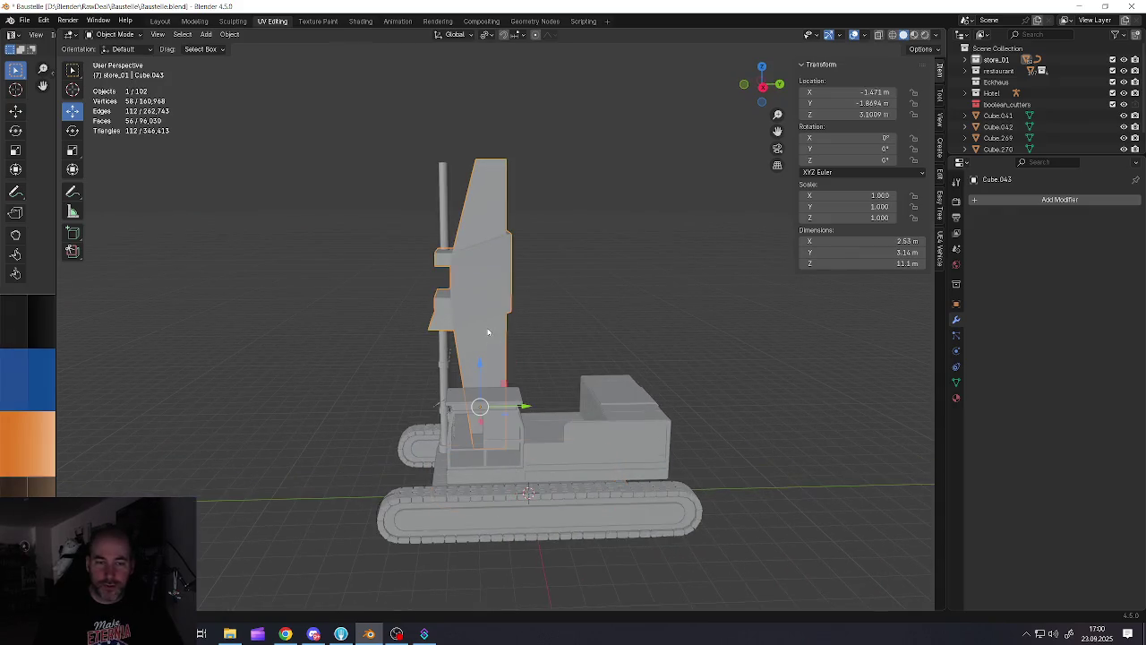
key("shift+d")
key("z")
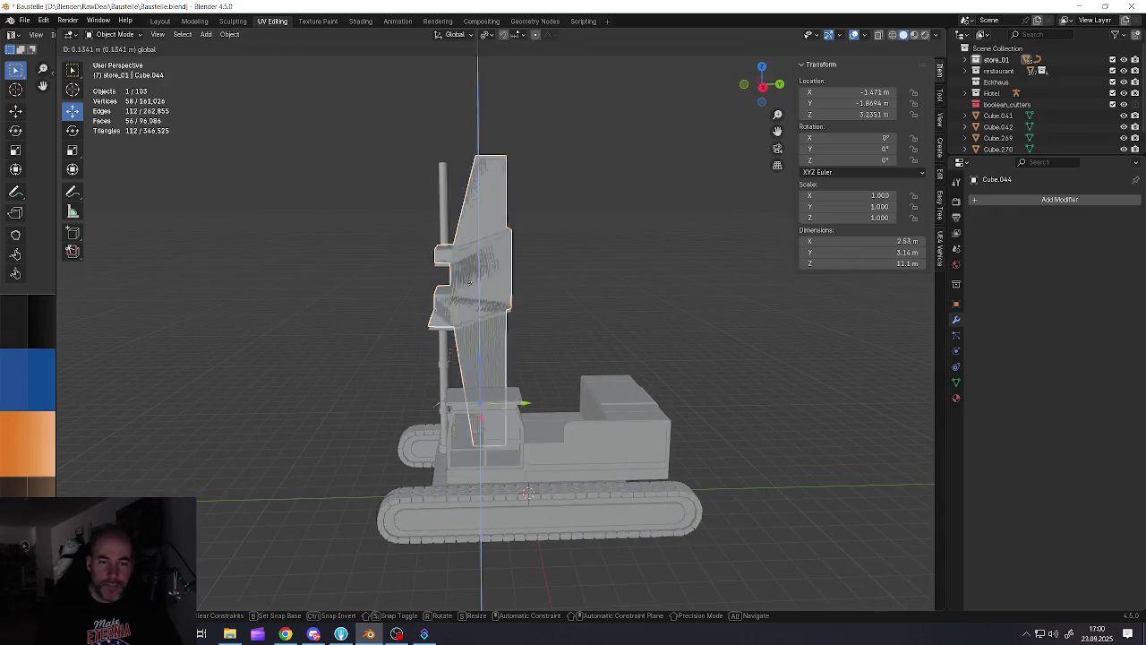
left_click(450, 99)
middle_click_drag(466, 135, 464, 258, "shift")
Tilt the copy 50° about X and move it down onto the mast top
left_click(75, 131)
left_click_drag(518, 276, 484, 267)
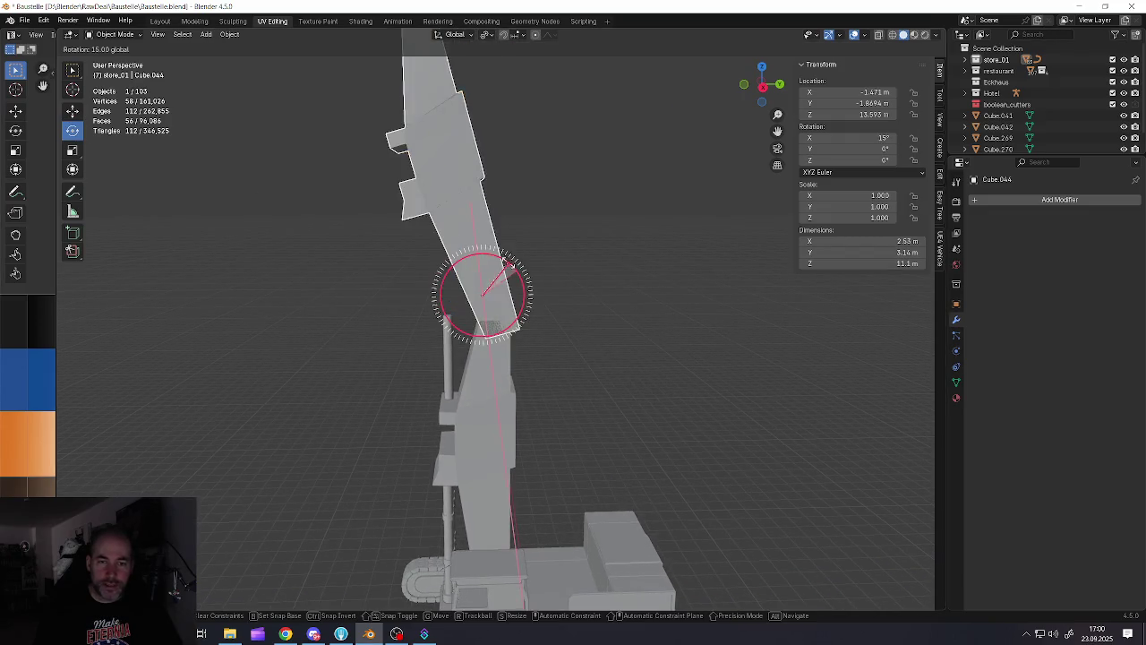
key("g")
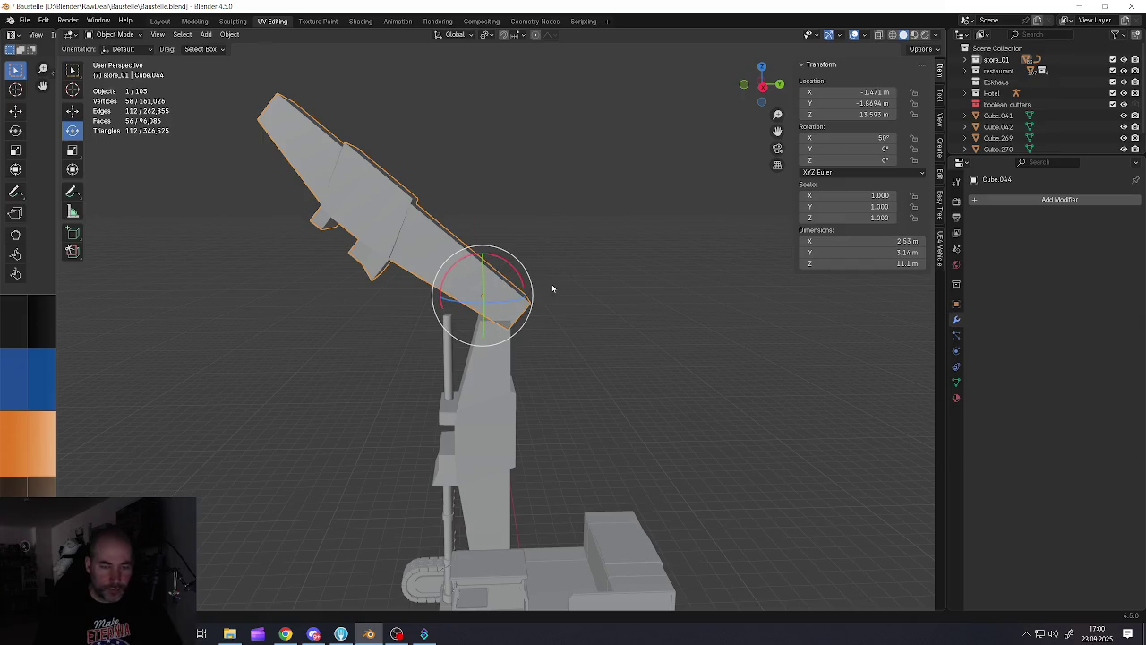
left_click(531, 307)
scroll(390, 286, "up", 3)
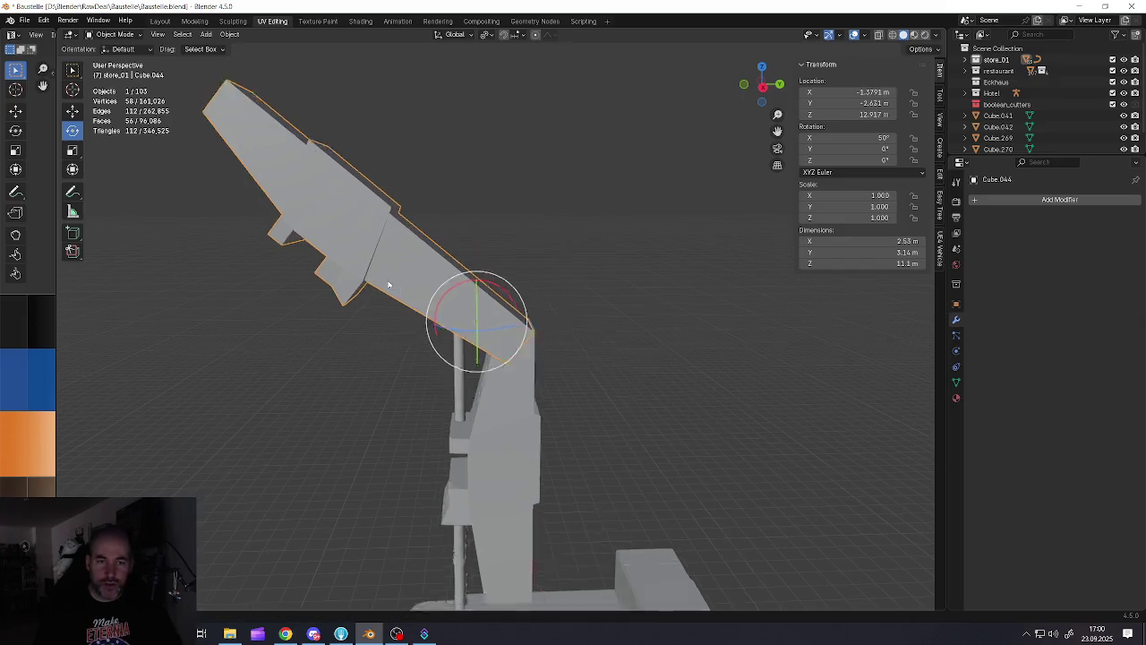
scroll(390, 287, "down", 3)
left_click(510, 378)
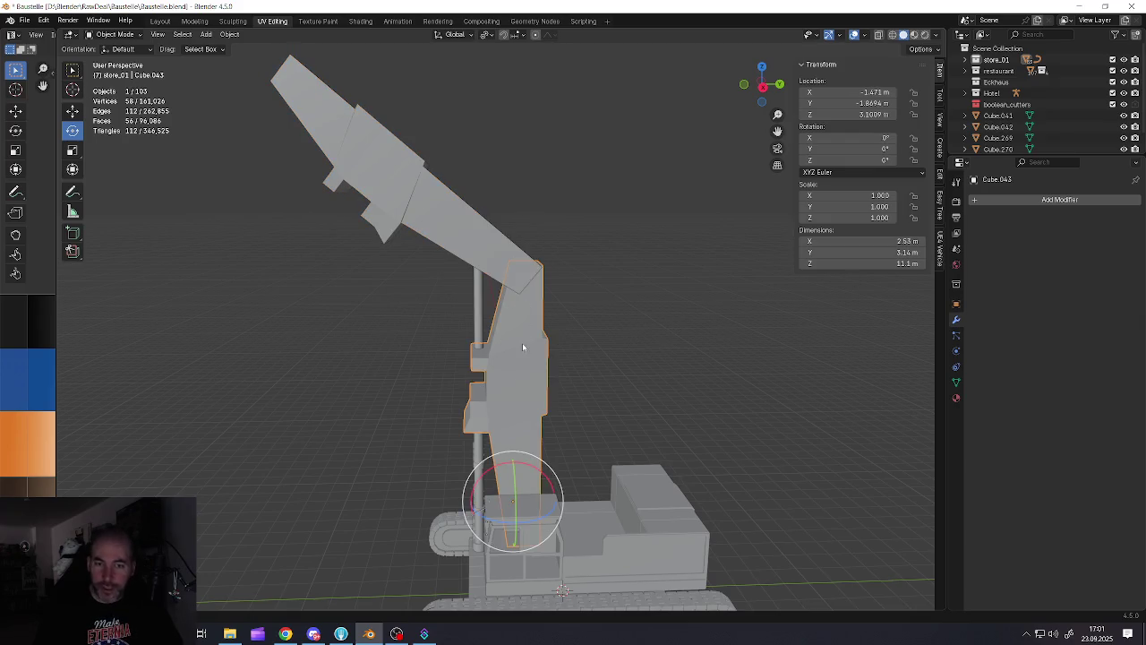
key("ctrl+a")
key("Escape")
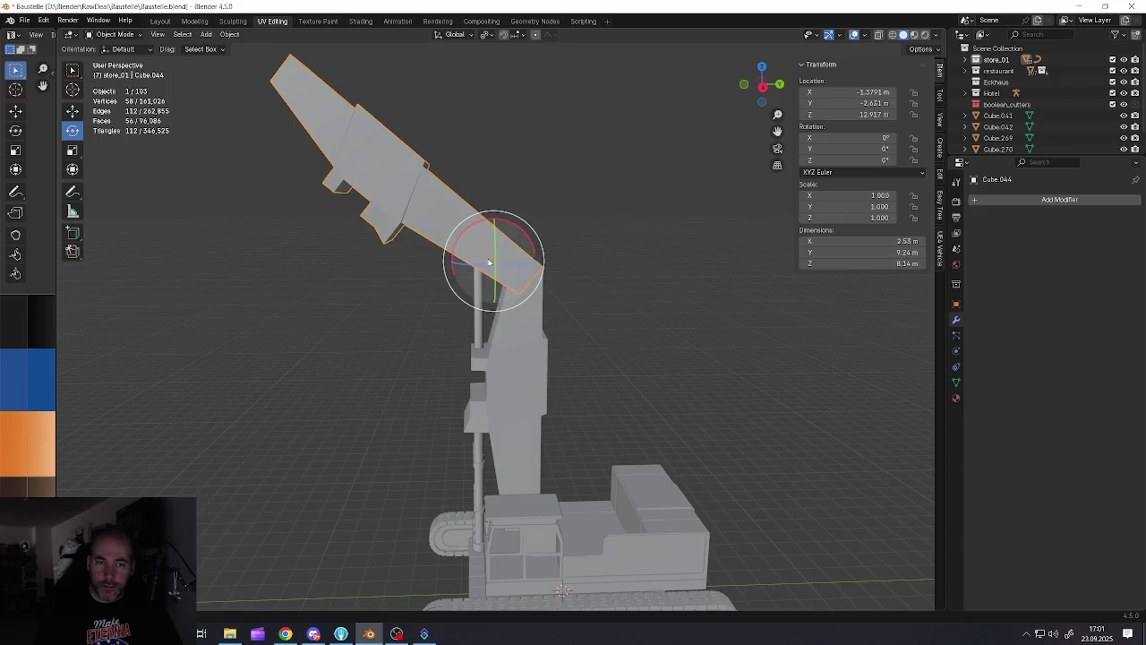
Add a Remesh modifier to Cube.043 and set its mode to Blocks
left_click(1000, 202)
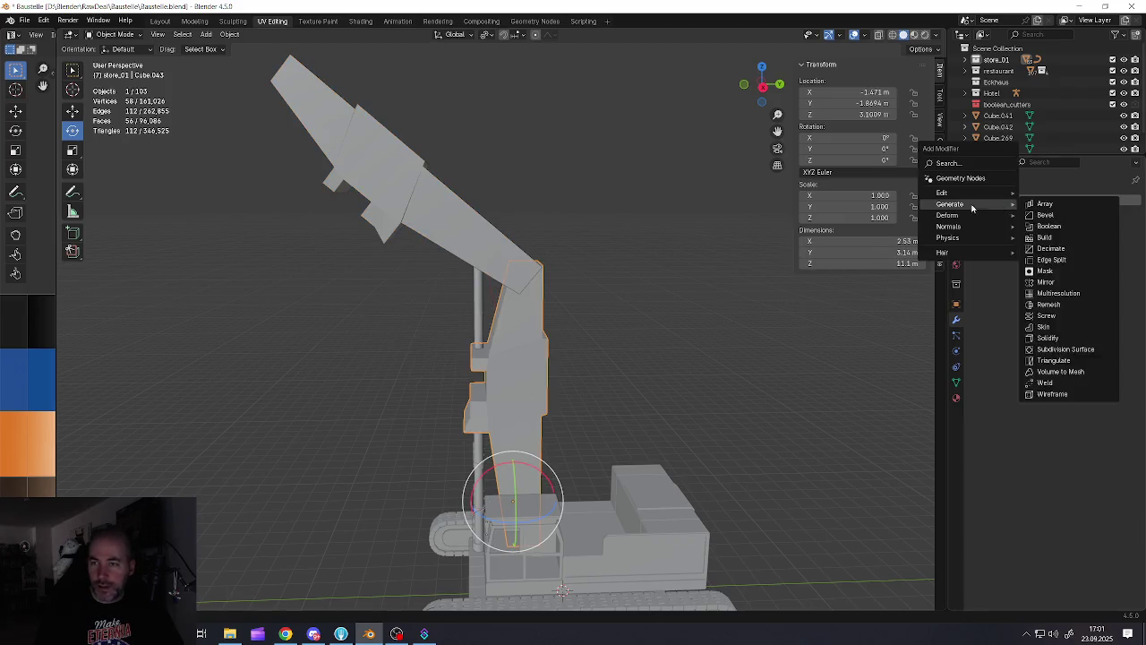
left_click(1044, 305)
key("KP_Decimal")
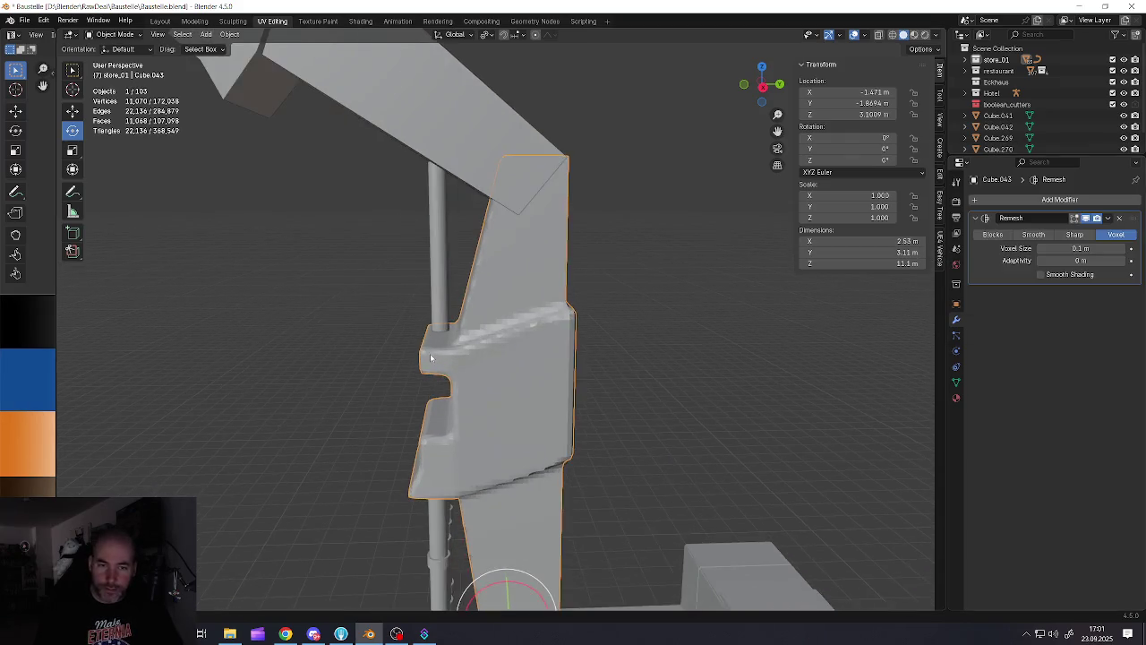
left_click(1001, 235)
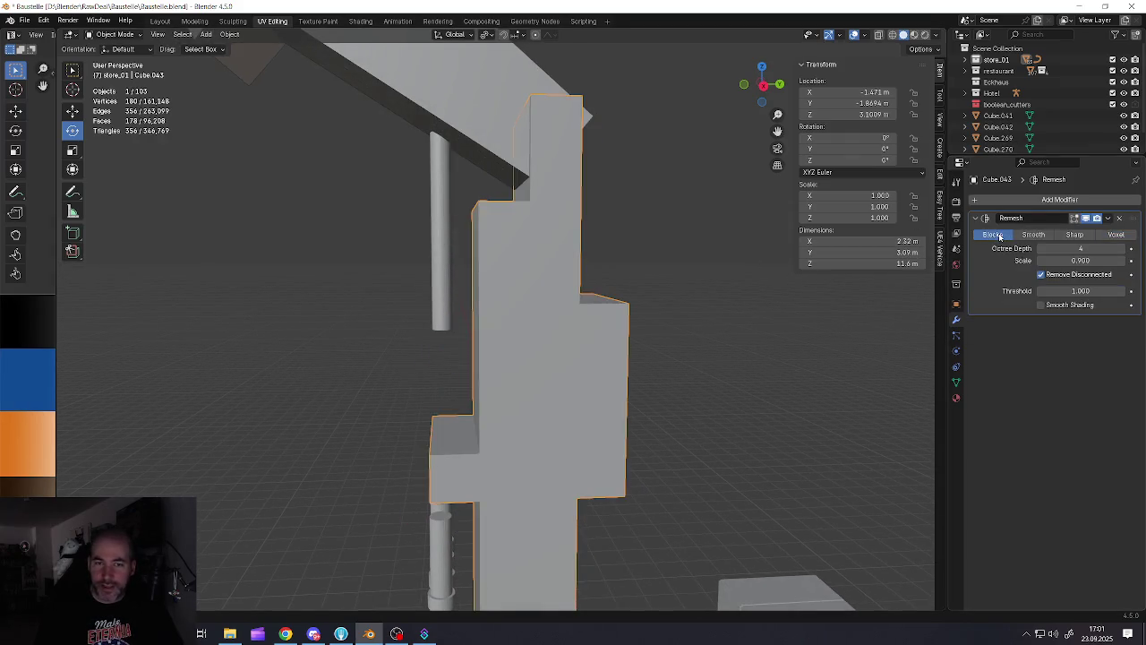
middle_click_drag(525, 486, 512, 288)
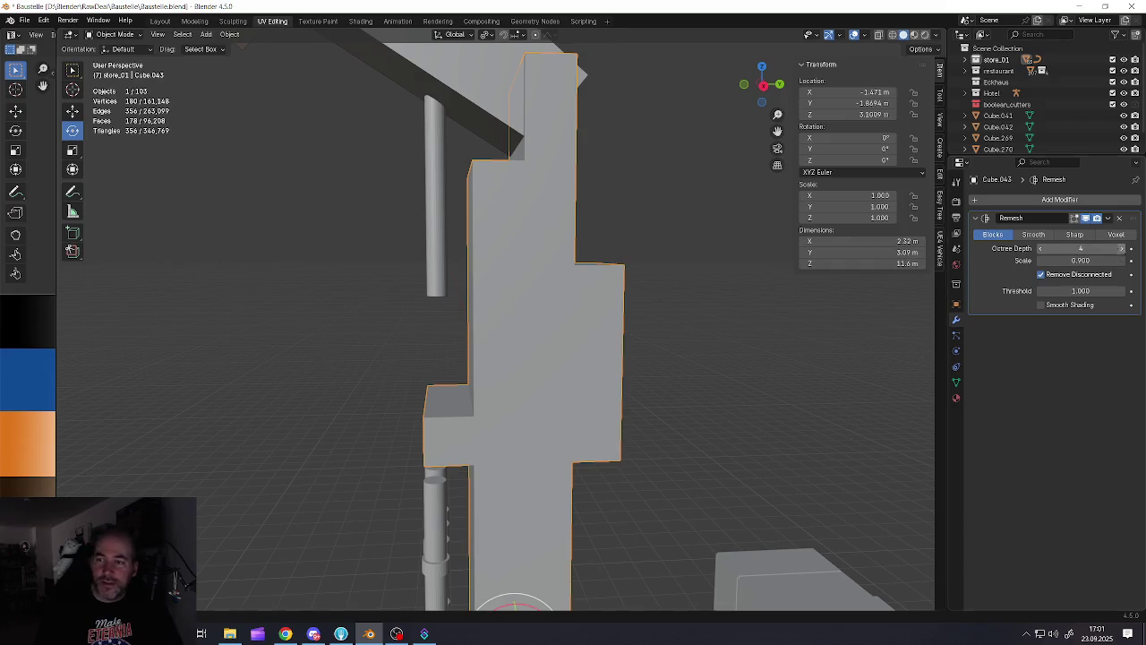
Raise the remesh Octree Depth from 4 to 8 for finer stepped blocks
left_click(1123, 250)
left_click(1122, 249)
left_click(1123, 250)
mouse_move(588, 263)
middle_mouse_down()
mouse_move(486, 238)
mouse_move(493, 290)
middle_mouse_up()
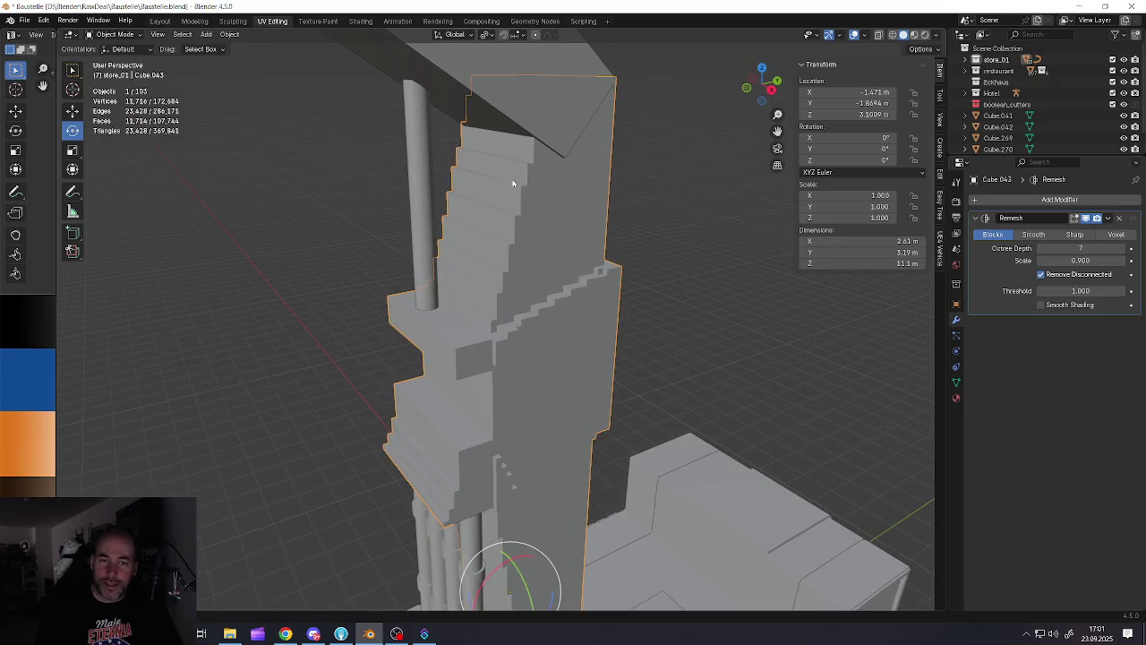
mouse_move(522, 85)
middle_mouse_down()
mouse_move(538, 195)
mouse_move(507, 189)
middle_mouse_up()
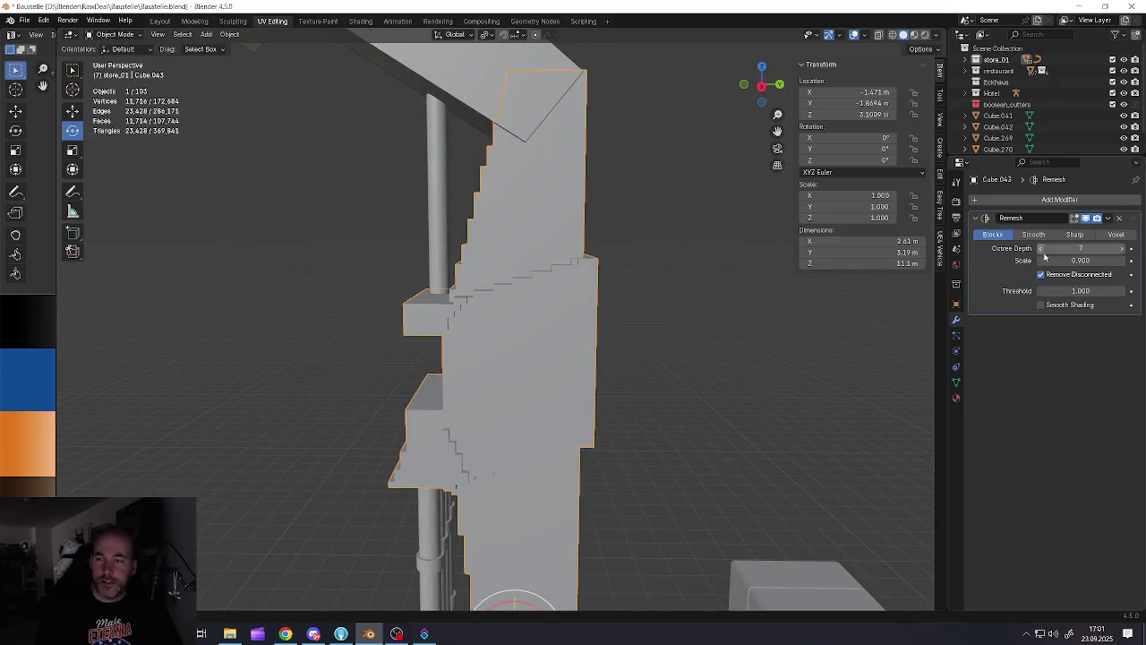
left_click(1130, 253)
scroll(544, 298, "down", 2)
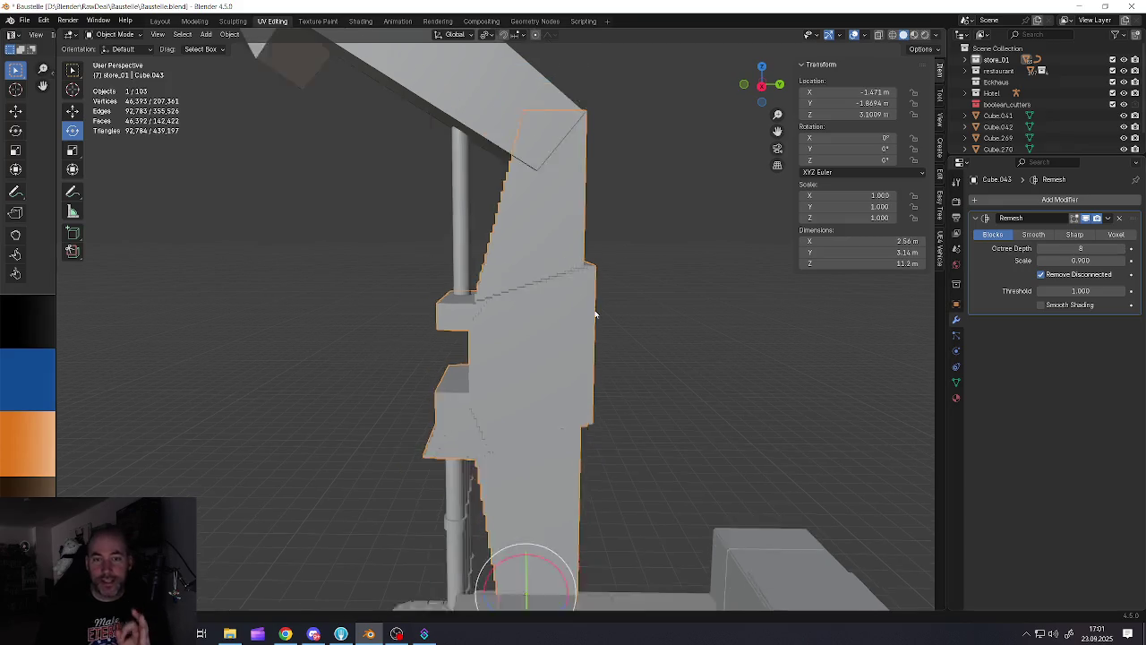
scroll(544, 298, "down", 3)
scroll(543, 299, "up", 5)
mouse_move(545, 293)
middle_mouse_down()
mouse_move(618, 307)
mouse_move(523, 305)
mouse_move(584, 331)
middle_mouse_up()
scroll(523, 306, "down", 3)
Select the tilted boom and view the excavator body and tracks
left_click(581, 285)
scroll(581, 284, "up", 2)
scroll(581, 285, "down", 2)
mouse_move(581, 285)
middle_mouse_down()
mouse_move(567, 251)
mouse_move(608, 269)
mouse_move(536, 251)
middle_mouse_up()
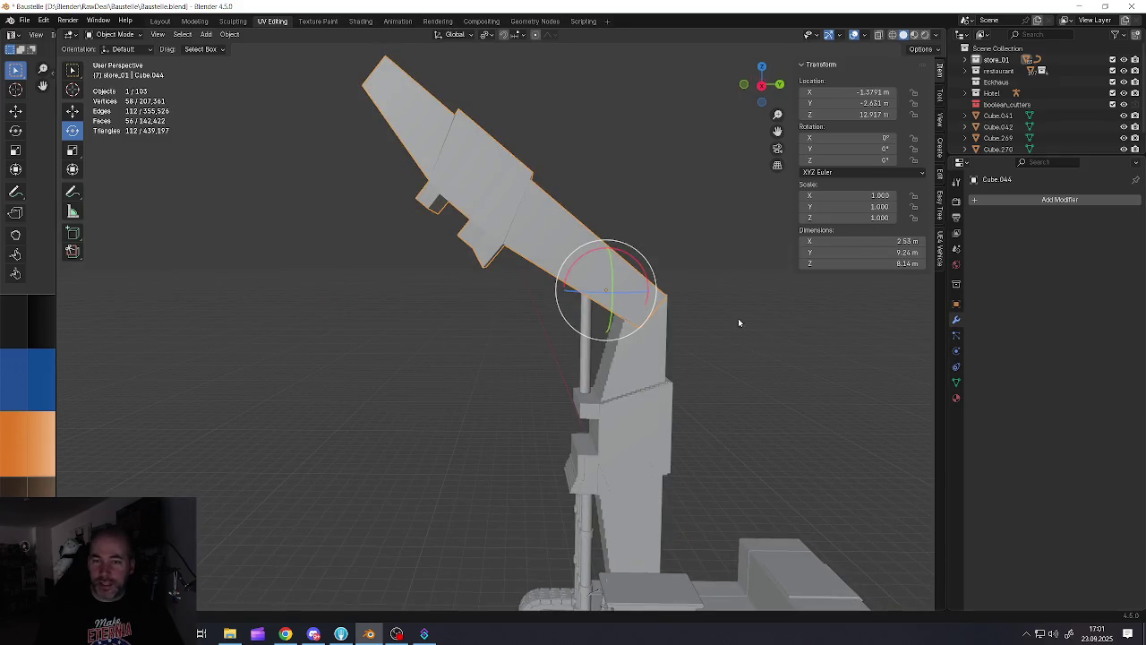
middle_click_drag(739, 322, 604, 338)
mouse_move(613, 457)
middle_mouse_down()
mouse_move(589, 284)
mouse_move(628, 205)
middle_mouse_up()
scroll(627, 204, "up", 5)
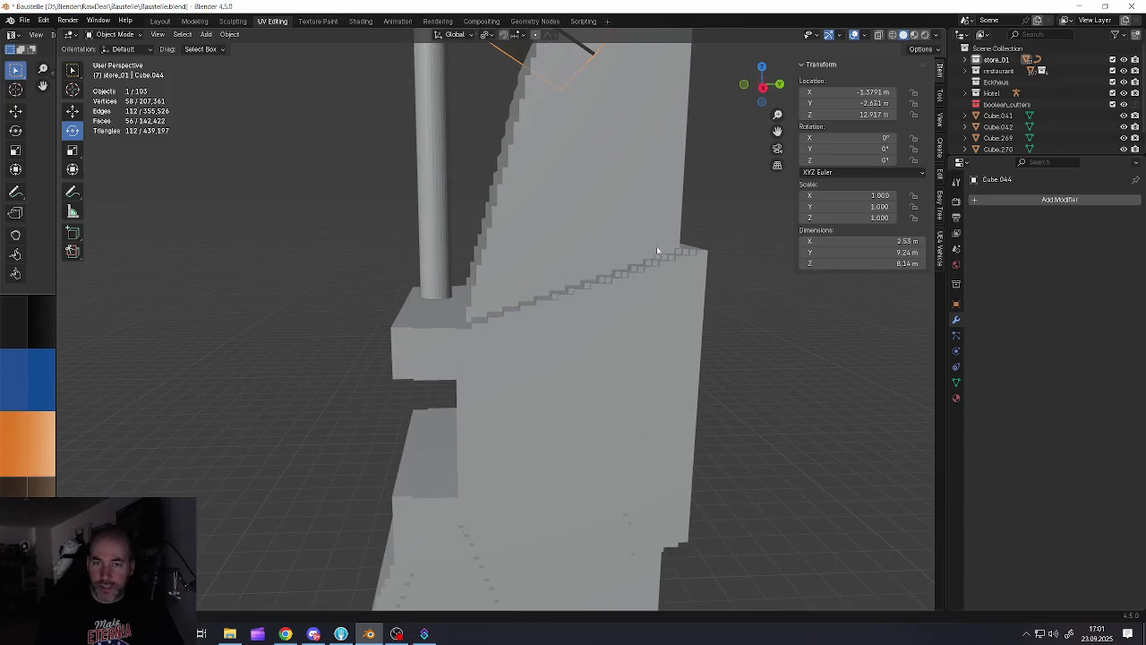
scroll(463, 328, "down", 3)
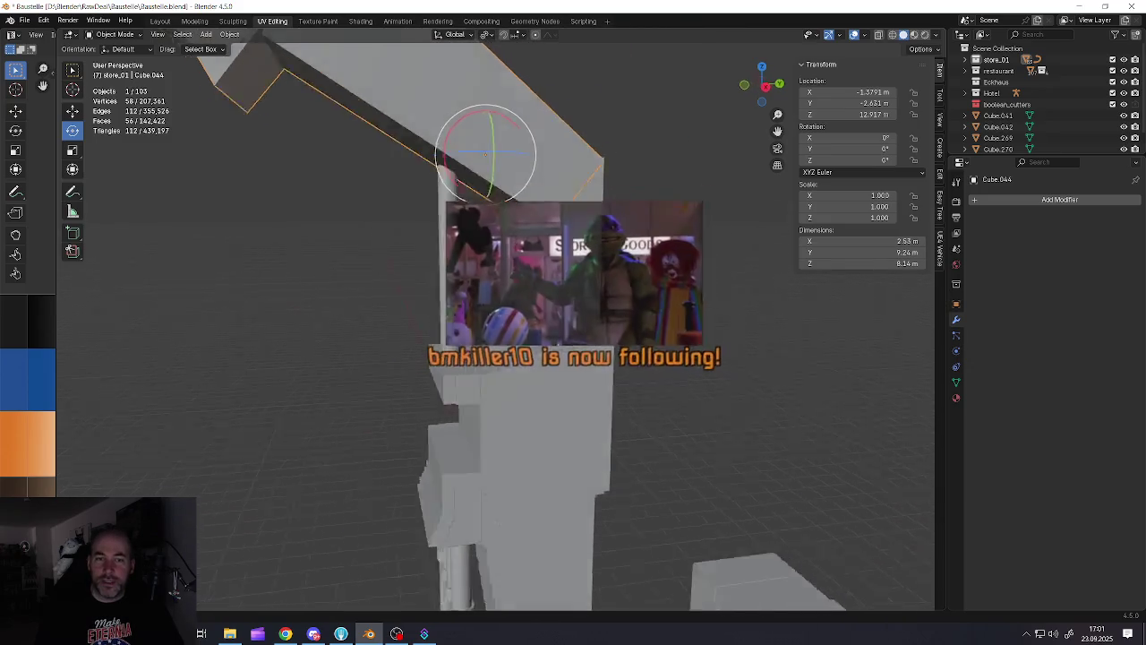
scroll(463, 329, "up", 3)
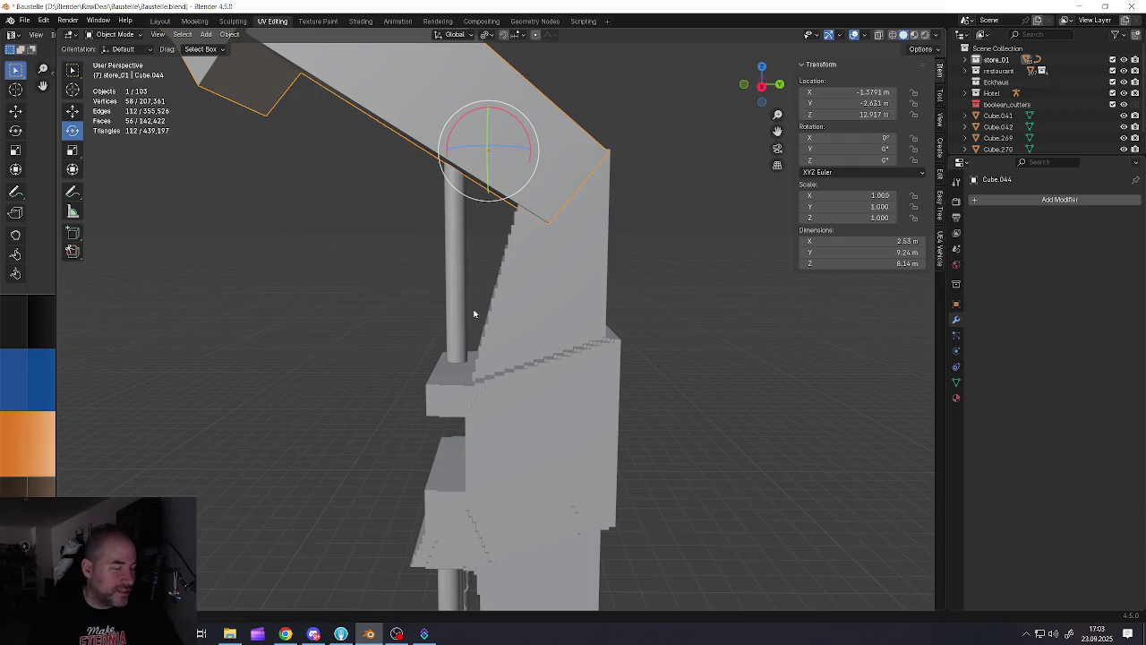
Add a Remesh modifier to the boom block Cube.044 in Blocks mode
left_click(976, 200)
mouse_move(936, 199)
left_click(1027, 300)
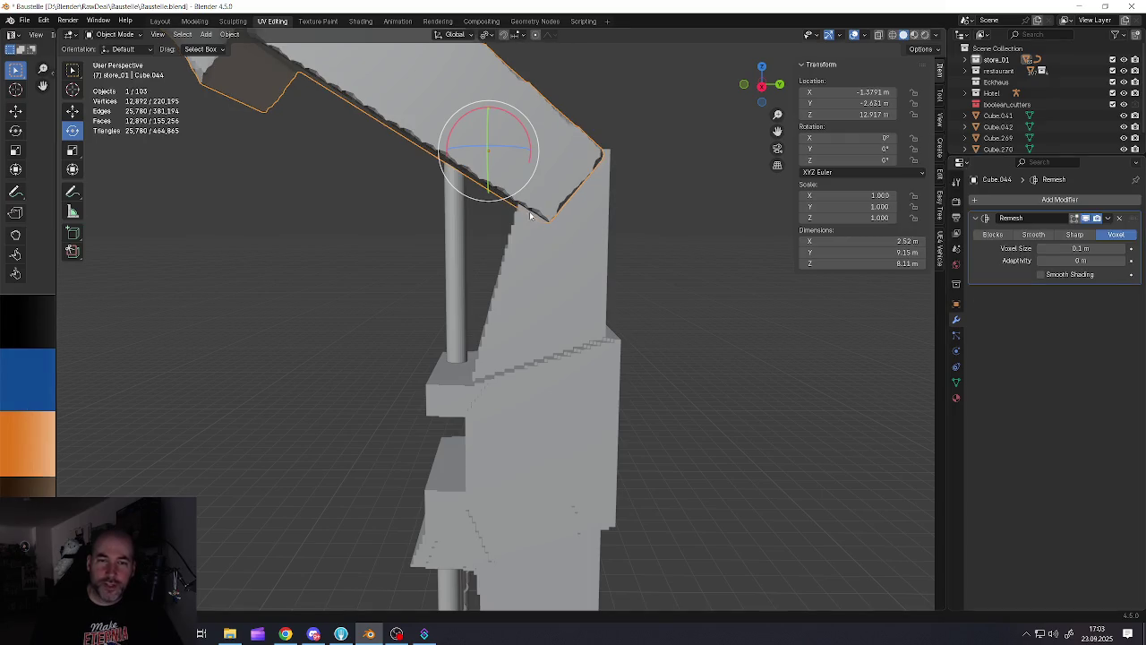
scroll(497, 183, "down", 2)
middle_click_drag(497, 183, 547, 304)
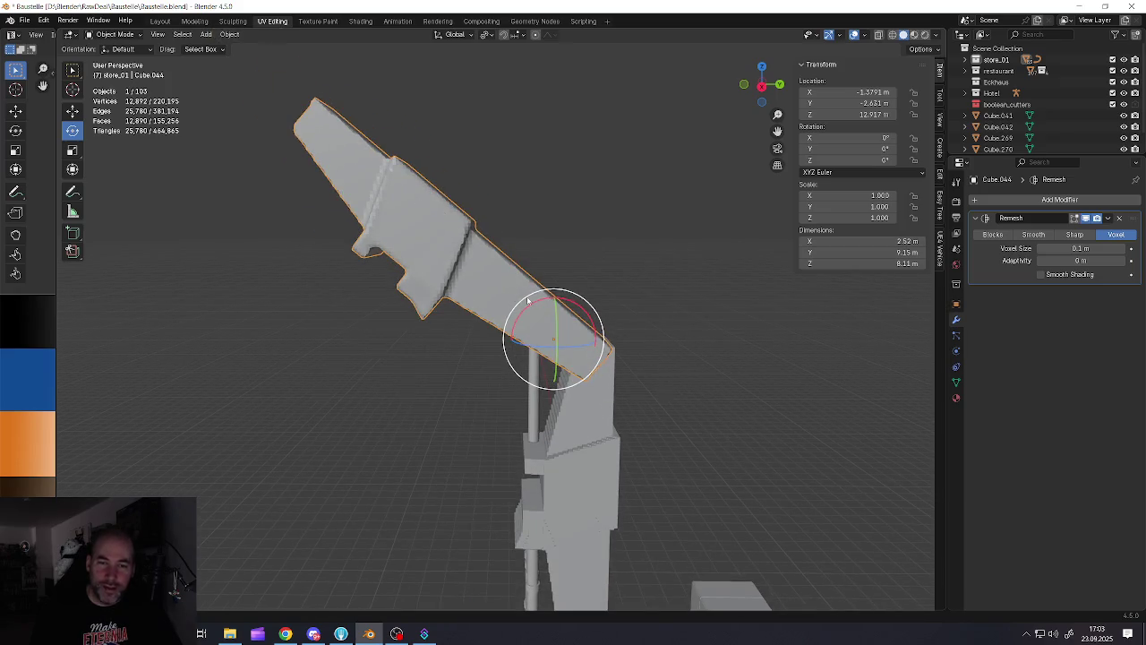
scroll(542, 305, "up", 3)
left_click(992, 234)
mouse_move(555, 305)
middle_mouse_down()
mouse_move(499, 290)
mouse_move(401, 185)
middle_mouse_up()
mouse_move(622, 360)
middle_mouse_down()
mouse_move(535, 415)
mouse_move(535, 303)
mouse_move(595, 285)
middle_mouse_up()
mouse_move(630, 432)
middle_mouse_down()
mouse_move(549, 289)
mouse_move(550, 243)
mouse_move(422, 153)
middle_mouse_up()
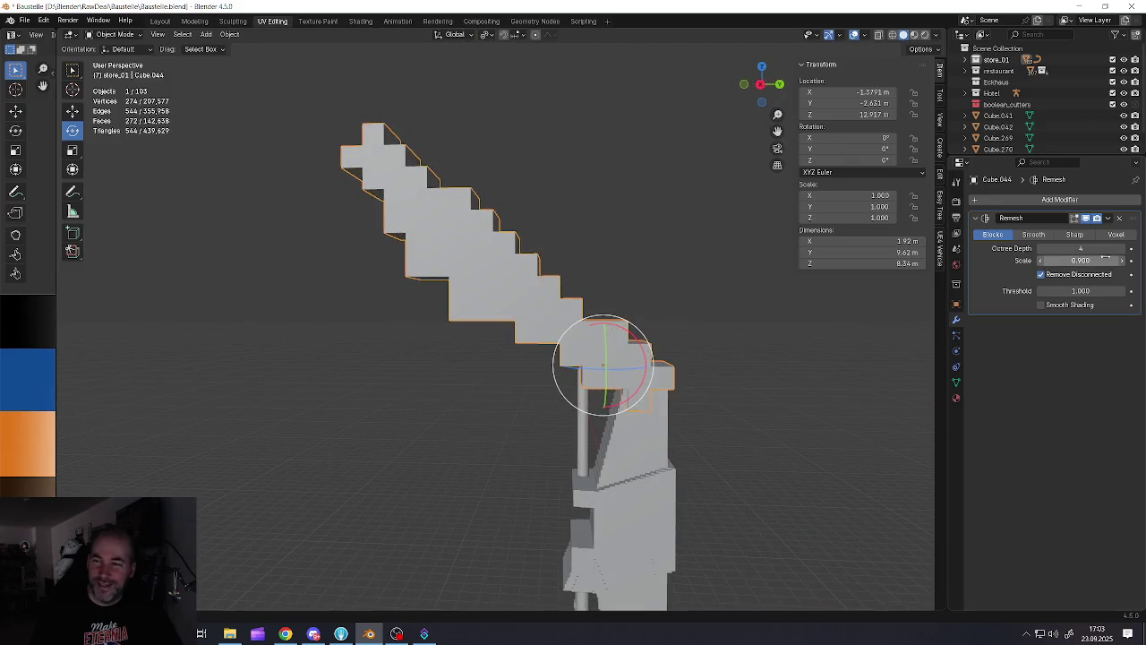
Raise the boom's octree depth step by step, checking front and top views
left_click(1122, 248)
left_click(1121, 248)
left_click(1122, 248)
mouse_move(641, 265)
middle_mouse_down()
mouse_move(455, 174)
mouse_move(465, 293)
mouse_move(488, 300)
middle_mouse_up()
scroll(465, 294, "down", 3)
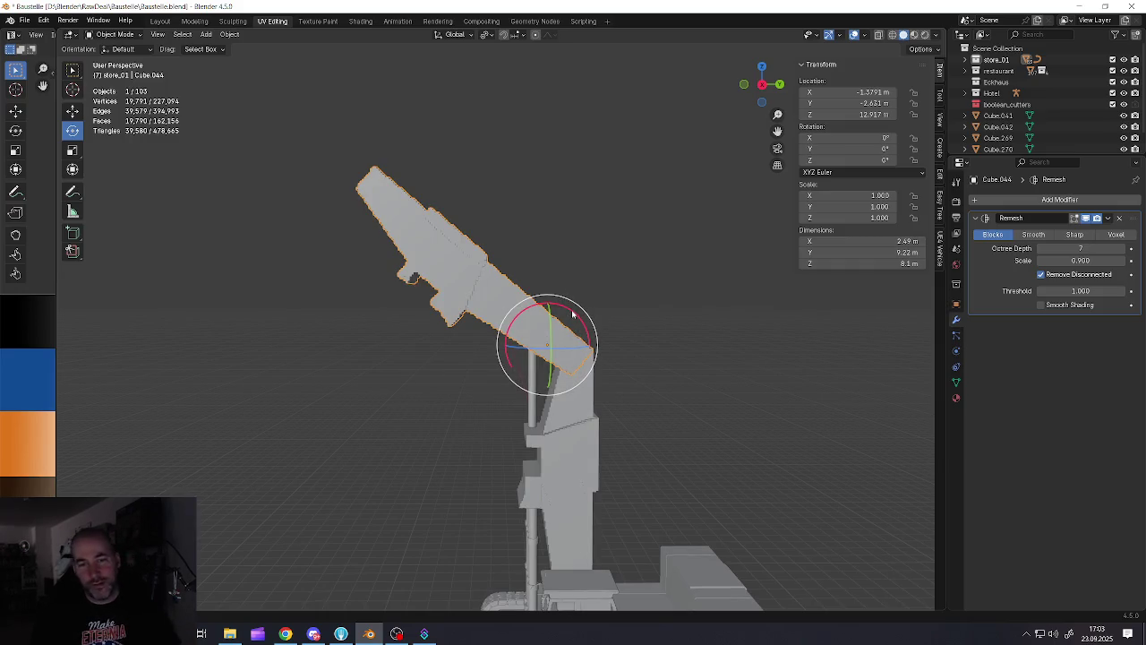
key("KP_1")
mouse_move(535, 321)
middle_mouse_down()
mouse_move(481, 355)
mouse_move(555, 331)
mouse_move(556, 370)
mouse_move(573, 358)
middle_mouse_up()
key("KP_7")
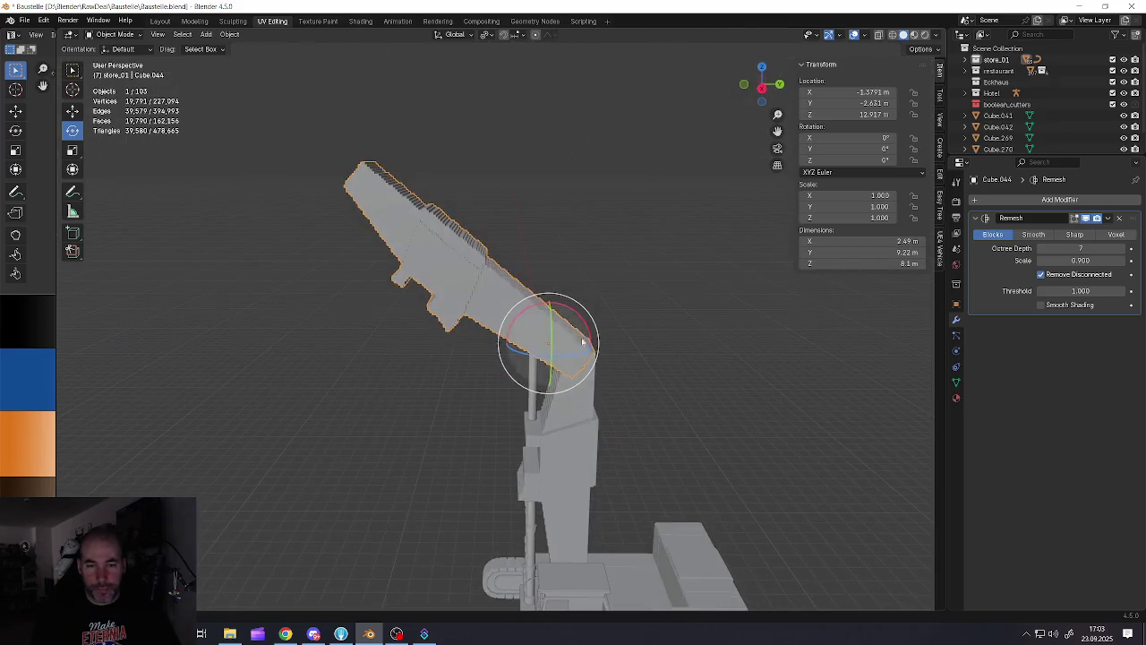
Rotate the block to -50° about X and delete its Remesh modifier
type("rx-45")
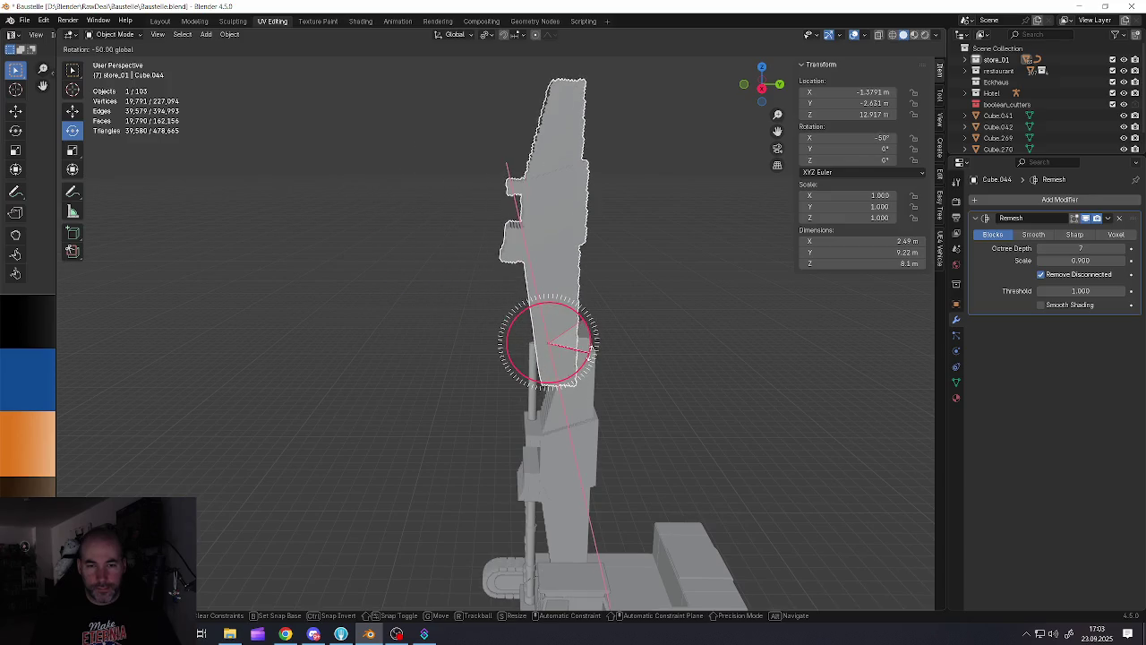
left_click(582, 300)
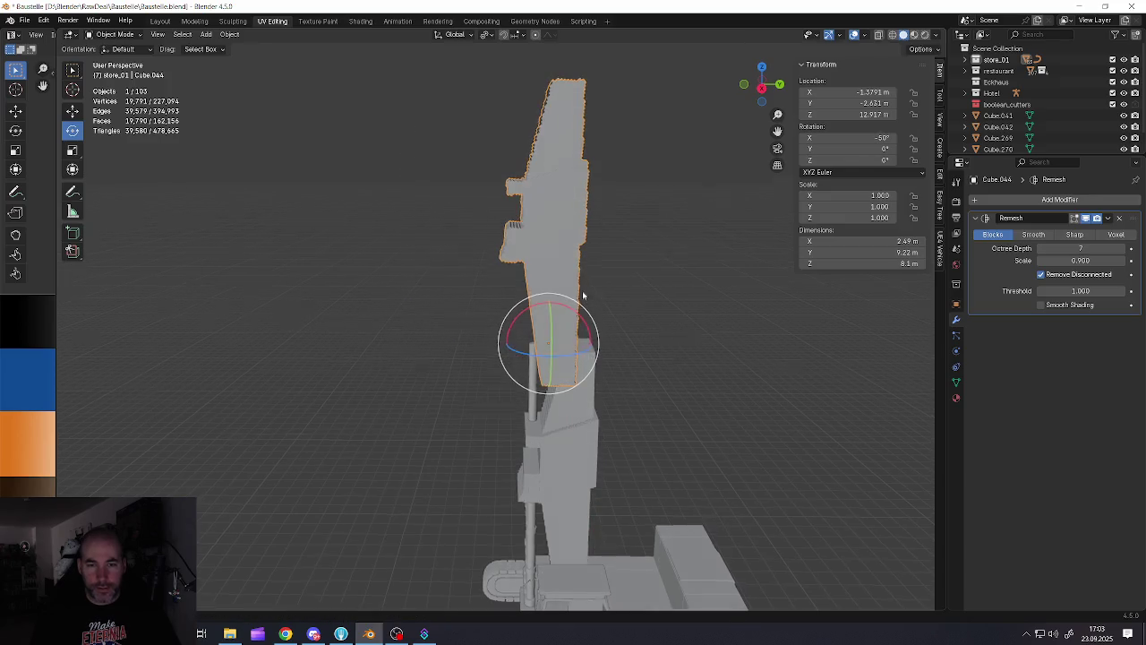
left_click(1119, 218)
middle_click_drag(661, 226, 601, 218)
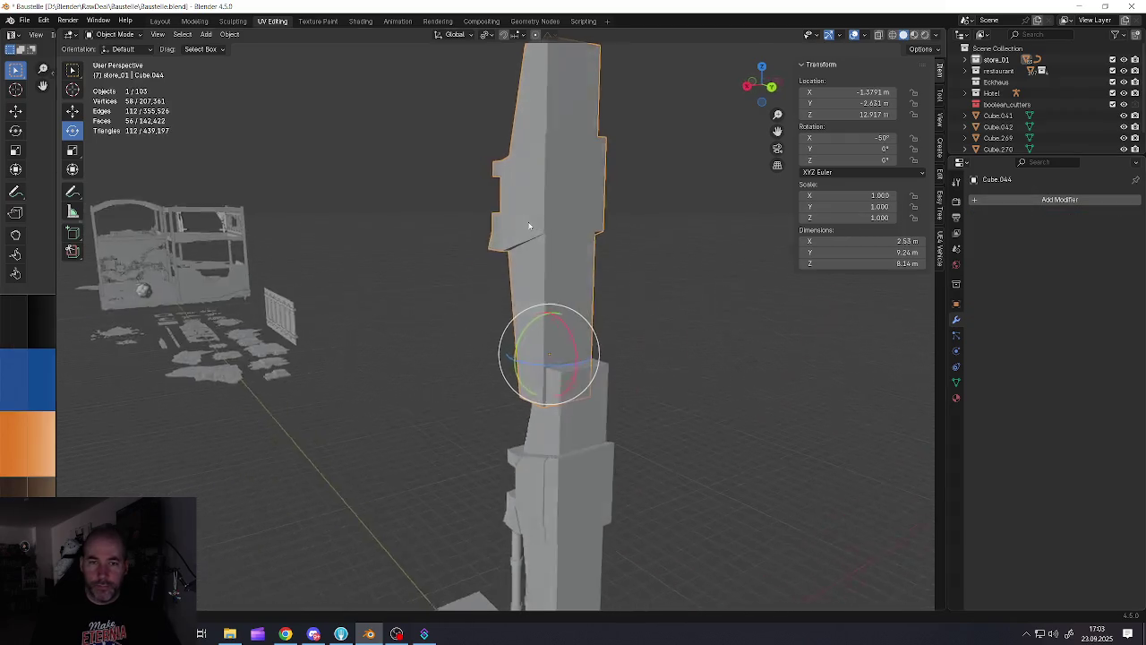
Apply the rotation with Ctrl+A so the -50° tilt is baked into the mesh
key("ctrl+z")
key("ctrl+shift+z")
key("ctrl+a")
left_click(680, 238)
left_click(1059, 198)
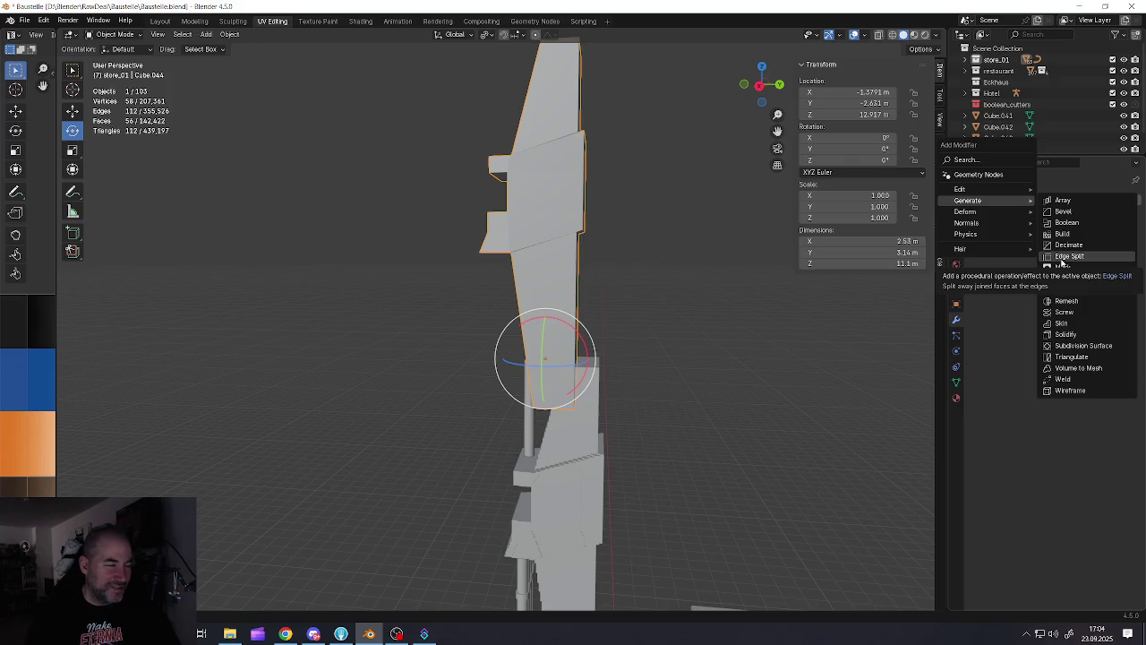
Delete Cube.044, then select the blocky Cube.043 mast and view the pipes beside it
middle_click_drag(542, 276, 542, 285, "shift")
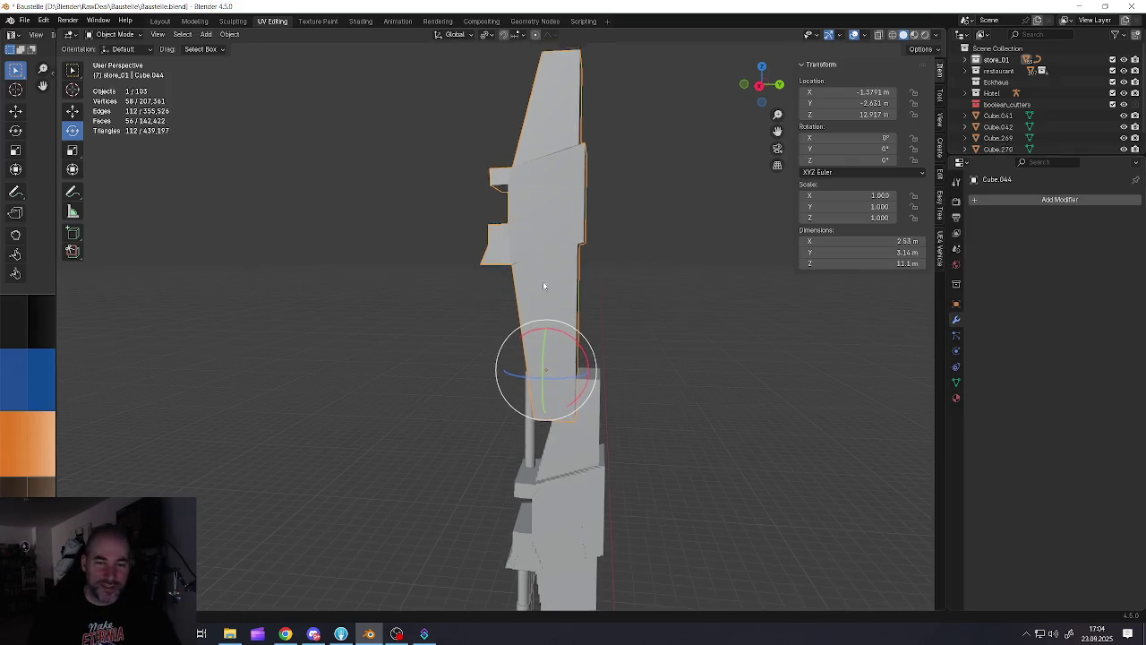
key("Delete")
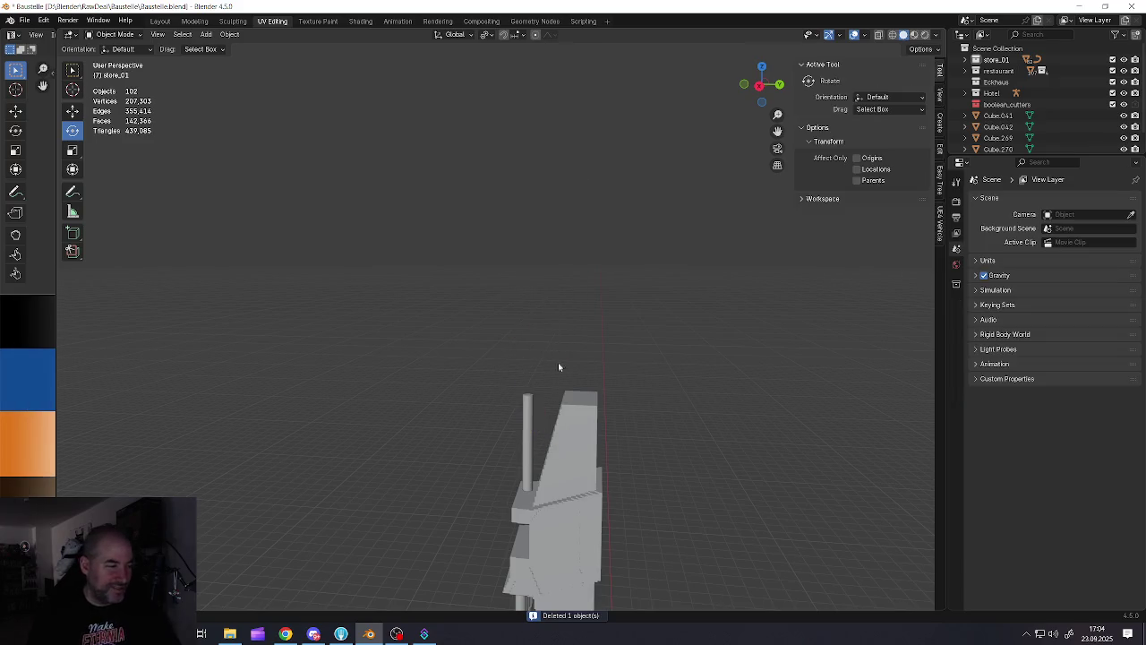
middle_click_drag(557, 366, 557, 269, "shift")
left_click(600, 368)
middle_click_drag(600, 368, 579, 319, "shift")
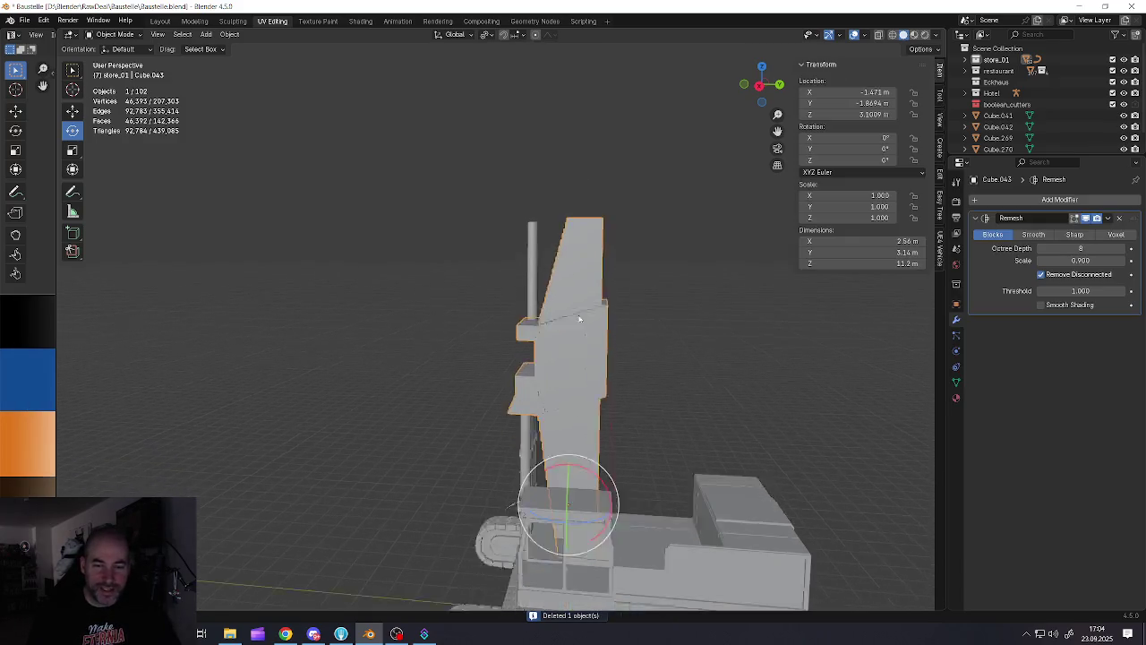
scroll(579, 319, "down", 2, "shift")
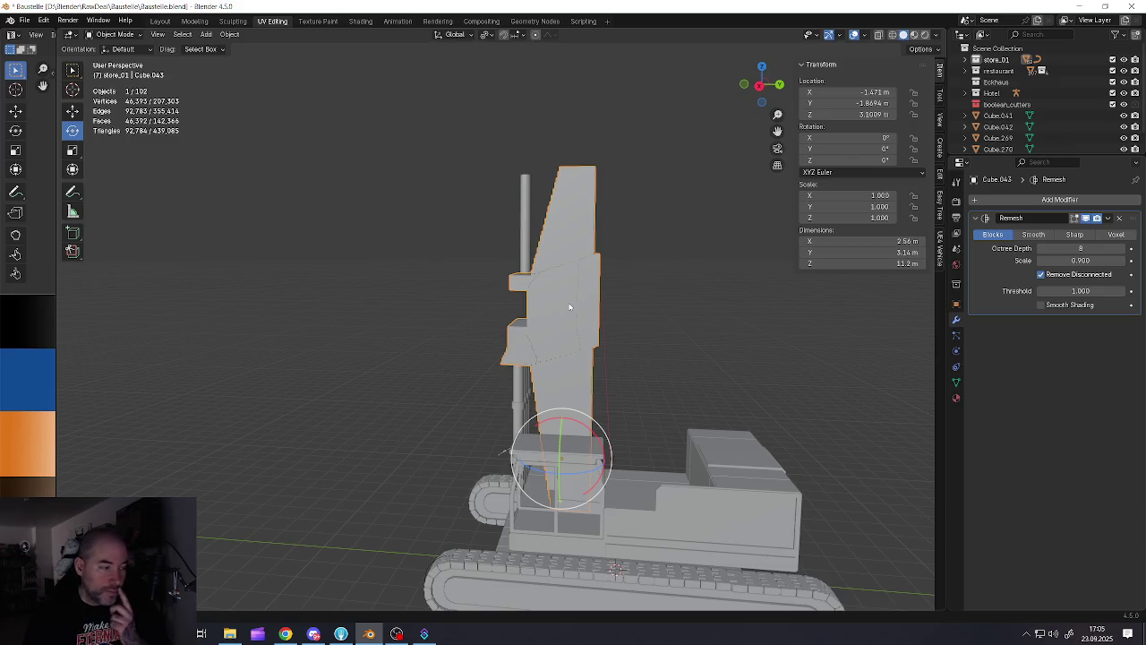
mouse_move(569, 307)
middle_mouse_down()
mouse_move(556, 340)
mouse_move(555, 305)
middle_mouse_up()
scroll(551, 335, "up", 3)
scroll(551, 335, "down", 2)
scroll(555, 305, "up", 3)
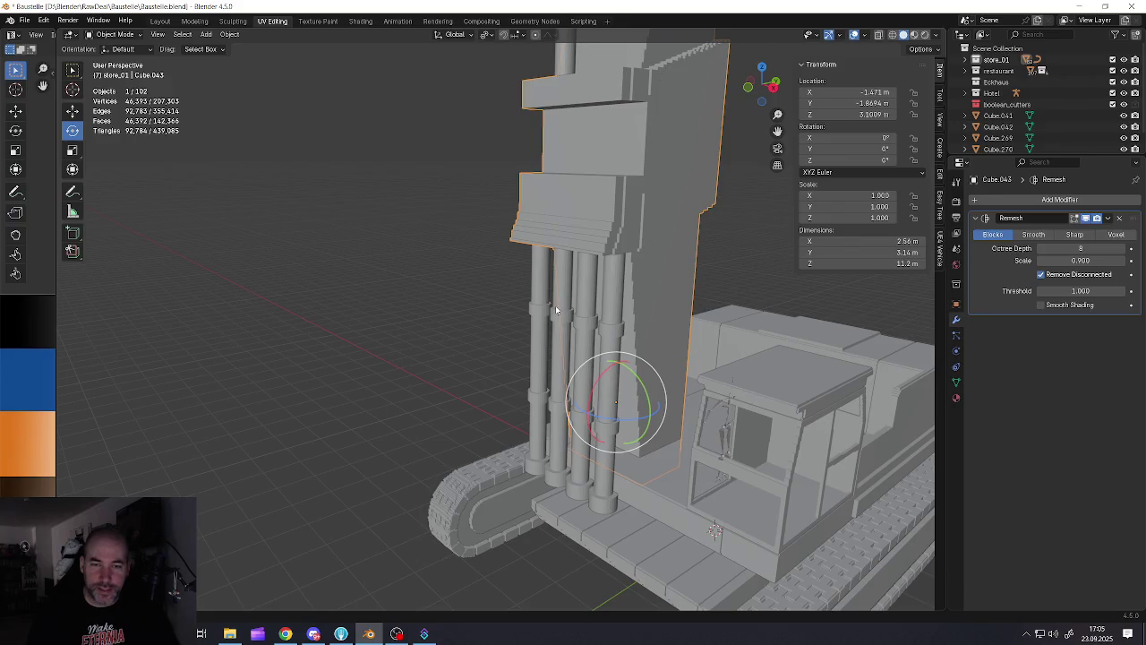
Select the four-pipe group Cylinder.001 and briefly inspect its mesh in Edit Mode
left_click(555, 305)
key("Tab")
scroll(534, 317, "up", 2)
scroll(535, 322, "down", 3)
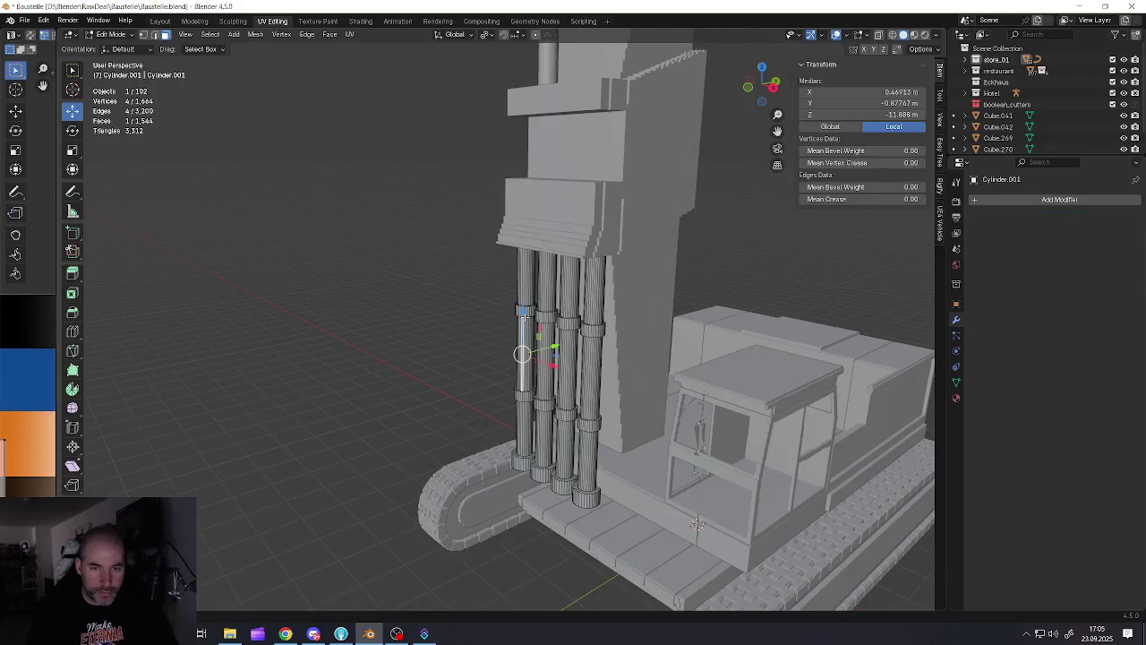
key("Tab")
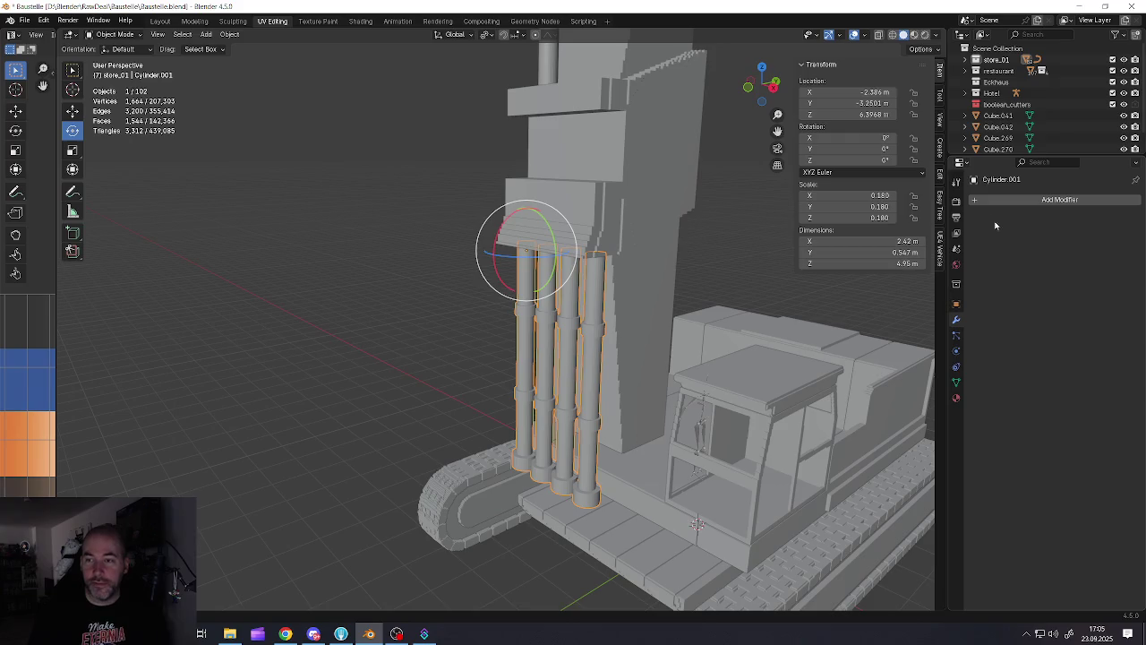
left_click(993, 201)
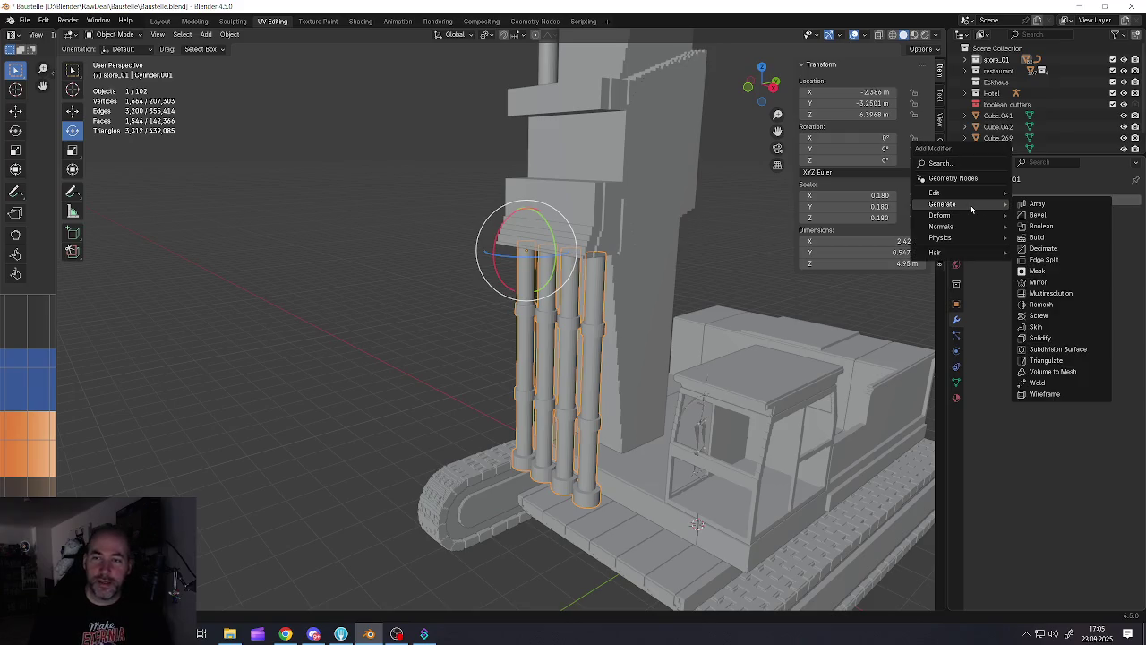
left_click(626, 335)
Apply Cylinder.001's scale so it reads 1.000, then open the Generate modifier list
left_click(598, 338)
left_click(596, 338)
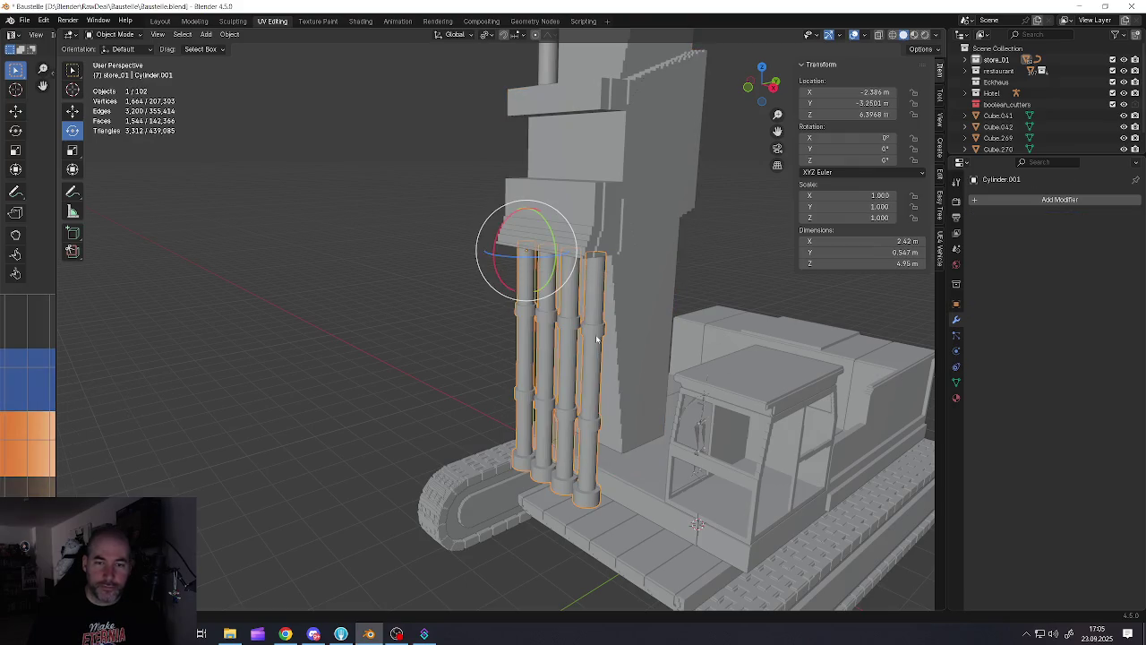
scroll(591, 303, "up", 2)
scroll(546, 304, "up", 1)
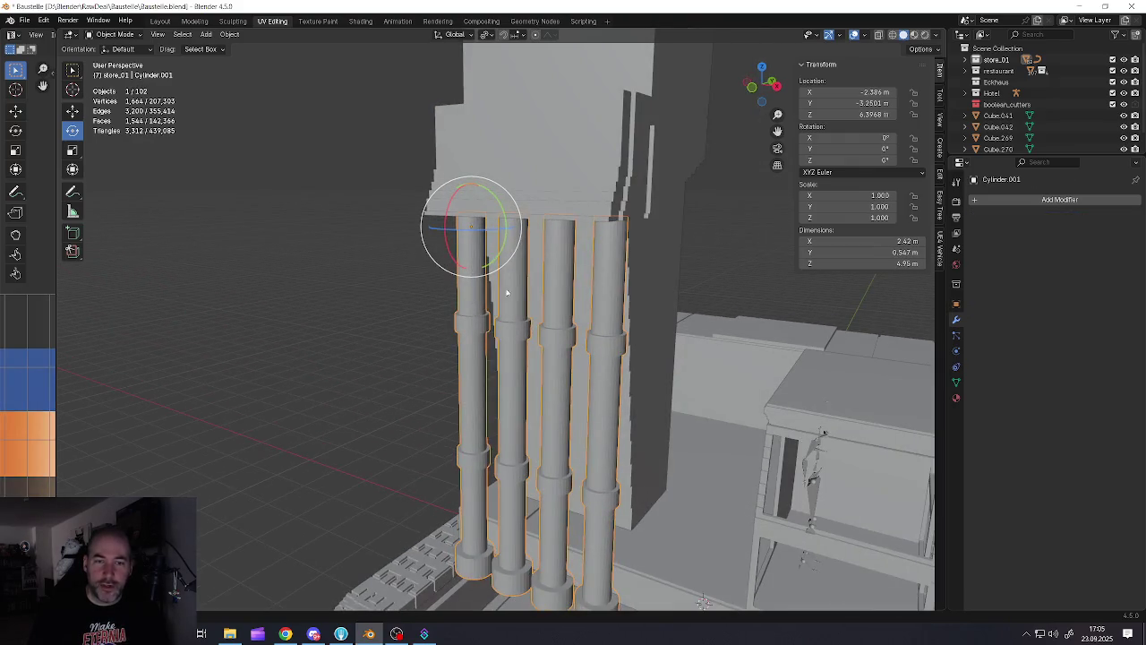
scroll(507, 347, "up", 1)
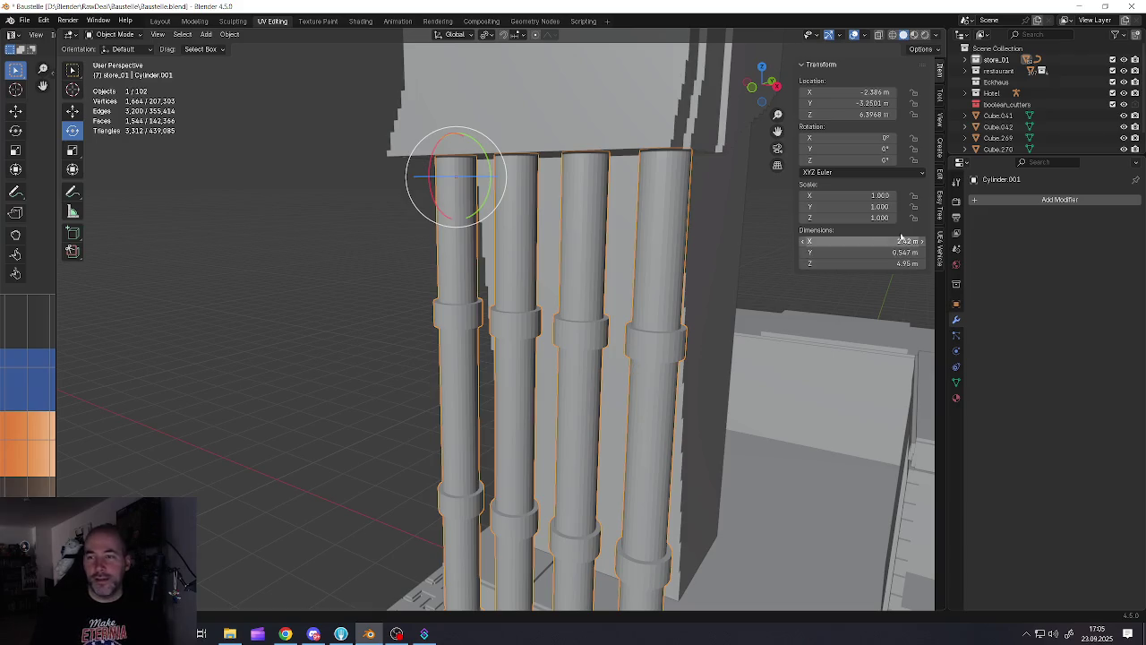
left_click(984, 199)
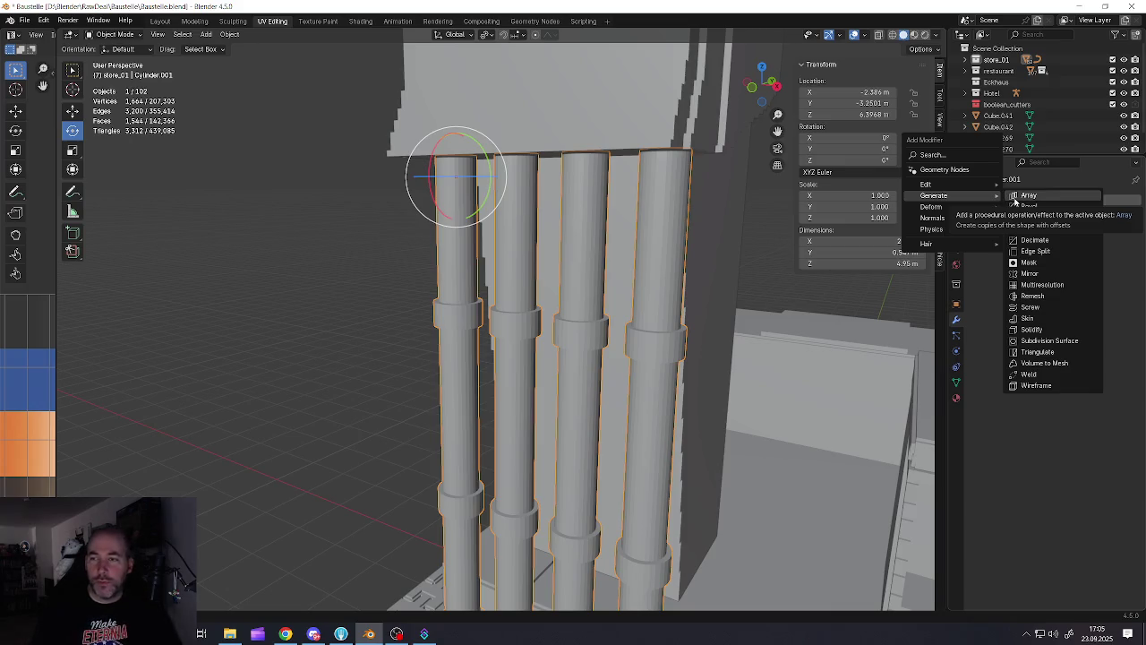
Add a Blocks-mode Remesh modifier to the four pipes and raise its octree depth to 7
left_click(1032, 296)
left_click(992, 234)
left_click(1122, 249)
left_click(1122, 249)
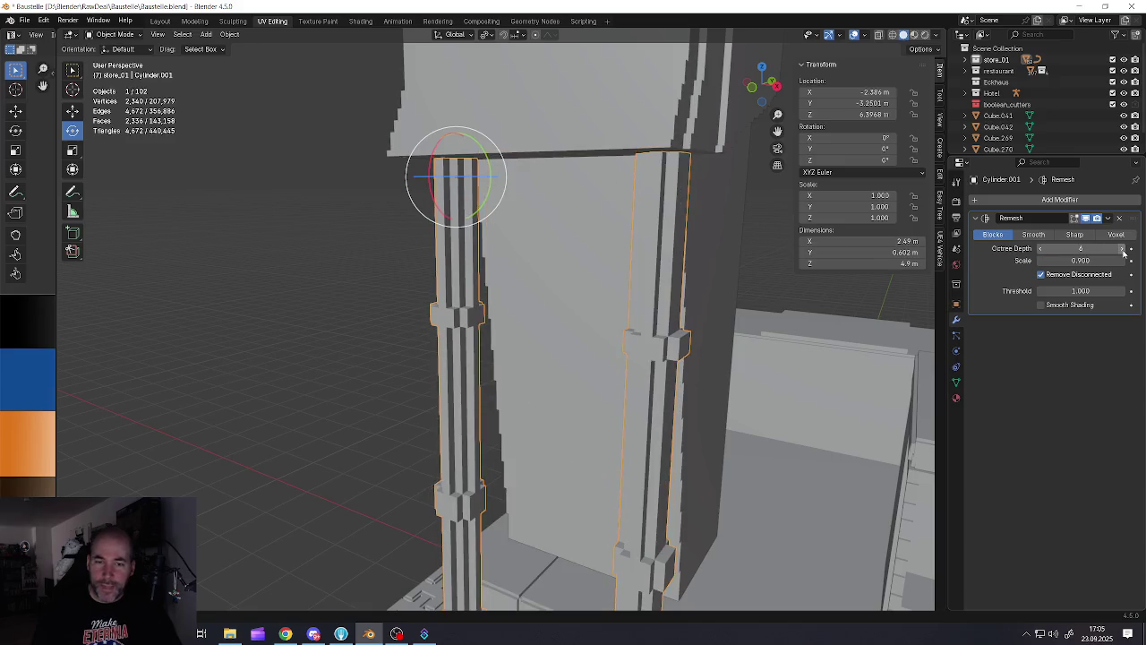
middle_click_drag(665, 342, 526, 267)
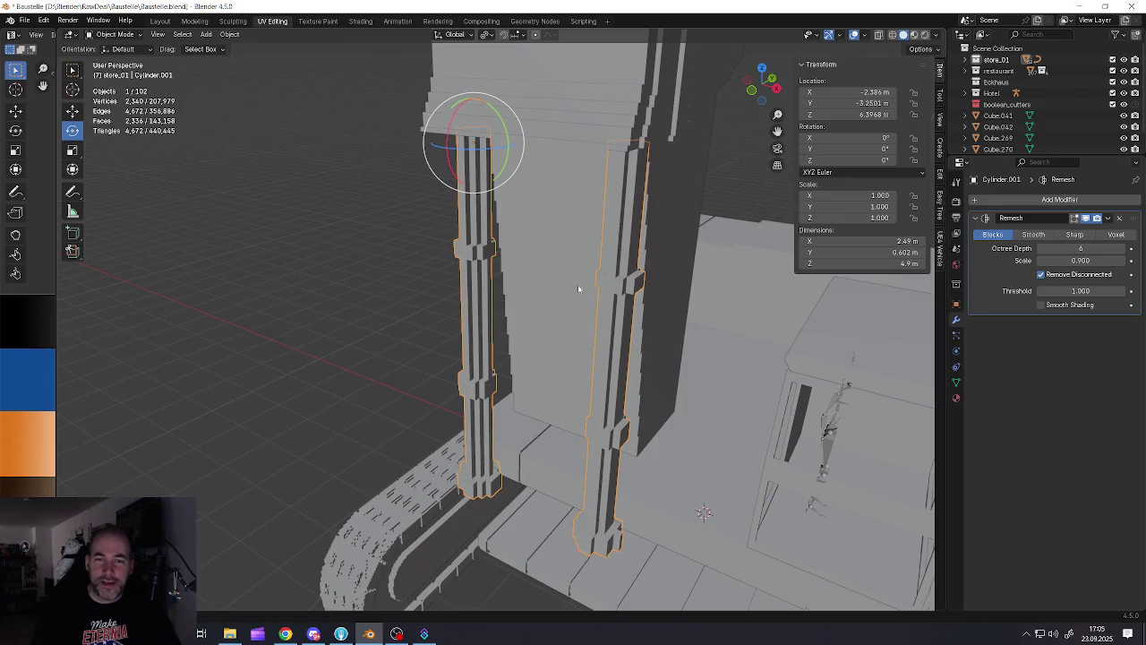
left_click(1122, 249)
mouse_move(851, 304)
middle_mouse_down()
mouse_move(726, 320)
mouse_move(511, 309)
mouse_move(502, 283)
mouse_move(540, 243)
mouse_move(480, 231)
middle_mouse_up()
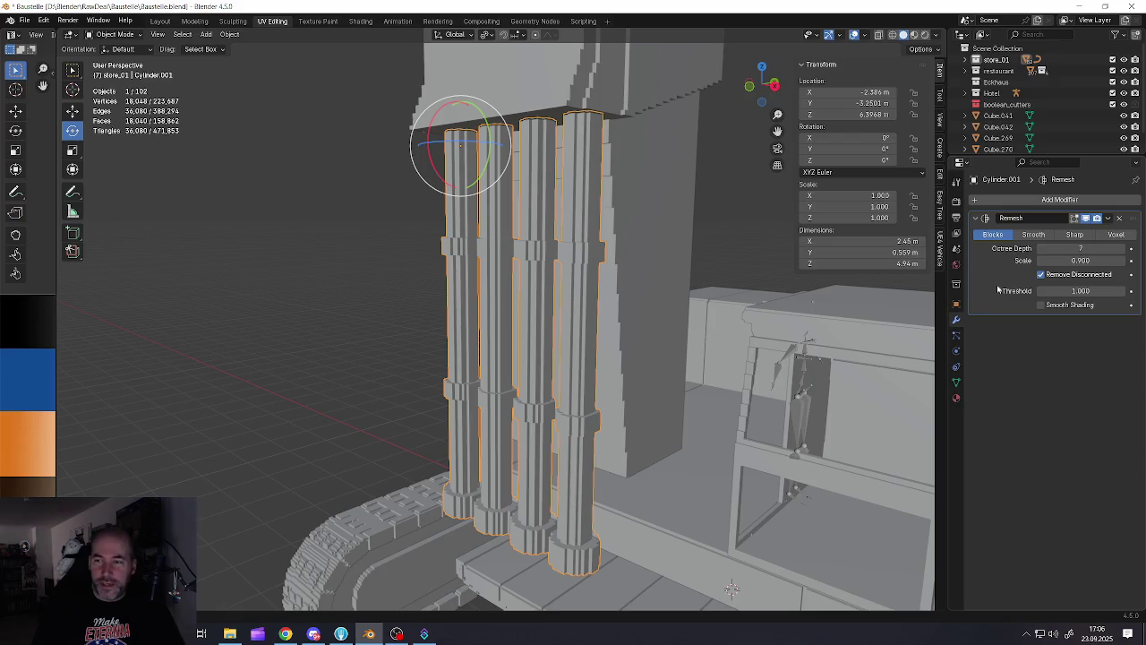
Fine-tune the pipes' remesh, settling on octree depth 7 and scale about 0.930
left_click(996, 248)
middle_click_drag(499, 311, 561, 321)
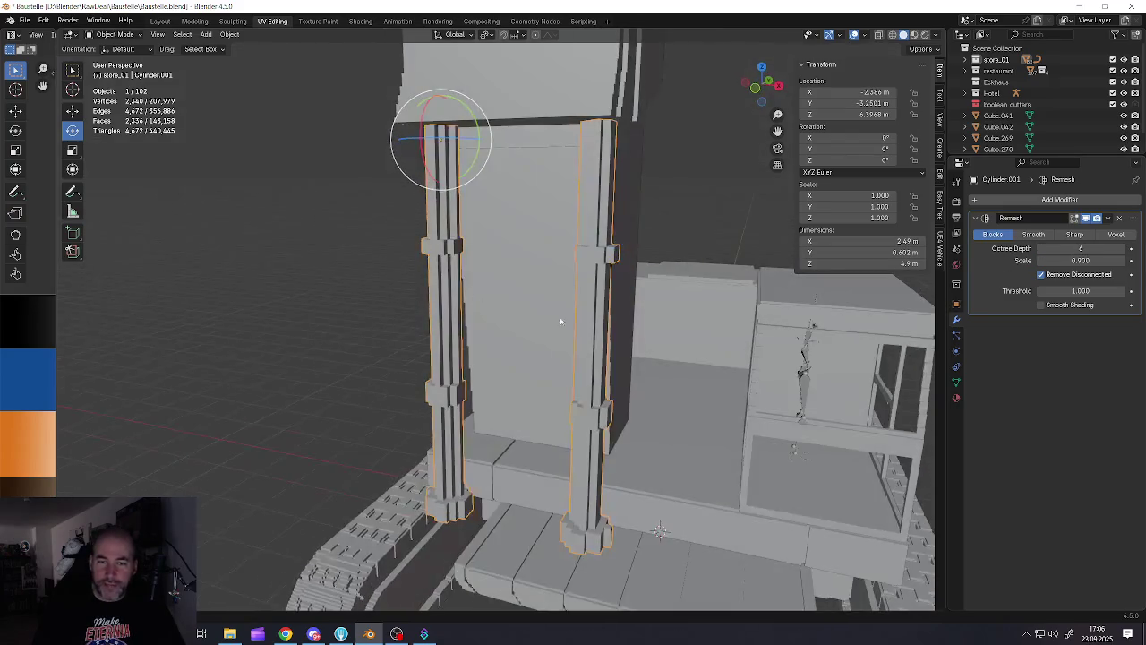
left_click_drag(1081, 261, 1065, 260)
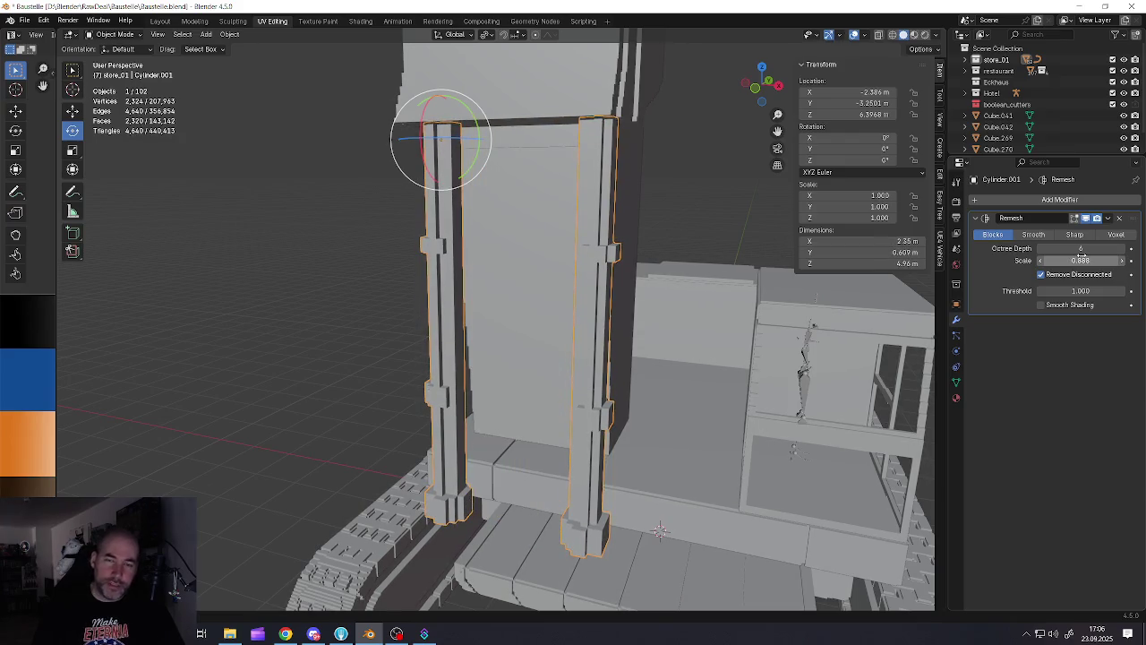
left_click(1126, 252)
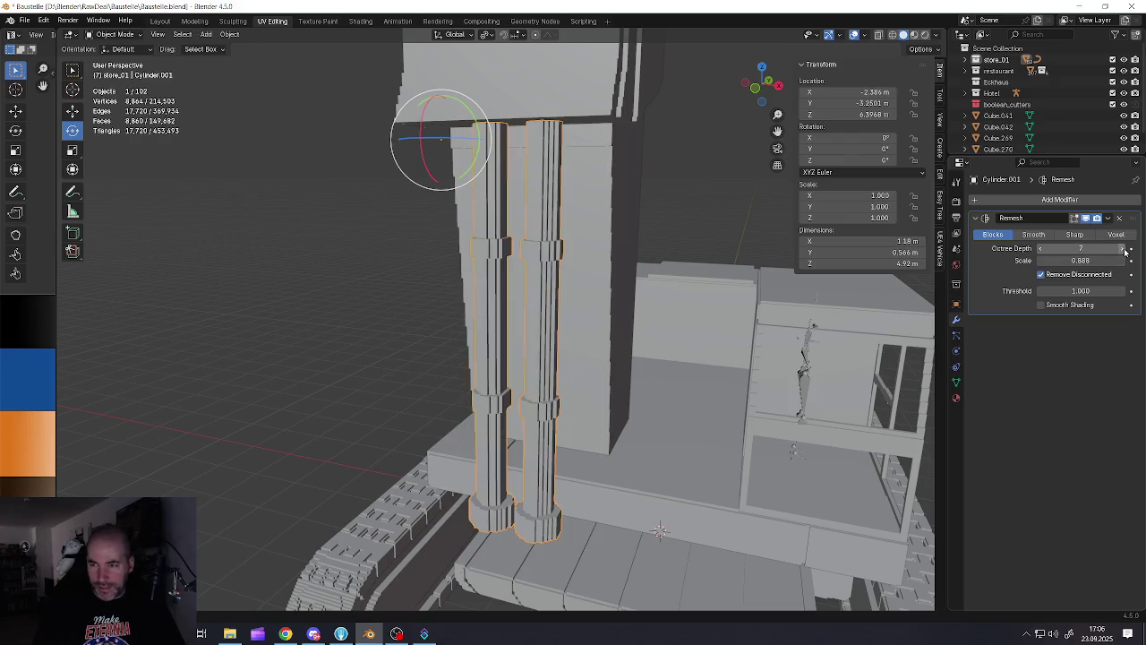
left_click_drag(1079, 261, 1082, 260)
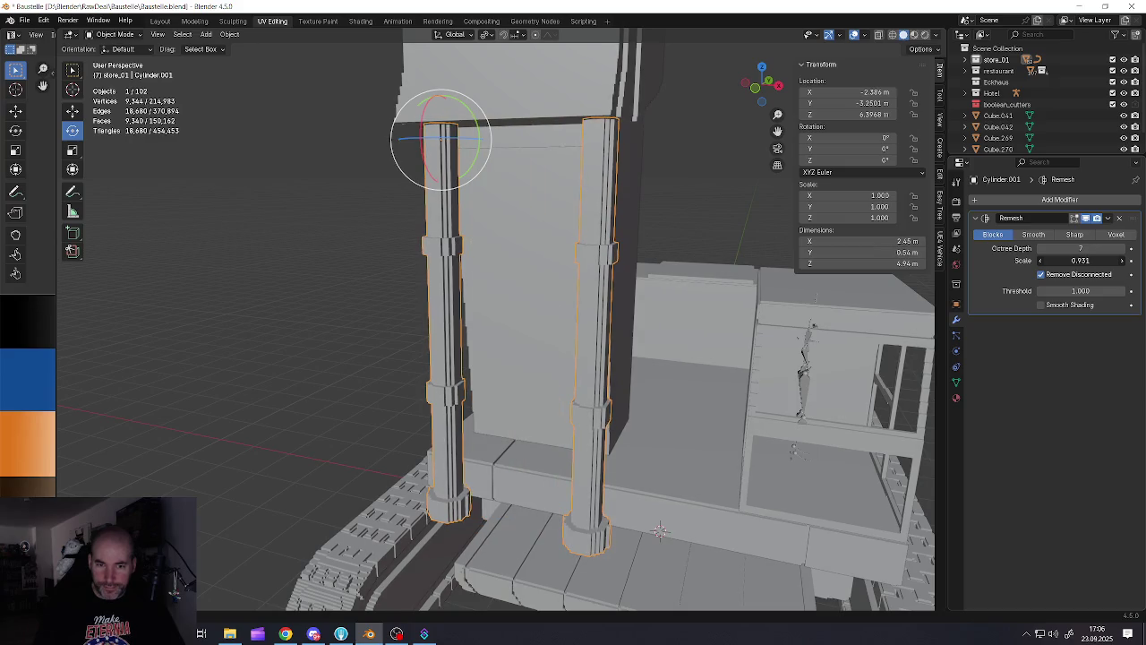
mouse_move(532, 279)
middle_mouse_down()
mouse_move(573, 263)
mouse_move(469, 254)
middle_mouse_up()
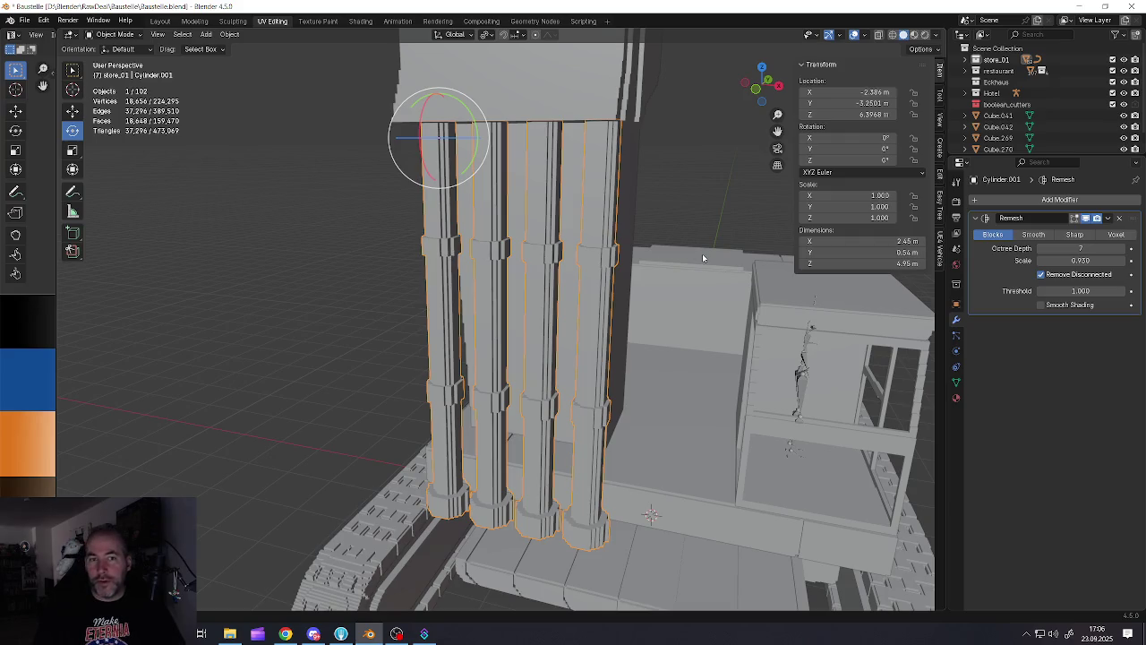
middle_click_drag(620, 267, 560, 311)
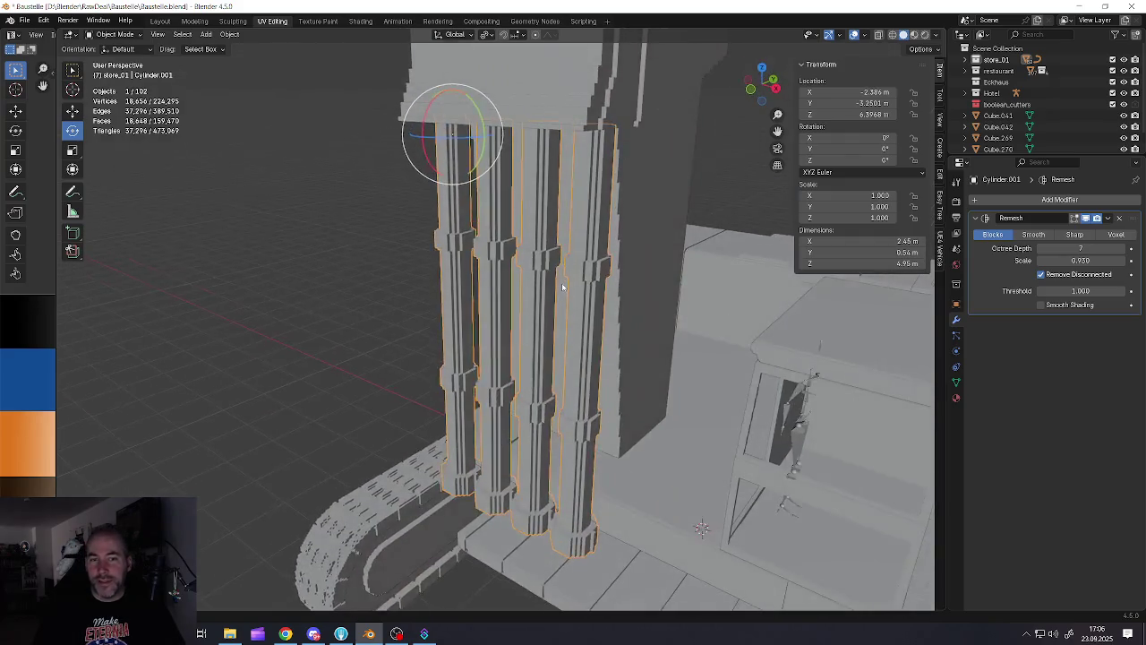
scroll(560, 310, "up", 5)
scroll(557, 317, "down", 5)
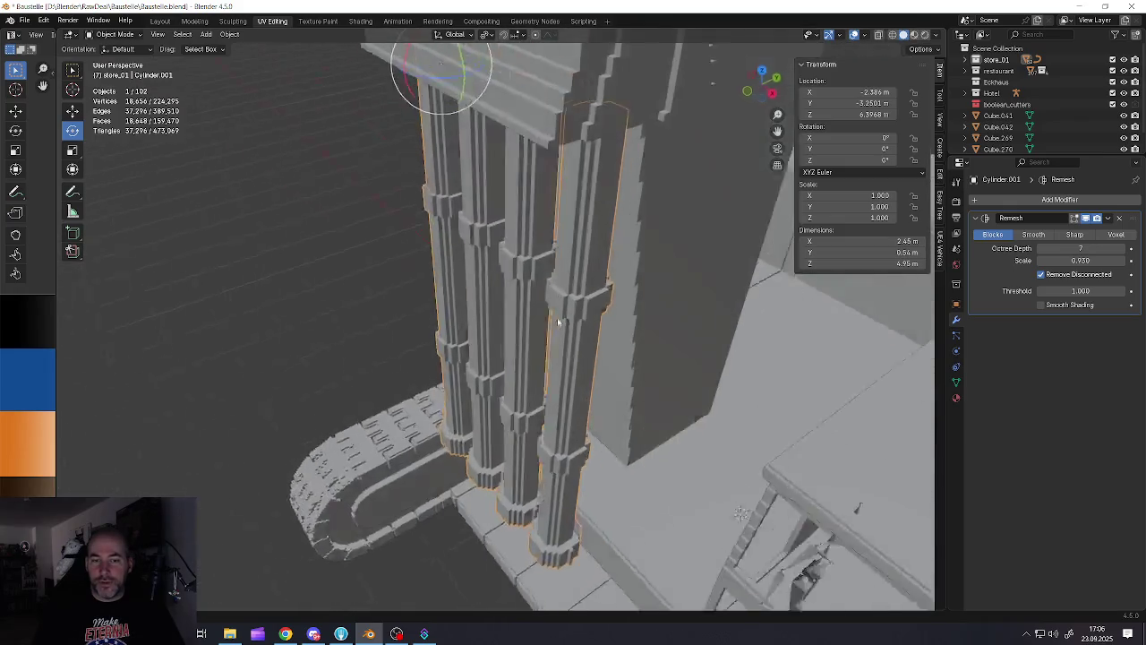
middle_click_drag(557, 317, 603, 298)
left_click(1108, 217)
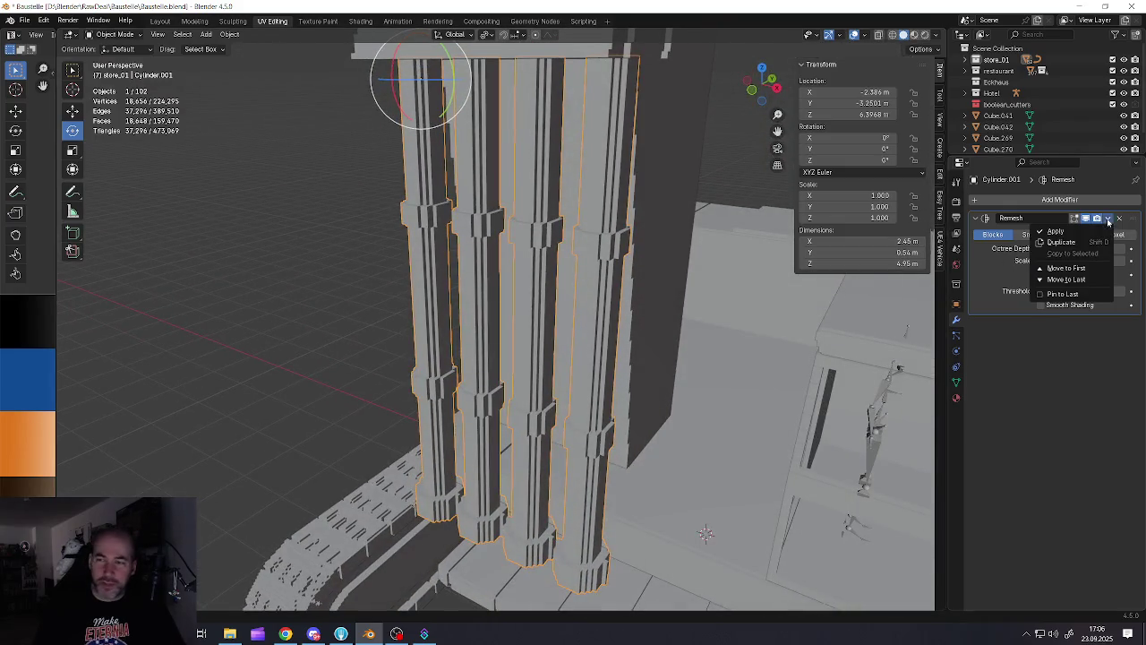
Apply the pipes' Remesh and Limited Dissolve all their geometry to simplify it
left_click(1056, 232)
key("Tab")
middle_click_drag(603, 313, 573, 304)
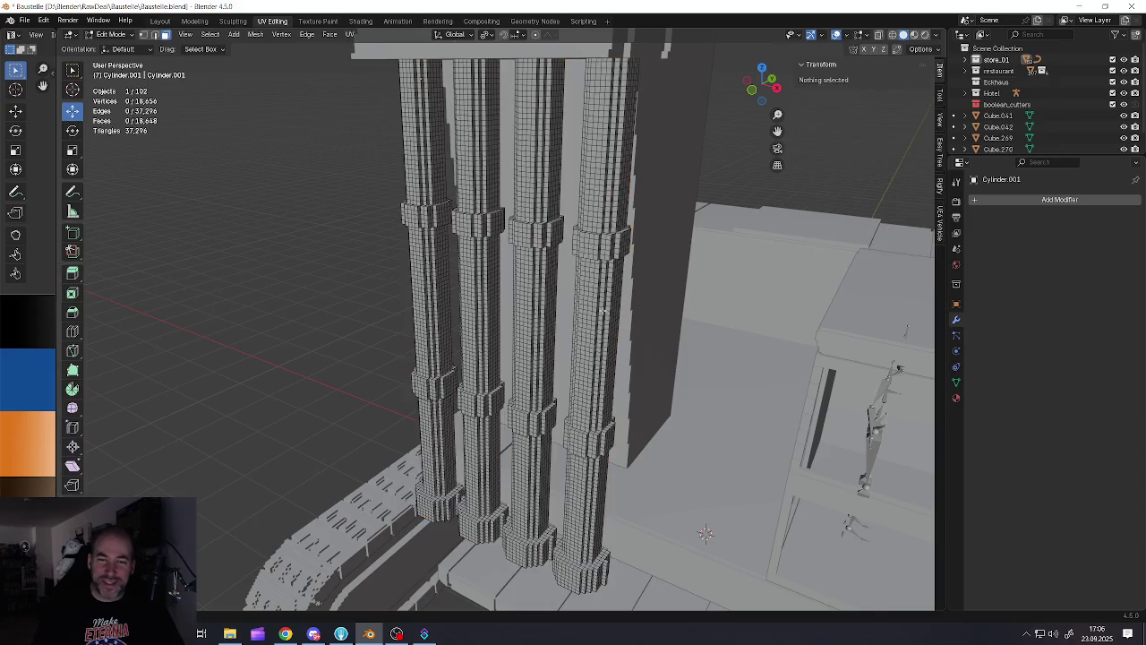
scroll(573, 305, "down", 3)
key("a")
key("x")
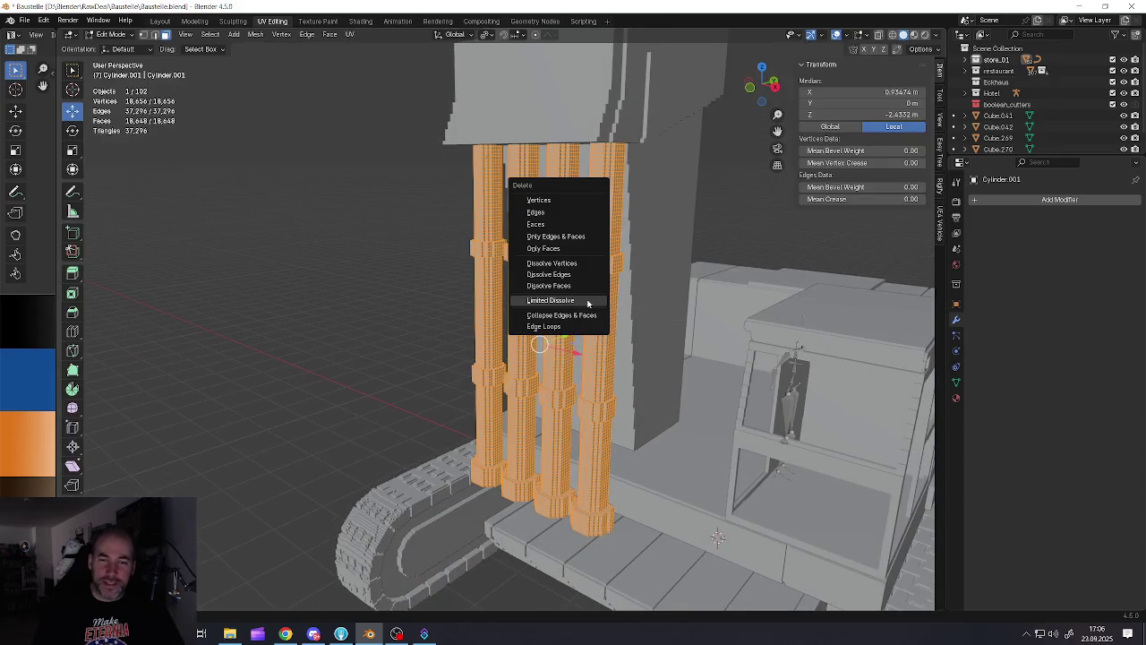
left_click(586, 301)
Select the stepped mast block Cube.043 and apply its Remesh modifier
left_click(637, 275)
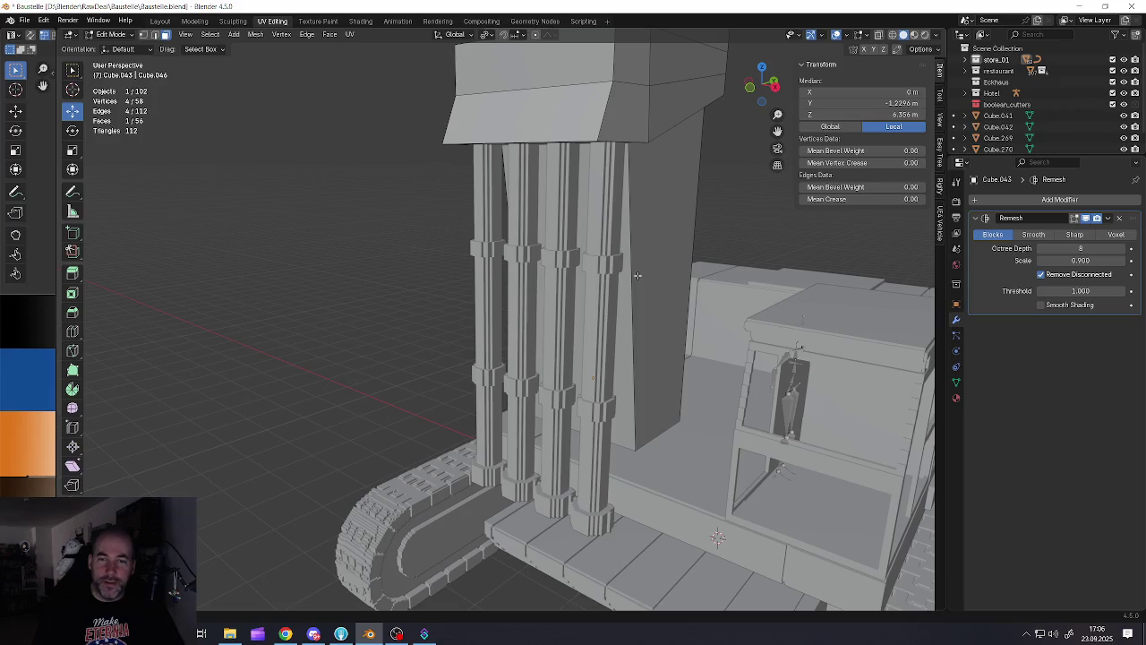
key("Tab")
middle_click_drag(638, 275, 582, 286)
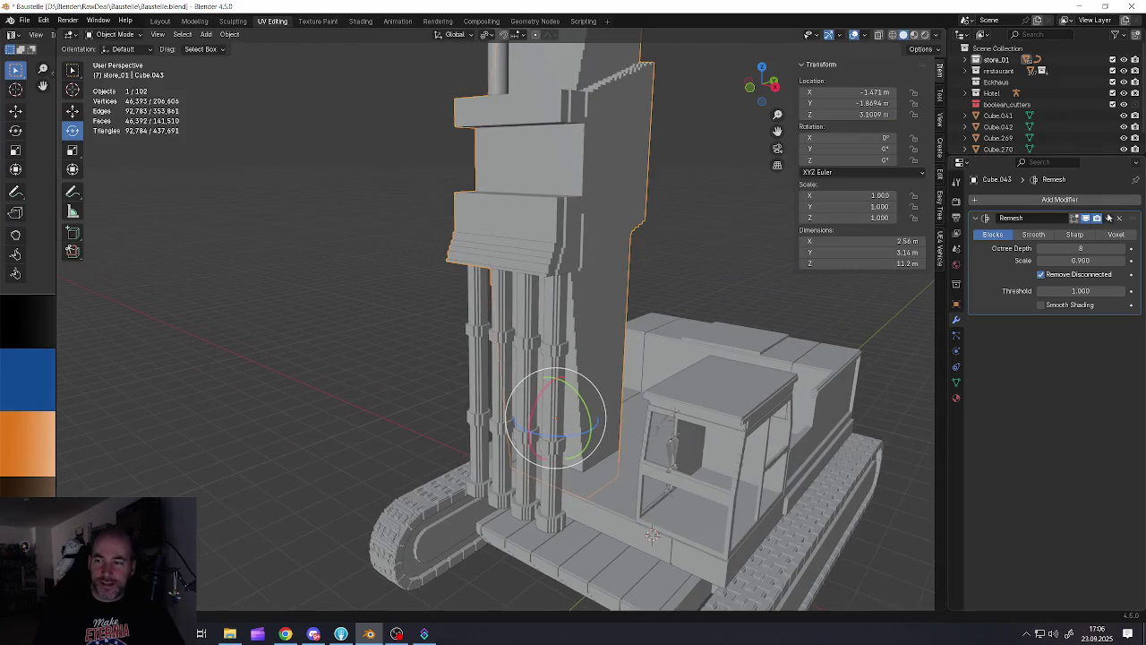
left_click(1109, 218)
left_click(1082, 230)
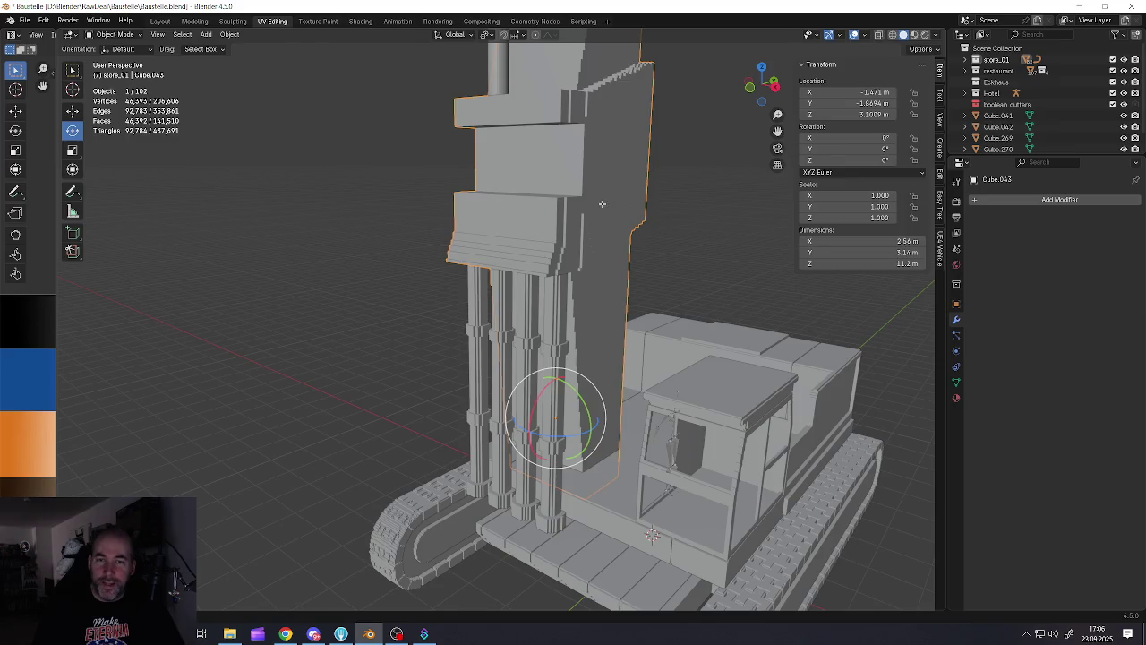
Limited Dissolve the whole remeshed mast so its dense grid becomes large flat faces
key("Tab")
mouse_move(601, 204)
middle_mouse_down()
mouse_move(606, 185)
mouse_move(564, 280)
middle_mouse_up()
scroll(606, 185, "up", 4)
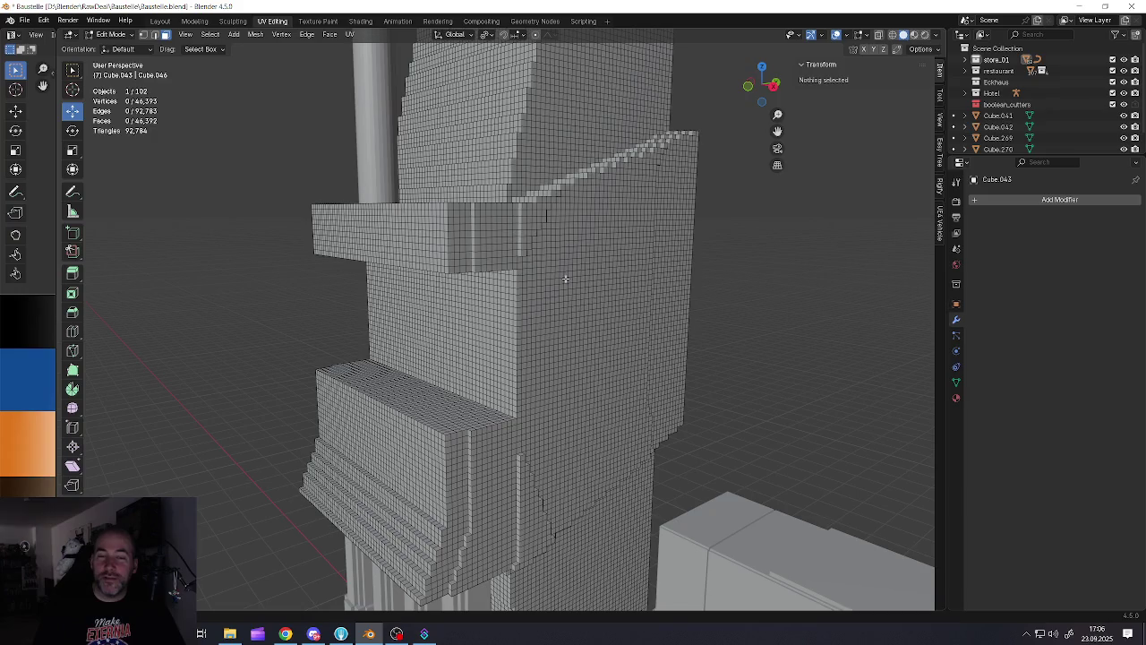
middle_click_drag(497, 154, 494, 211)
scroll(495, 212, "up", 5)
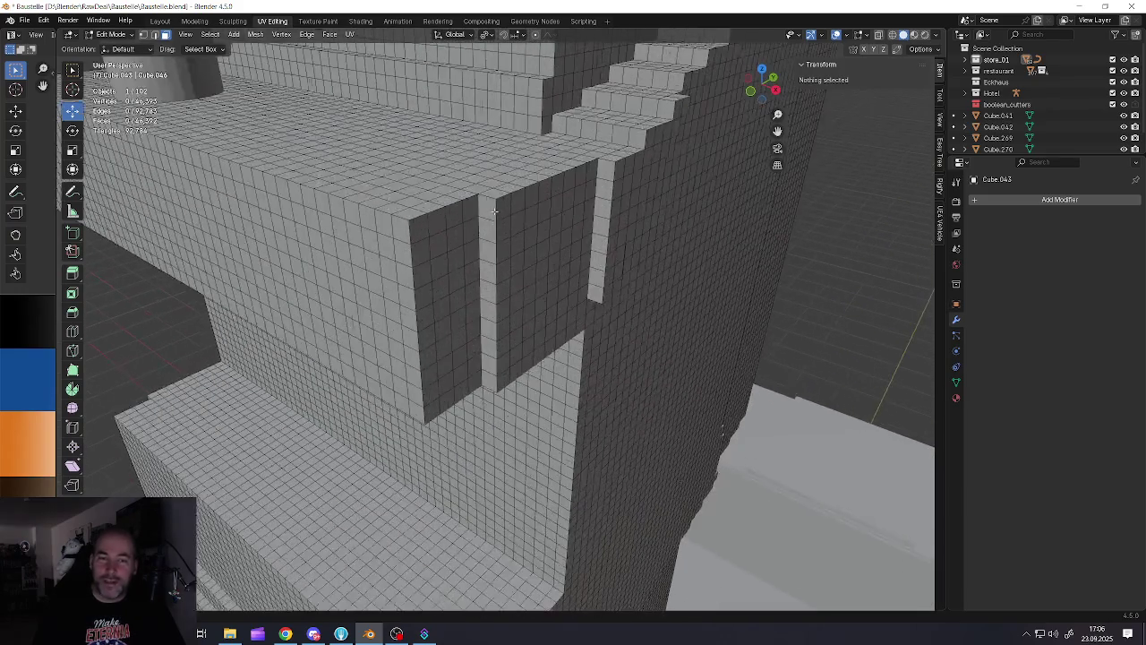
scroll(510, 209, "down", 5)
scroll(519, 220, "down", 3)
scroll(528, 228, "up", 4)
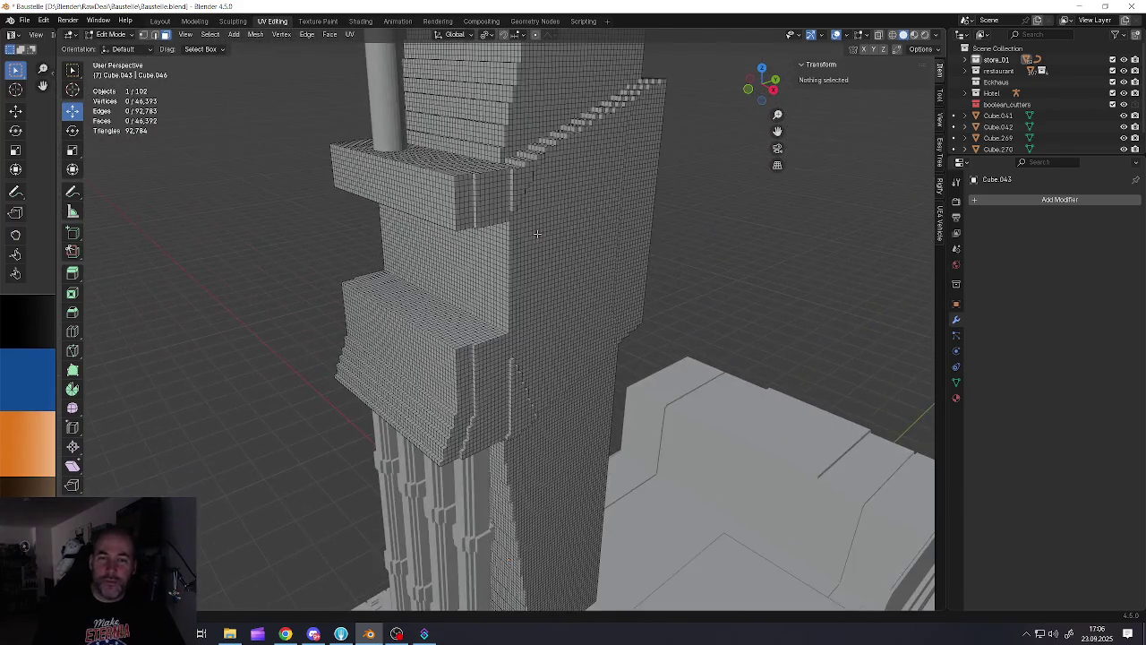
key("a")
key("x")
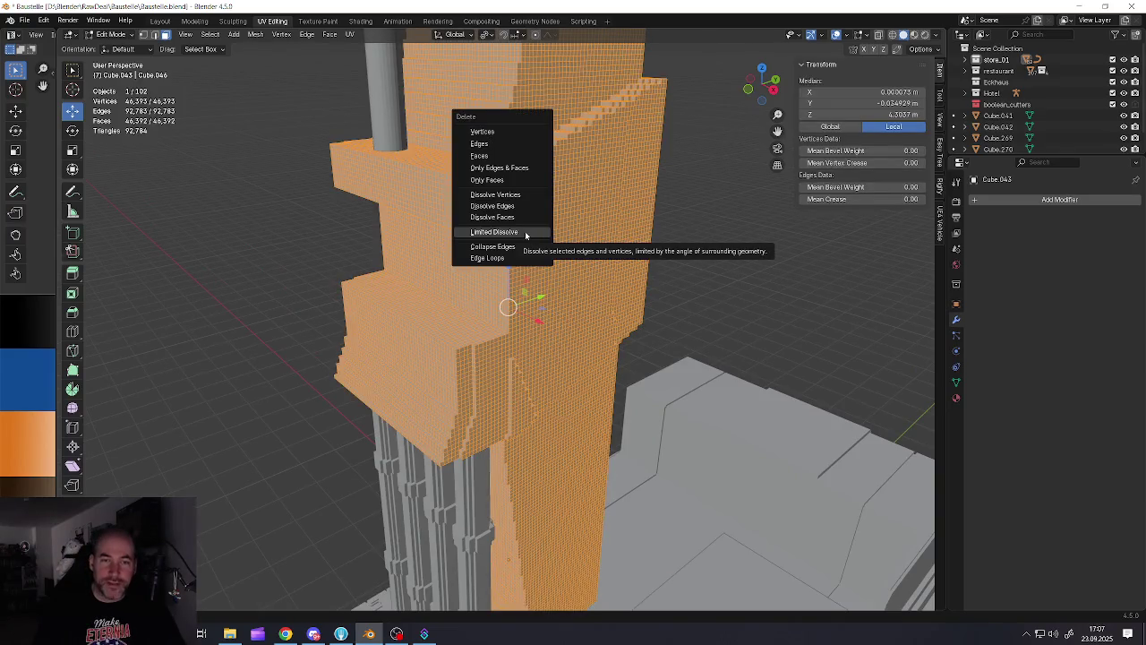
left_click(495, 232)
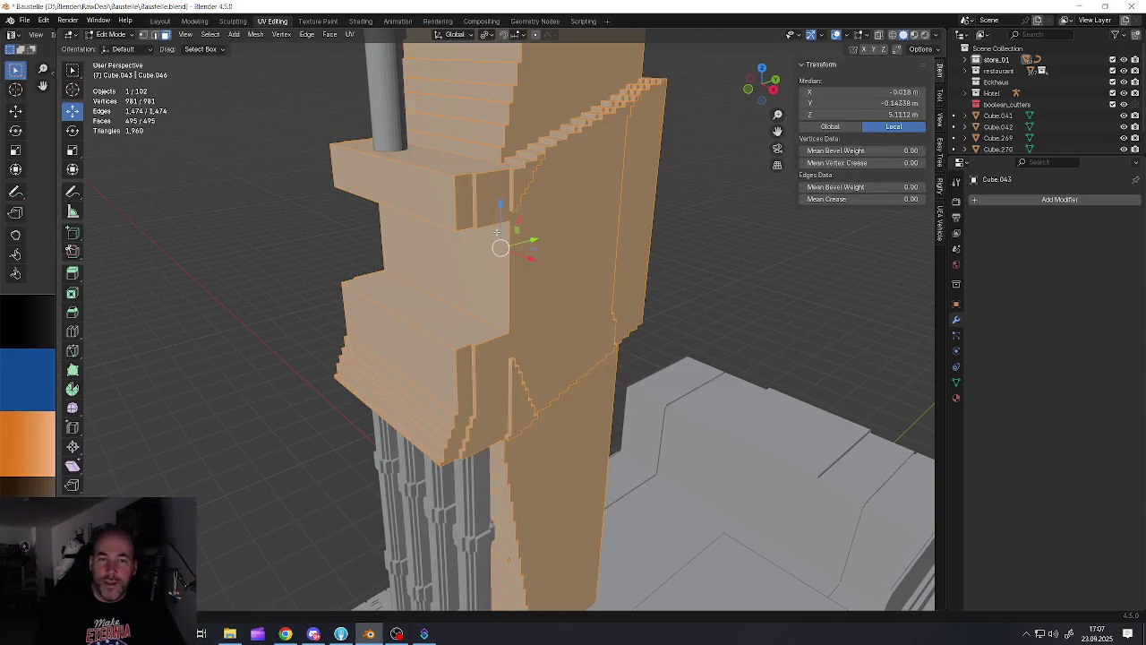
Inspect the simplified mast, now 981 vertices and 495 faces, selecting one of its faces
scroll(550, 191, "down", 4)
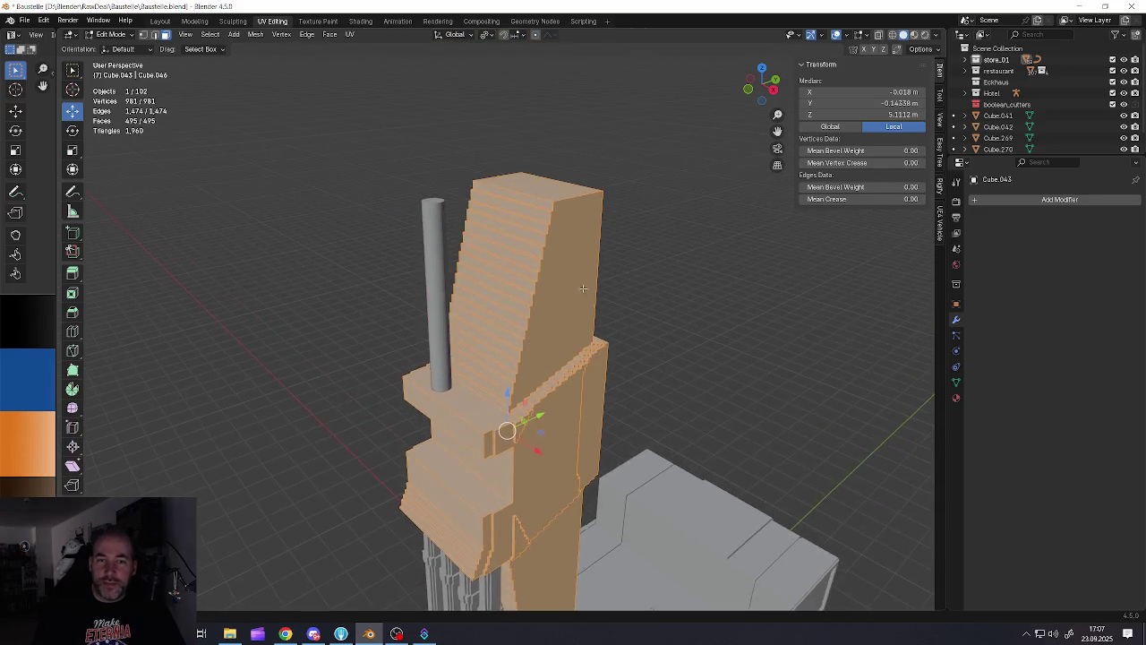
middle_click_drag(548, 224, 537, 272)
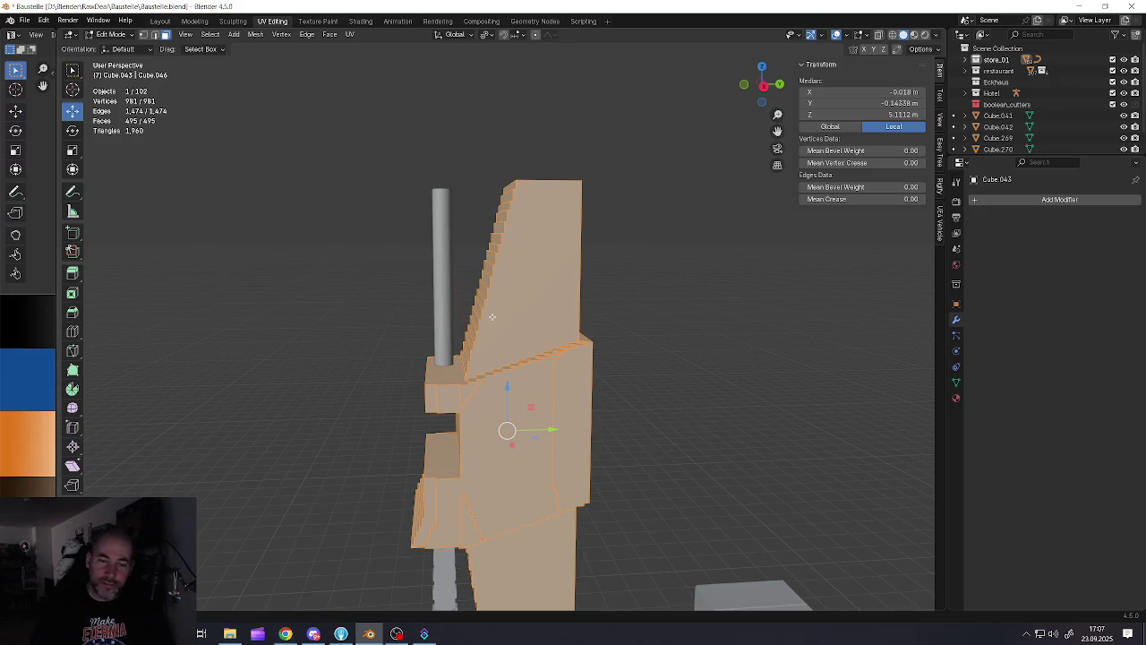
scroll(492, 316, "up", 2)
scroll(466, 358, "up", 3)
scroll(436, 391, "up", 3)
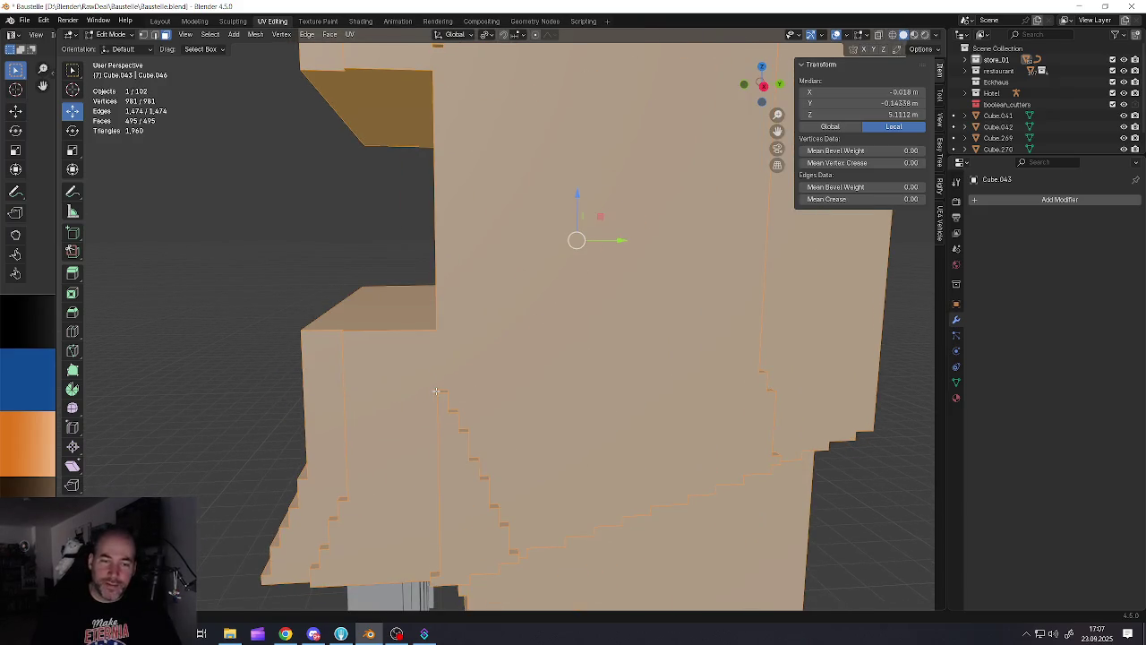
left_click(436, 391)
middle_click_drag(436, 392, 488, 391)
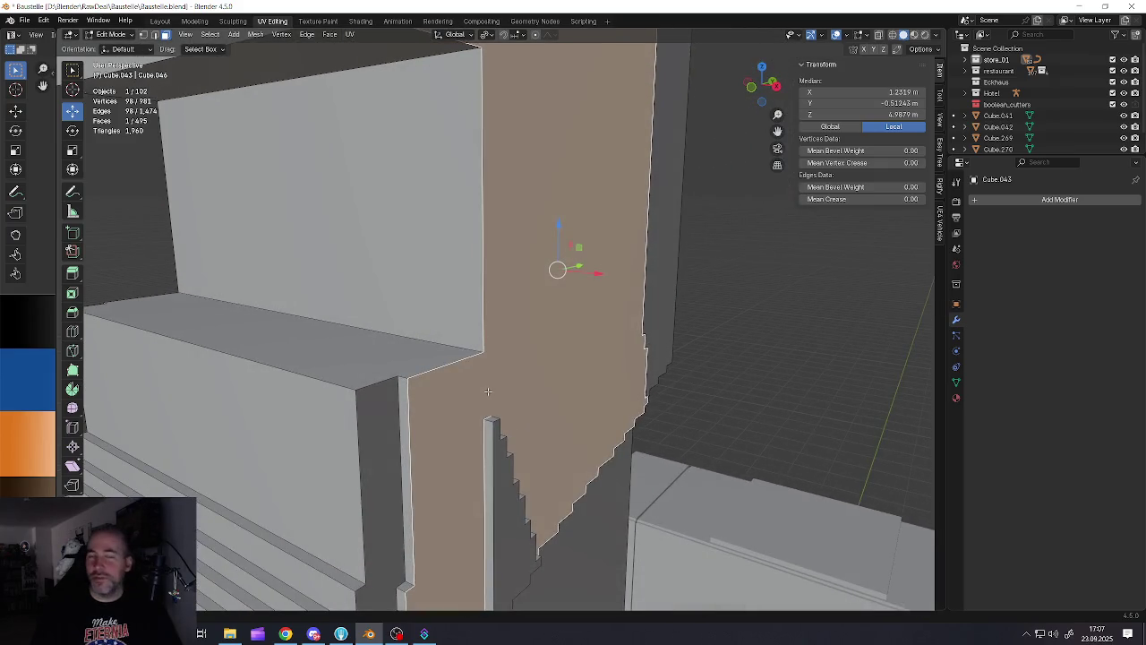
scroll(488, 392, "down", 5)
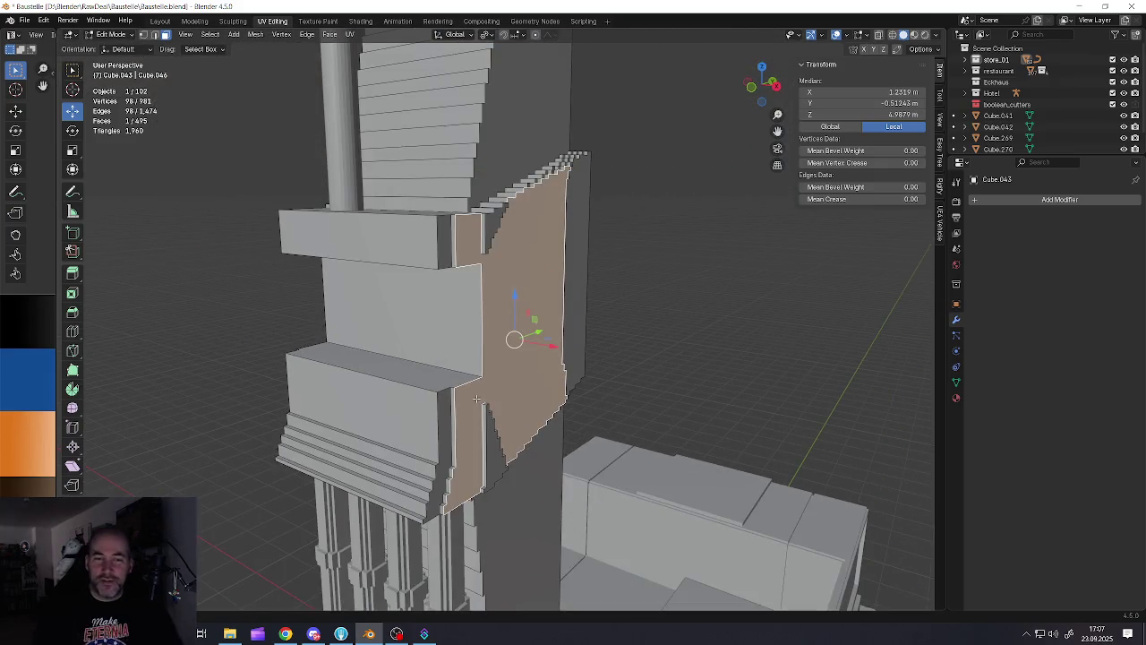
left_click(476, 399)
scroll(409, 361, "up", 4)
scroll(337, 337, "up", 4)
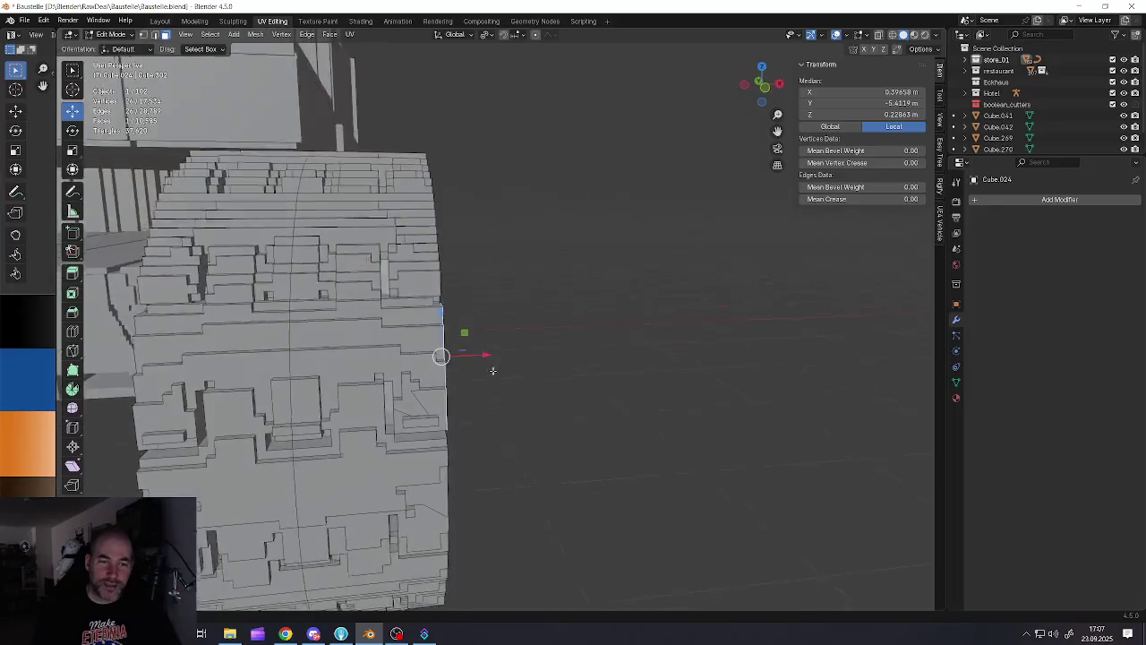
middle_click_drag(492, 370, 394, 371)
scroll(398, 453, "down", 3)
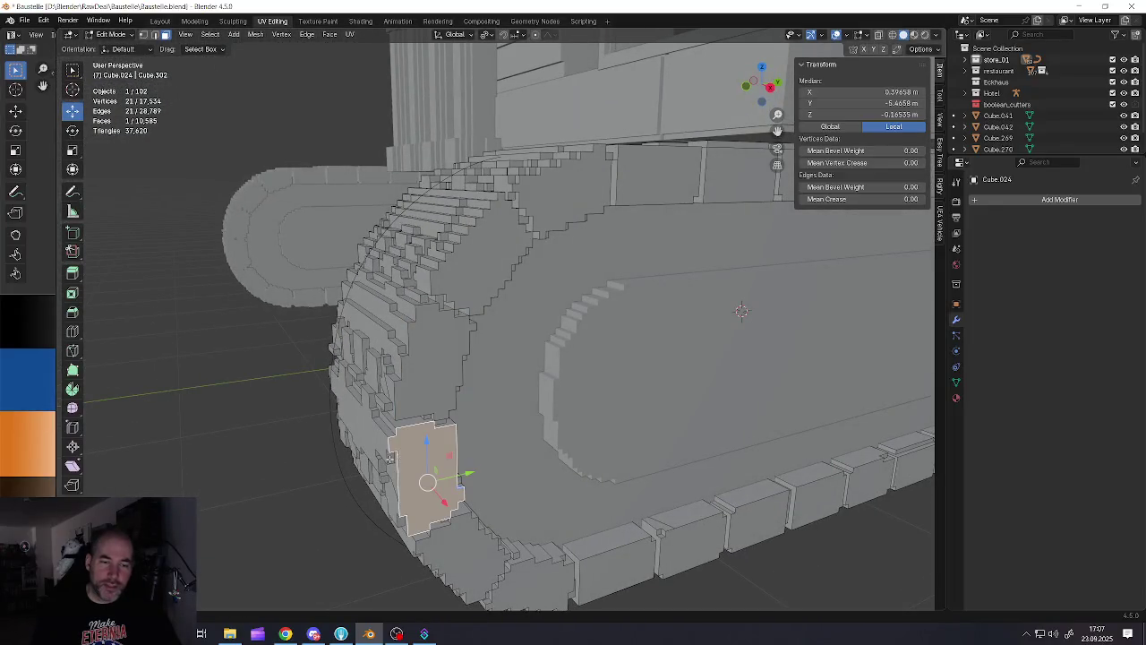
middle_click_drag(421, 474, 431, 441)
key("Tab")
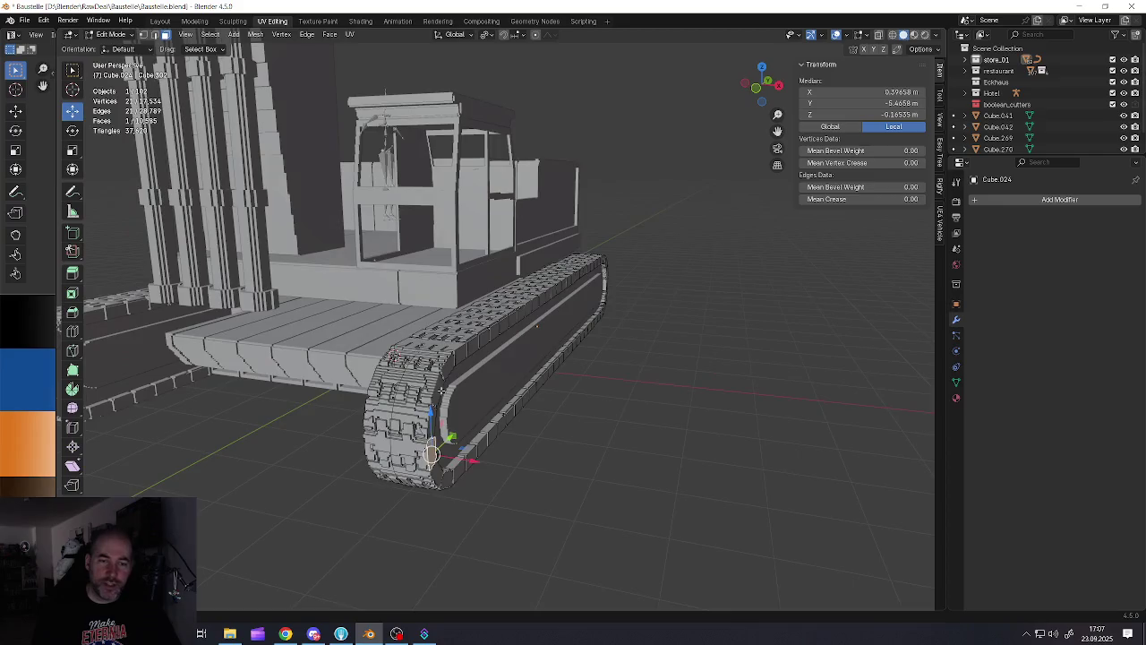
scroll(421, 394, "up", 2)
scroll(418, 385, "up", 2)
scroll(415, 379, "up", 2)
left_click(415, 379)
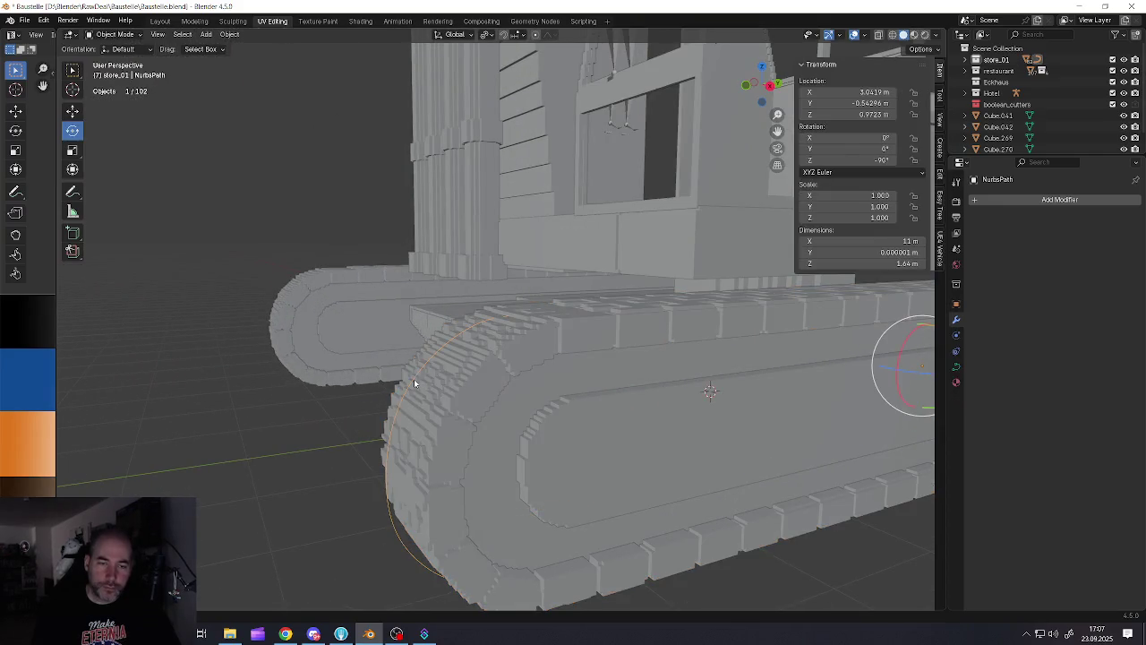
scroll(413, 382, "up", 2)
scroll(412, 382, "down", 4)
scroll(457, 376, "down", 2)
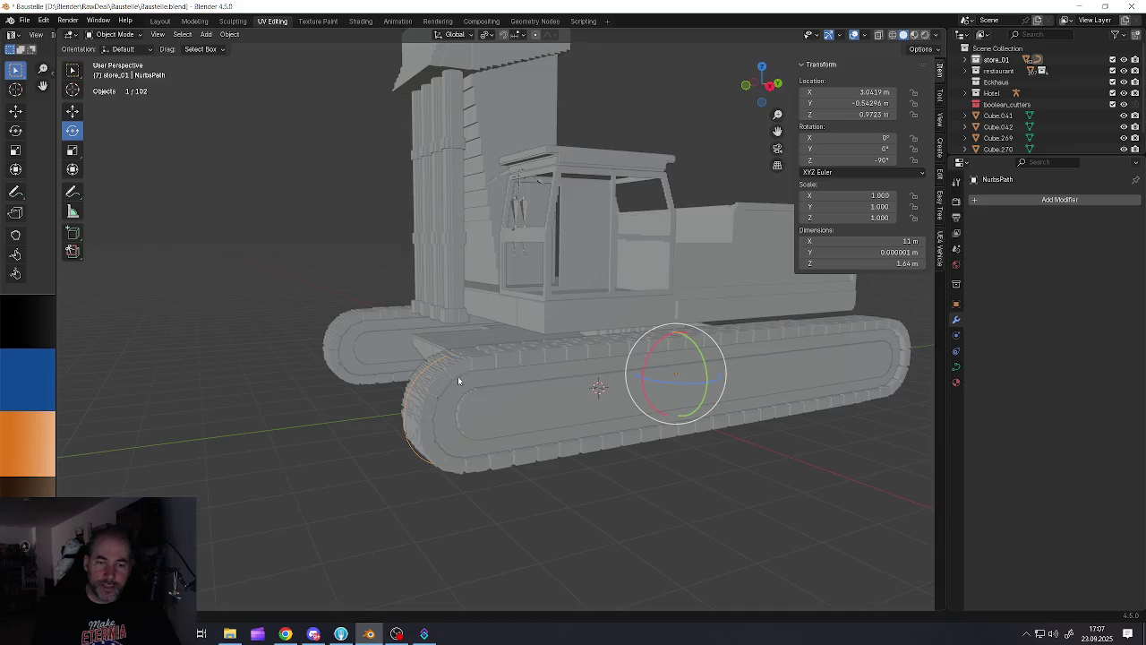
scroll(449, 388, "up", 2)
left_click(493, 361)
scroll(495, 366, "up", 2)
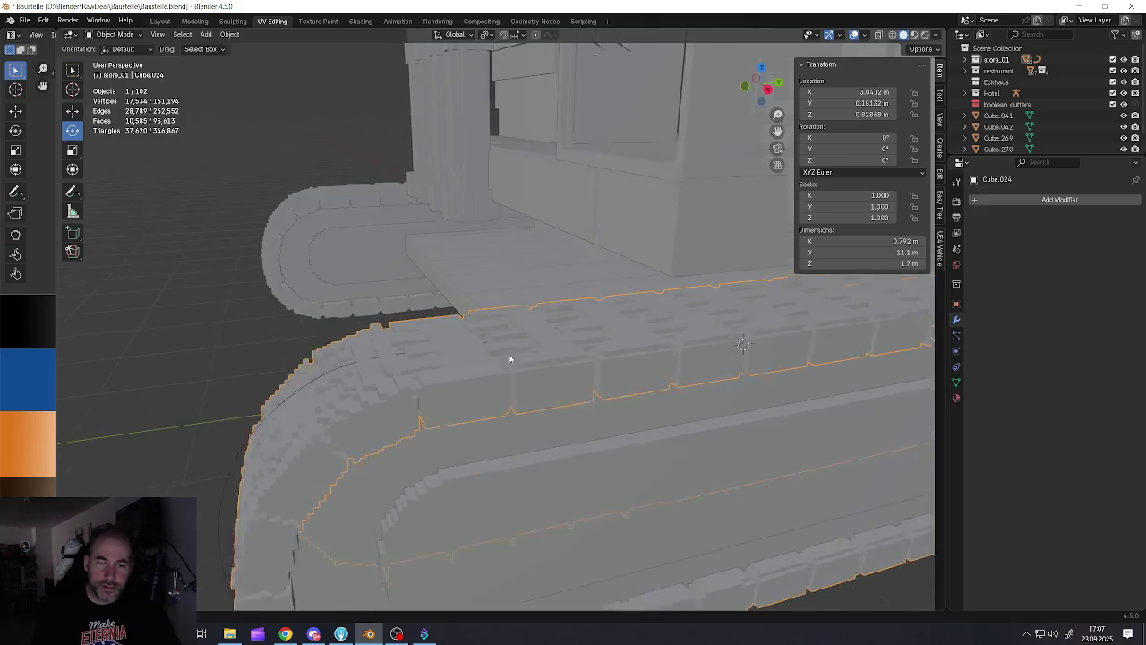
scroll(506, 362, "up", 2)
scroll(507, 362, "down", 2)
mouse_move(507, 362)
middle_mouse_down()
mouse_move(425, 383)
mouse_move(413, 330)
mouse_move(491, 255)
middle_mouse_up()
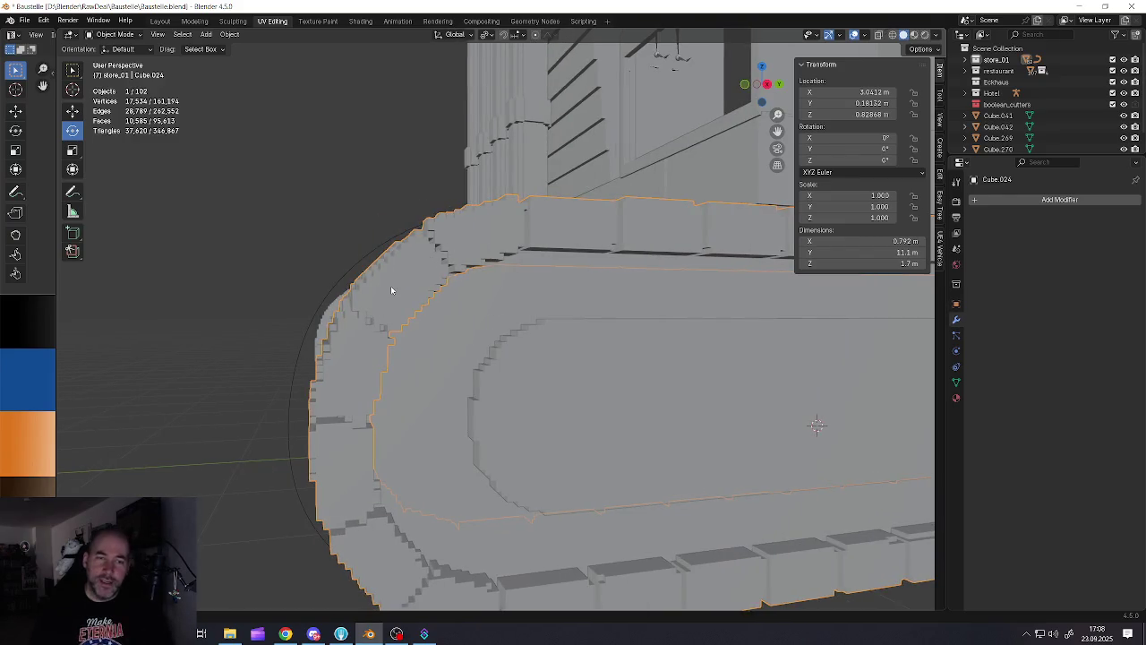
mouse_move(390, 290)
middle_mouse_down()
mouse_move(370, 324)
mouse_move(435, 300)
middle_mouse_up()
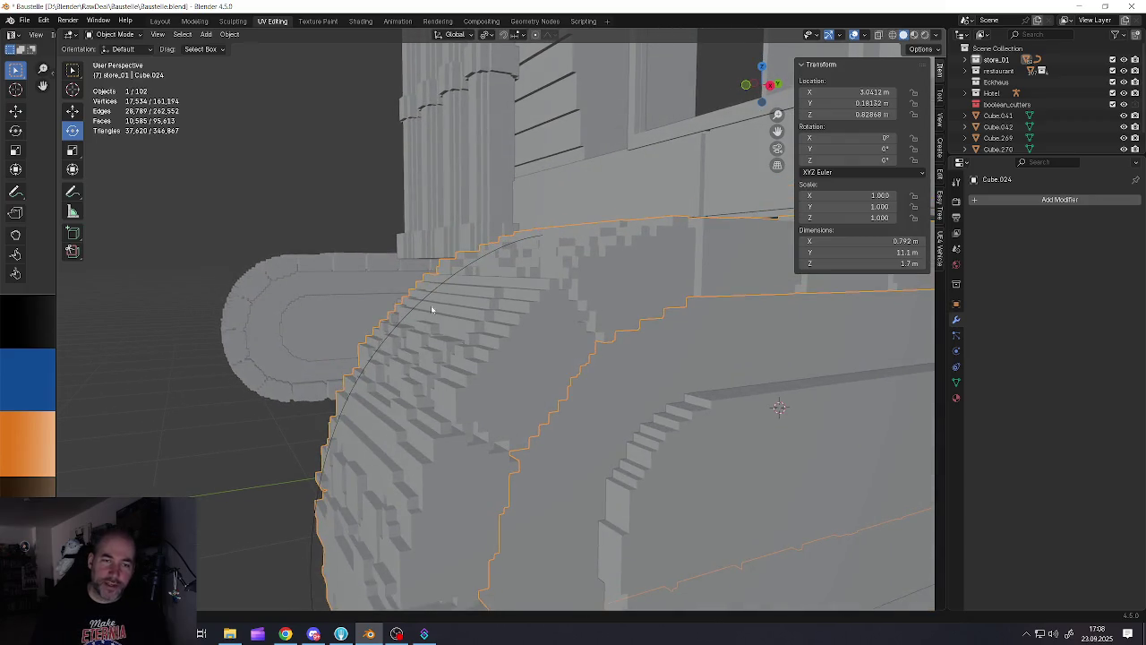
middle_click_drag(389, 377, 410, 383)
scroll(410, 382, "up", 2)
scroll(381, 375, "up", 2)
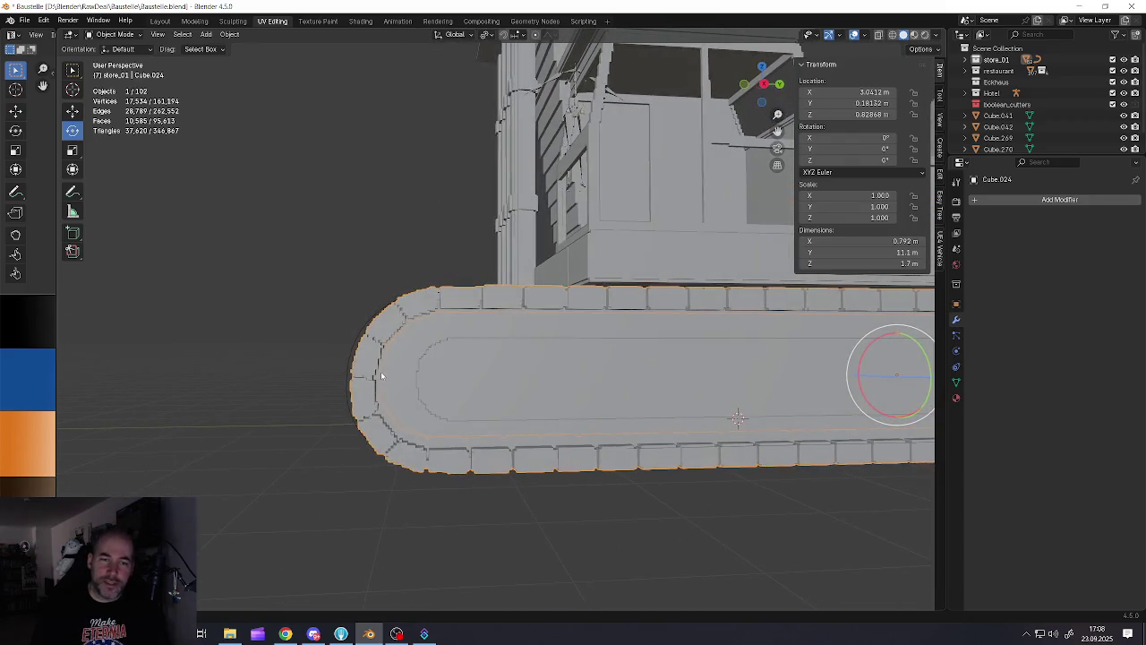
key("Tab")
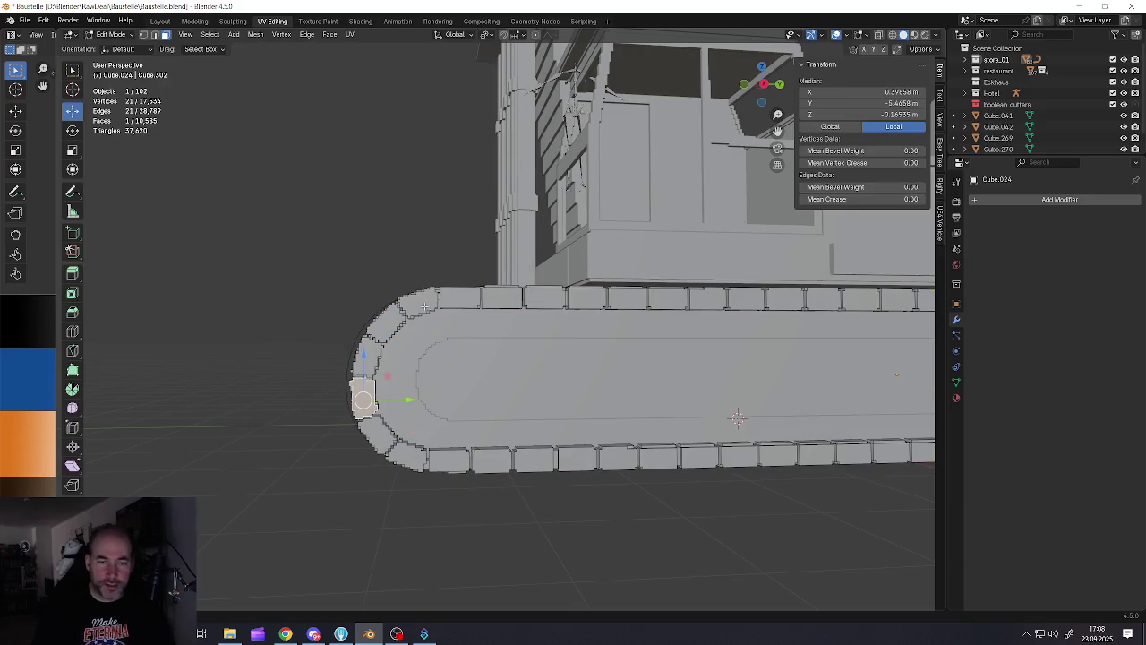
left_click(415, 302)
key("a")
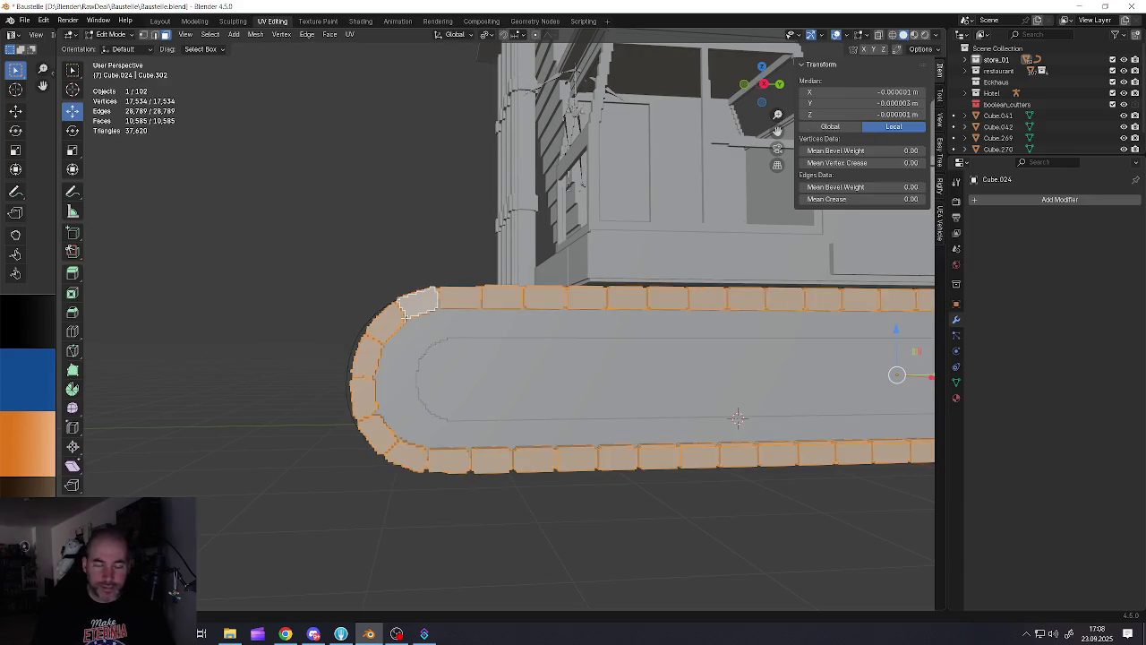
left_click(396, 326)
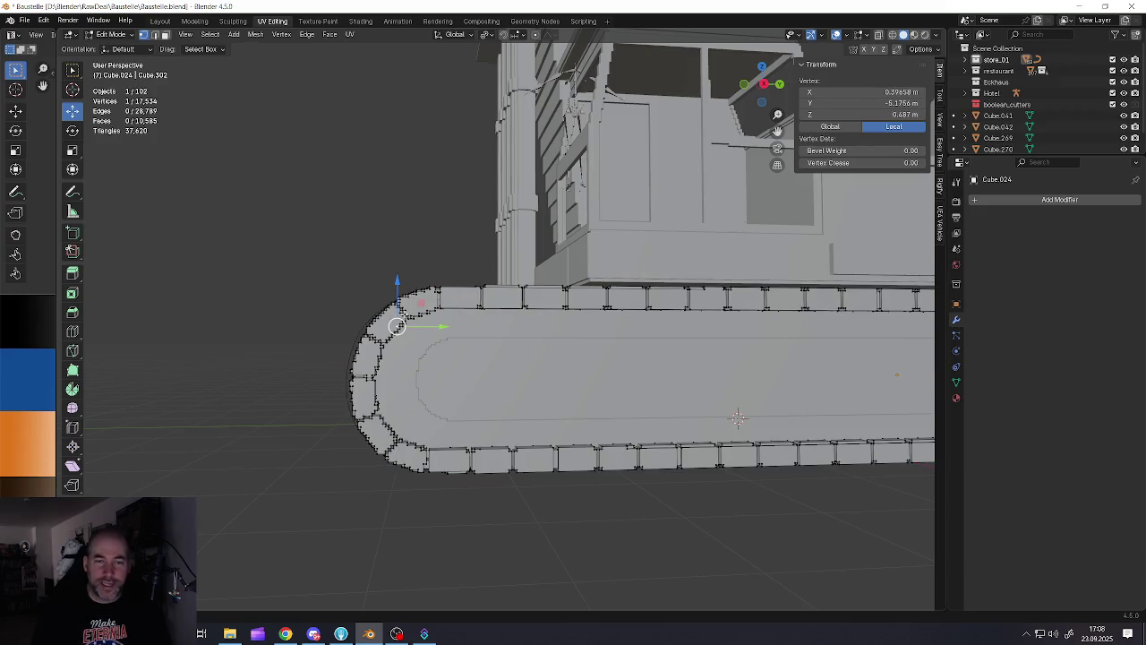
middle_click_drag(397, 325, 396, 325)
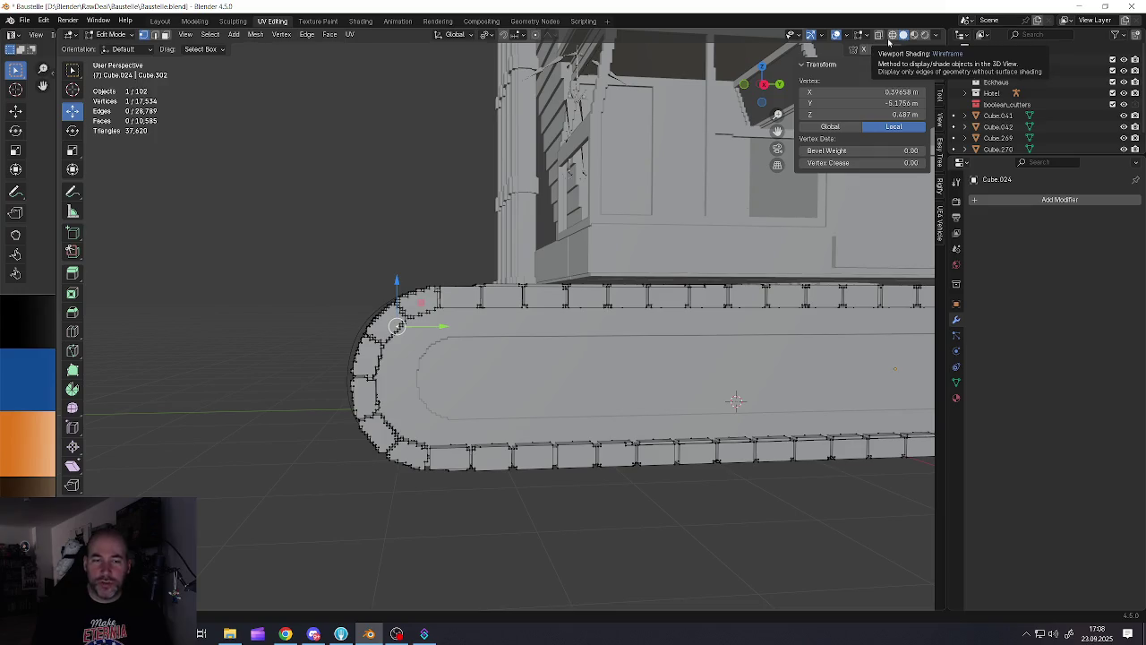
middle_click_drag(509, 291, 501, 310)
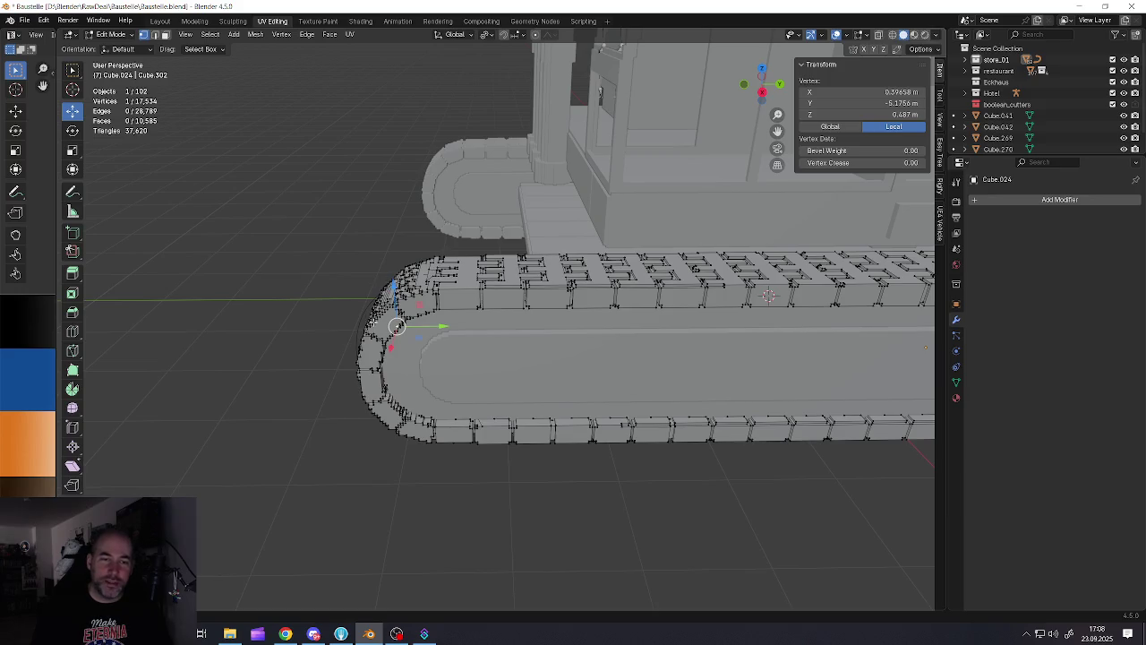
key("Tab")
middle_click_drag(422, 440, 448, 367)
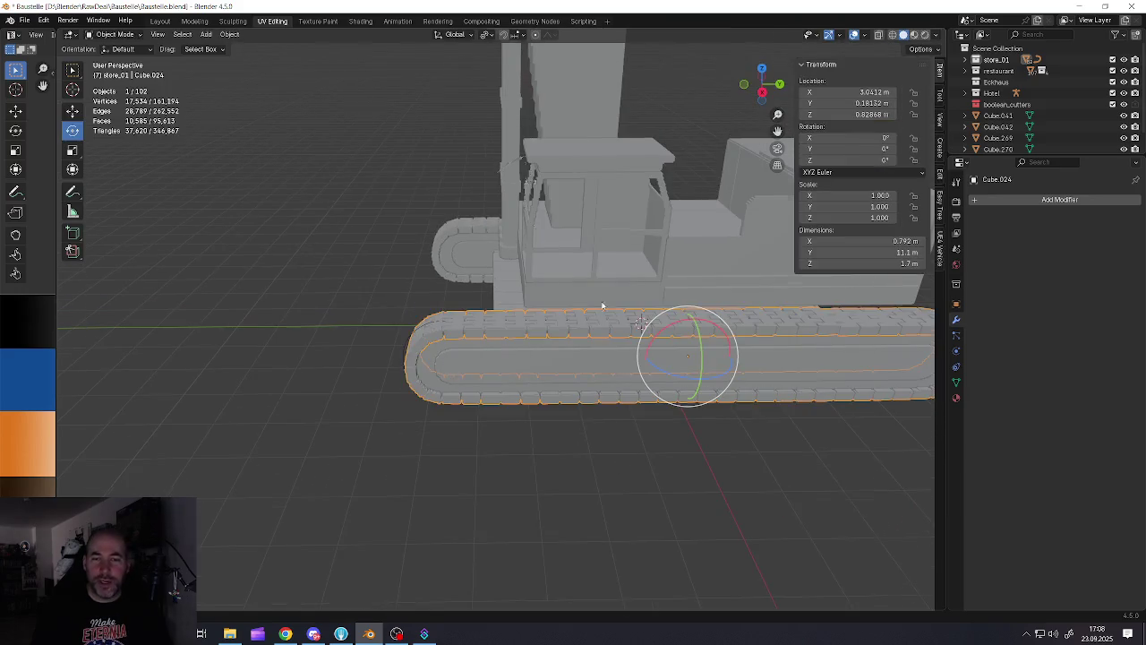
key("a")
key("alt+a")
mouse_move(567, 292)
middle_mouse_down()
mouse_move(519, 344)
mouse_move(509, 379)
middle_mouse_up()
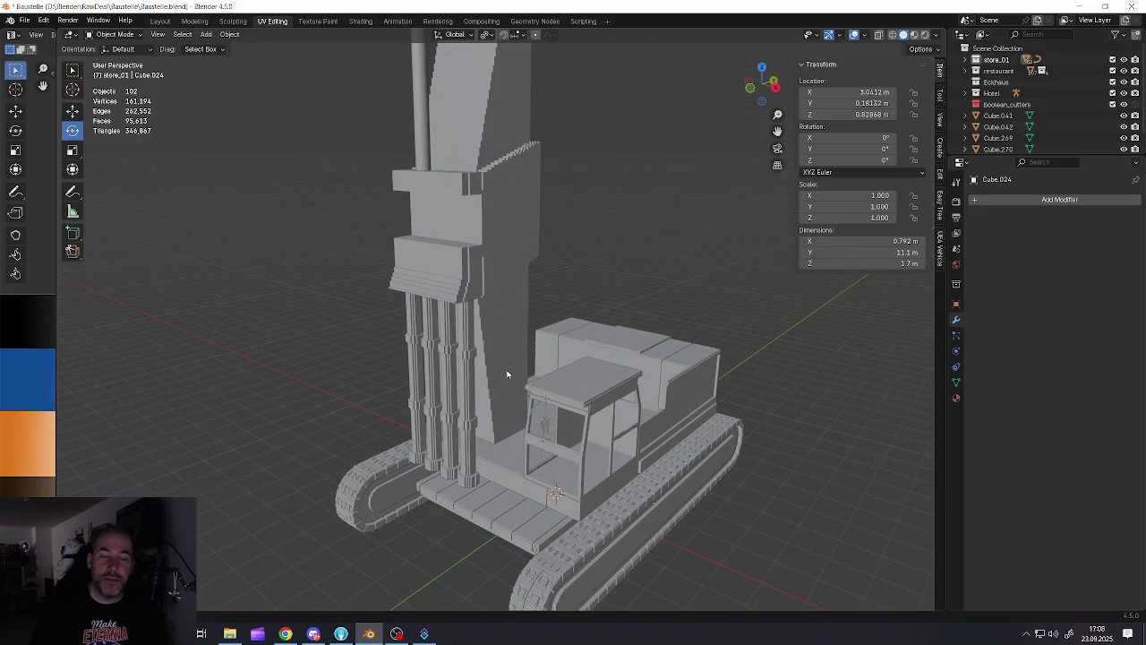
middle_click_drag(536, 454, 541, 410)
scroll(540, 410, "up", 5)
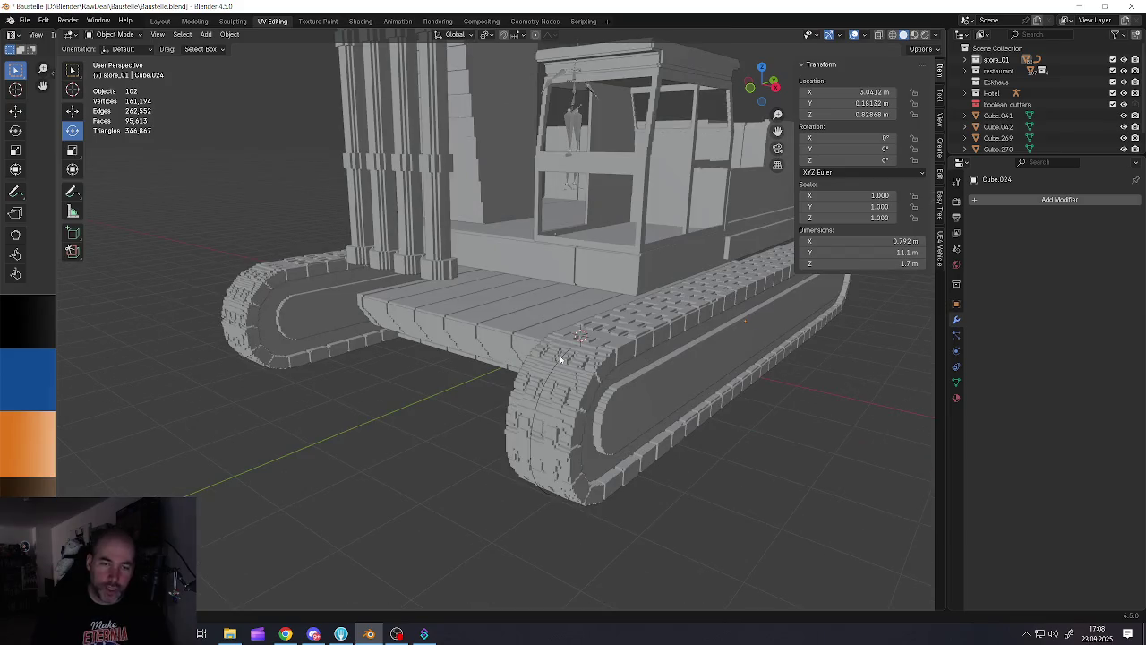
scroll(560, 358, "down", 5)
mouse_move(561, 358)
middle_mouse_down()
mouse_move(542, 337)
mouse_move(525, 431)
middle_mouse_up()
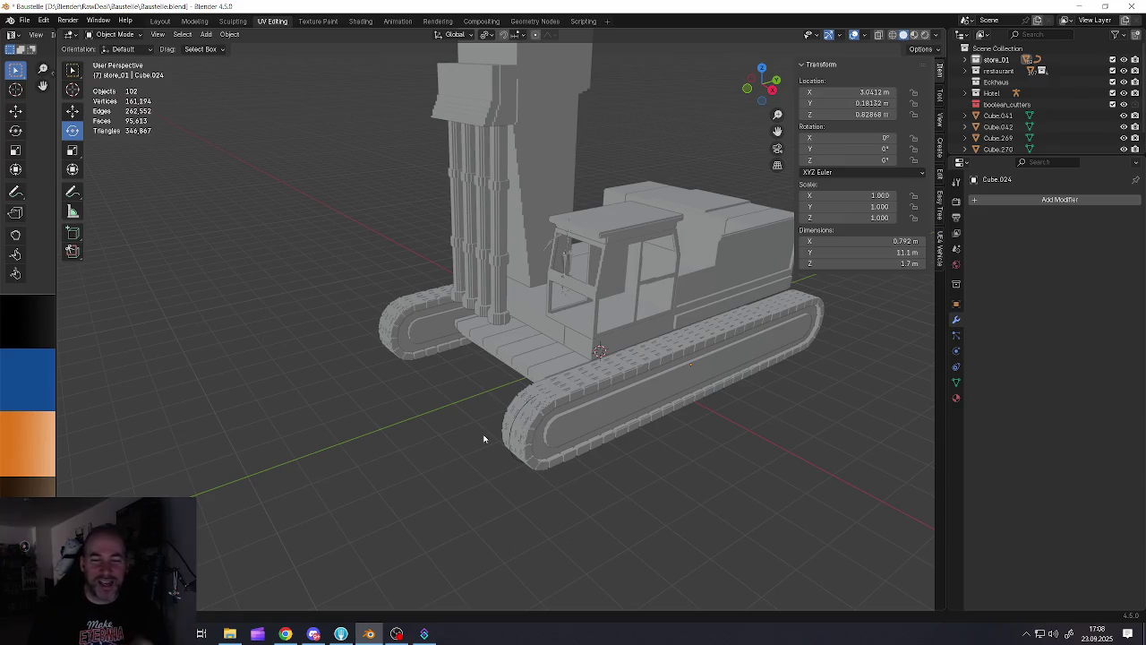
scroll(483, 439, "up", 5)
mouse_move(537, 429)
middle_mouse_down()
mouse_move(550, 358)
mouse_move(580, 359)
mouse_move(544, 343)
mouse_move(582, 335)
mouse_move(543, 363)
middle_mouse_up()
scroll(575, 341, "down", 3)
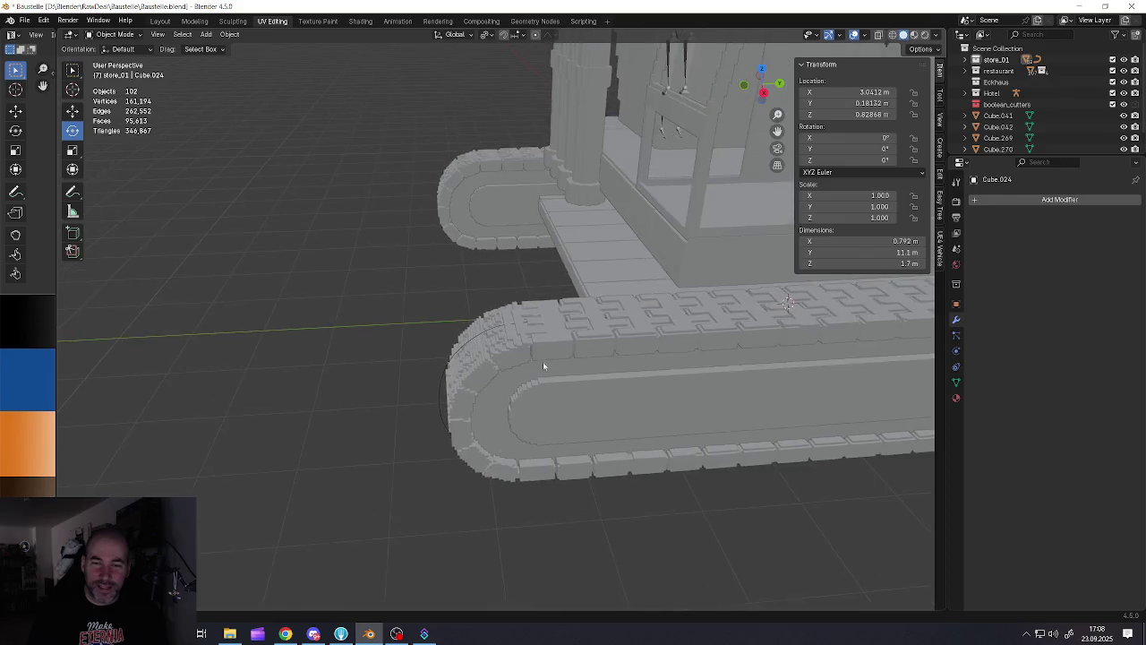
scroll(555, 350, "up", 3)
left_click(543, 332)
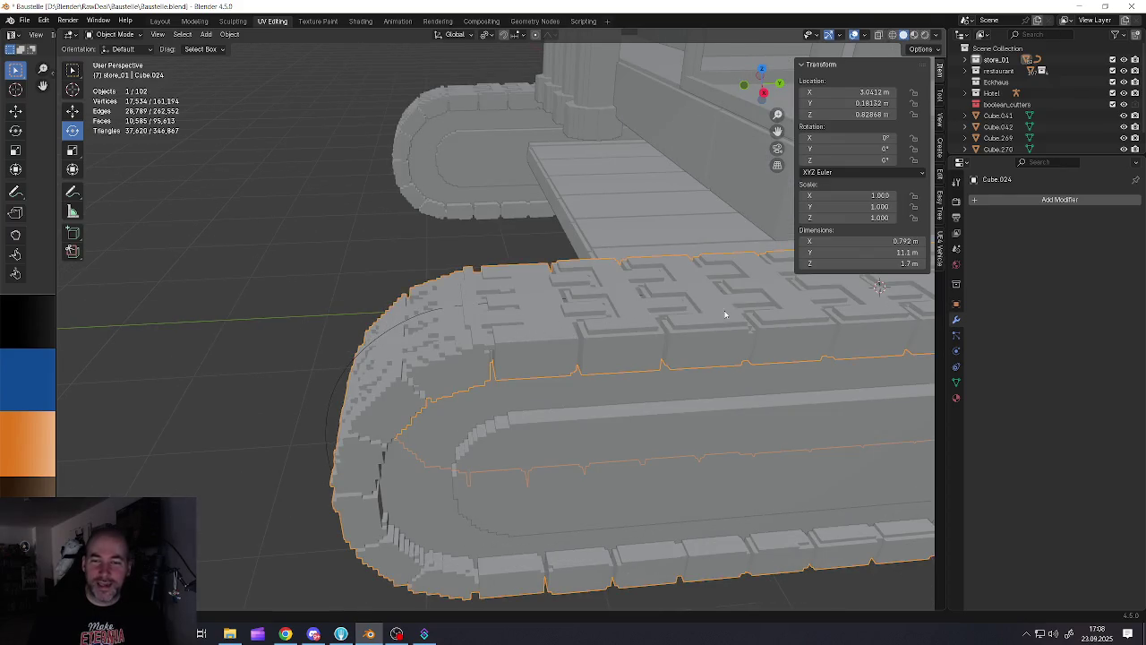
middle_click_drag(459, 335, 619, 264)
scroll(619, 264, "up", 3)
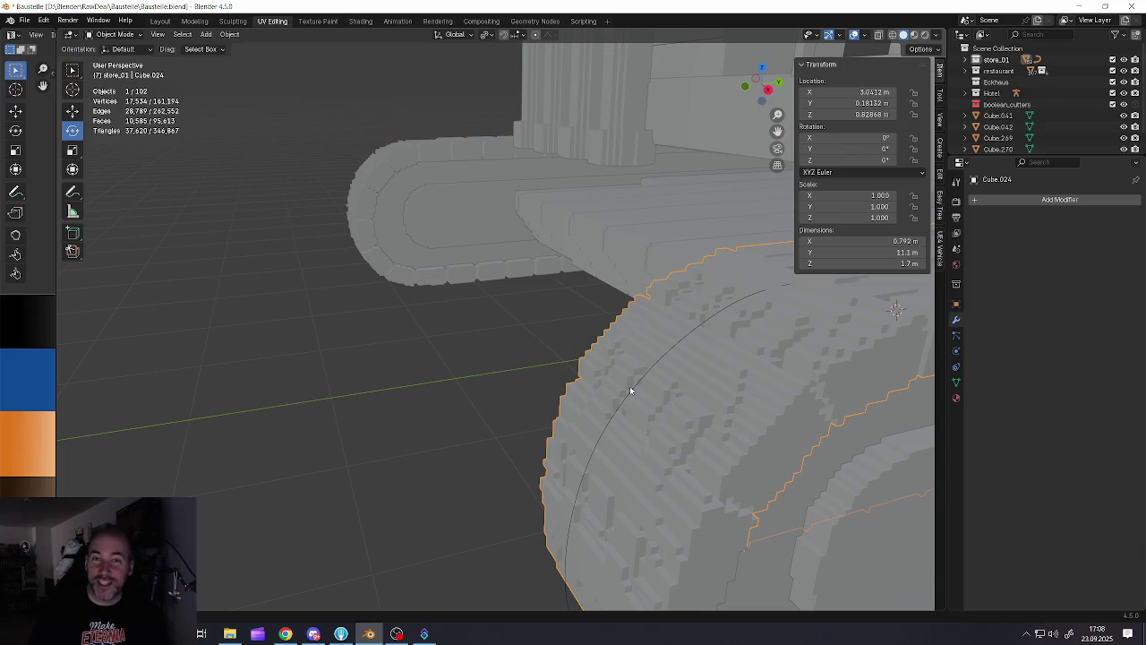
scroll(630, 386, "down", 3)
scroll(677, 391, "down", 2)
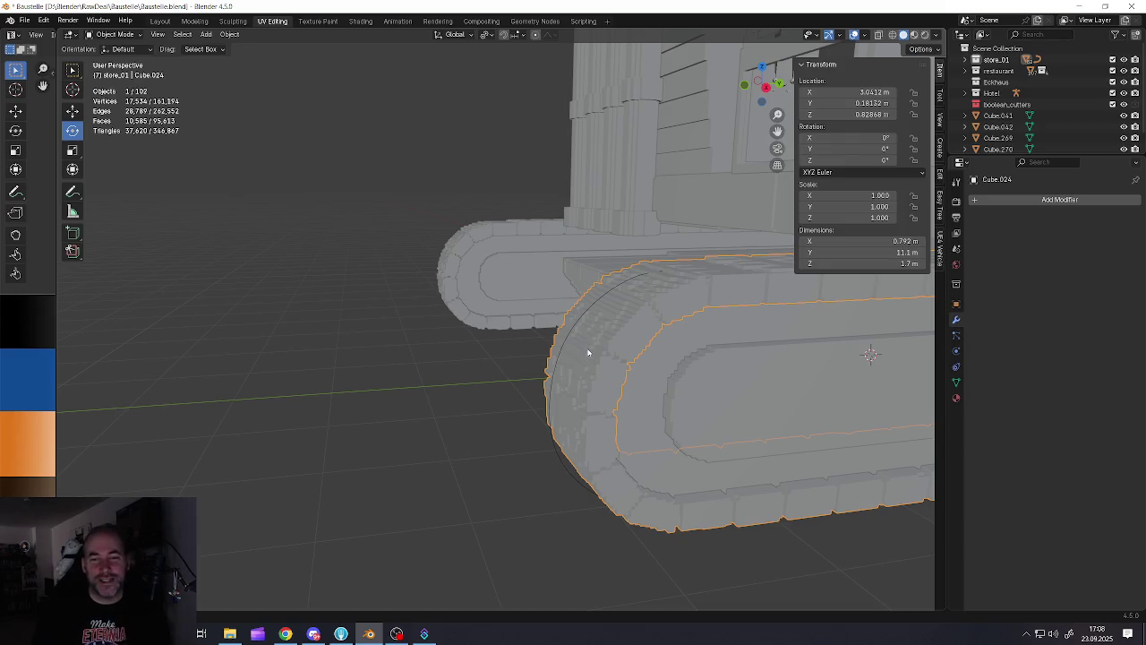
scroll(590, 352, "down", 2)
scroll(596, 363, "down", 1)
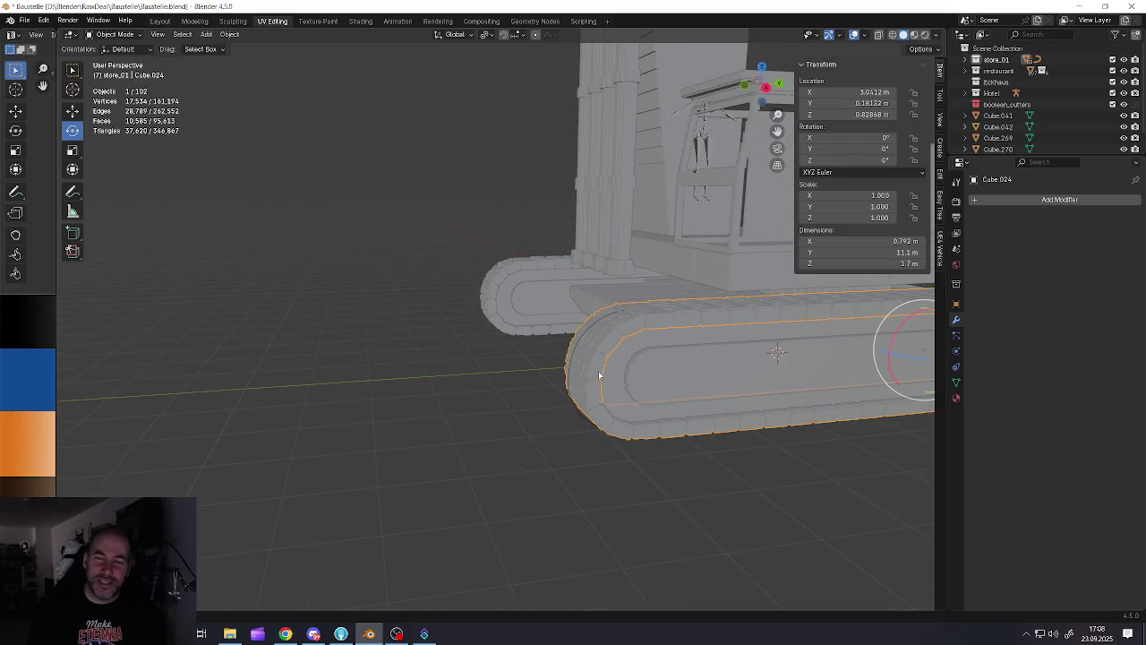
scroll(573, 376, "up", 2)
scroll(501, 374, "up", 2)
middle_click_drag(447, 375, 662, 370)
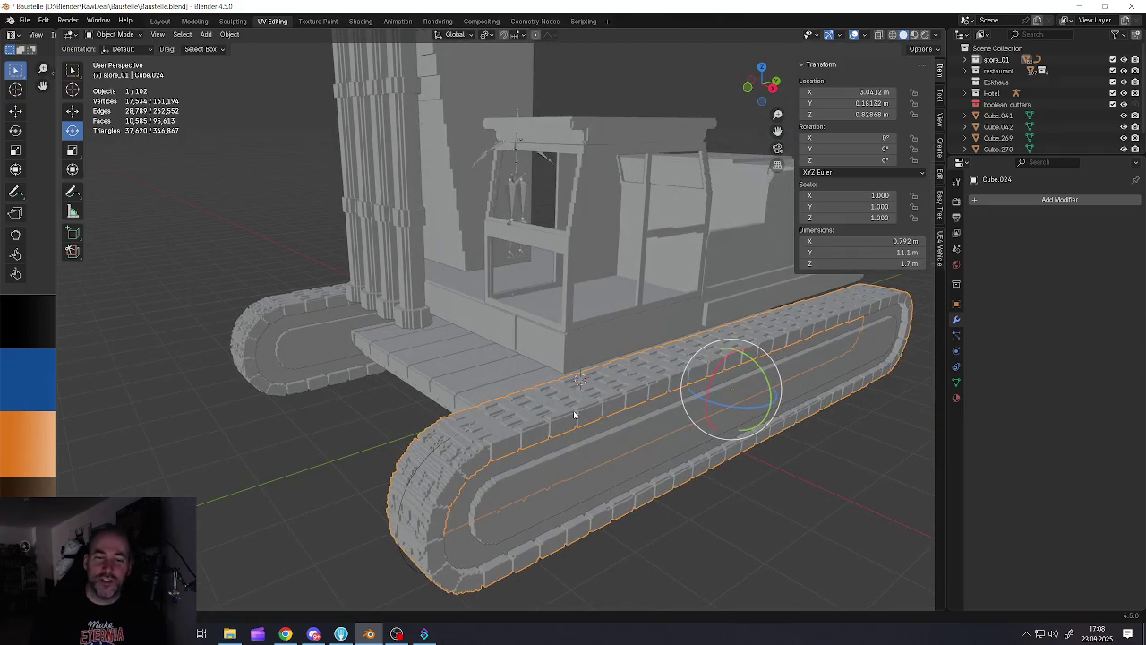
middle_click_drag(575, 415, 526, 312)
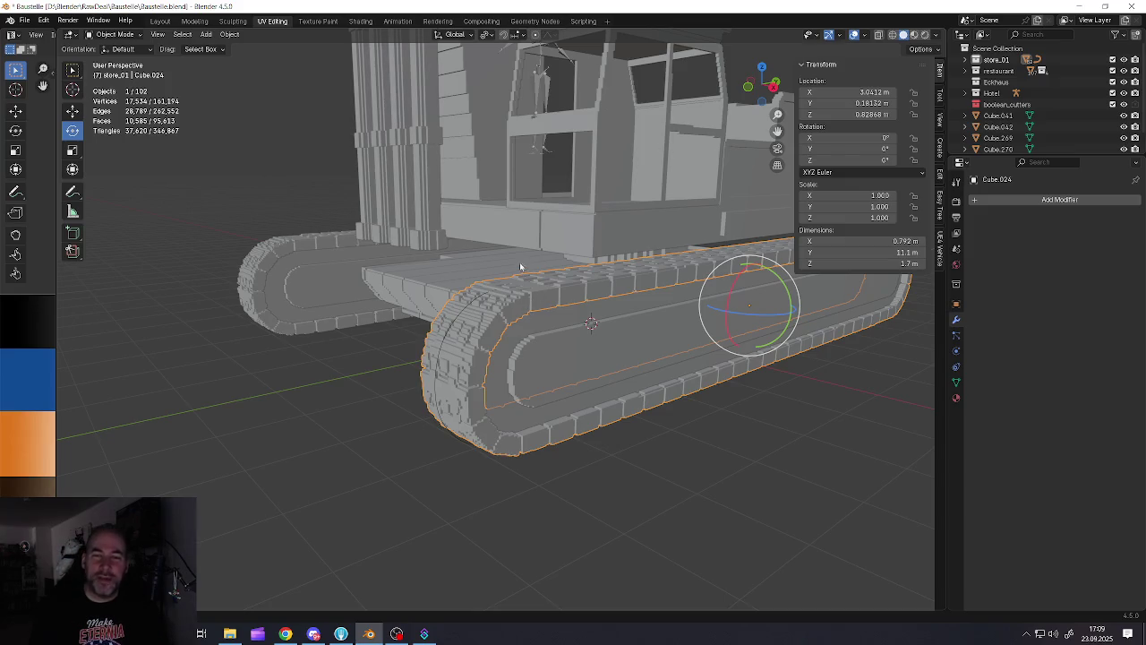
scroll(520, 266, "down", 10)
mouse_move(520, 266)
middle_mouse_down()
mouse_move(471, 333)
mouse_move(466, 318)
middle_mouse_up()
left_click(475, 334)
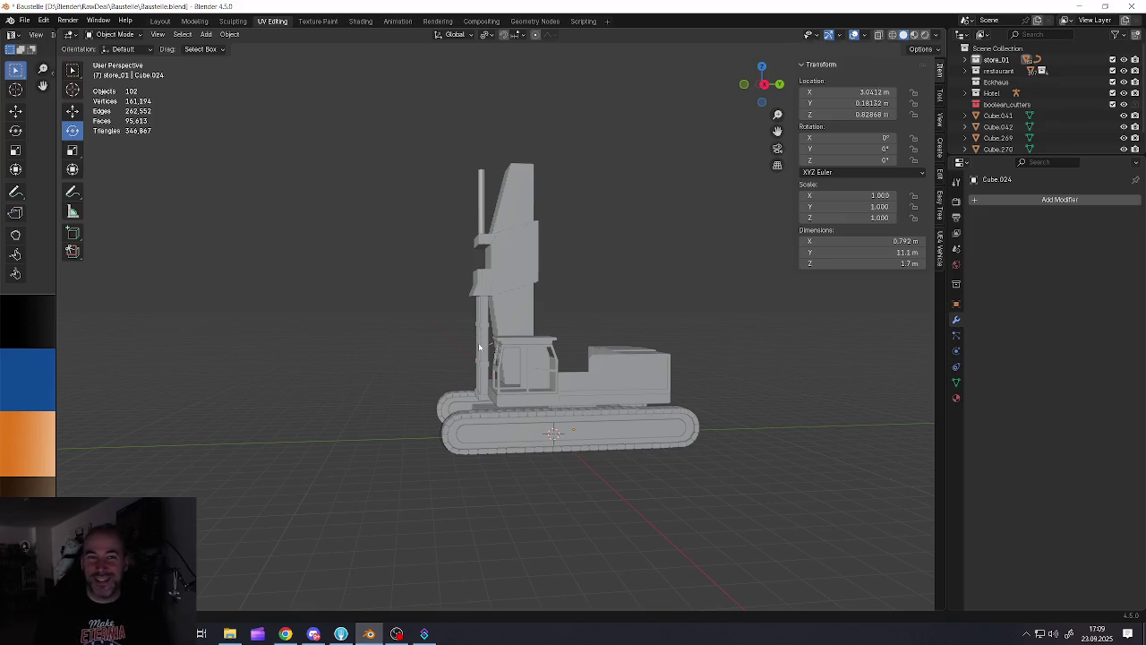
scroll(592, 290, "up", 2)
mouse_move(457, 325)
middle_mouse_down()
mouse_move(552, 328)
mouse_move(394, 360)
mouse_move(525, 358)
mouse_move(471, 353)
middle_mouse_up()
left_click(511, 354)
Select the pole Cylinder.011 standing on top of the stepped mast
key("Tab")
scroll(527, 358, "up", 6)
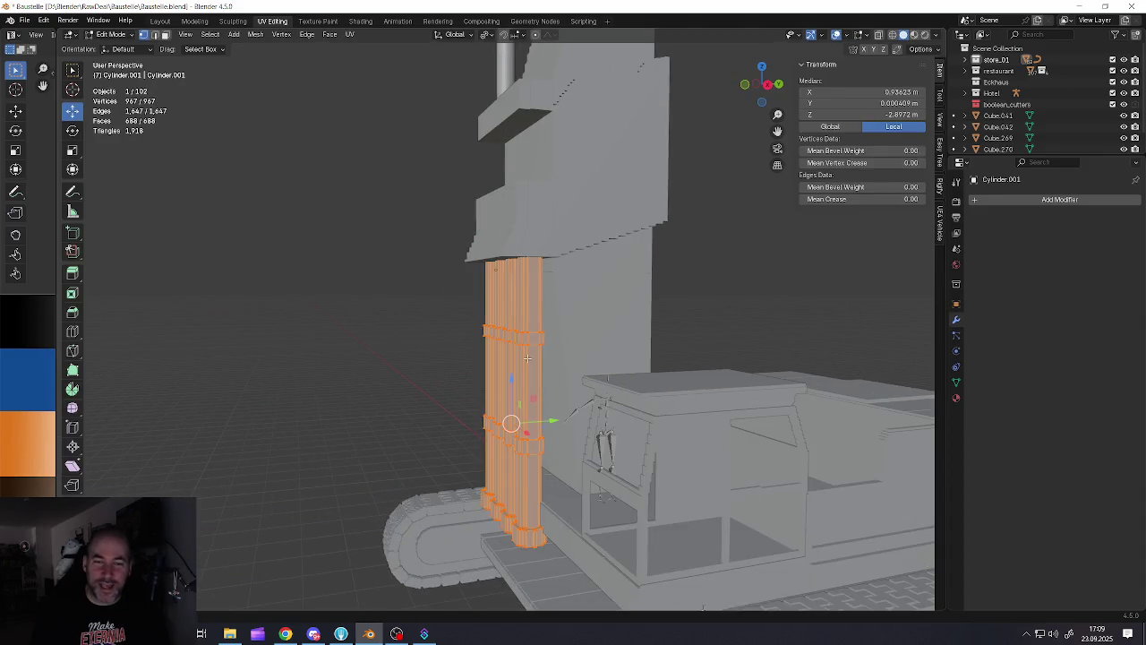
key("Tab")
mouse_move(584, 308)
middle_mouse_down()
mouse_move(586, 319)
mouse_move(563, 308)
mouse_move(535, 233)
mouse_move(558, 266)
mouse_move(574, 239)
mouse_move(470, 255)
mouse_move(499, 281)
middle_mouse_up()
left_click(585, 319)
scroll(580, 333, "down", 3)
scroll(530, 217, "up", 5)
left_click(565, 234)
scroll(470, 260, "up", 3)
scroll(494, 287, "down", 4)
Scale the pole down to a slimmer thickness
key("s")
left_click(546, 388)
scroll(545, 388, "up", 2)
key("s")
left_click(560, 426)
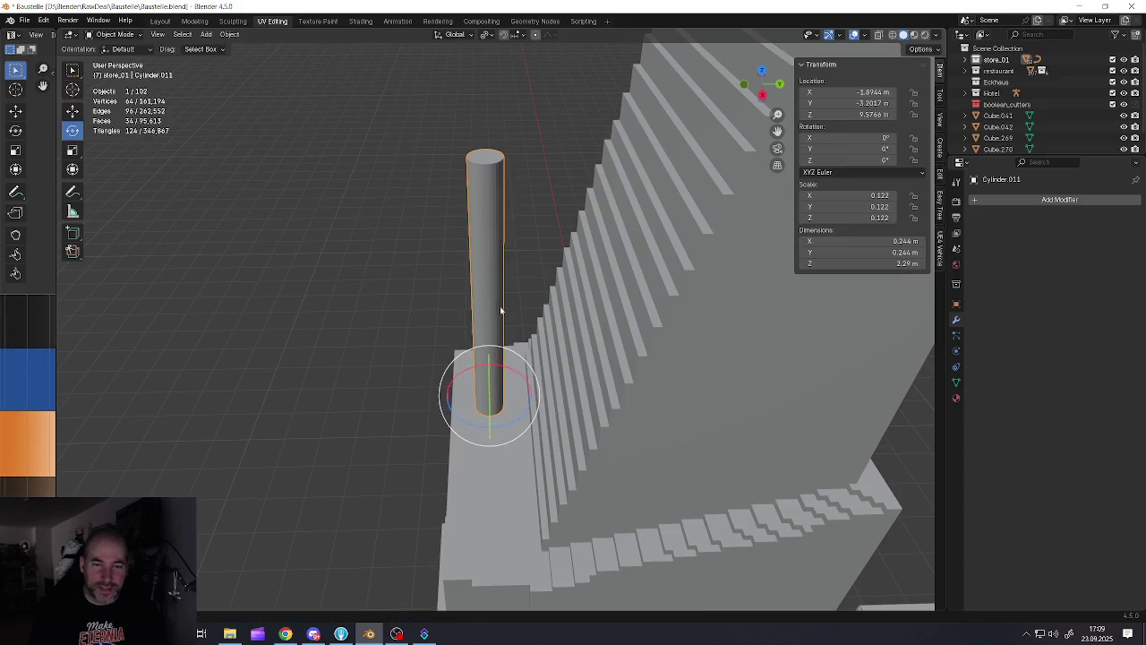
Duplicate the pole sideways along Y and shrink the copy into a much thinner pipe
left_click(72, 112)
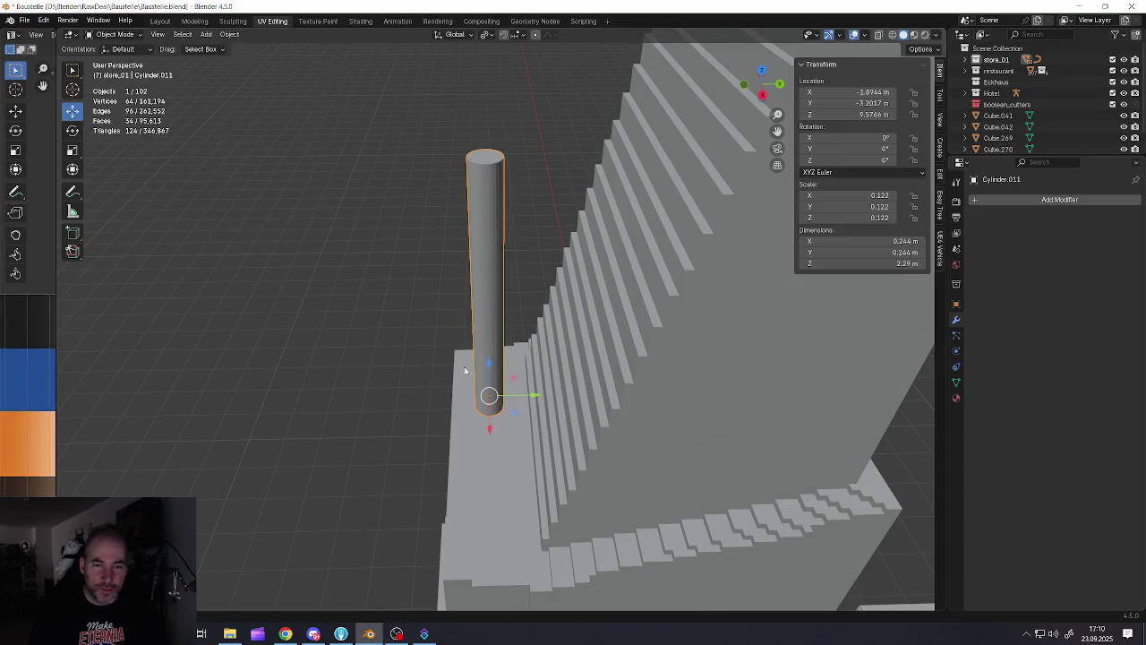
key("shift+d")
key("y")
left_click(527, 395)
key("g")
key("y")
left_click(669, 469)
key("s")
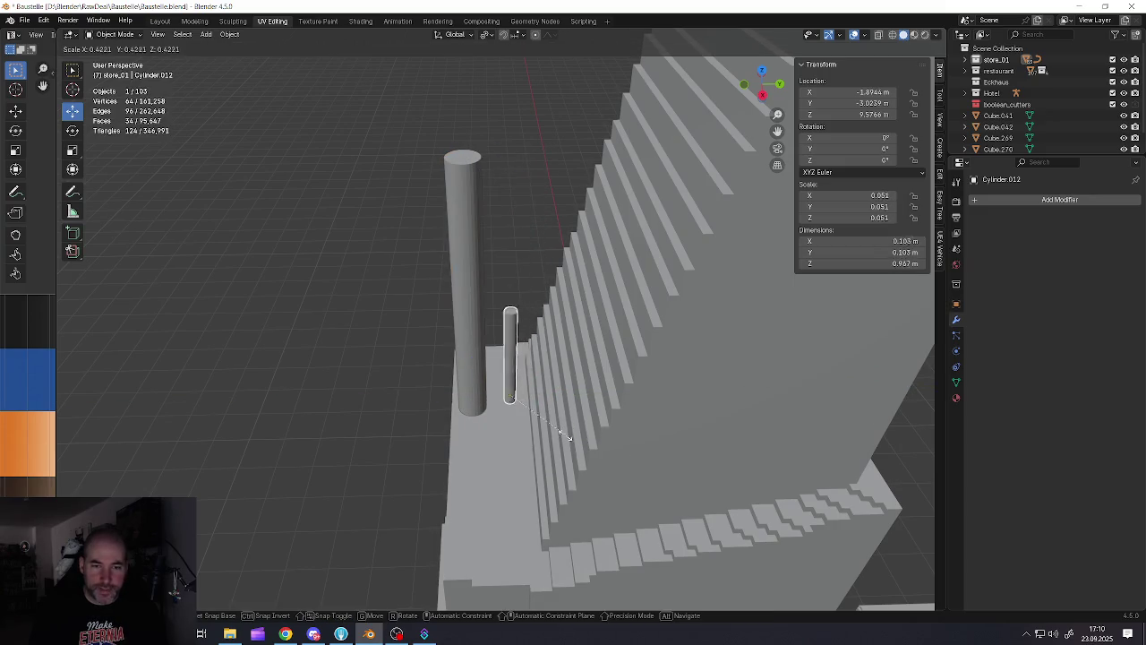
left_click(565, 436)
Raise the thin pipe's top face along Z in face-select Edit Mode
mouse_move(566, 436)
middle_mouse_down()
mouse_move(528, 358)
mouse_move(504, 340)
mouse_move(498, 352)
middle_mouse_up()
key("Tab")
left_click(513, 330)
key("3")
left_click(510, 330)
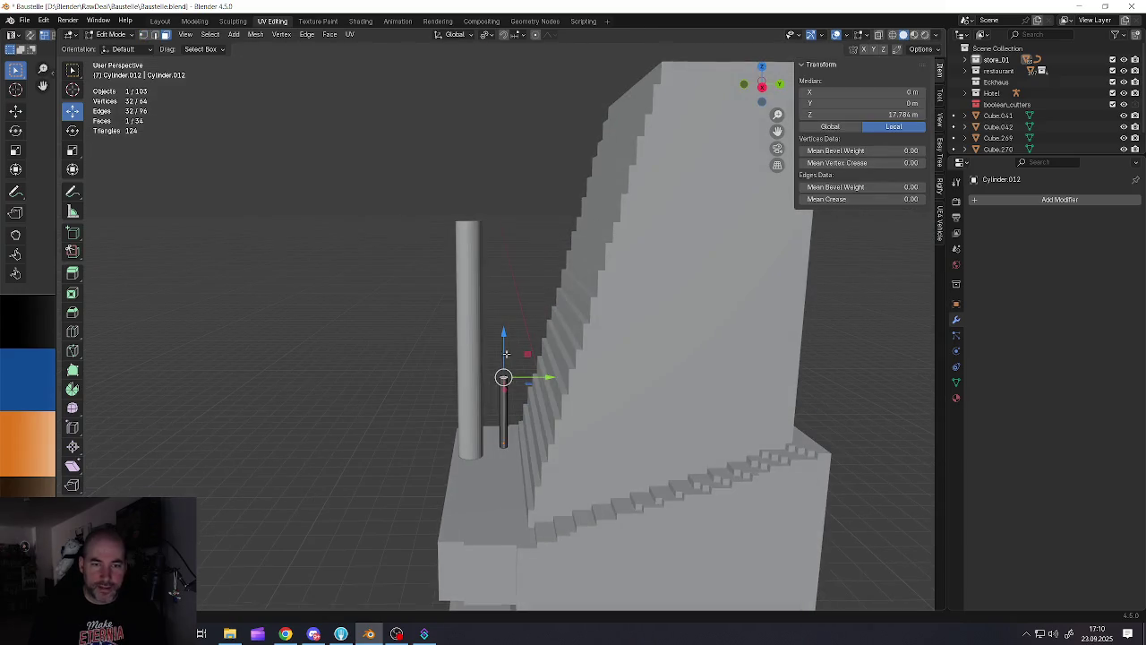
key("g")
key("z")
left_click(499, 171)
scroll(504, 269, "up", 3)
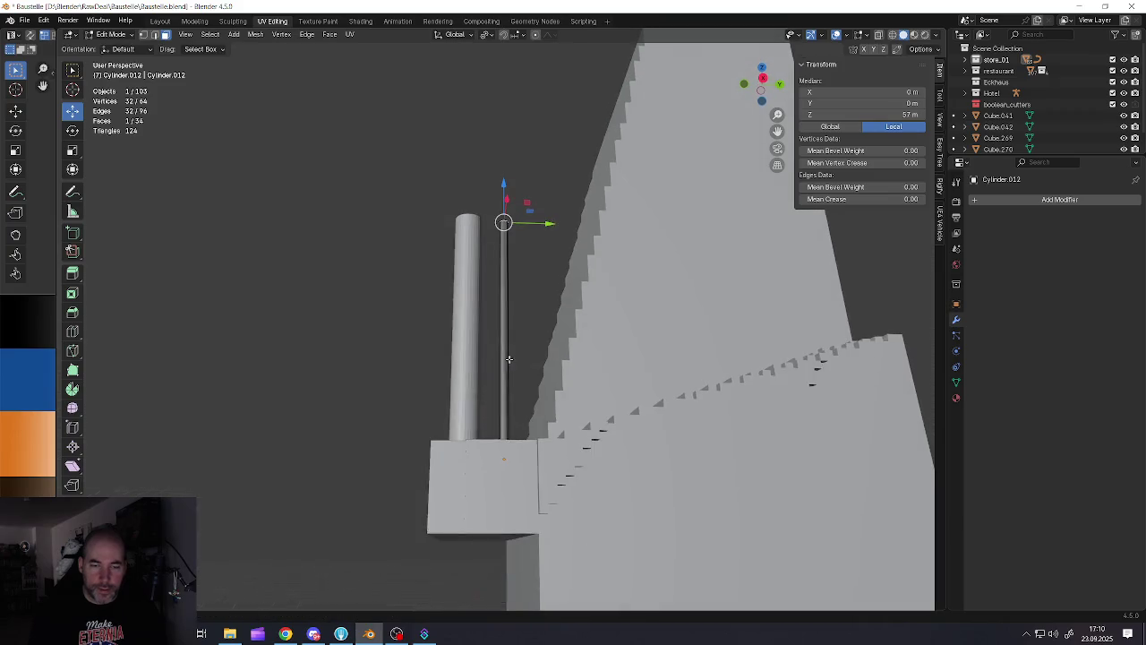
scroll(505, 423, "up", 3)
scroll(497, 457, "up", 4)
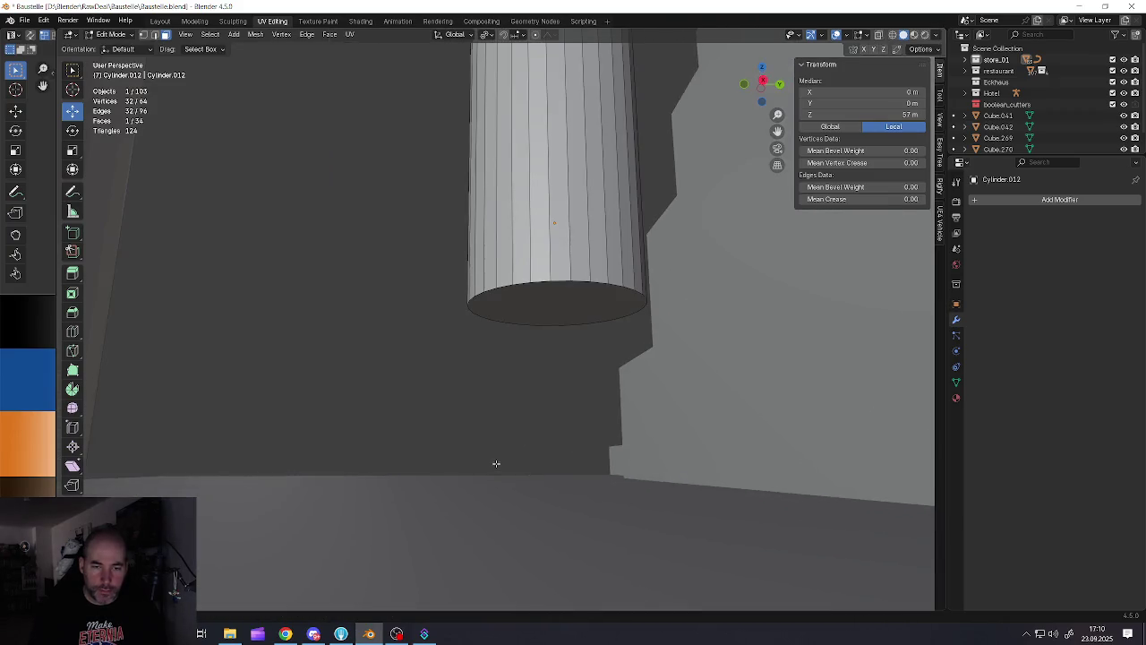
Pull the thin pipe's bottom face down so it stands 2.32 m tall beside the thick pole
left_click(526, 309)
scroll(528, 309, "down", 3)
left_click_drag(537, 269, 550, 408)
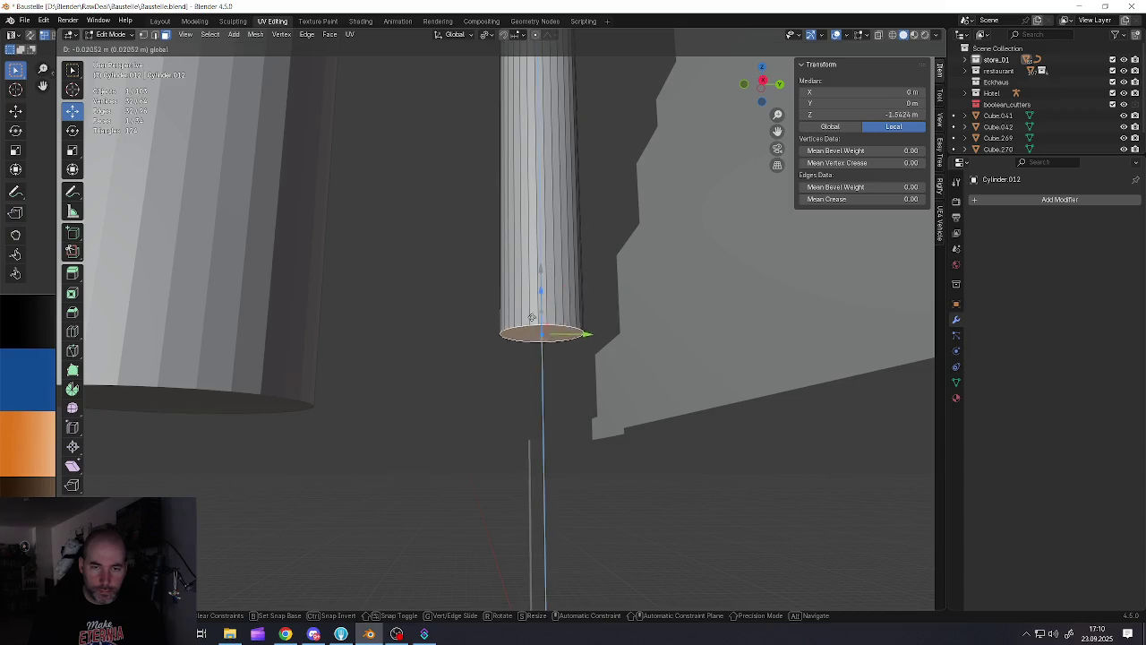
scroll(549, 408, "down", 4)
scroll(546, 394, "down", 3)
key("Tab")
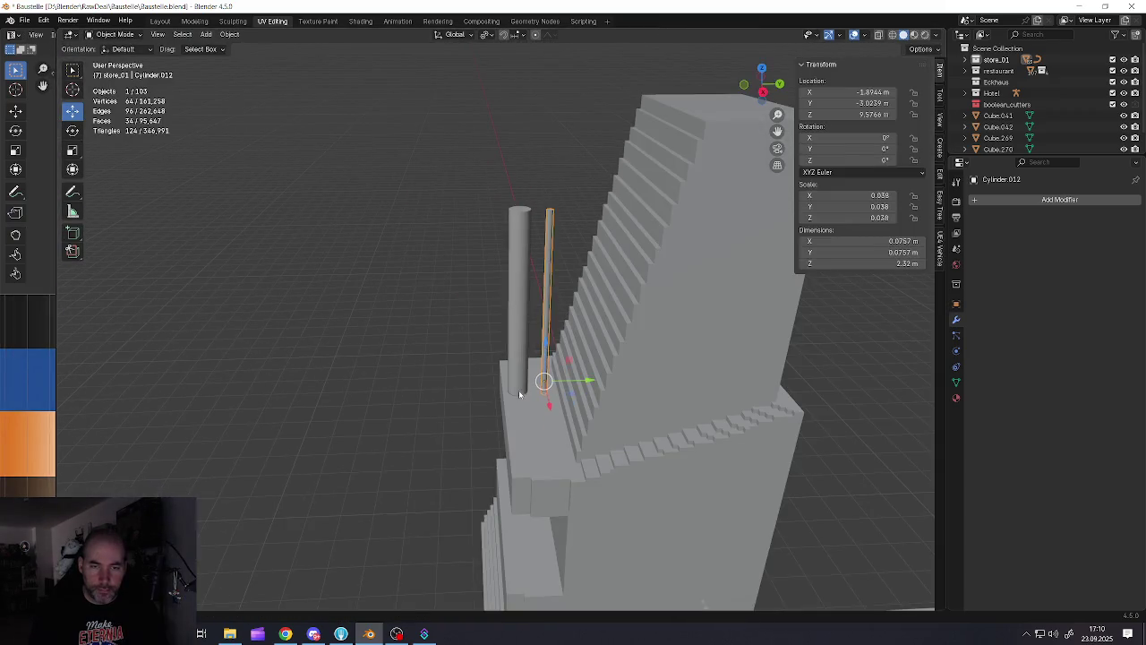
left_click(518, 392)
scroll(517, 394, "up", 3)
scroll(512, 399, "up", 2)
scroll(505, 406, "up", 3)
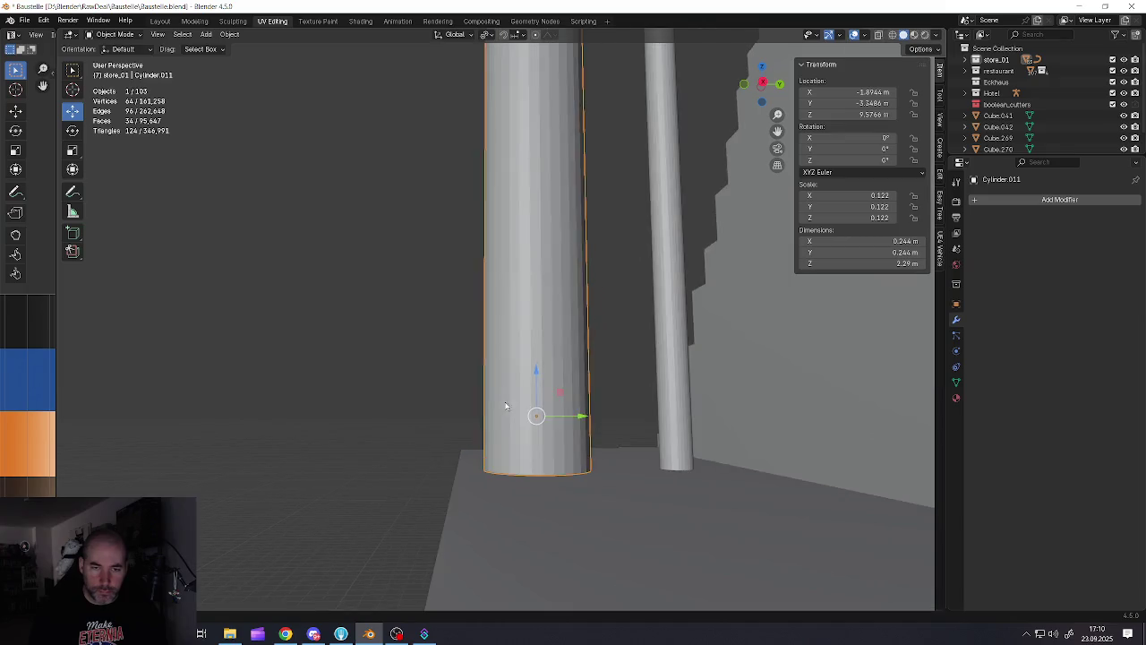
Move the thick pole vertically, then nudge it along Y closer to the thin pipe
middle_click_drag(505, 406, 535, 385)
key("g")
key("z")
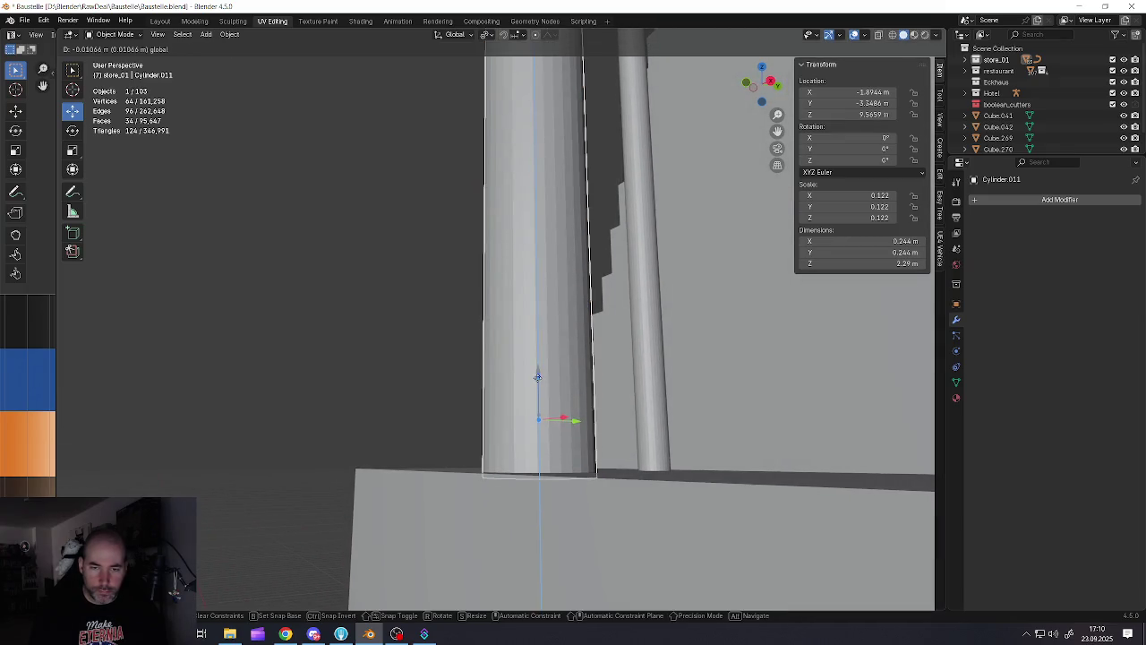
left_click(537, 377)
scroll(537, 377, "down", 5)
middle_click_drag(542, 385, 552, 405)
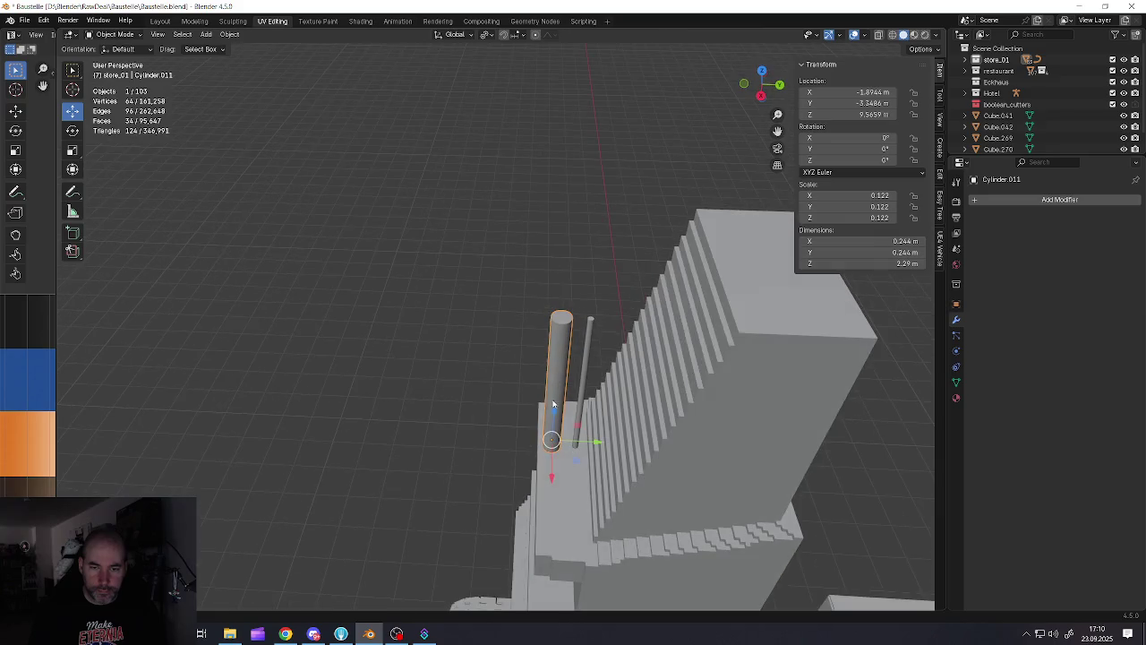
key("g")
key("y")
left_click(586, 441)
Zoom in on the pole in edit mode and add two edge loops around it
scroll(579, 379, "up", 3)
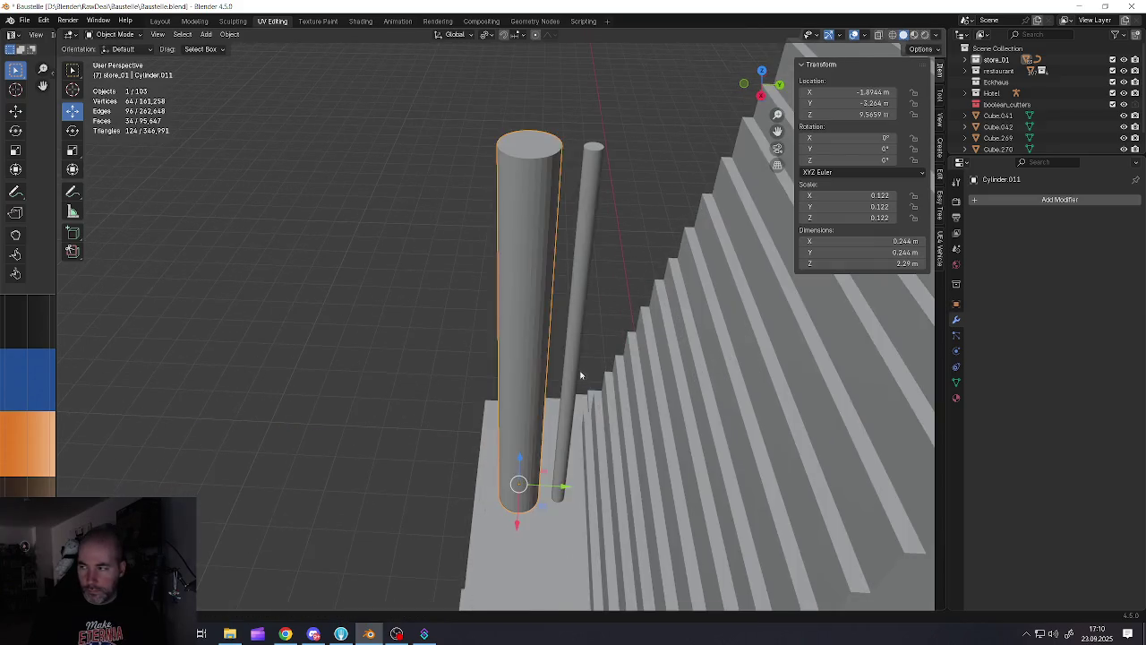
scroll(509, 370, "up", 2)
mouse_move(509, 370)
middle_mouse_down()
mouse_move(554, 360)
mouse_move(493, 363)
middle_mouse_up()
scroll(555, 361, "up", 2)
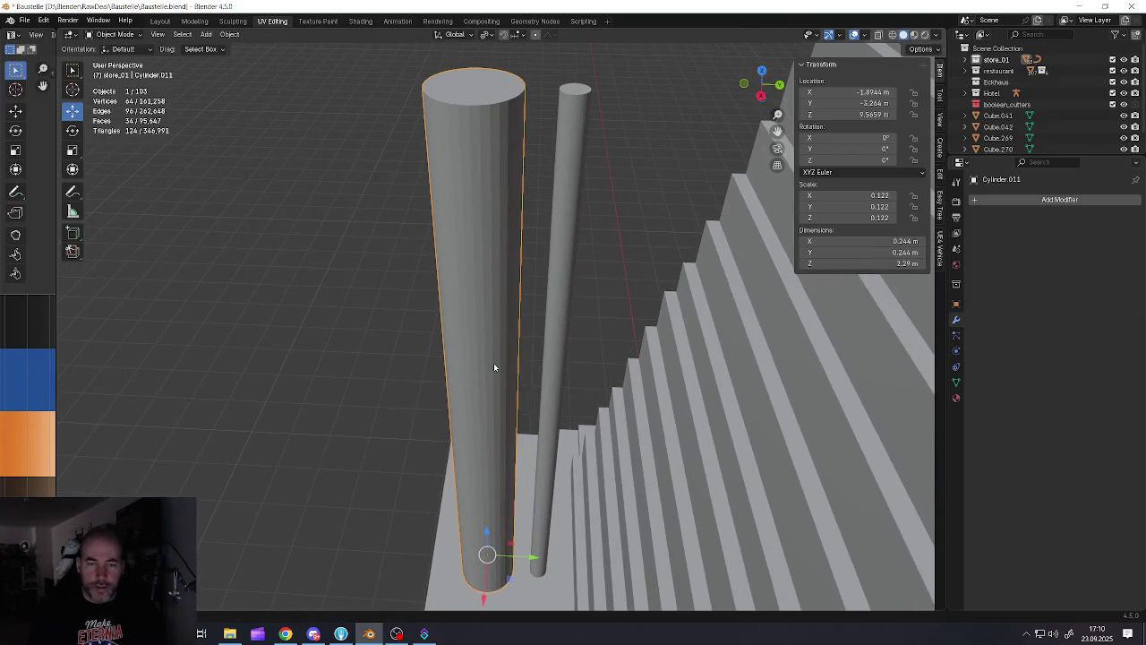
key("Tab")
key("ctrl+r")
scroll(495, 363, "up", 1)
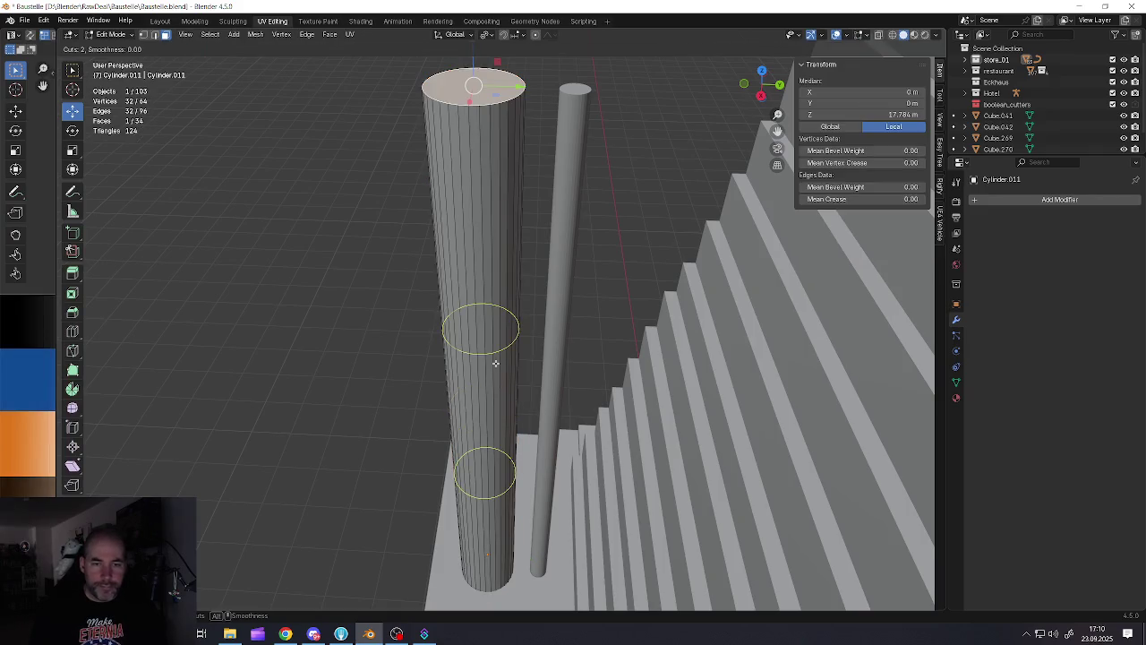
left_click(498, 363)
left_click(501, 243)
scroll(500, 243, "up", 2)
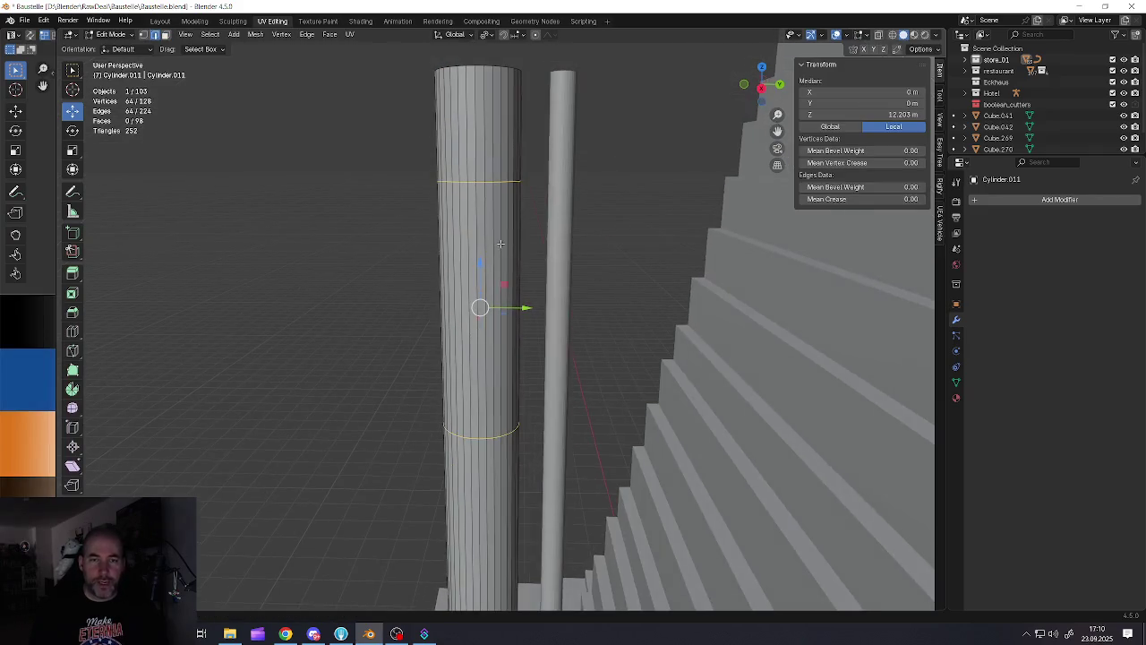
Abandon the loop scaling and apply rotation and scale to the pole object
key("s")
key("Escape")
key("s")
key("Escape")
key("Tab")
key("ctrl+a")
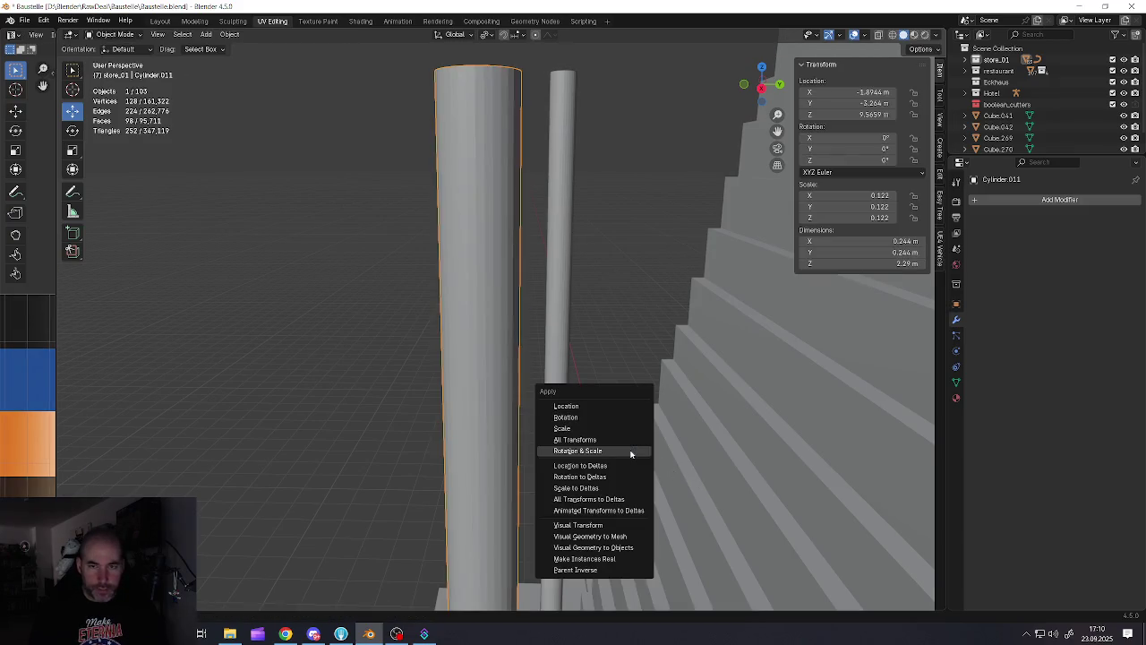
left_click(632, 455)
key("Tab")
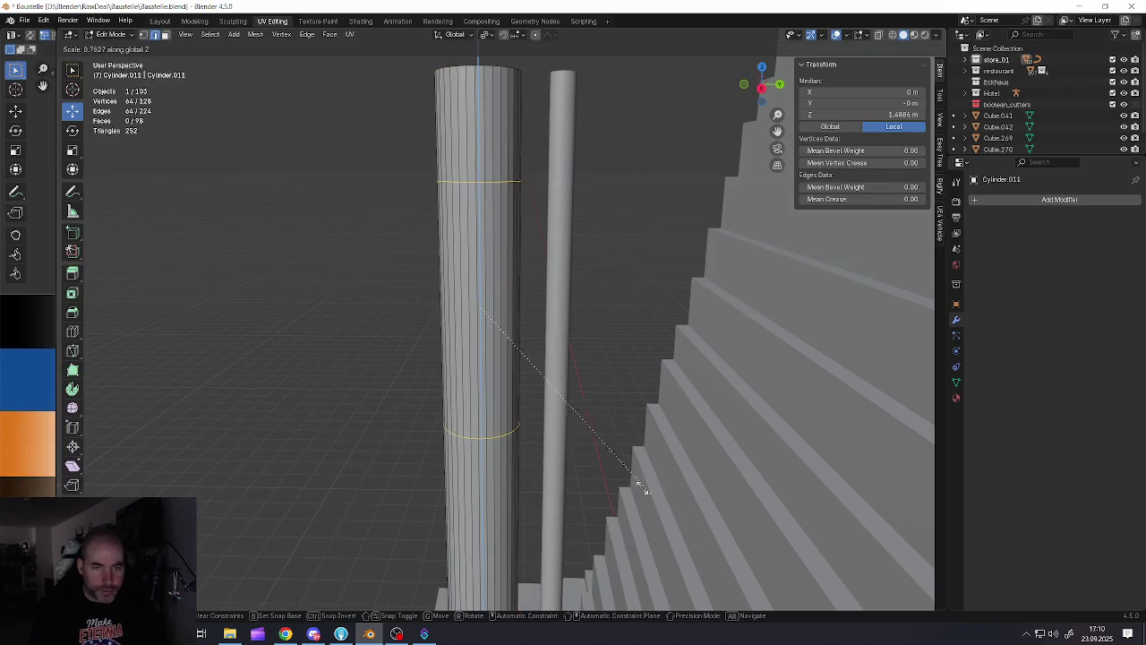
scroll(524, 398, "down", 4)
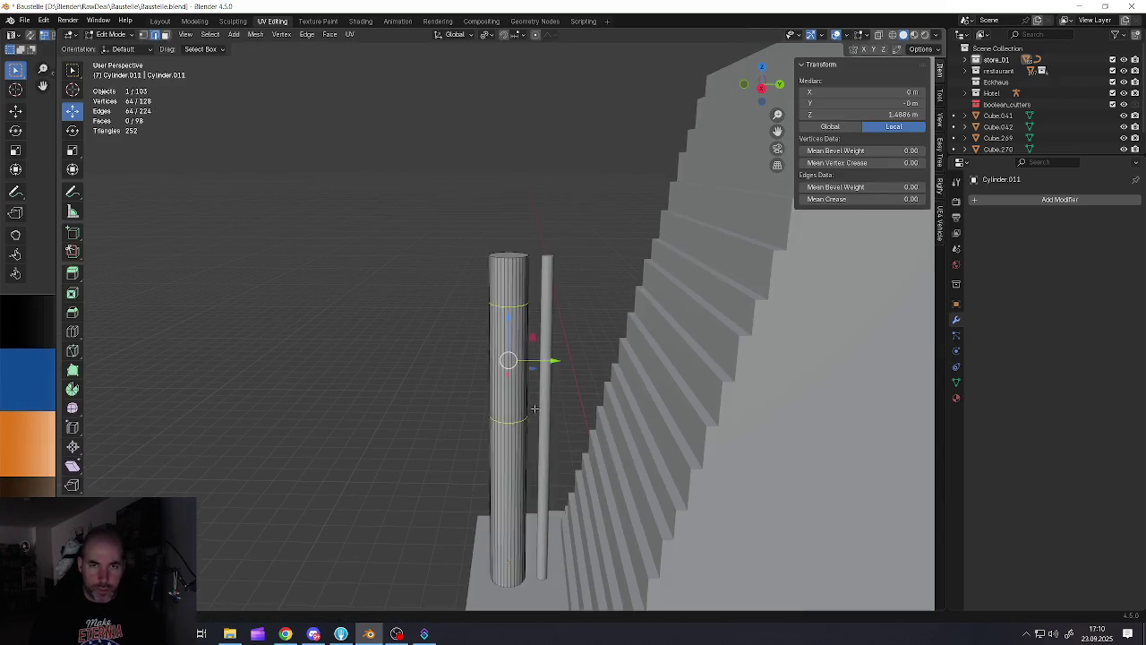
key("Tab")
key("ctrl+a")
left_click(532, 405)
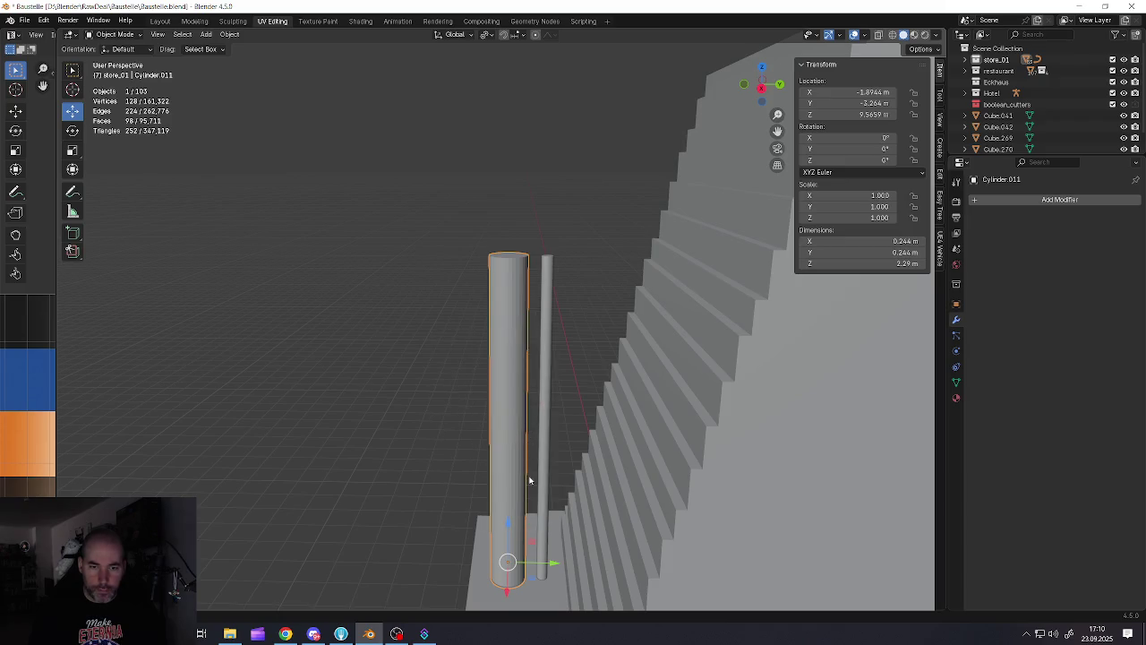
key("Tab")
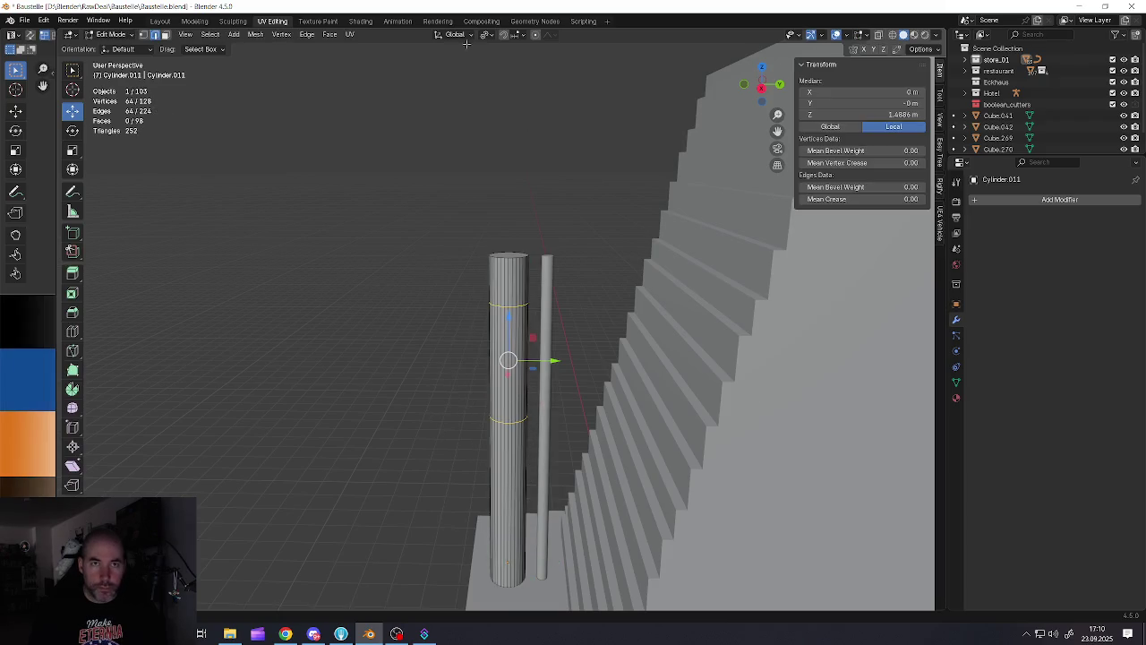
Change the pivot point and scale the two loops along Z to squeeze them together
left_click(480, 36)
left_click(505, 98)
key("s")
key("z")
left_click(563, 433)
key("s")
key("z")
key("Return")
Dissolve the old selected edge loops from the pole
scroll(578, 315, "up", 3)
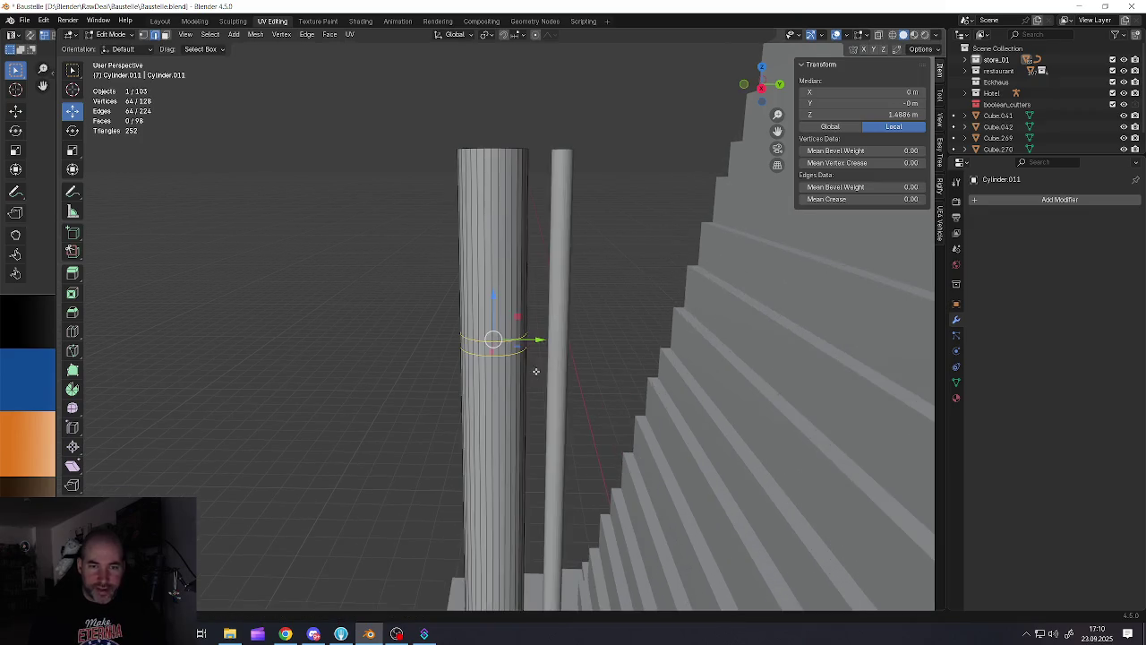
scroll(577, 315, "up", 2)
scroll(577, 315, "down", 4)
scroll(528, 340, "down", 2)
scroll(524, 334, "down", 2)
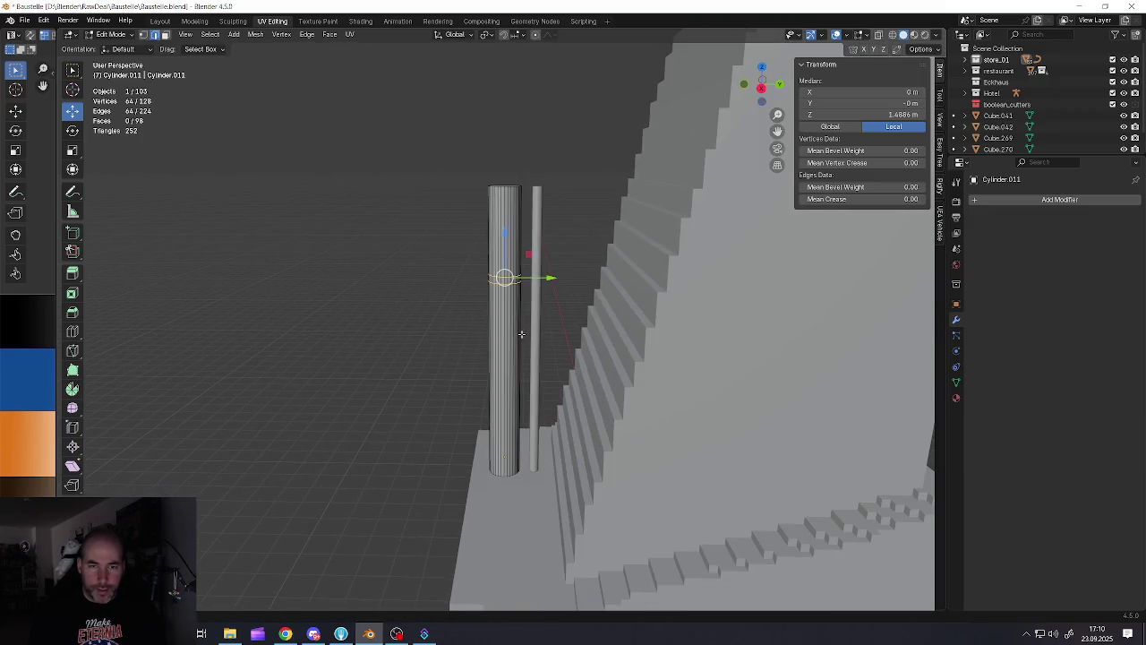
right_click(514, 317)
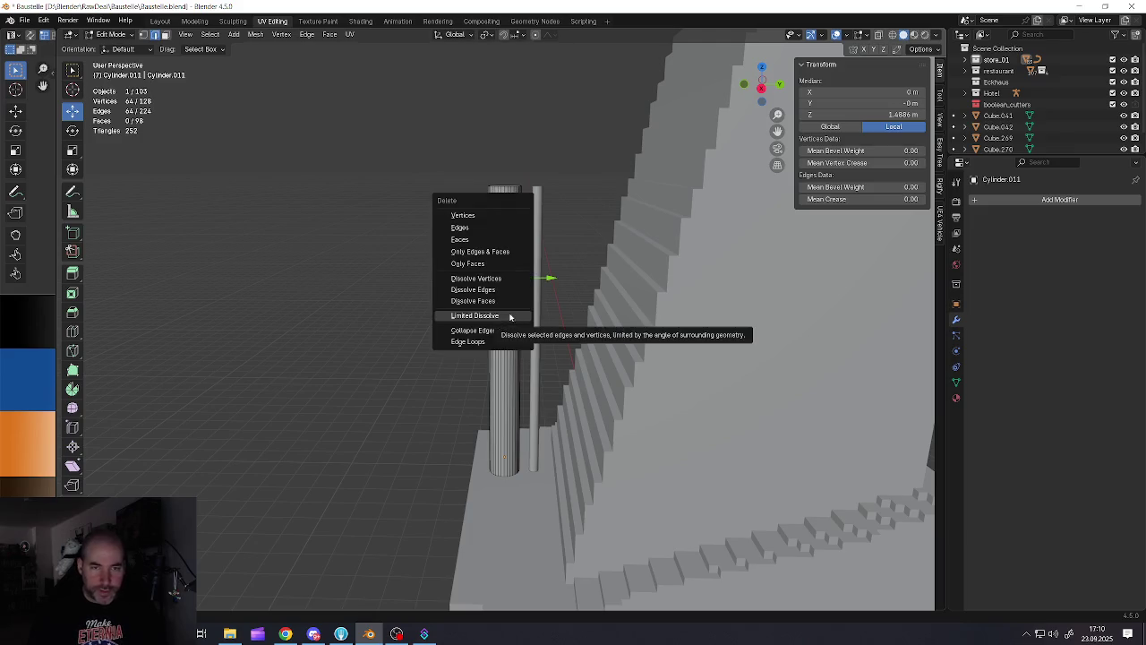
left_click(502, 294)
Add four evenly spaced loop cuts around the pole
key("ctrl+r")
scroll(505, 279, "up", 3)
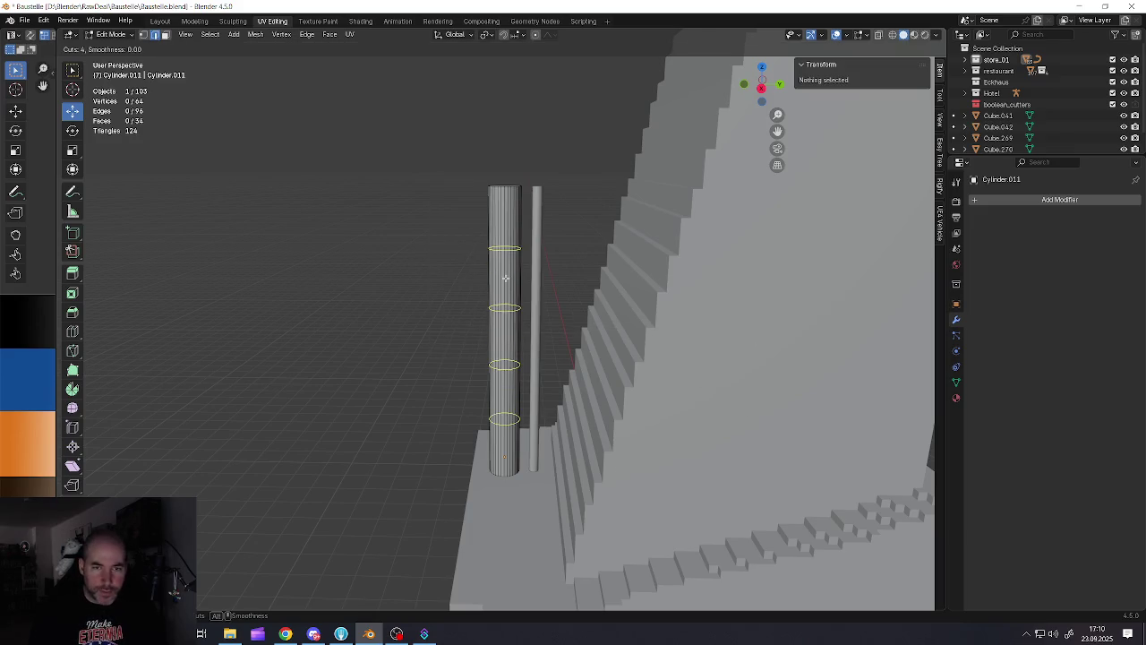
left_click(504, 279)
right_click(507, 295)
scroll(518, 313, "up", 2)
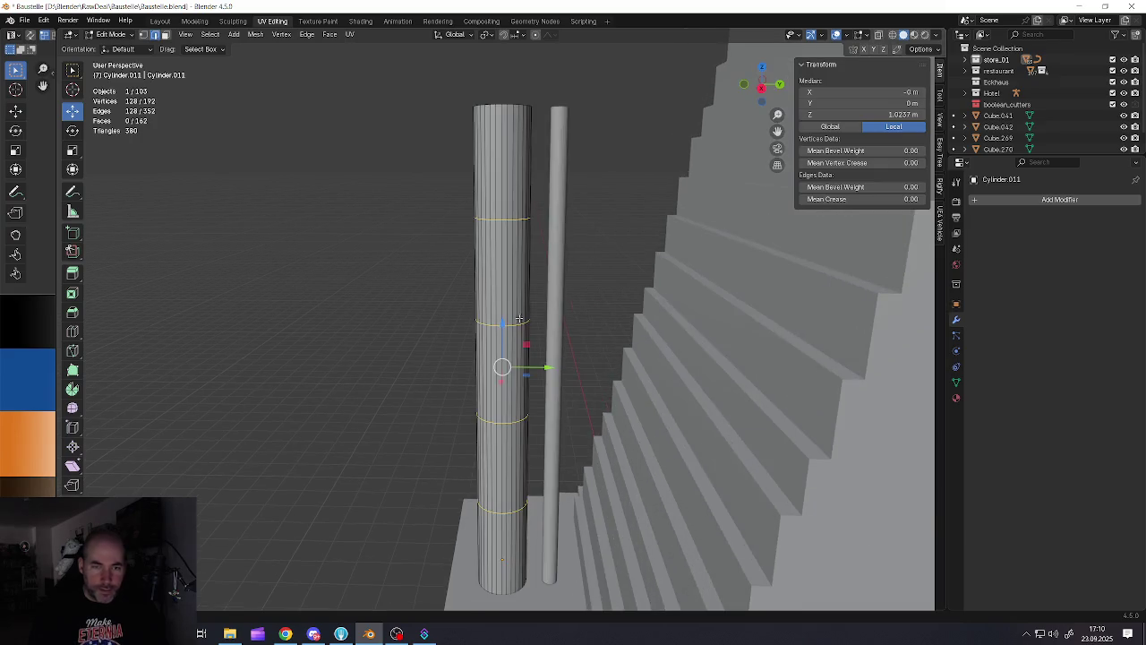
With Individual Origins pivot, scale the four loops along Z into a narrow mid-height band
left_click(487, 36)
left_click(504, 86)
key("s")
key("z")
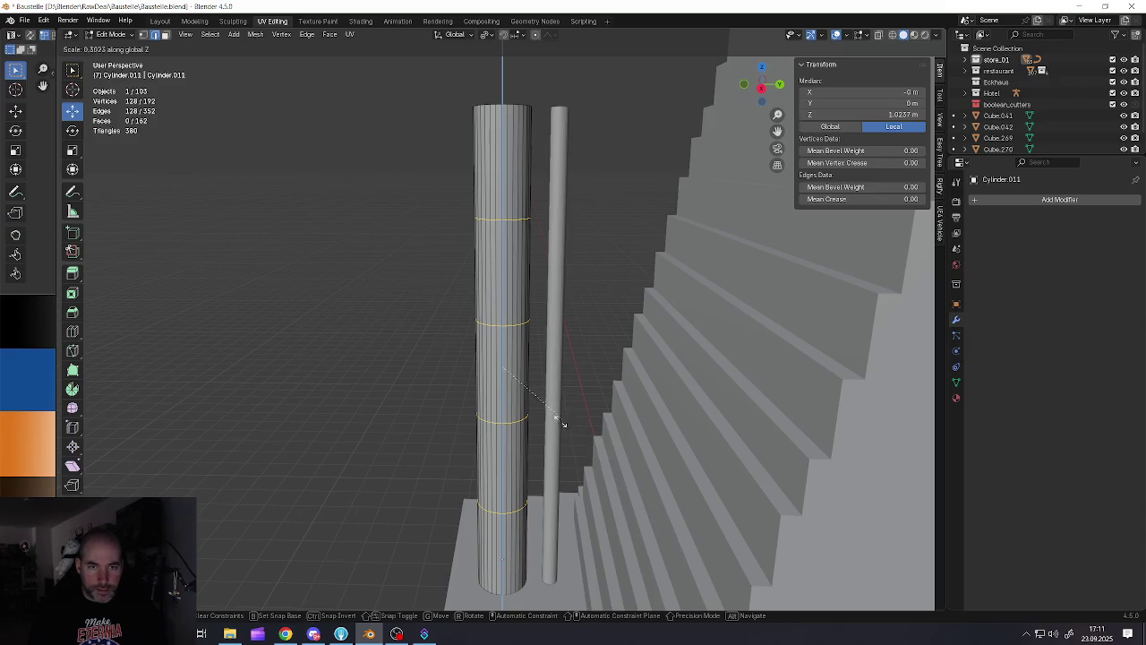
left_click(631, 452)
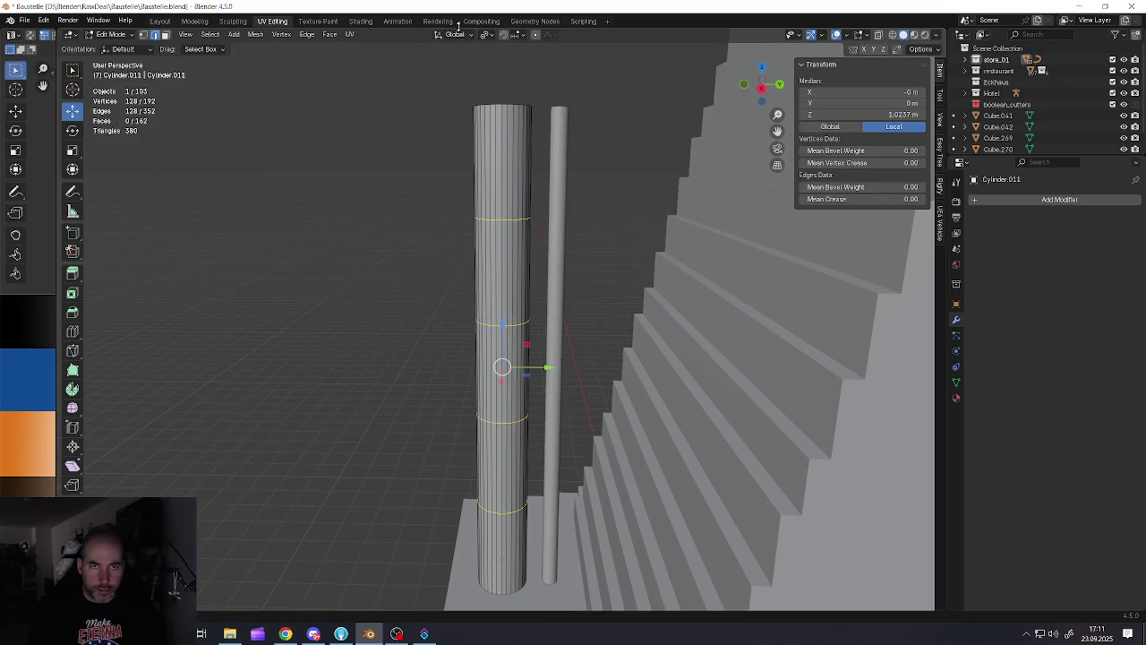
left_click(489, 35)
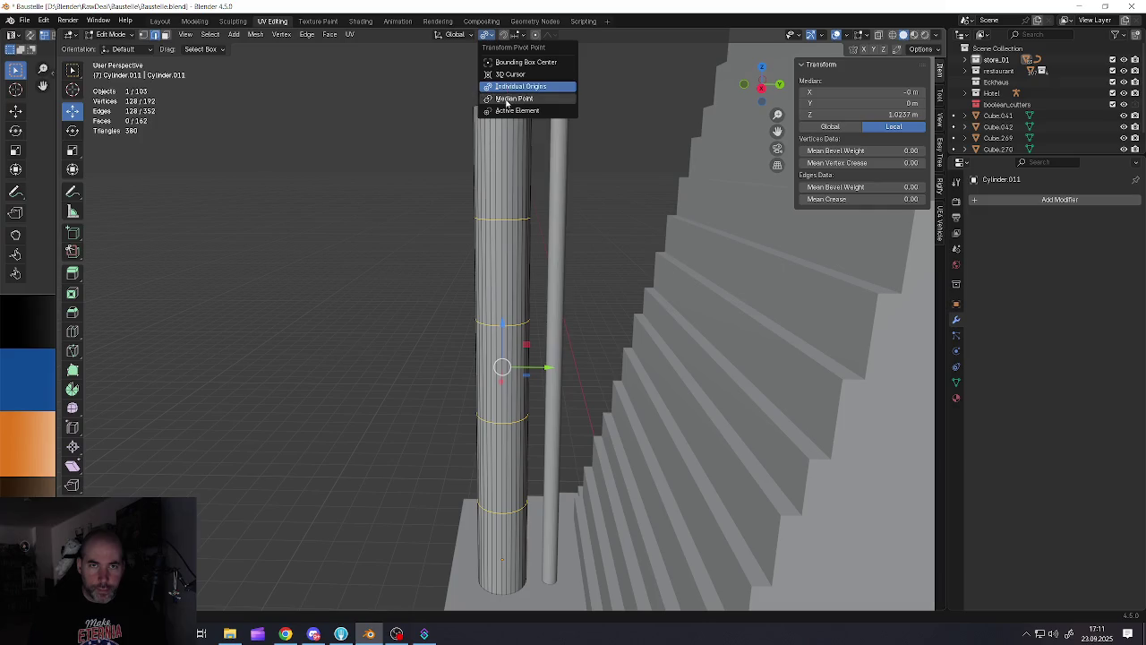
left_click(508, 87)
key("s")
key("z")
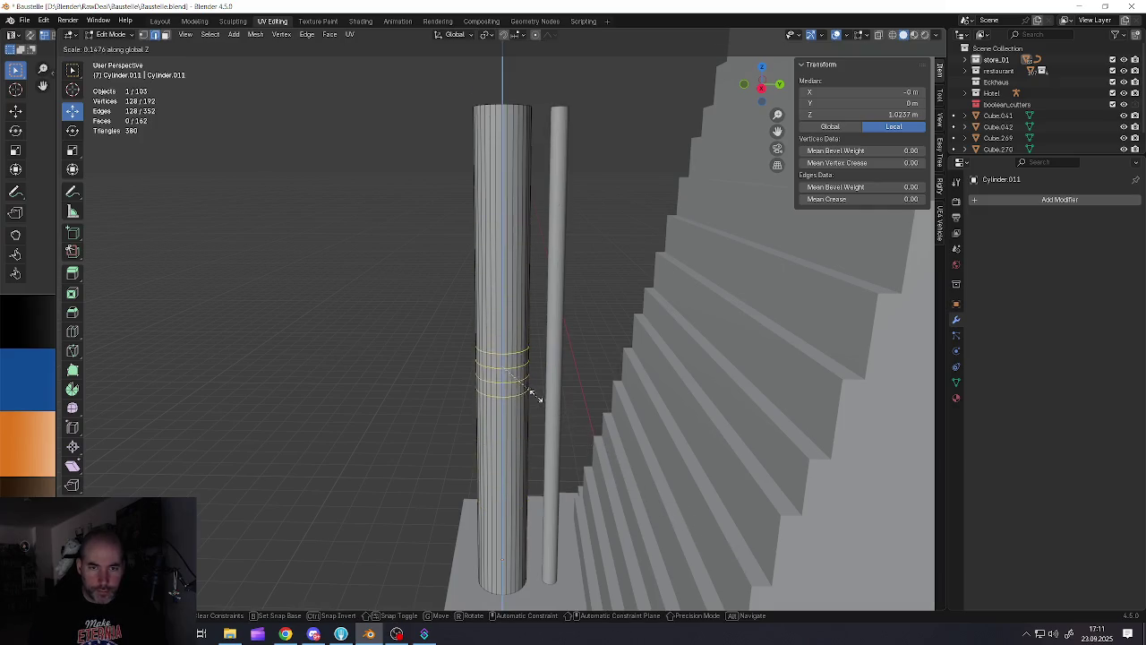
left_click(526, 385)
key("alt+a")
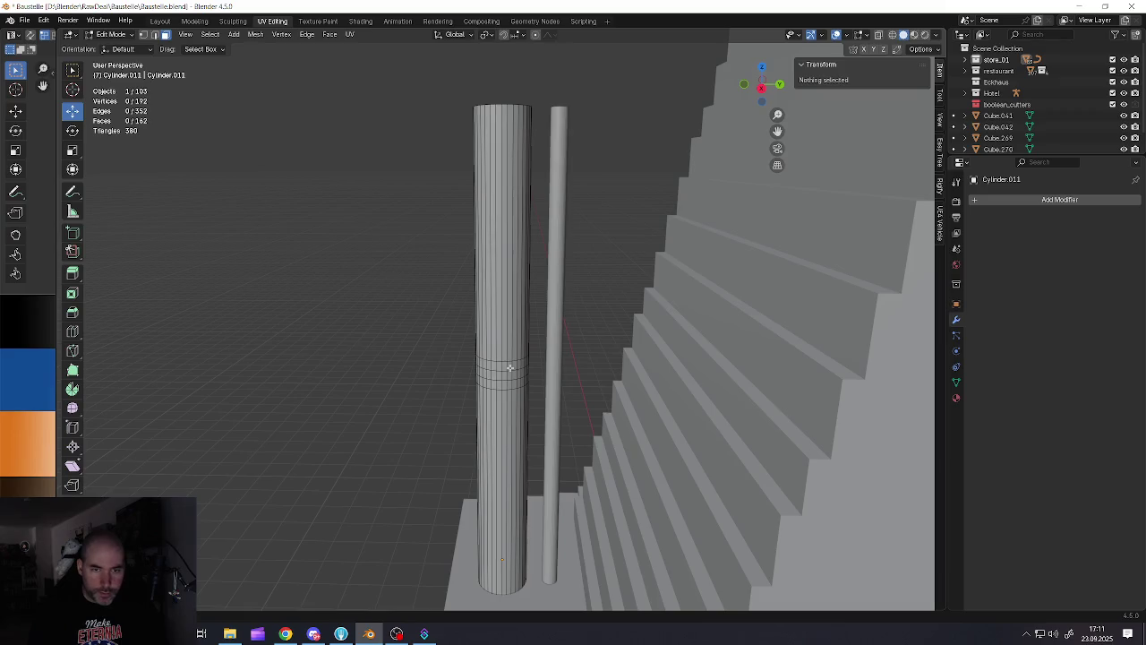
scroll(510, 362, "up", 2)
Select one face band on the pole and move it along Z
scroll(510, 362, "up", 2)
left_click(501, 358, "alt")
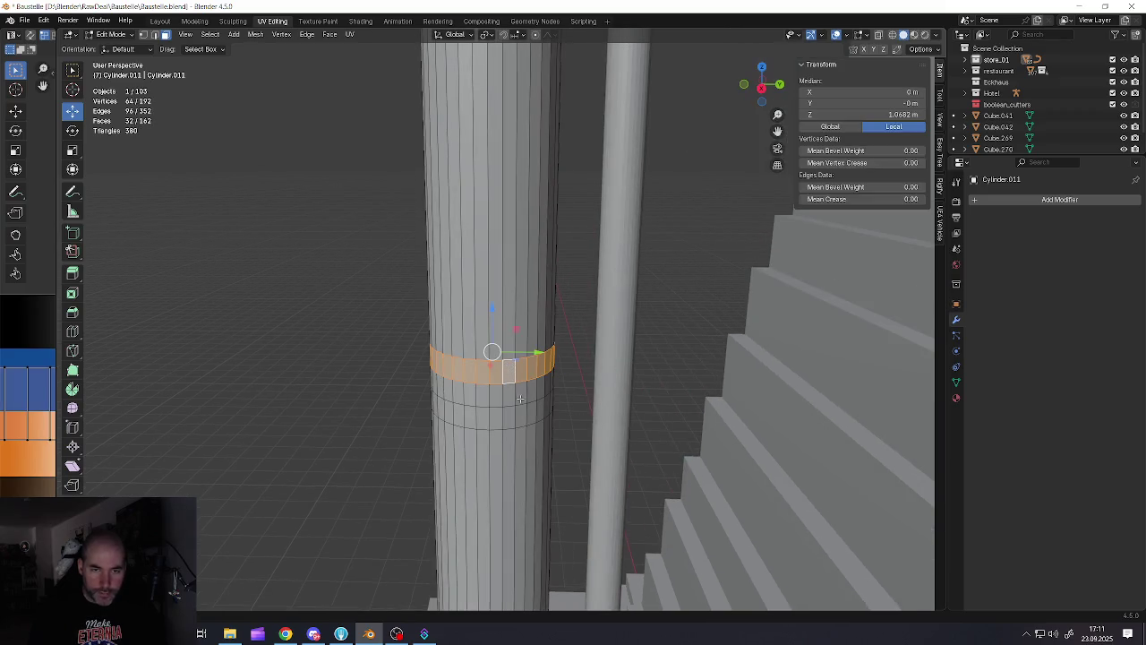
scroll(501, 362, "down", 3)
scroll(502, 362, "down", 1)
left_click_drag(497, 350, 496, 272)
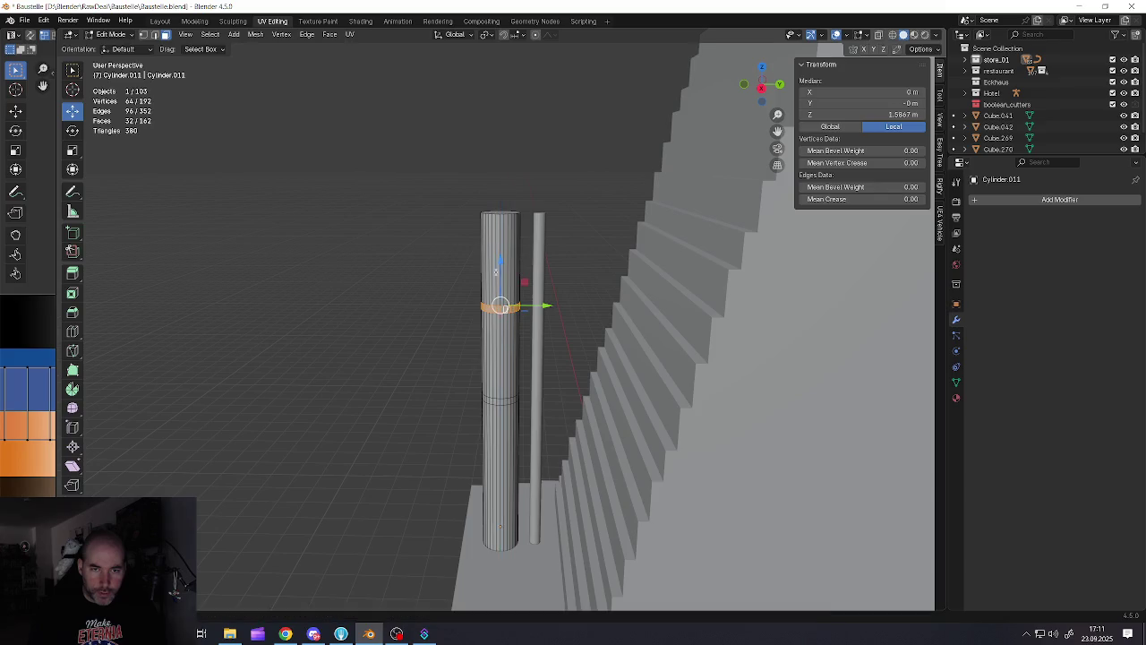
key("g")
key("z")
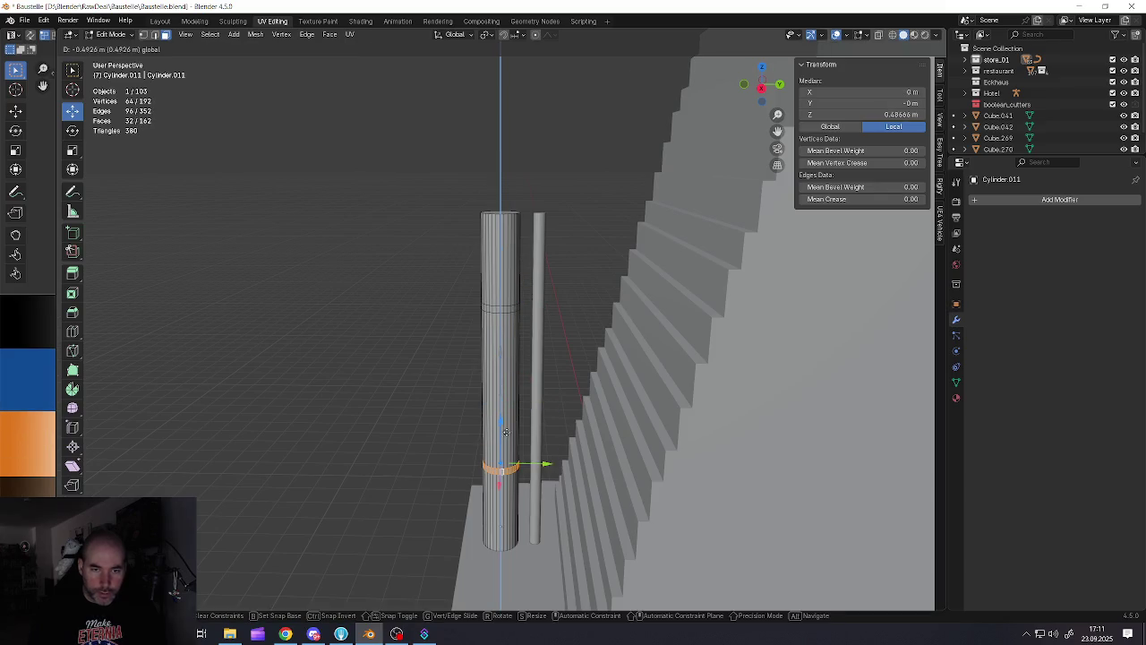
left_click(506, 435)
scroll(506, 435, "down", 2)
scroll(498, 376, "up", 3)
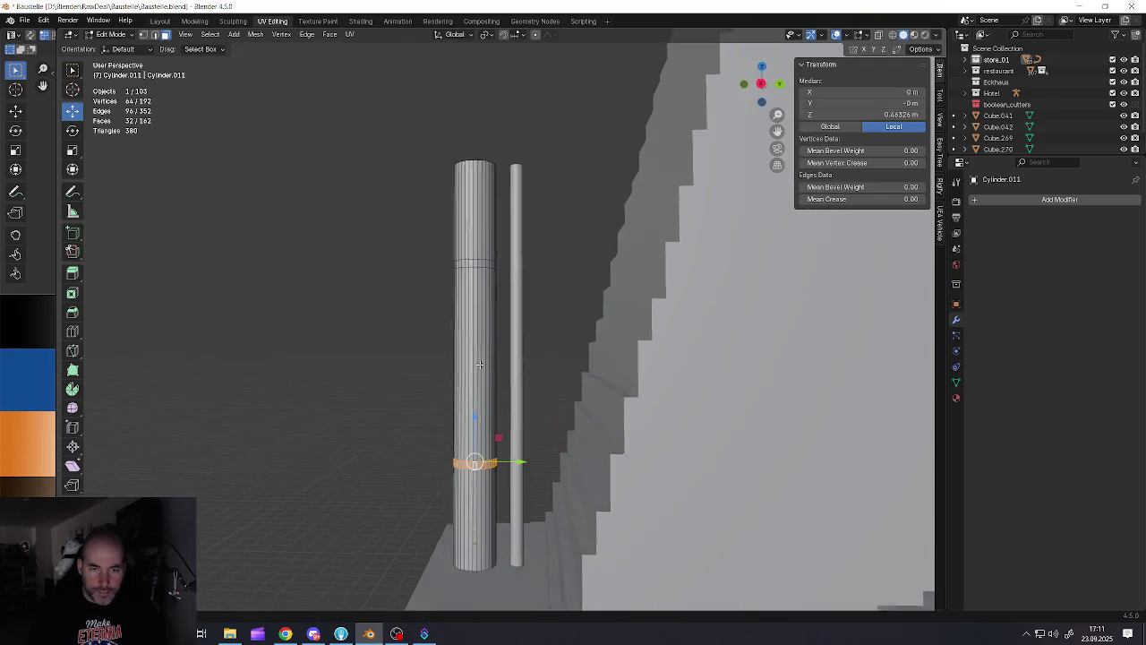
scroll(490, 291, "up", 2)
Select several side faces of the pole facing the thin pipe
left_click(488, 320)
mouse_move(488, 320)
middle_mouse_down()
mouse_move(478, 307)
mouse_move(476, 320)
mouse_move(555, 320)
mouse_move(530, 314)
mouse_move(478, 343)
mouse_move(529, 401)
mouse_move(479, 448)
middle_mouse_up()
scroll(547, 316, "up", 5)
left_click(483, 302)
left_click(514, 301, "shift")
left_click(555, 300, "shift")
left_click(472, 333, "shift")
scroll(529, 401, "up", 3)
left_click(496, 427, "shift")
left_click(496, 427, "shift")
left_click(507, 413, "shift")
left_click(518, 396, "shift")
Start extruding the selected faces, then cancel the extrusion
mouse_move(518, 395)
middle_mouse_down()
mouse_move(528, 359)
mouse_move(519, 345)
middle_mouse_up()
scroll(528, 358, "down", 5)
scroll(534, 350, "up", 3)
scroll(534, 350, "down", 3)
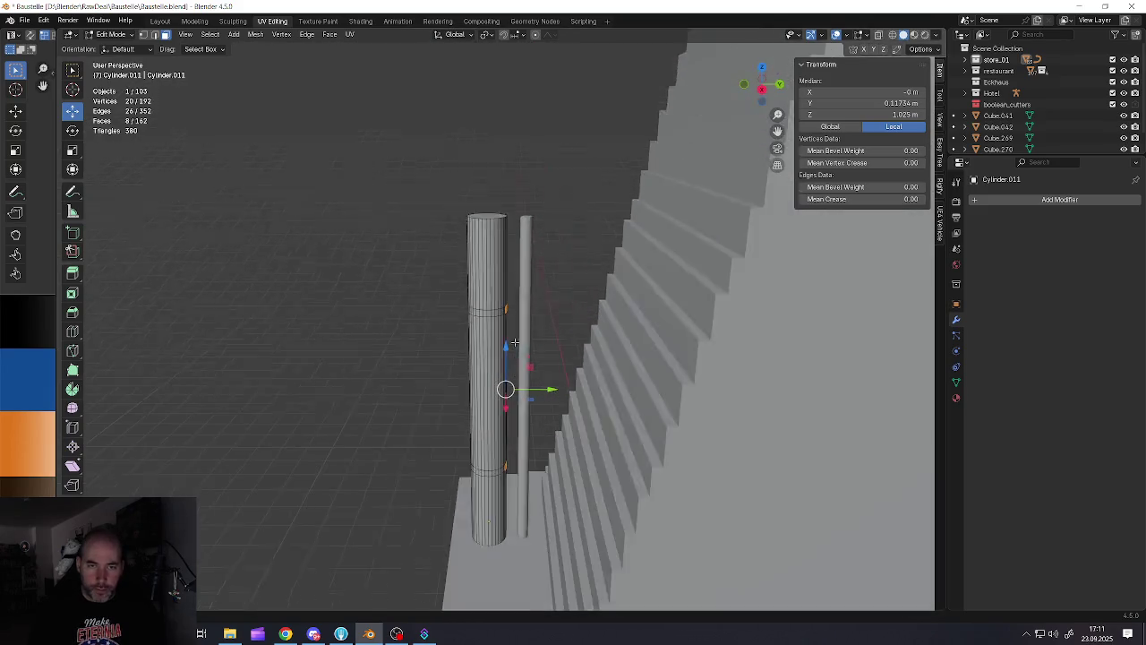
scroll(519, 345, "up", 2)
key("e")
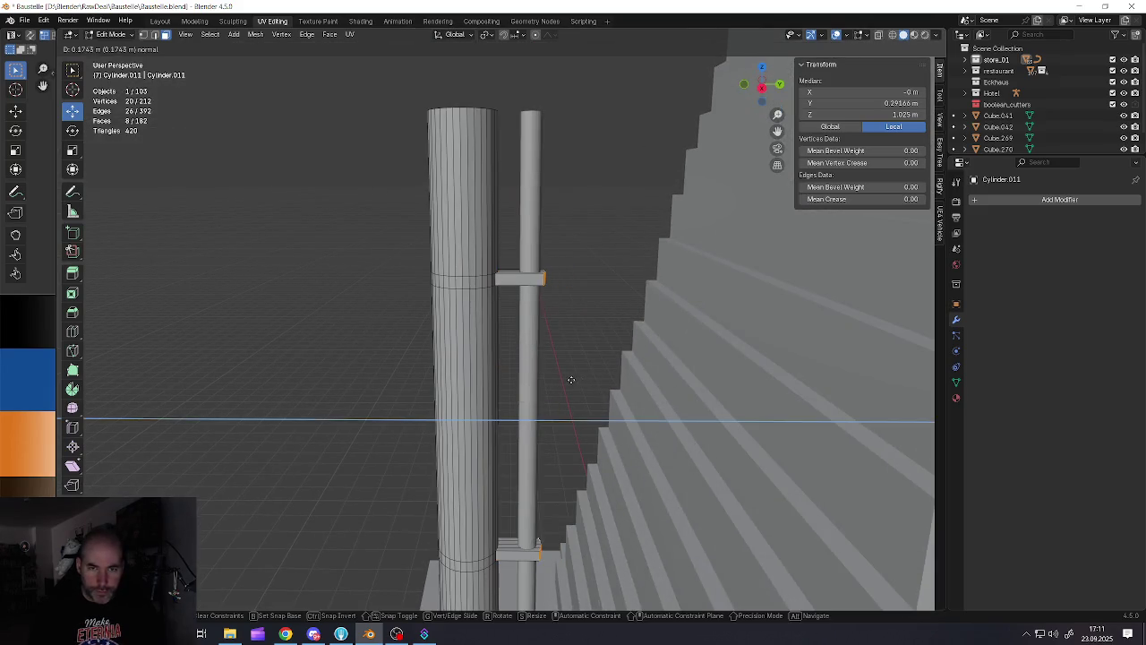
key("Escape")
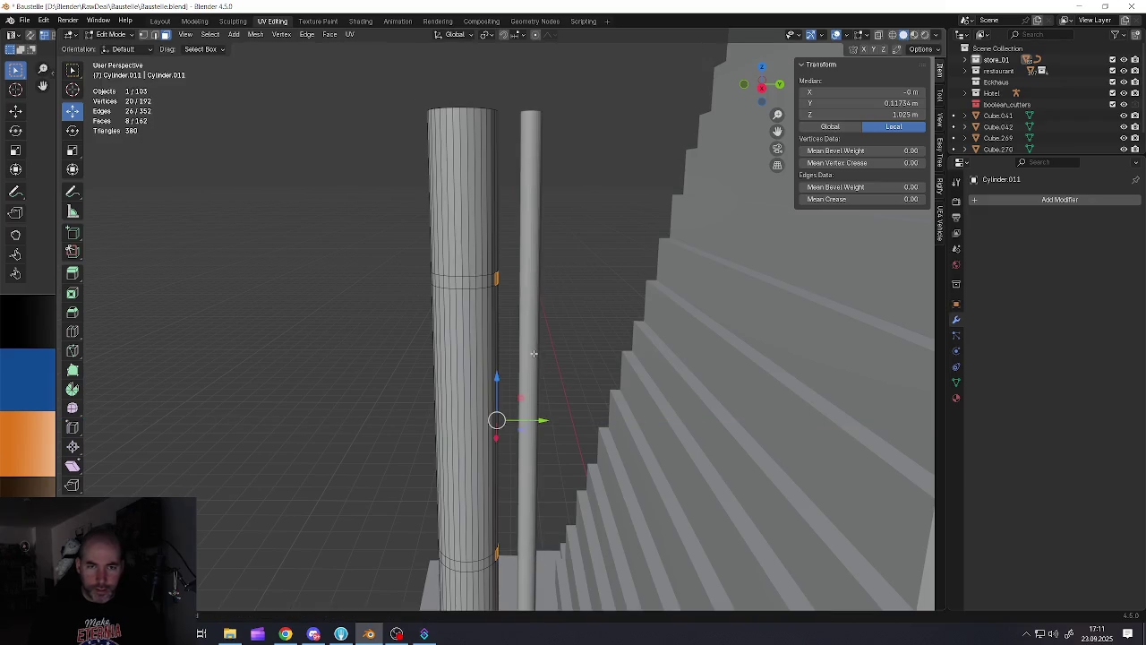
Select two face rings and extrude them with Alt+S into raised ring clamps
left_click(474, 285, "alt")
middle_click_drag(474, 285, 491, 440)
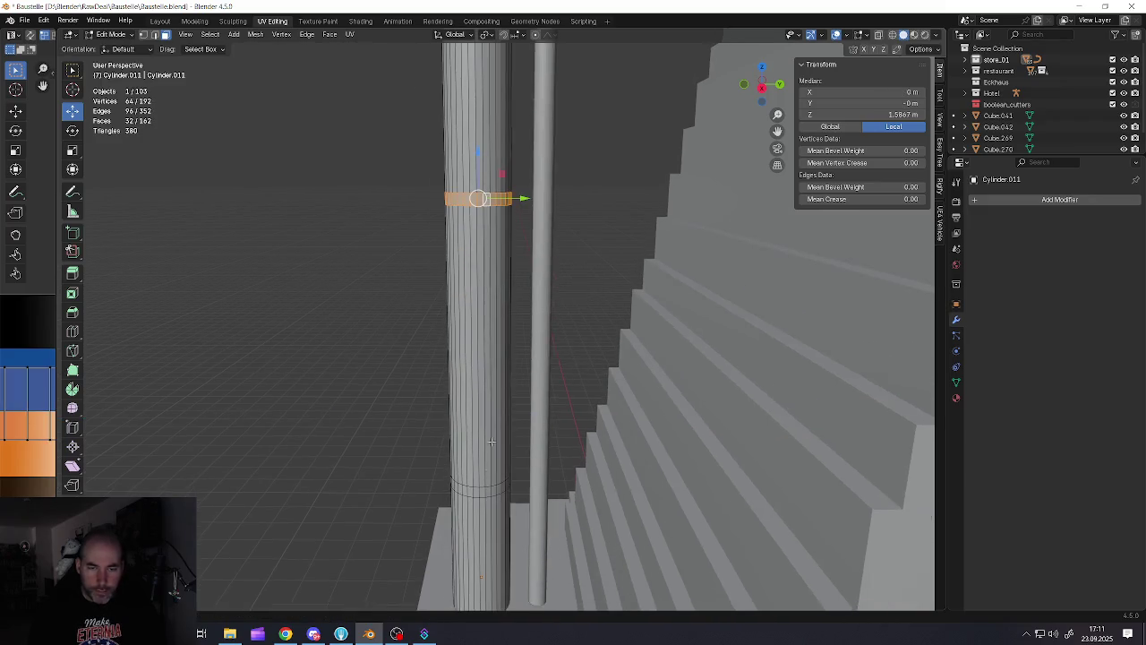
left_click(491, 488, "alt+shift")
middle_click_drag(490, 488, 525, 488)
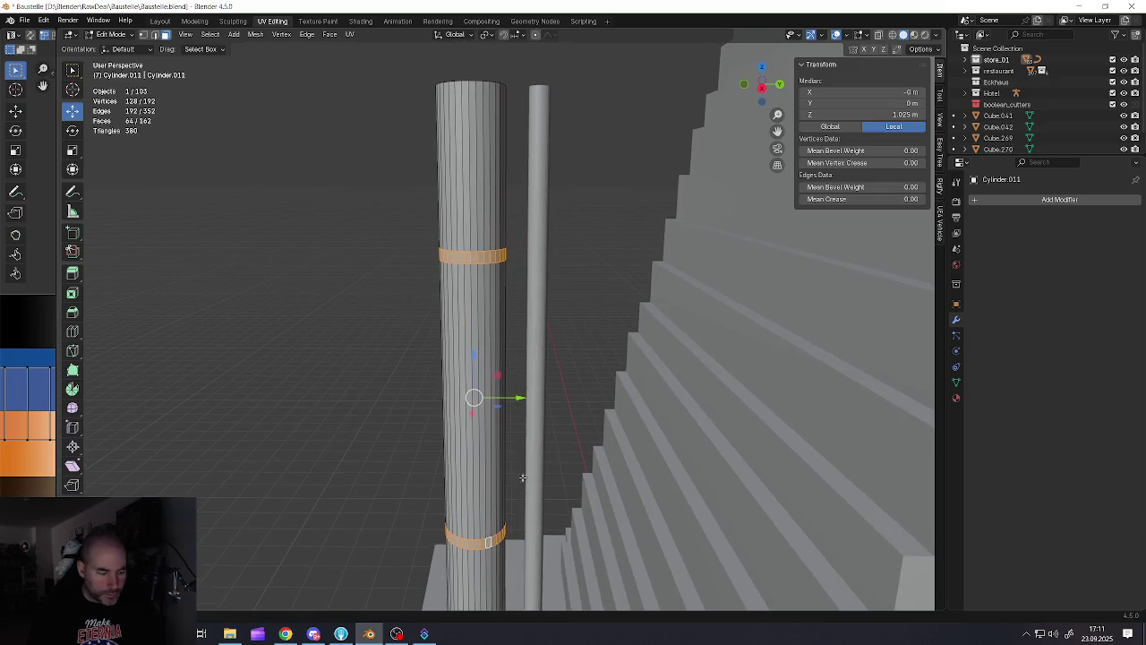
key("e")
key("Escape")
key("alt+s")
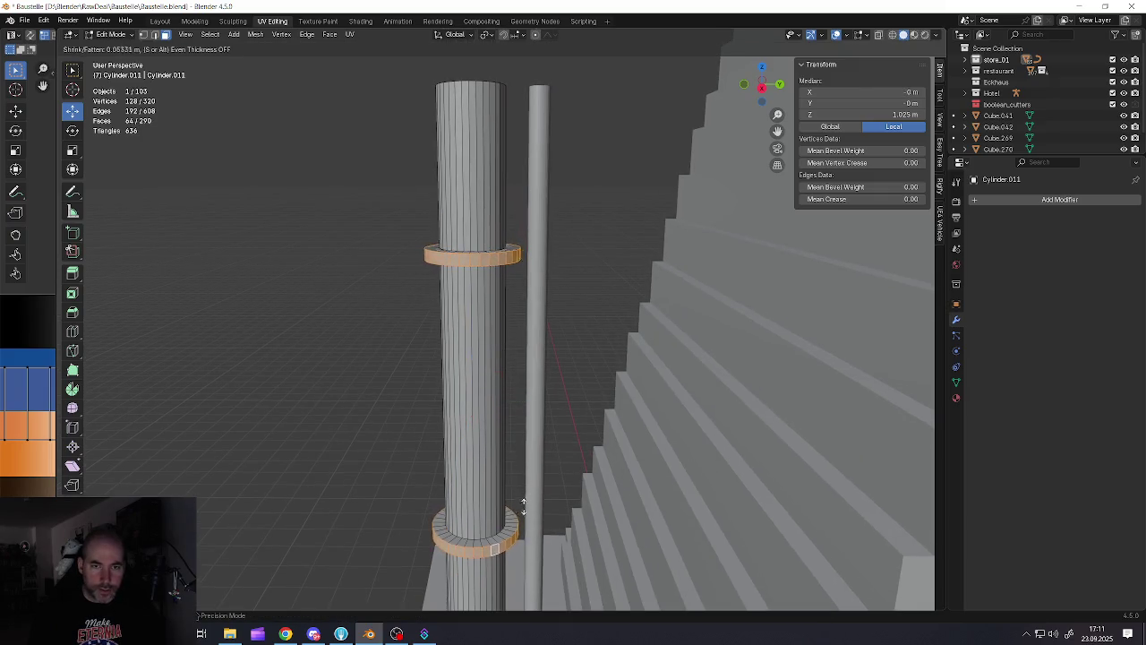
left_click(522, 551)
Select the clamp ring faces that face the thin pipe
mouse_move(509, 351)
middle_mouse_down()
mouse_move(476, 391)
mouse_move(493, 370)
middle_mouse_up()
left_click(484, 370)
left_click(553, 333, "ctrl")
mouse_move(553, 333)
middle_mouse_down()
mouse_move(560, 311)
mouse_move(538, 353)
middle_mouse_up()
scroll(531, 351, "up", 4)
scroll(531, 351, "up", 3)
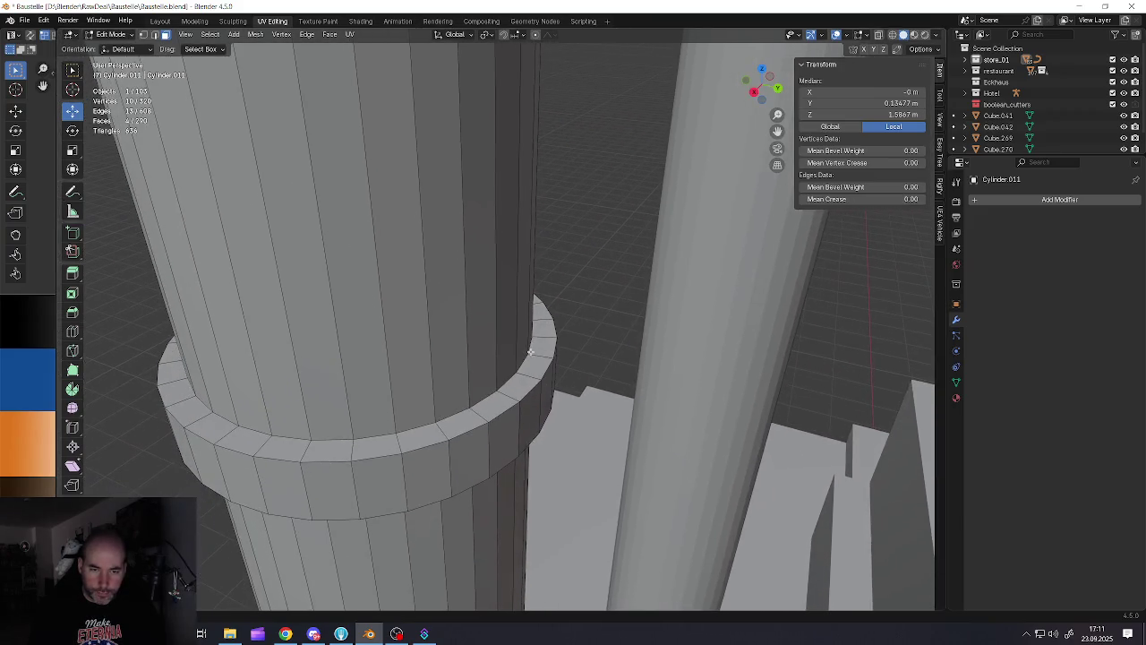
left_click(506, 432, "shift")
left_click(546, 392, "ctrl")
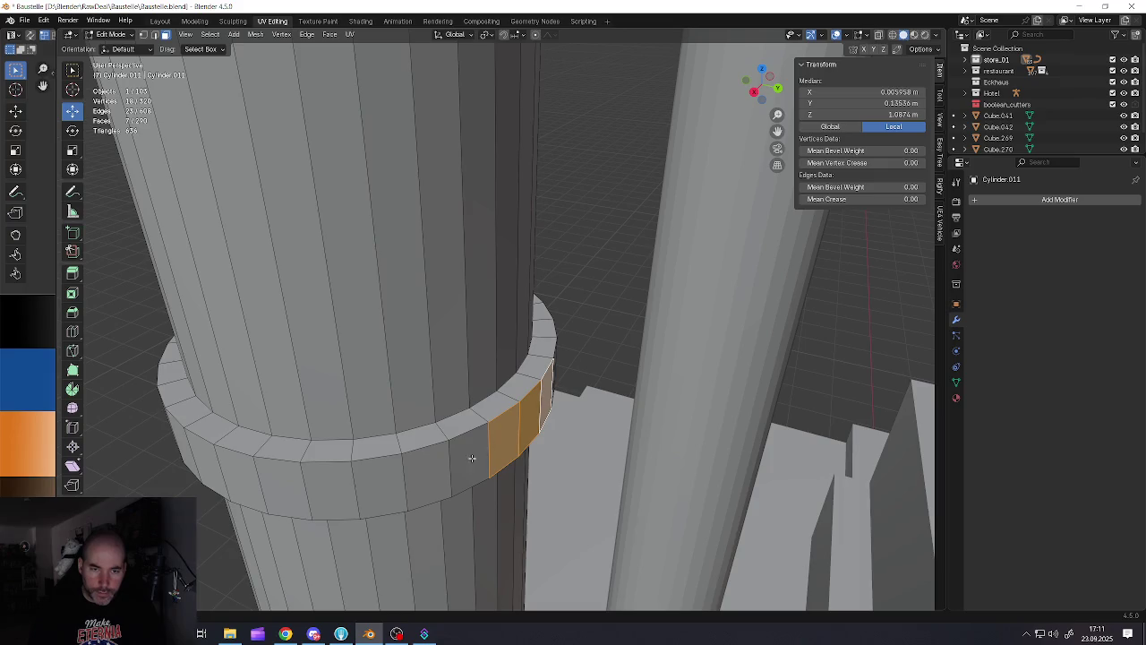
scroll(468, 454, "down", 4)
mouse_move(469, 455)
middle_mouse_down()
mouse_move(415, 442)
mouse_move(594, 370)
mouse_move(592, 342)
middle_mouse_up()
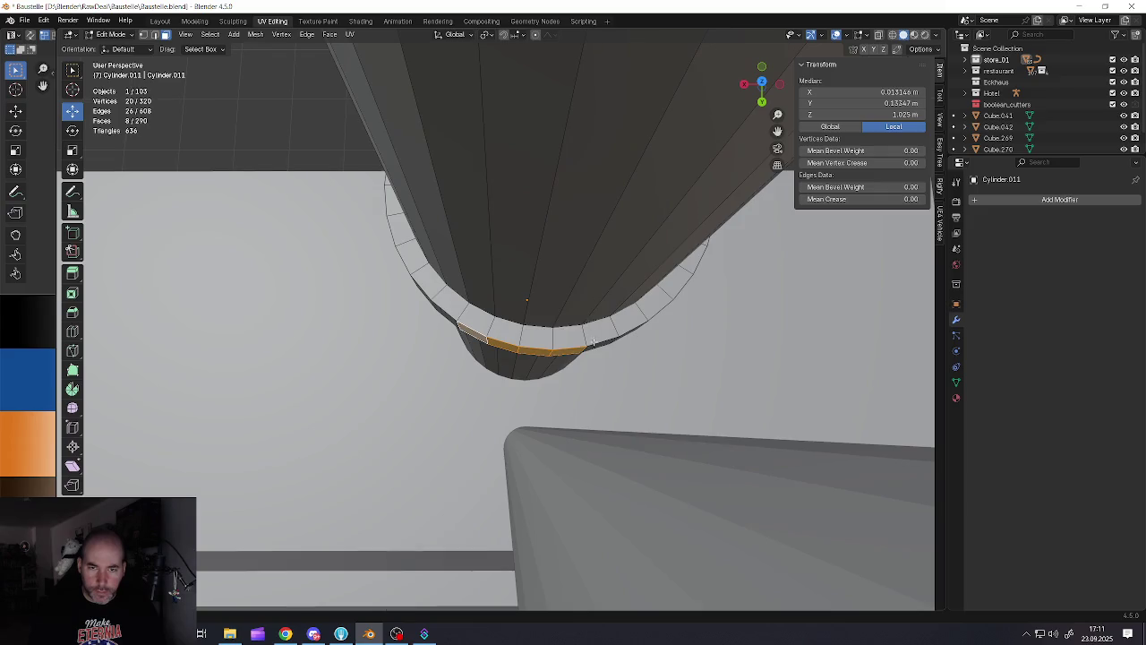
left_click(594, 345, "ctrl")
left_click(479, 340, "shift")
middle_click_drag(479, 340, 611, 314)
scroll(510, 340, "down", 3)
Extrude the faces into brackets toward the pipe, scaling and moving them along Y
key("e")
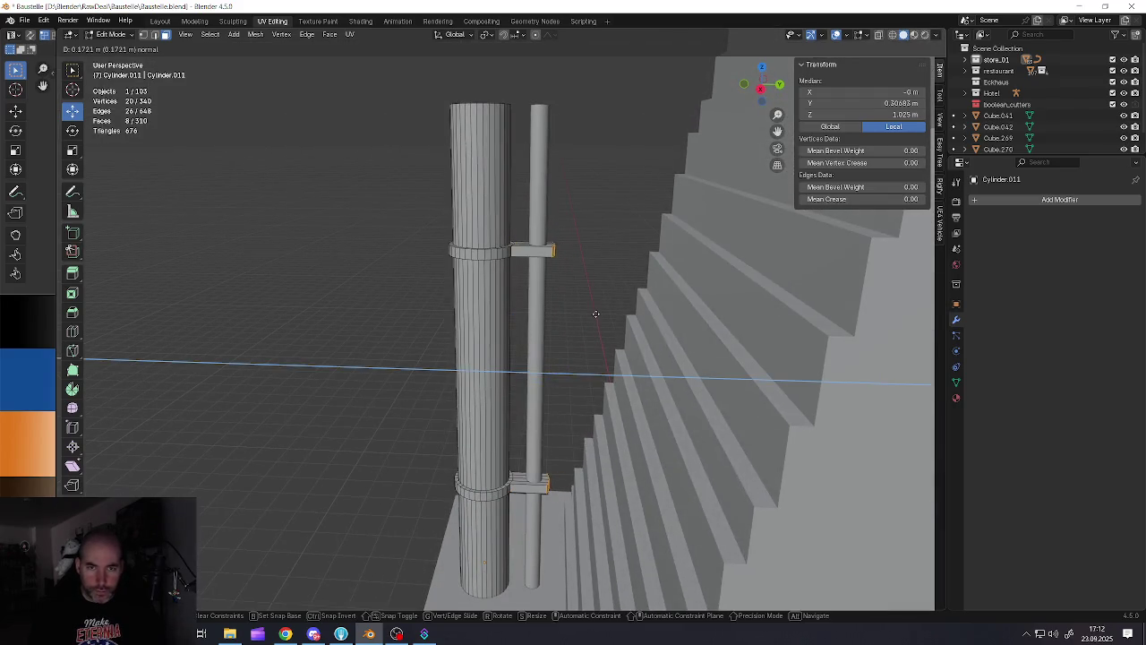
left_click(595, 314)
key("s")
key("x")
key("Escape")
key("s")
key("y")
key("Escape")
key("s")
key("y")
left_click(571, 360)
middle_click_drag(571, 360, 574, 365)
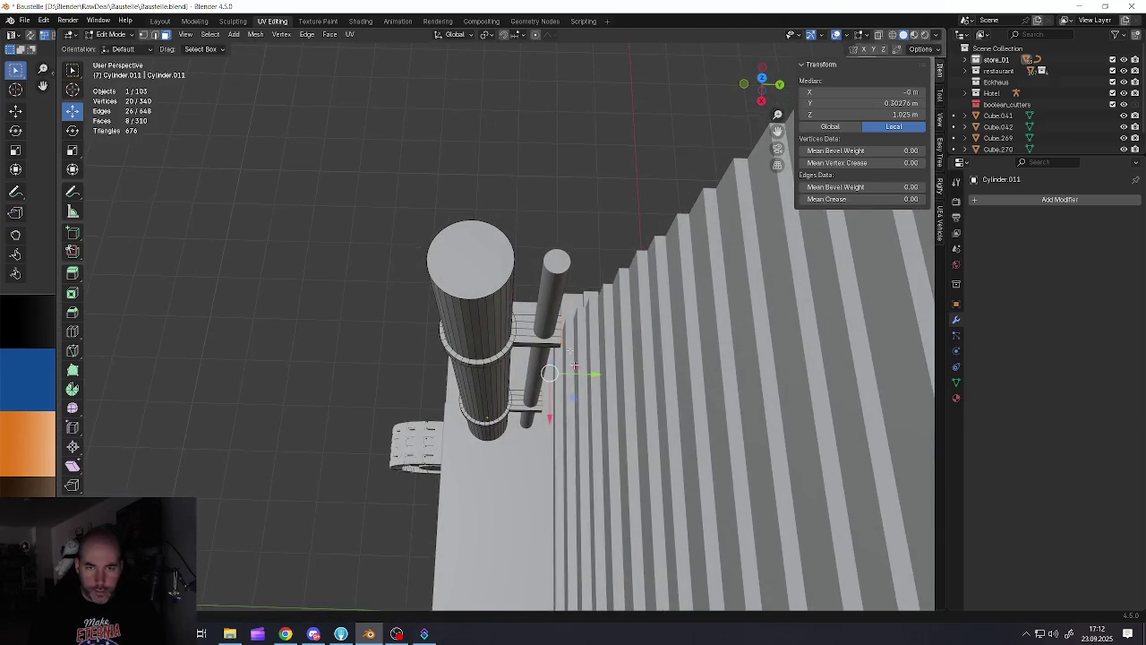
key("g")
key("y")
left_click(591, 398)
Return to object mode and deselect the pole
key("Tab")
scroll(586, 407, "down", 3)
mouse_move(587, 408)
middle_mouse_down()
mouse_move(546, 398)
mouse_move(578, 402)
mouse_move(543, 402)
mouse_move(539, 430)
middle_mouse_up()
key("alt+a")
scroll(541, 397, "up", 3)
scroll(541, 396, "up", 2)
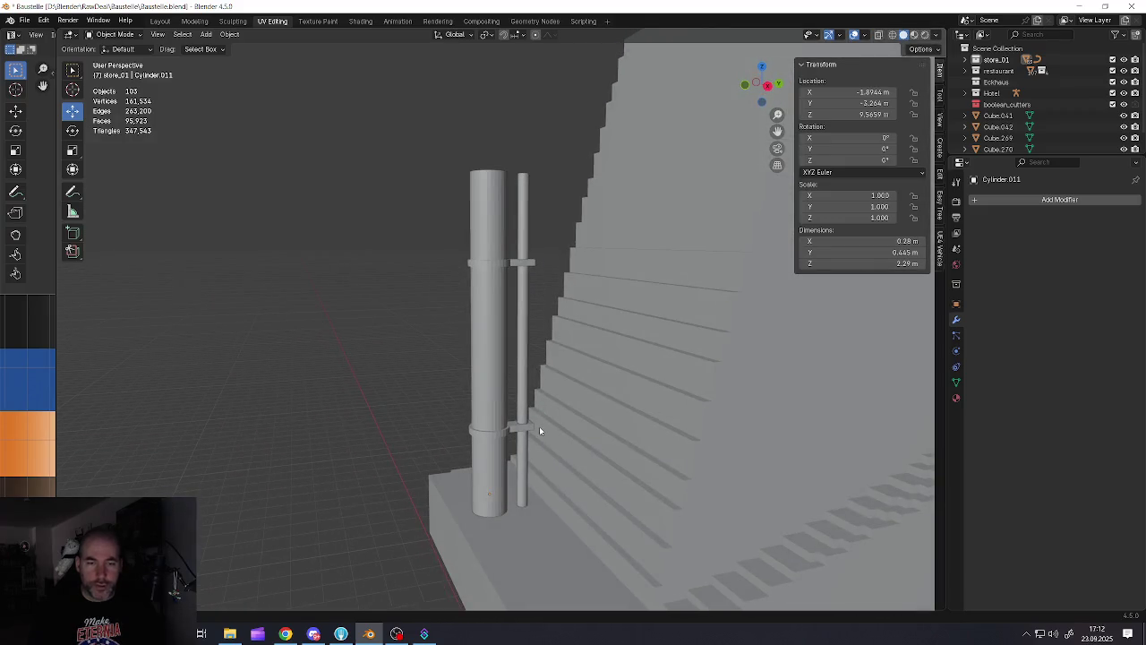
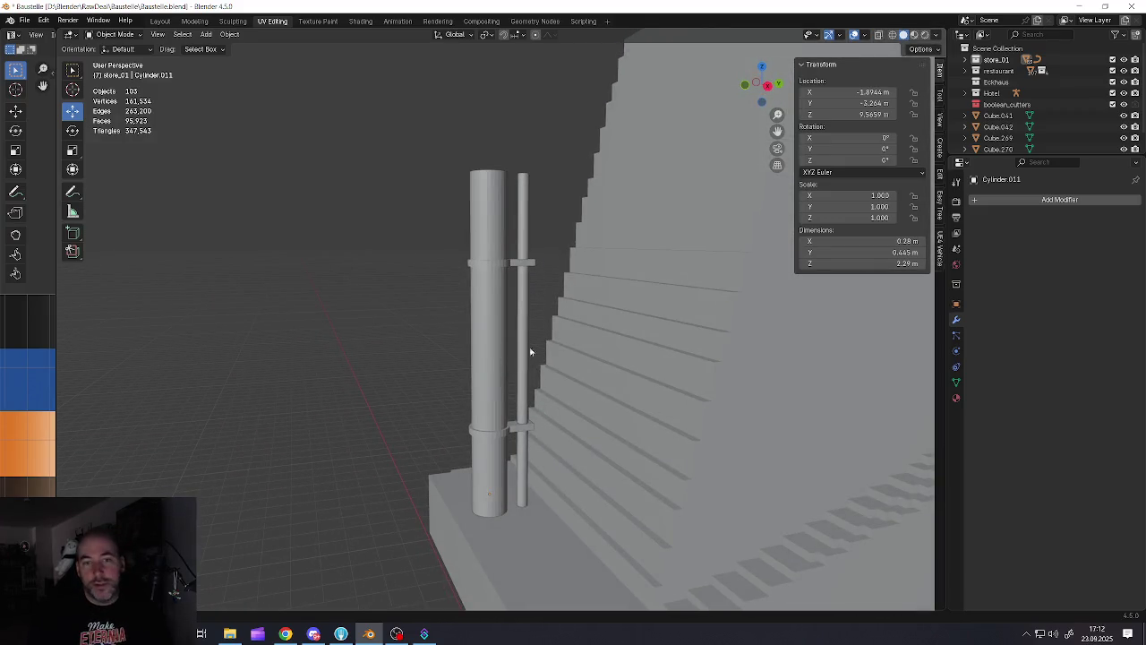
Save the project and select the thick wall cylinder
left_click(24, 19)
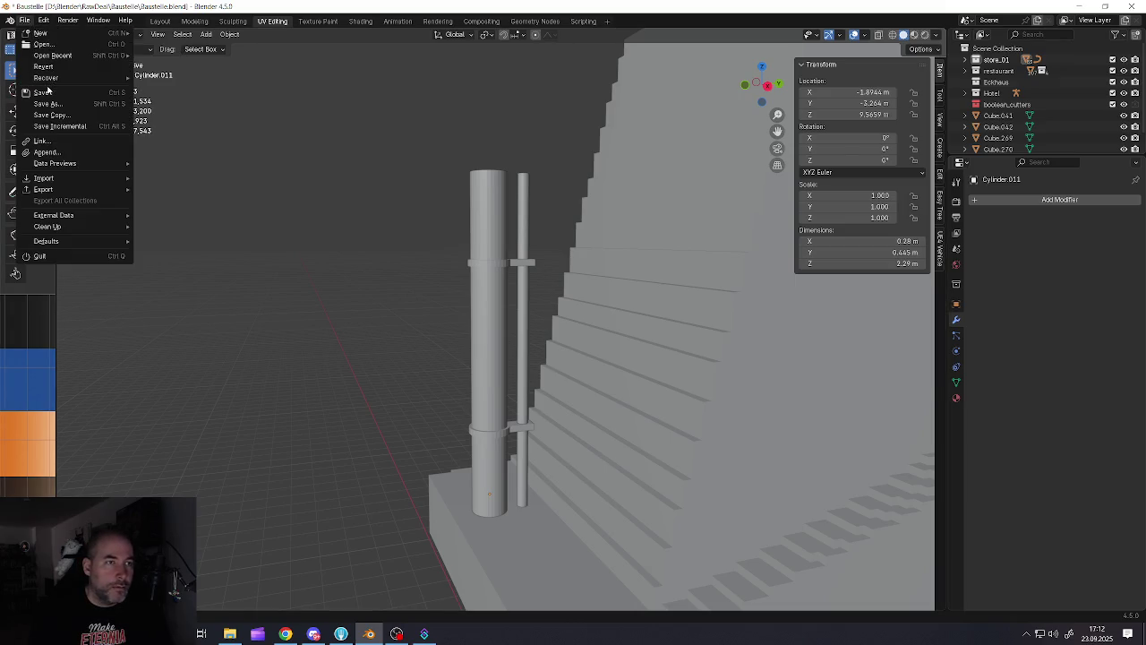
left_click(42, 86)
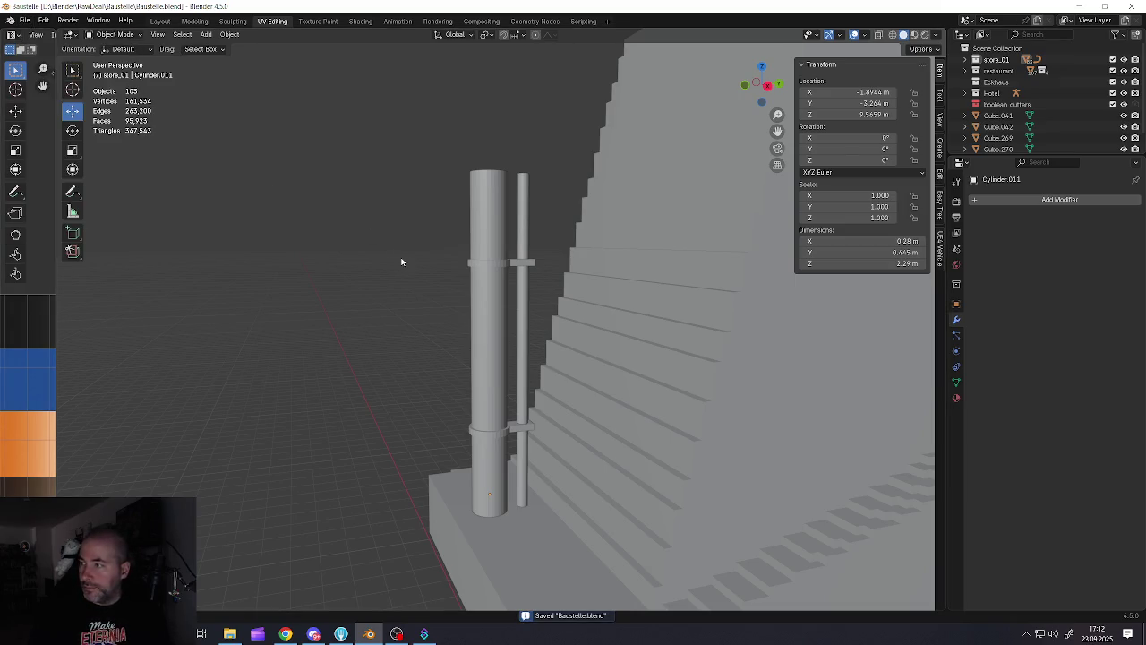
scroll(429, 269, "down", 2)
scroll(394, 297, "up", 3)
scroll(397, 298, "up", 2)
scroll(390, 301, "up", 3)
left_click(383, 304)
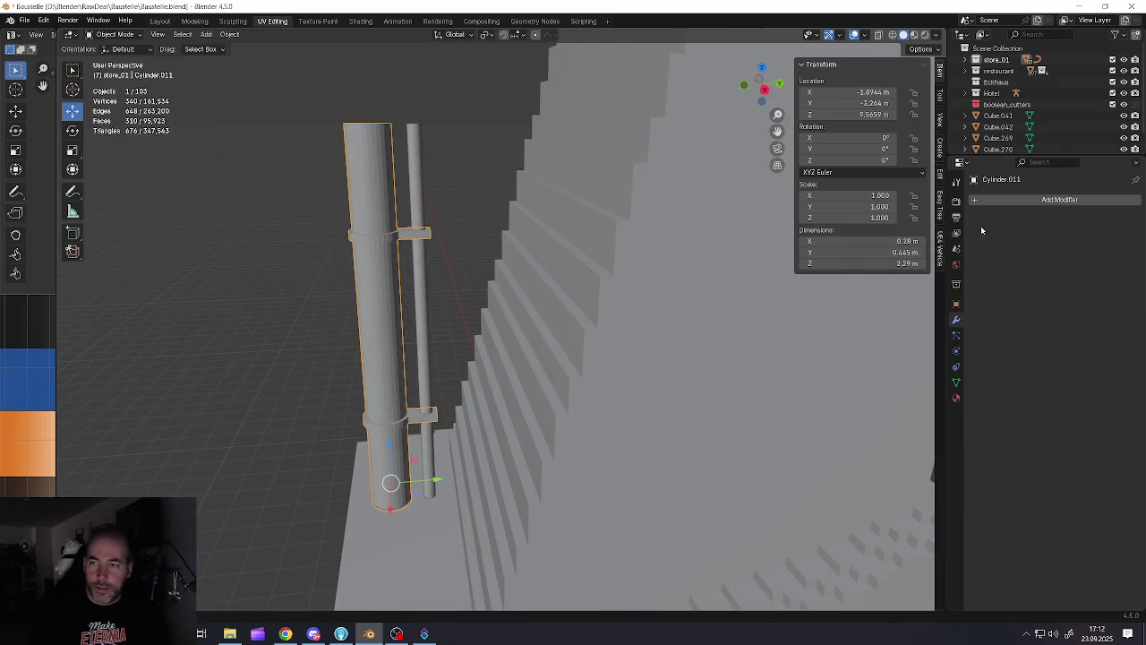
Add a Remesh modifier to the column in Blocks mode with Octree Depth 7
left_click(980, 201)
mouse_move(936, 201)
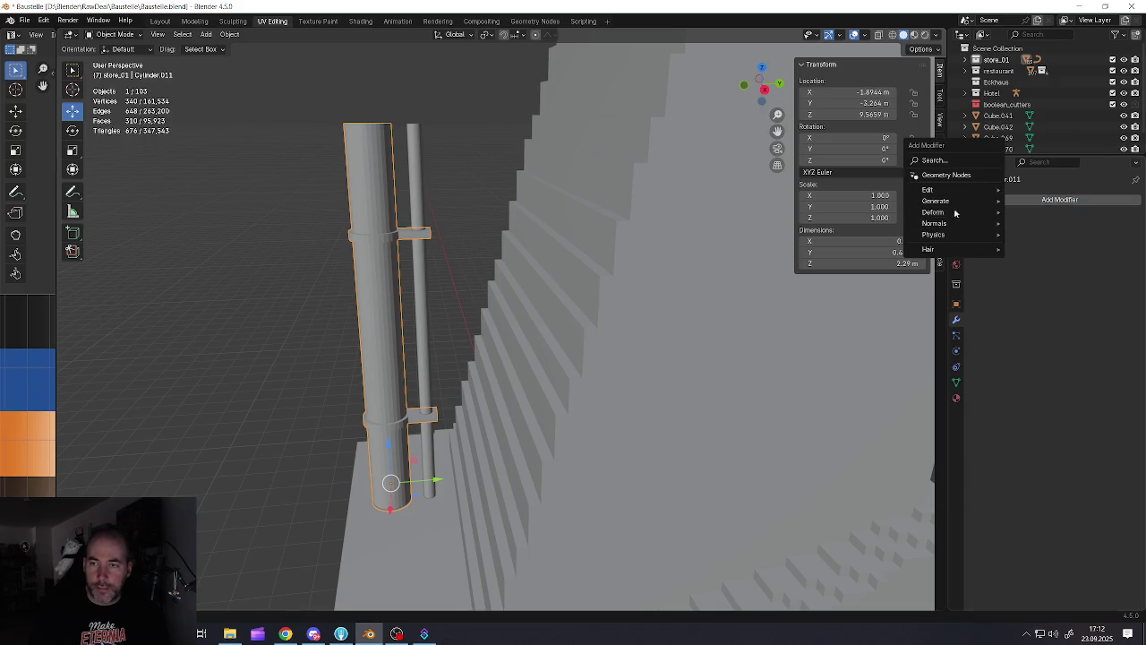
left_click(1033, 302)
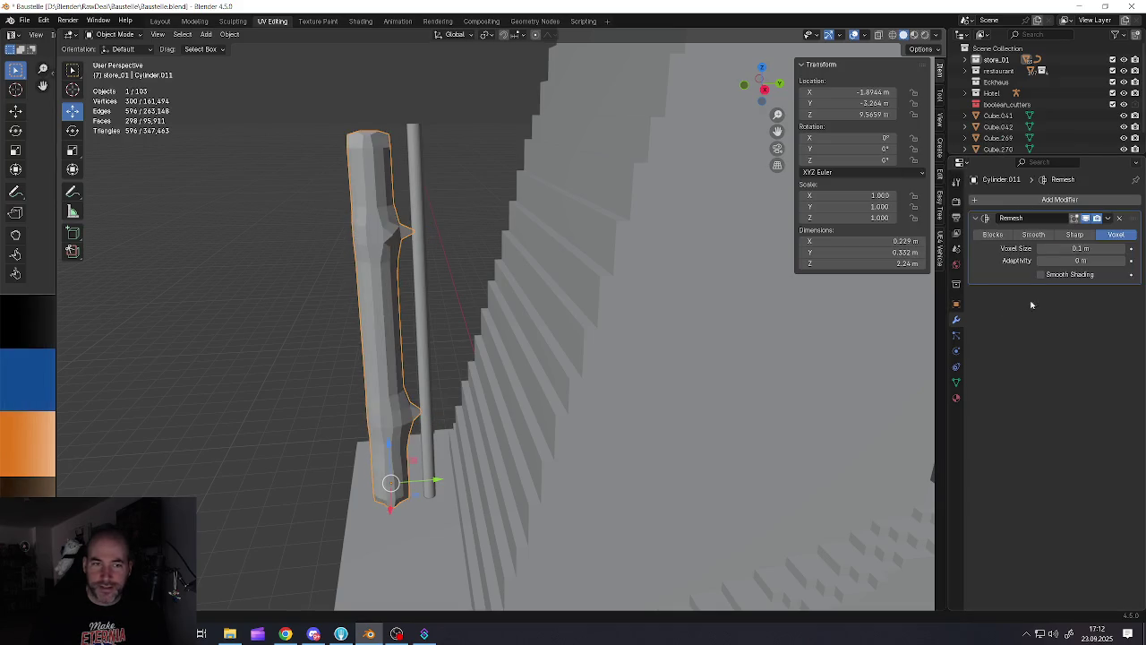
left_click(992, 234)
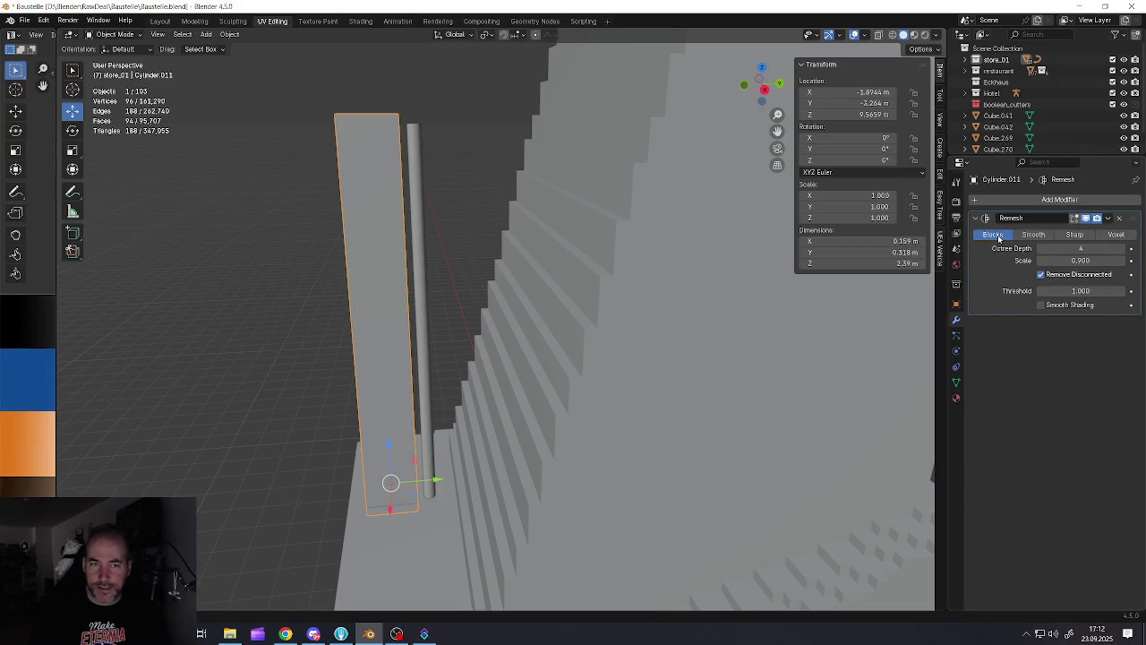
left_click(1123, 249)
left_click(1123, 249)
left_click(1124, 249)
mouse_move(501, 269)
middle_mouse_down()
mouse_move(313, 281)
mouse_move(358, 268)
middle_mouse_up()
scroll(401, 280, "up", 3)
scroll(358, 269, "up", 3)
middle_click_drag(404, 225, 388, 213)
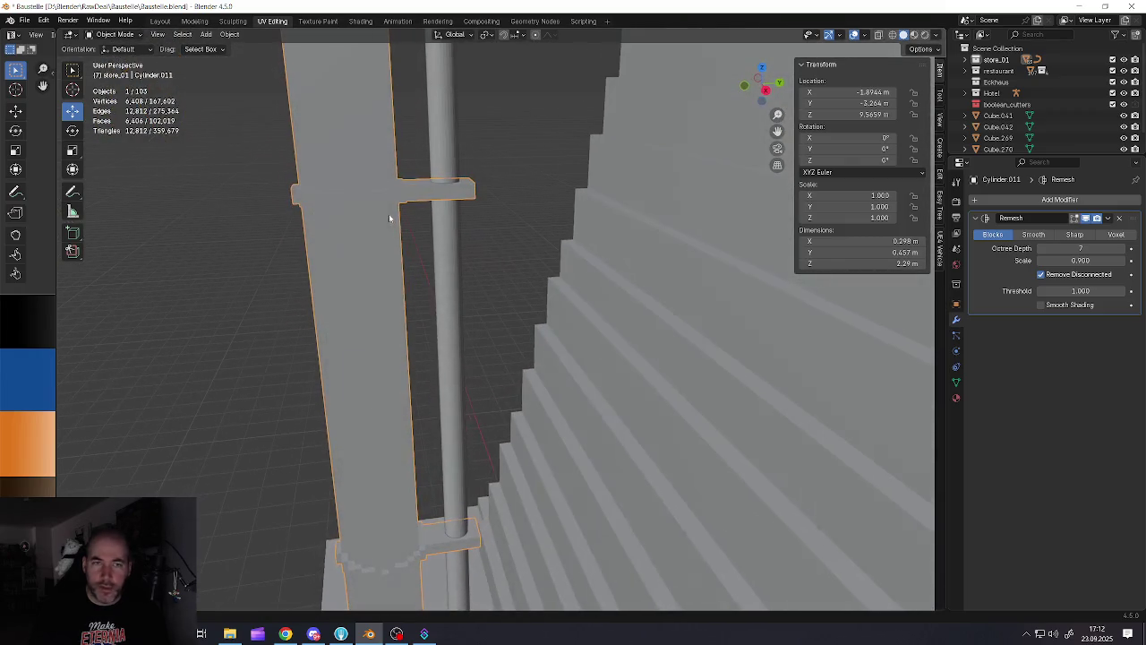
Compare Octree Depth 8, settle back on 7, and set the remesh Scale to 0.921
left_click(1124, 249)
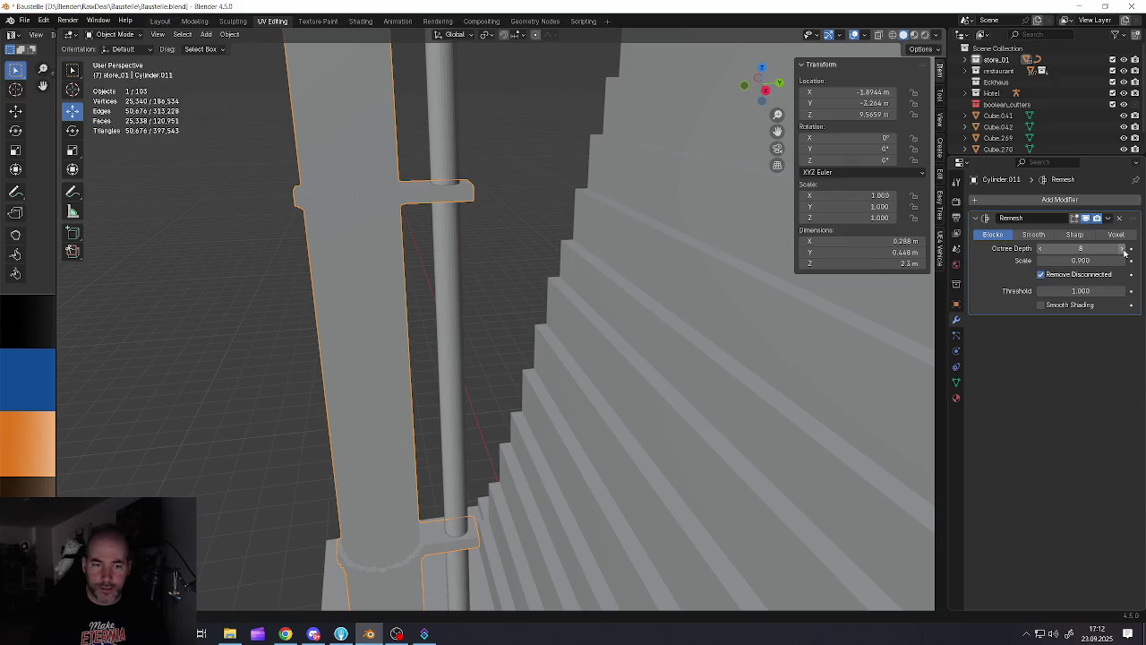
mouse_move(441, 260)
middle_mouse_down()
mouse_move(385, 308)
mouse_move(635, 302)
middle_mouse_up()
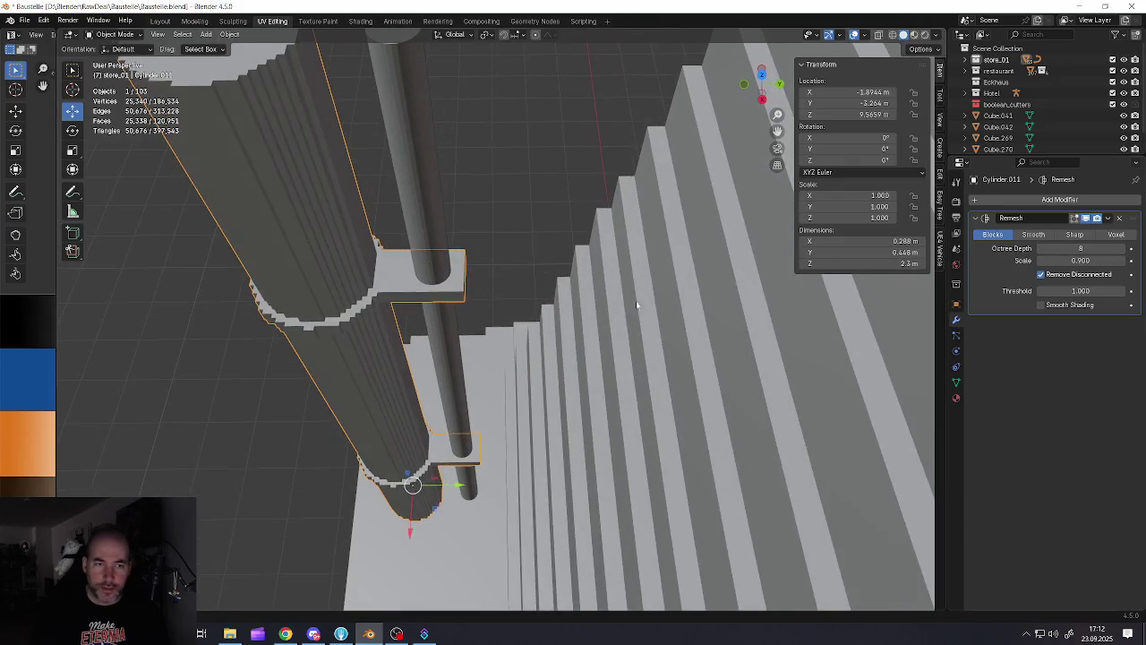
left_click(1039, 249)
mouse_move(465, 269)
middle_mouse_down()
mouse_move(408, 229)
mouse_move(399, 277)
middle_mouse_up()
scroll(400, 277, "up", 2)
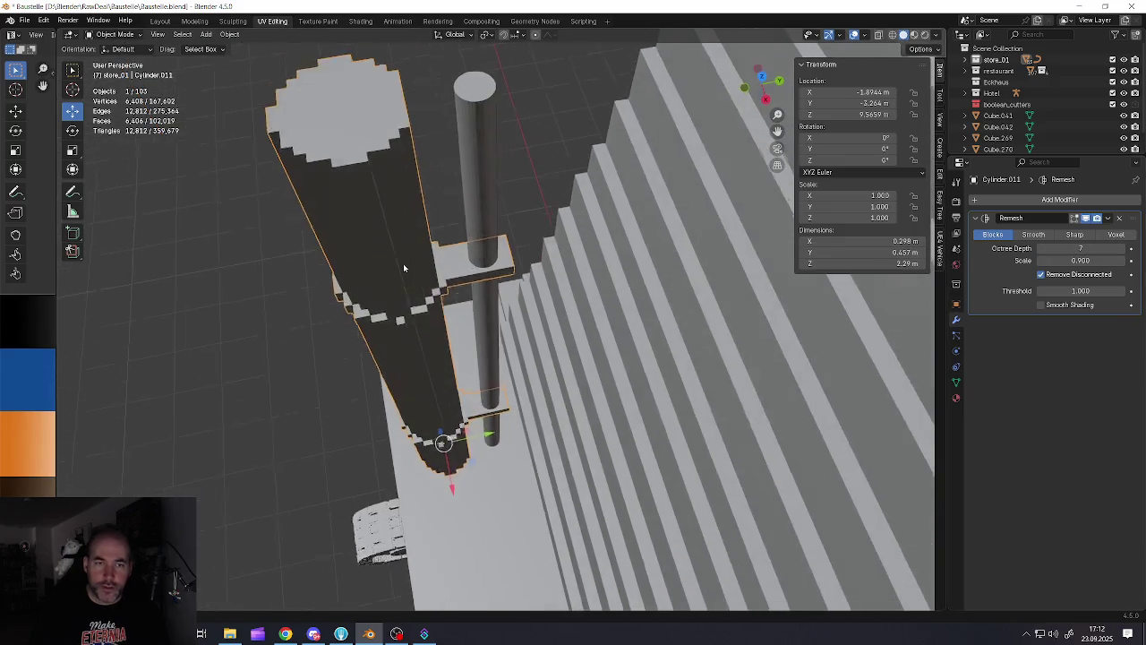
left_click_drag(1080, 260, 1090, 260)
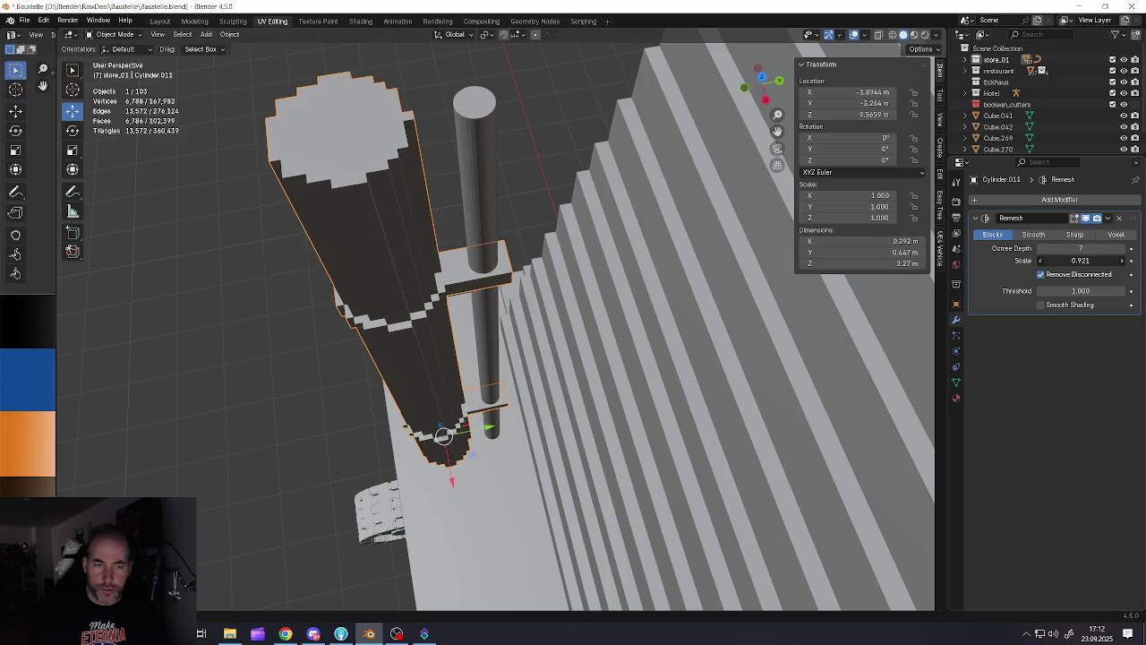
mouse_move(451, 267)
middle_mouse_down()
mouse_move(458, 261)
mouse_move(438, 305)
middle_mouse_up()
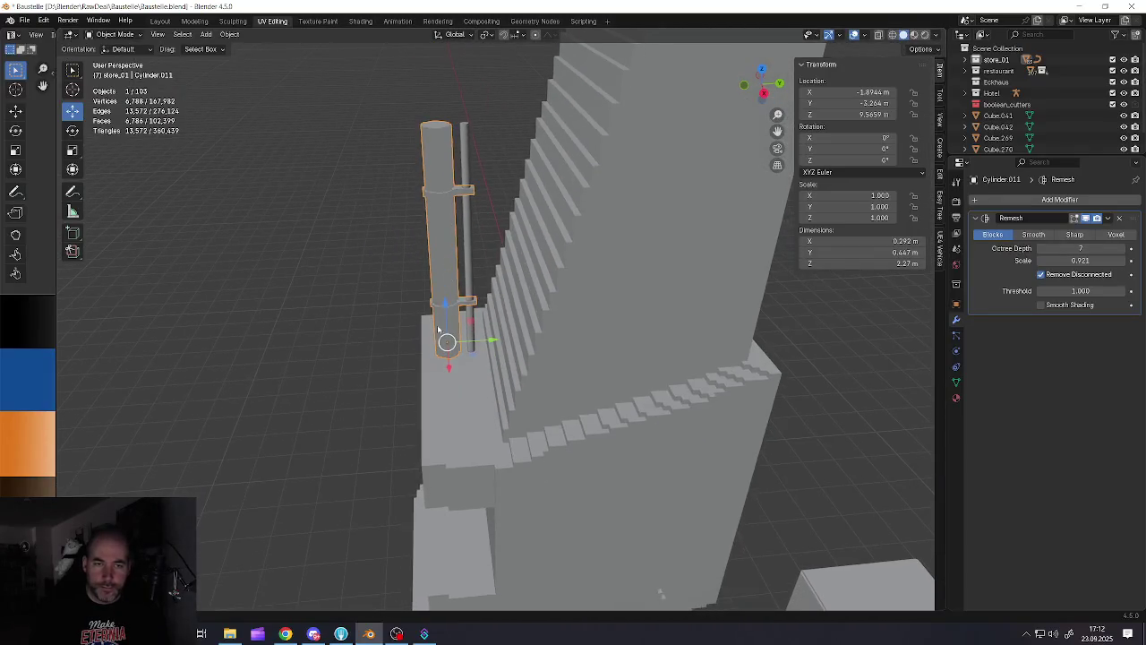
scroll(439, 259, "up", 3)
middle_click_drag(439, 259, 450, 266)
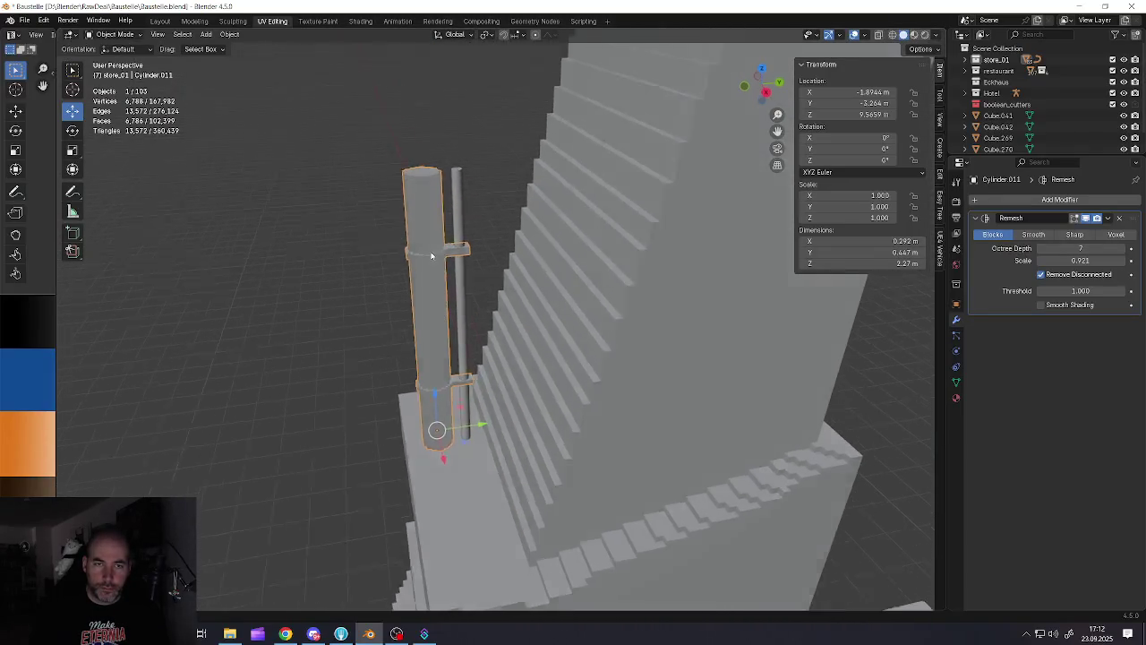
Apply the Remesh modifier and Limited Dissolve the column's mesh into flat faces
left_click(1108, 217)
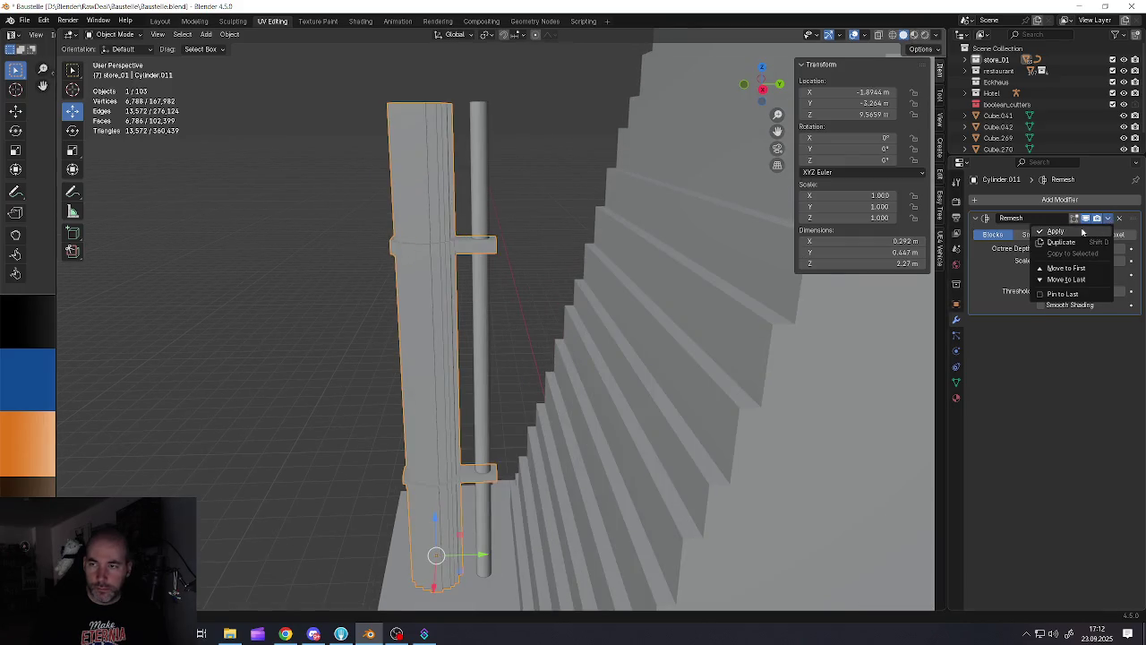
left_click(1056, 233)
key("Tab")
key("x")
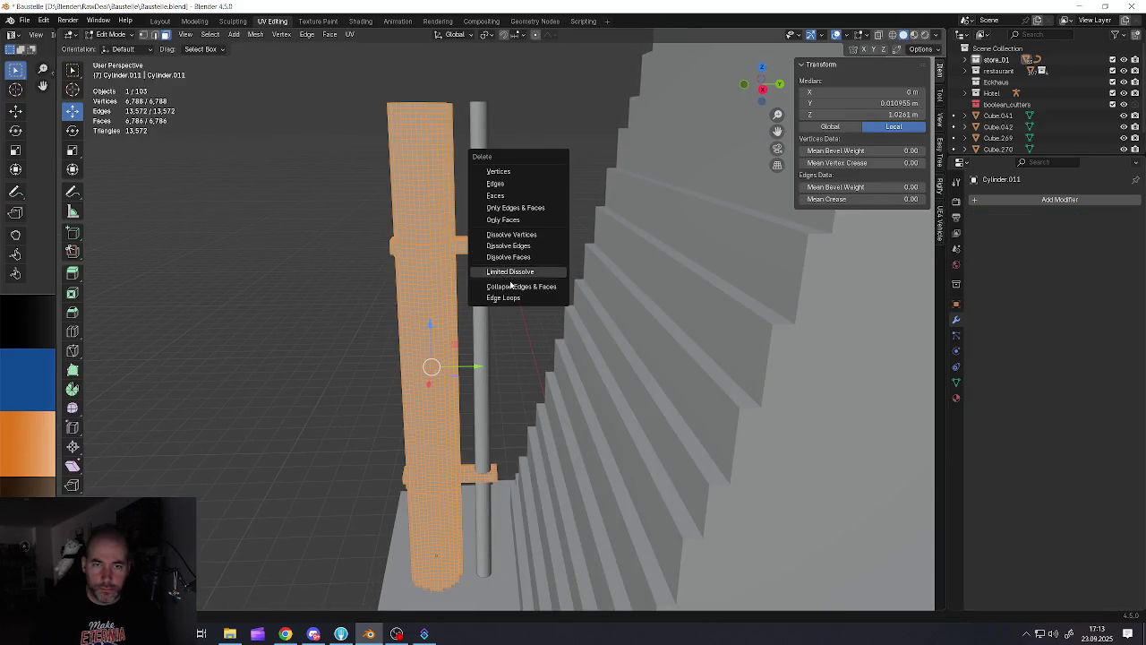
left_click(510, 273)
key("Tab")
left_click(484, 294)
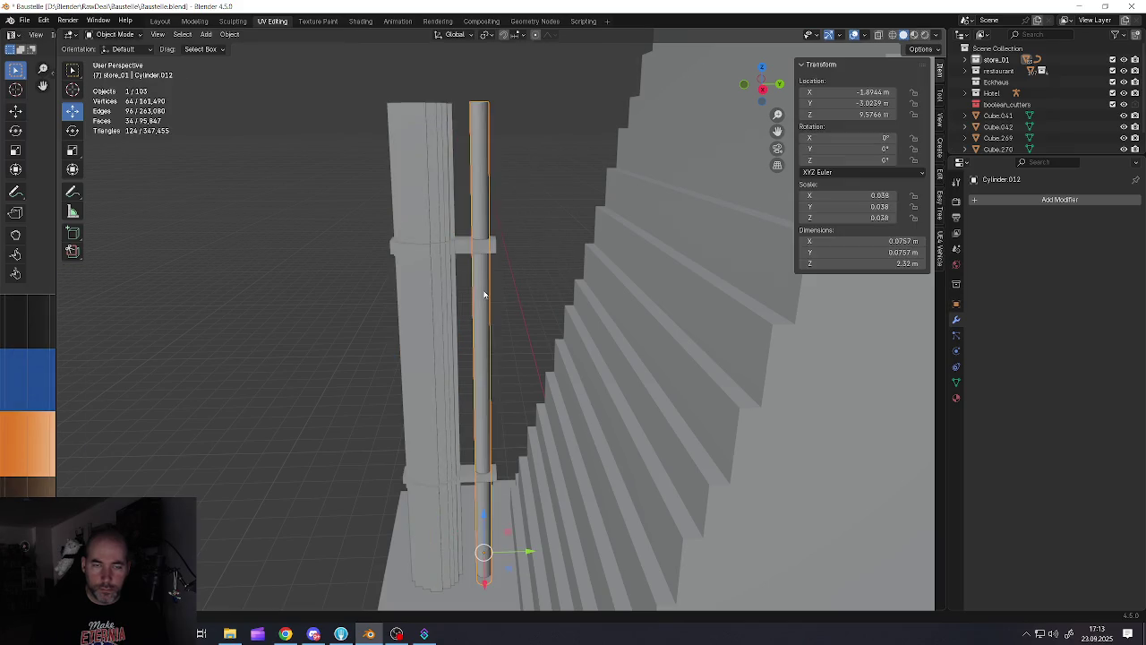
Apply the thin pole's scale and give it a Blocks Remesh modifier at Octree Depth 7
left_click(984, 205)
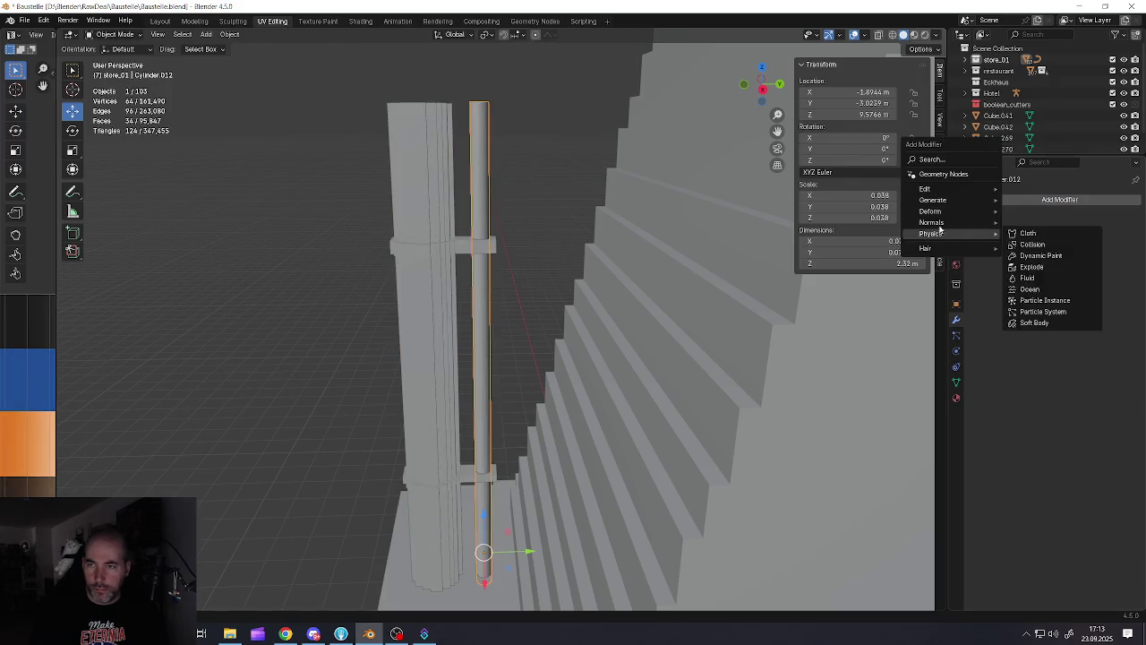
mouse_move(933, 200)
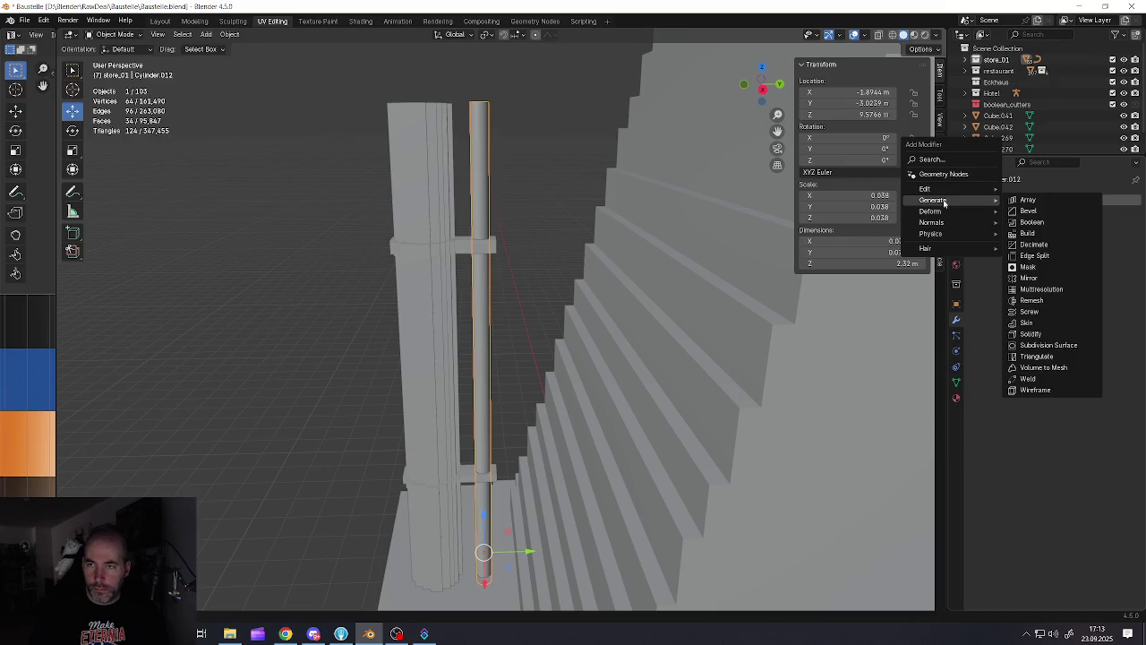
key("ctrl+a")
left_click(546, 231)
left_click(973, 207)
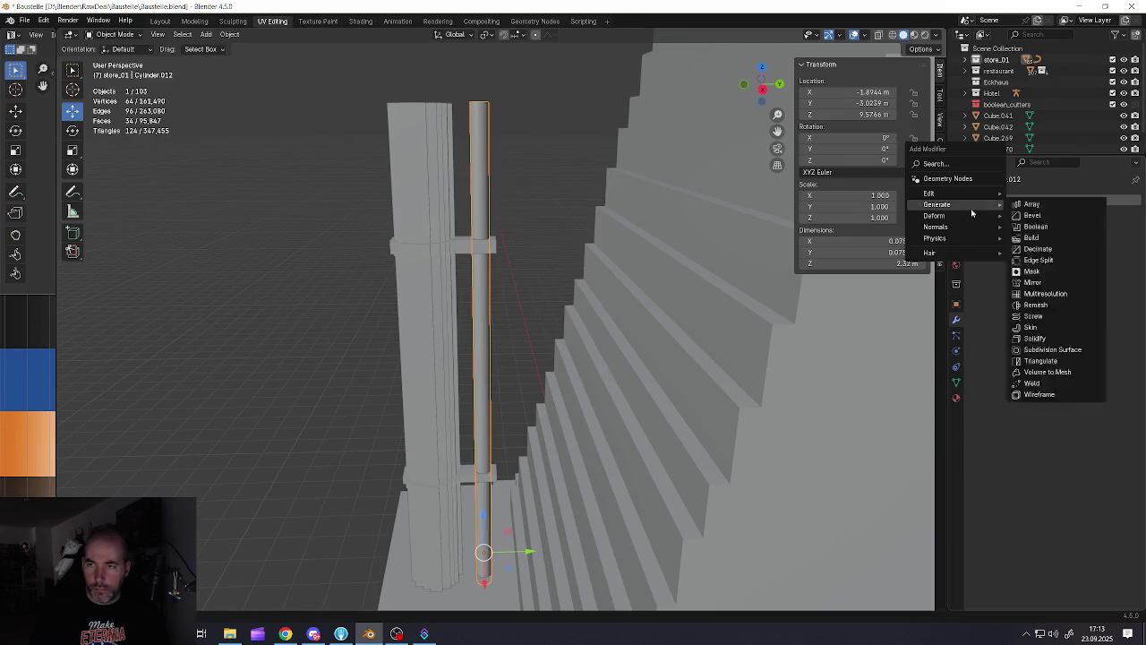
left_click(1035, 304)
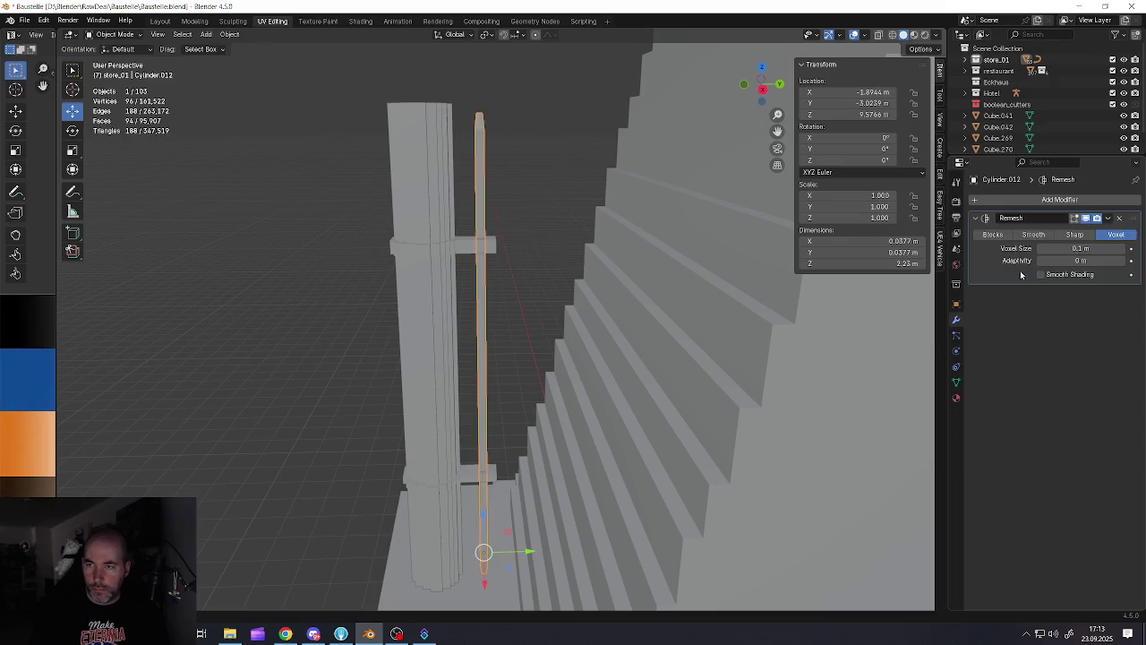
left_click(994, 235)
left_click(1123, 249)
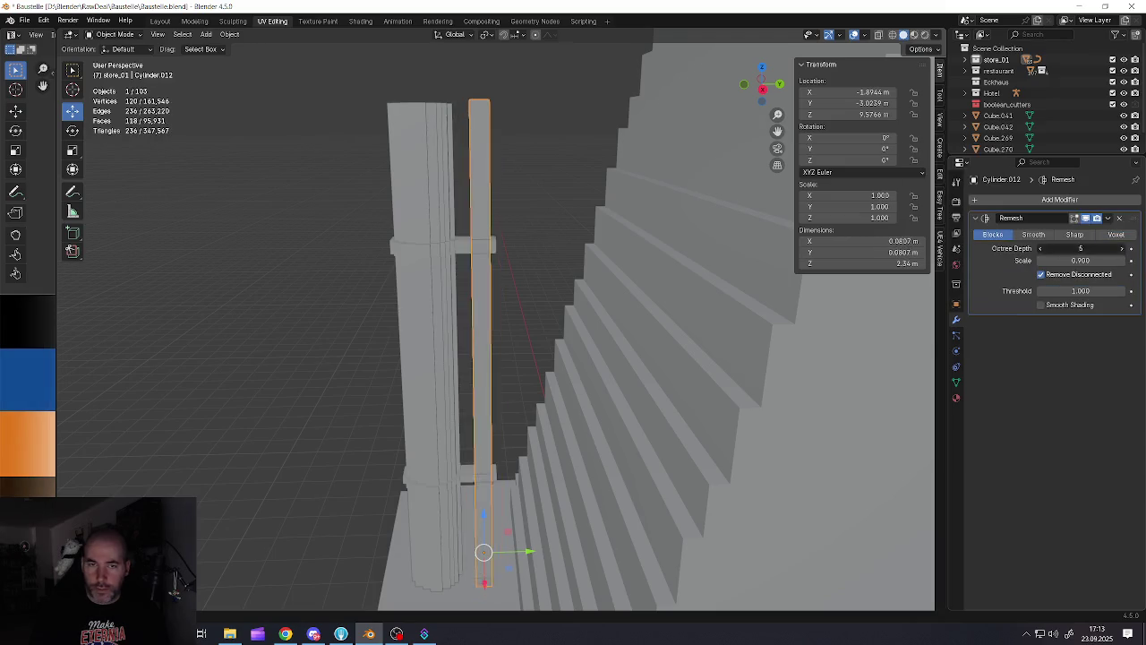
left_click(1123, 250)
left_click(1124, 250)
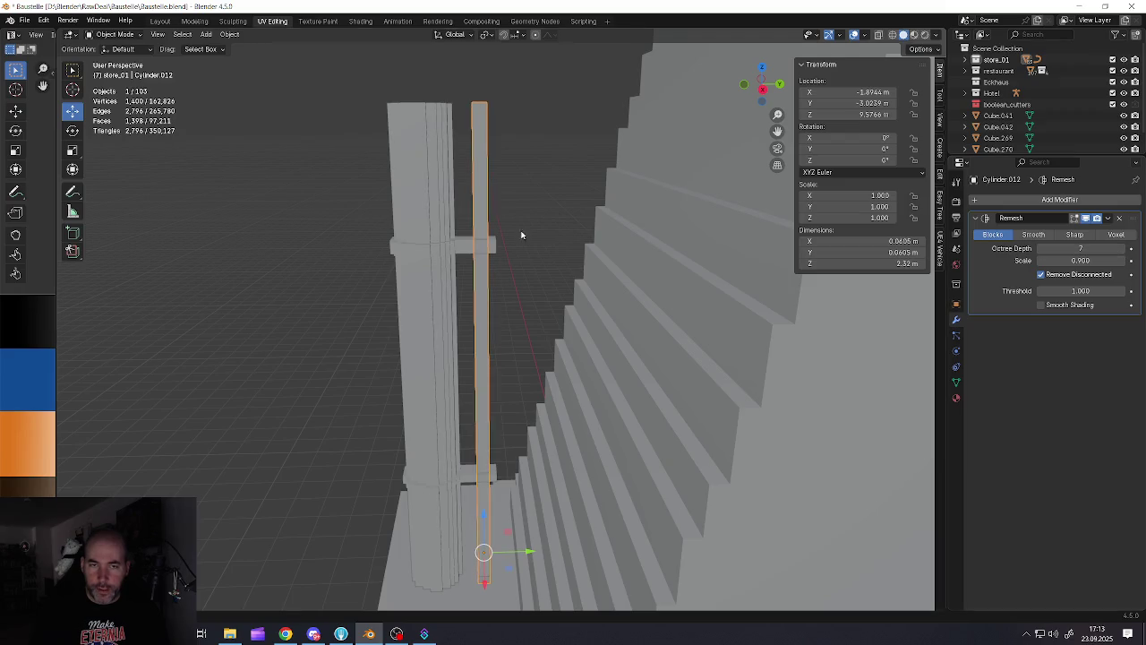
Try Octree Depth 8 and raise the pole's remesh Scale slightly above 0.900
middle_click_drag(521, 234, 475, 297)
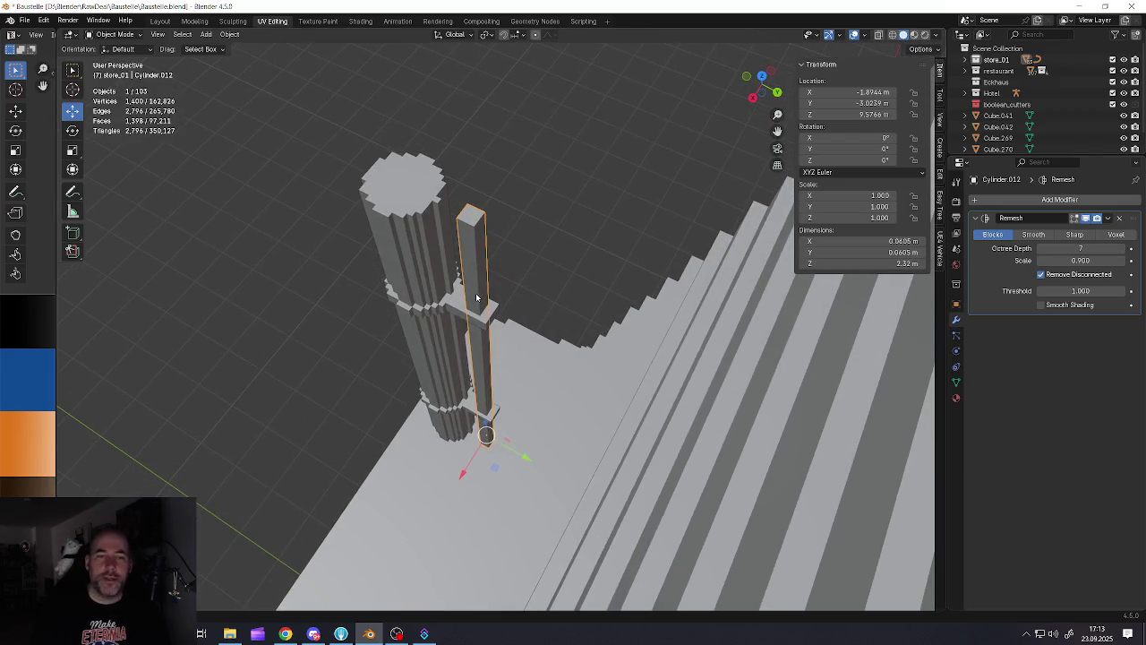
left_click(1124, 250)
middle_click_drag(627, 296, 502, 268)
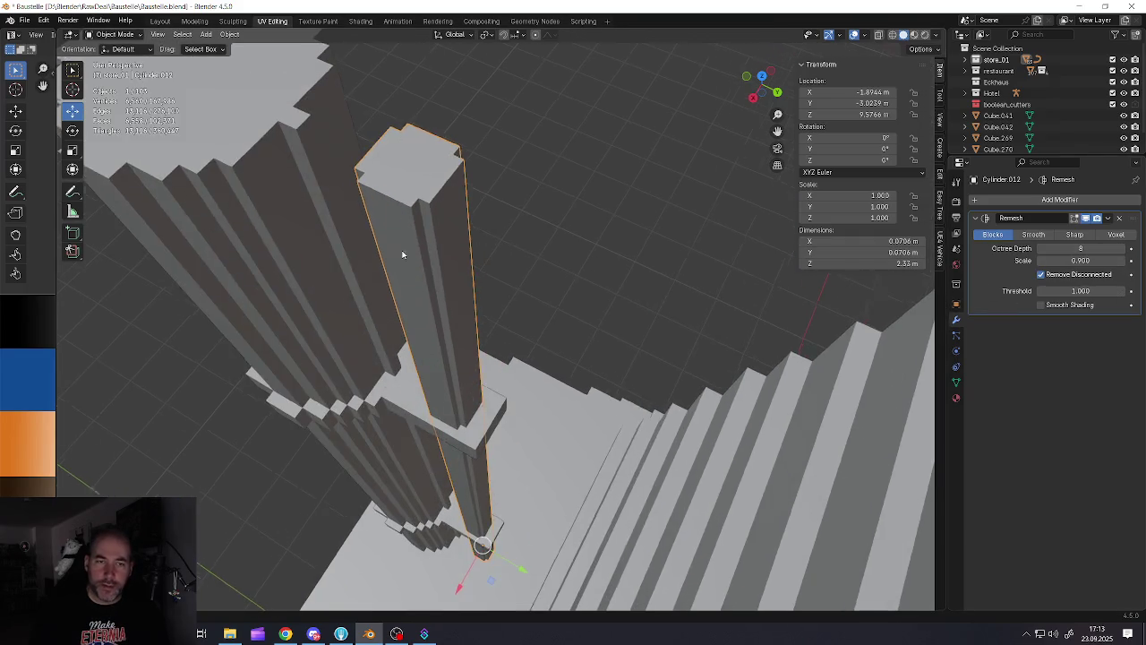
scroll(429, 259, "up", 3)
left_click_drag(1084, 260, 1110, 260)
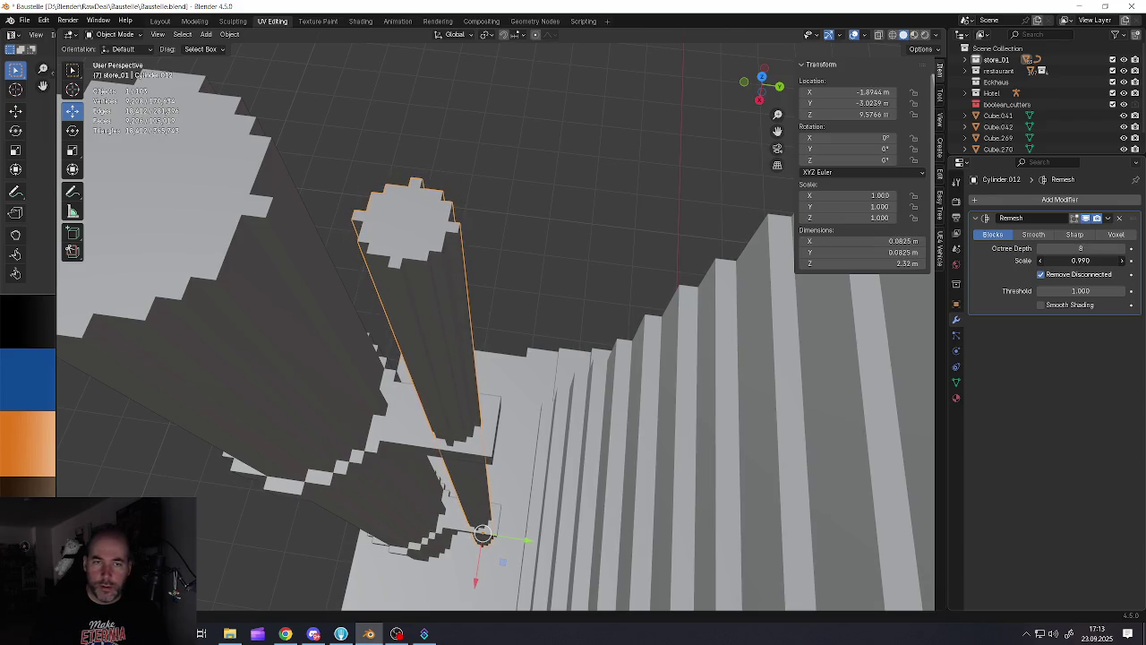
mouse_move(394, 250)
middle_mouse_down()
mouse_move(418, 270)
mouse_move(450, 240)
middle_mouse_up()
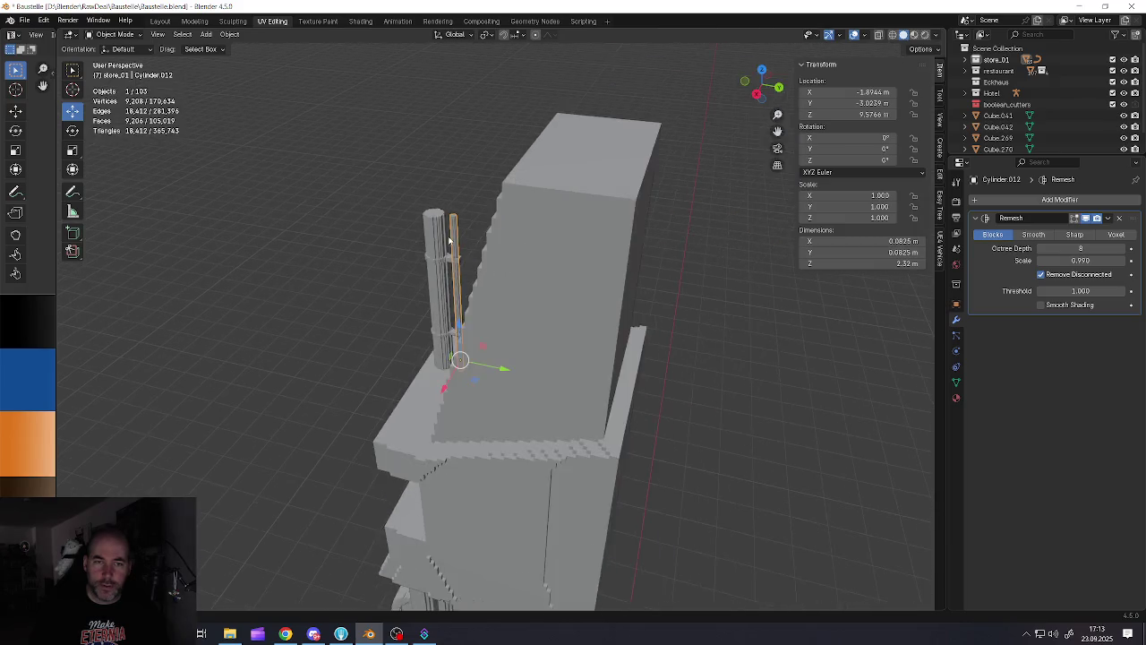
scroll(450, 240, "up", 3)
scroll(449, 237, "up", 4)
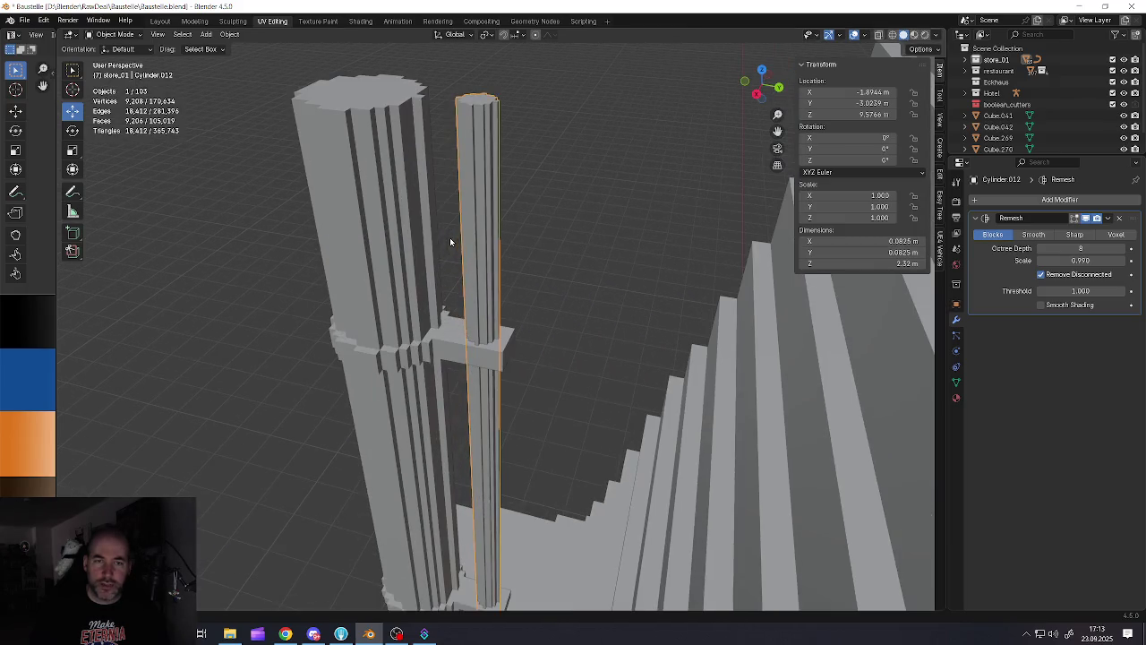
Settle the pole's remesh at Octree Depth 6 with Scale 0.973
left_click(1040, 249)
scroll(461, 275, "down", 3)
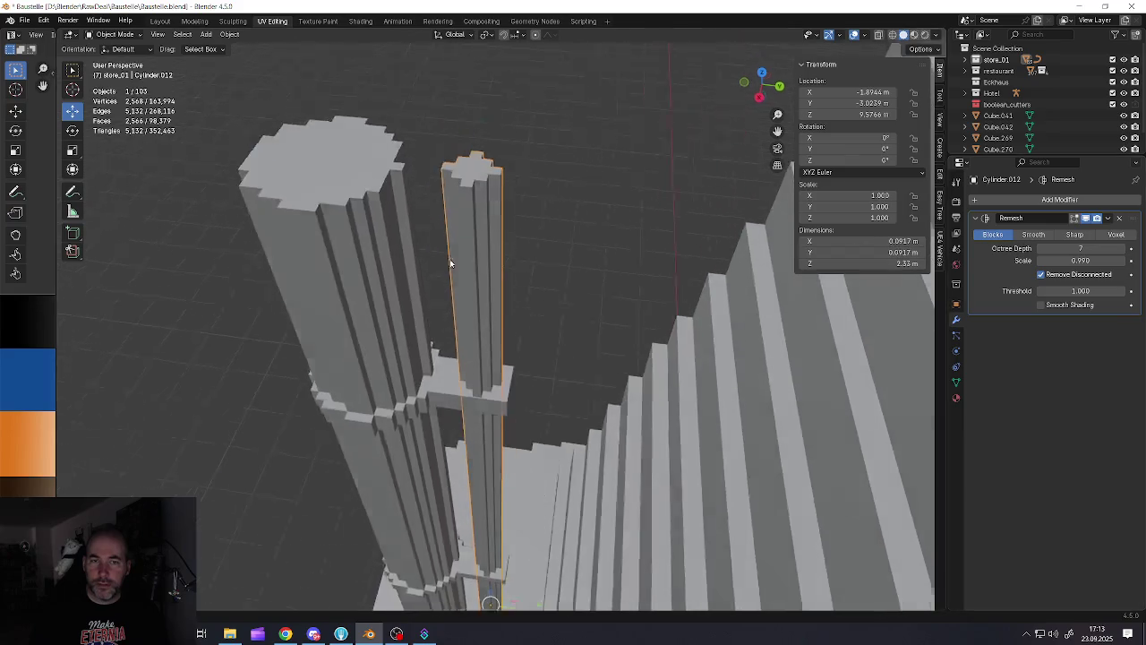
scroll(460, 275, "down", 2)
left_click(1041, 248)
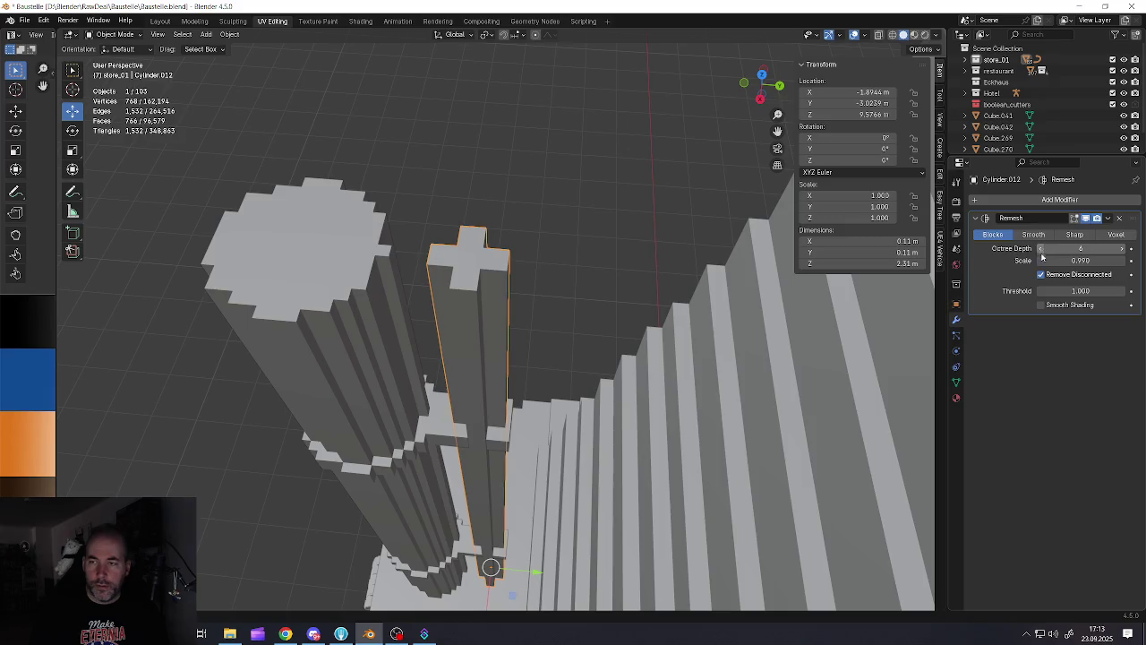
mouse_move(1081, 260)
left_mouse_down()
mouse_move(1061, 261)
mouse_move(1134, 249)
left_mouse_up()
left_click(1122, 249)
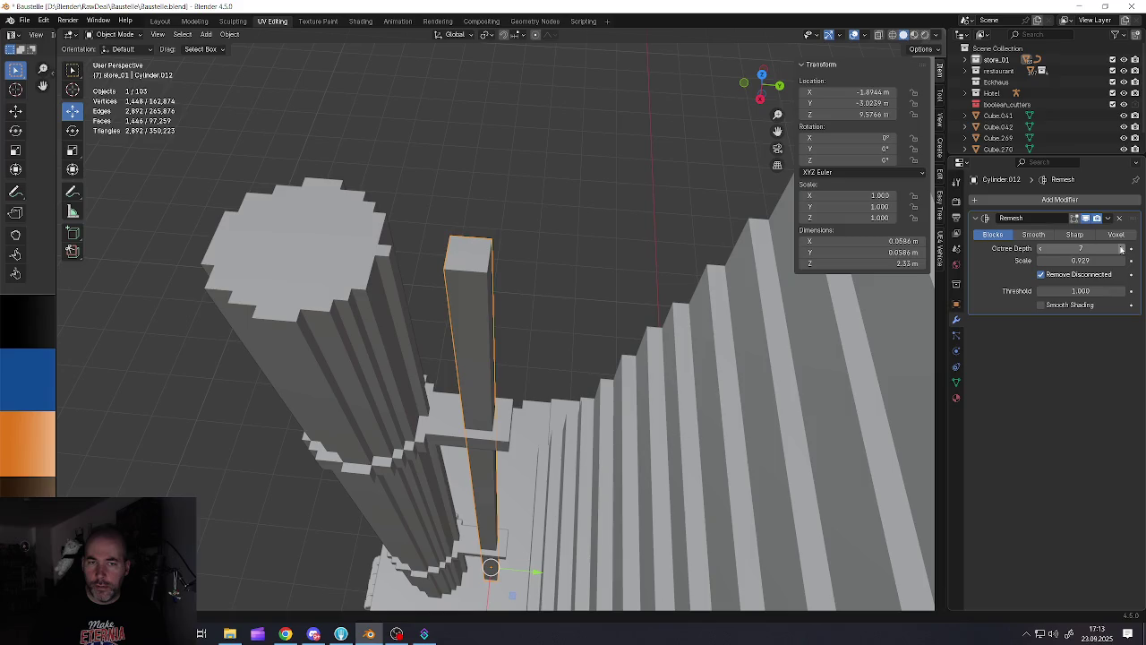
mouse_move(1081, 261)
left_mouse_down()
mouse_move(1102, 260)
mouse_move(1061, 260)
mouse_move(1106, 260)
left_mouse_up()
left_click(1041, 248)
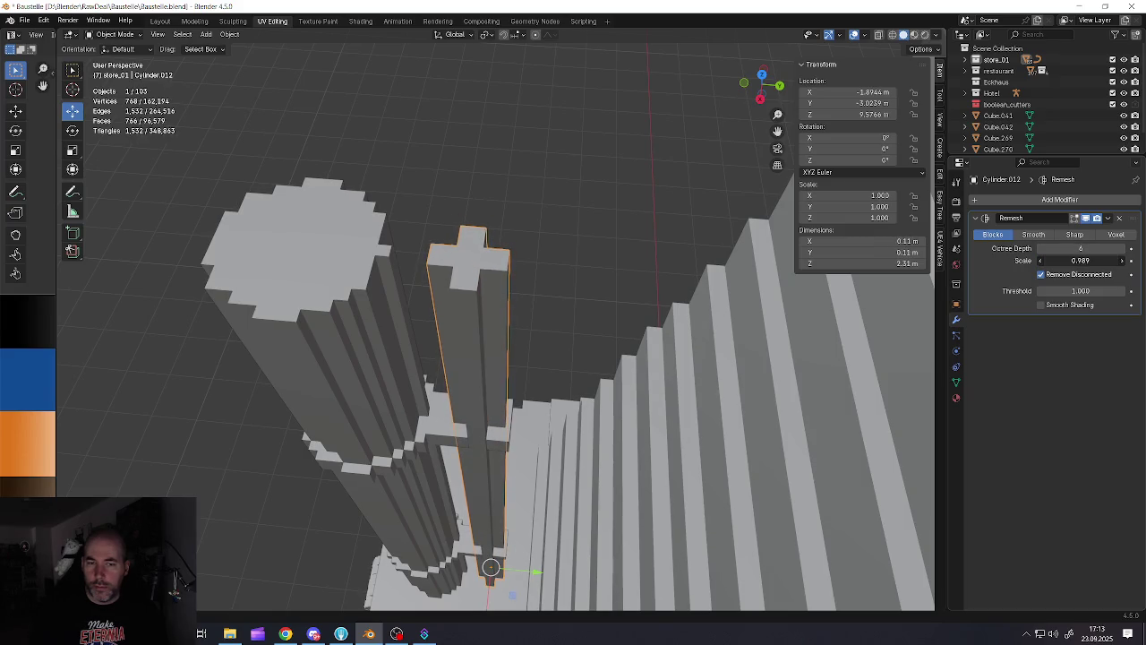
left_click_drag(1106, 260, 1102, 260)
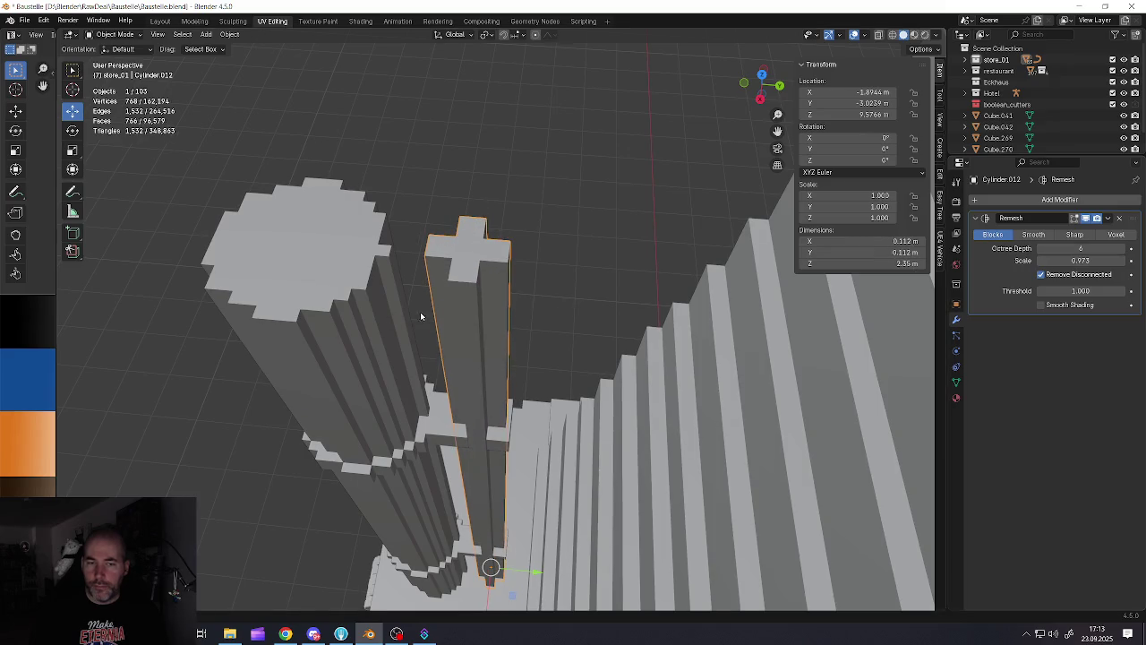
Shrink the rod and raise its mesh straight up in Edit Mode
scroll(420, 316, "down", 5)
middle_click_drag(420, 315, 609, 410)
key("s")
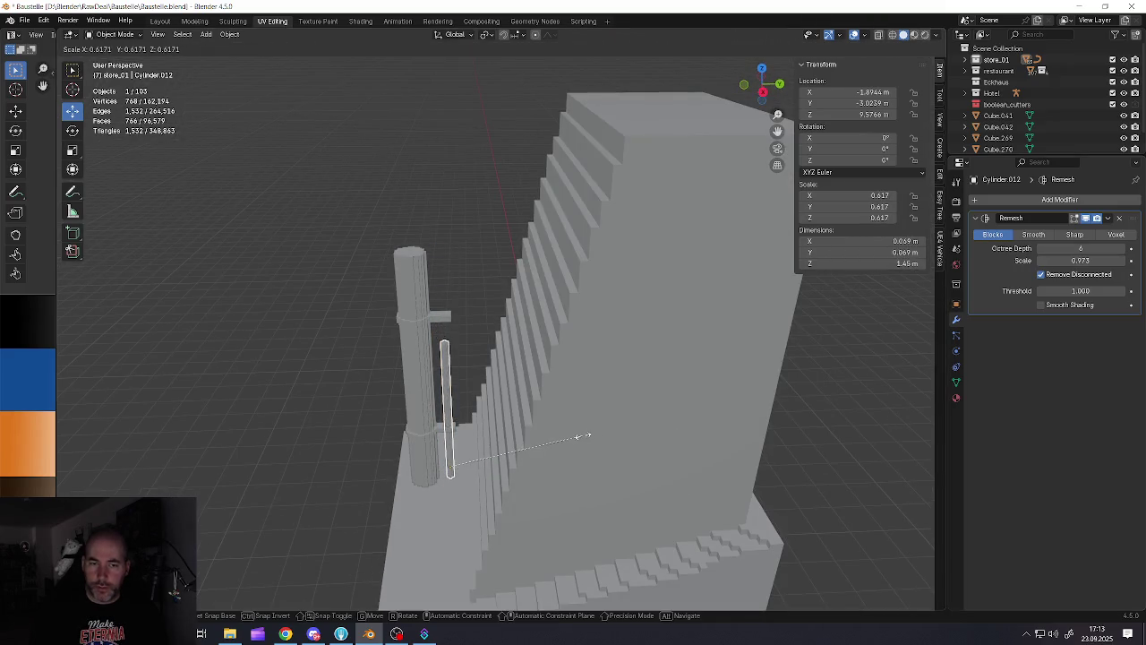
left_click(583, 436)
scroll(443, 346, "up", 3)
key("Tab")
scroll(442, 347, "down", 2)
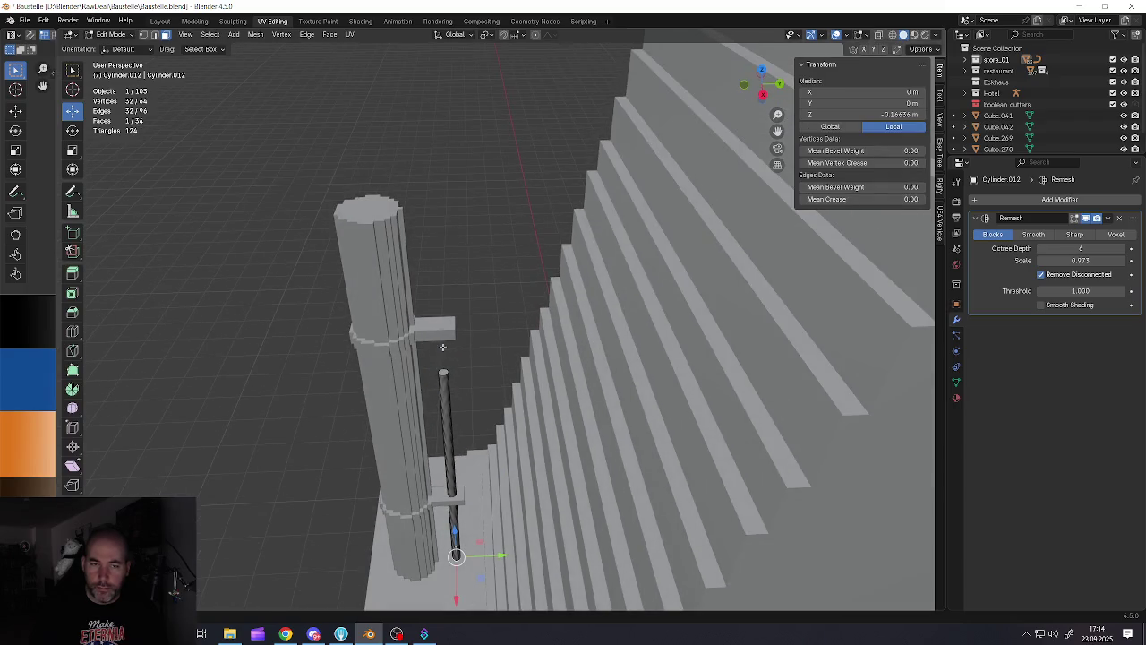
key("g")
key("z")
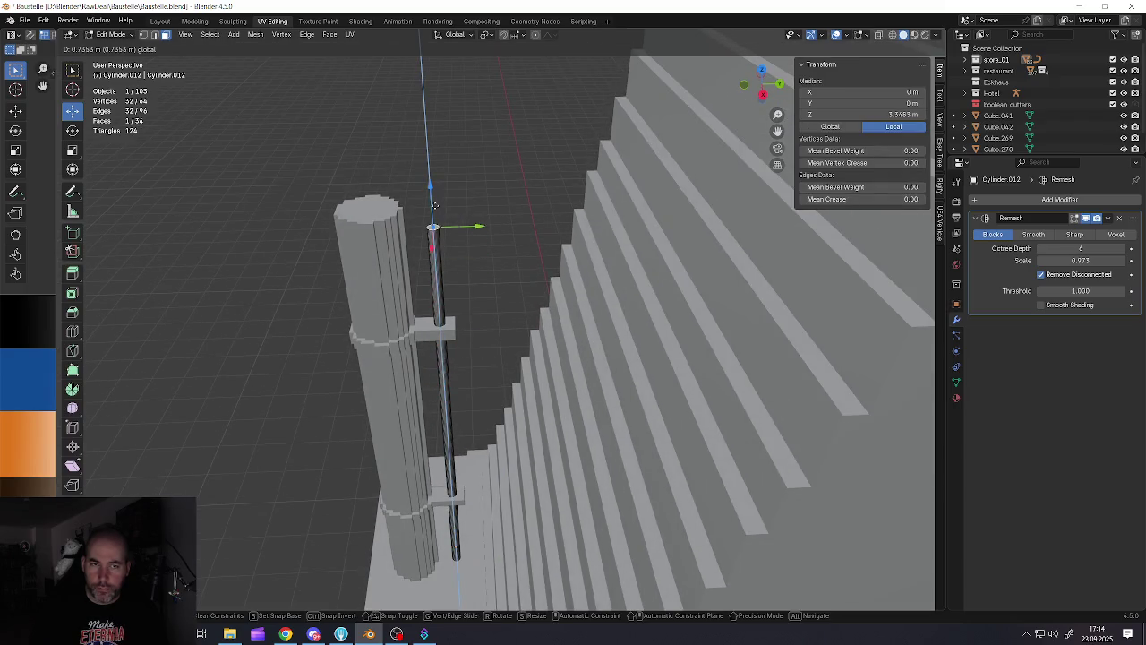
left_click(436, 184)
key("Tab")
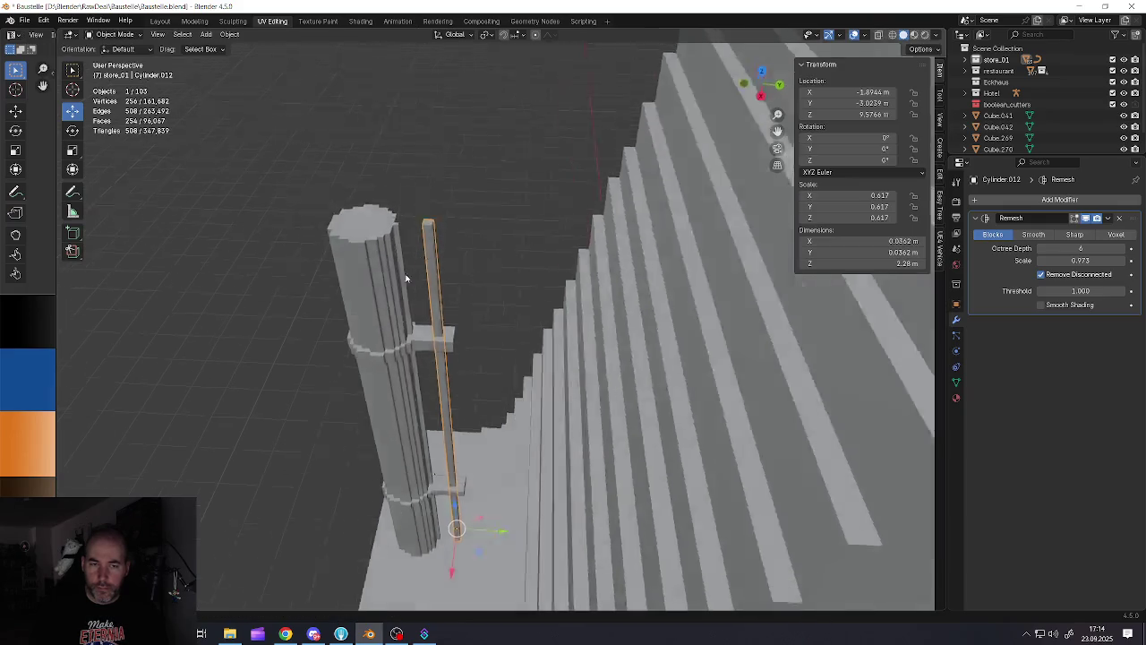
middle_click_drag(436, 184, 397, 281)
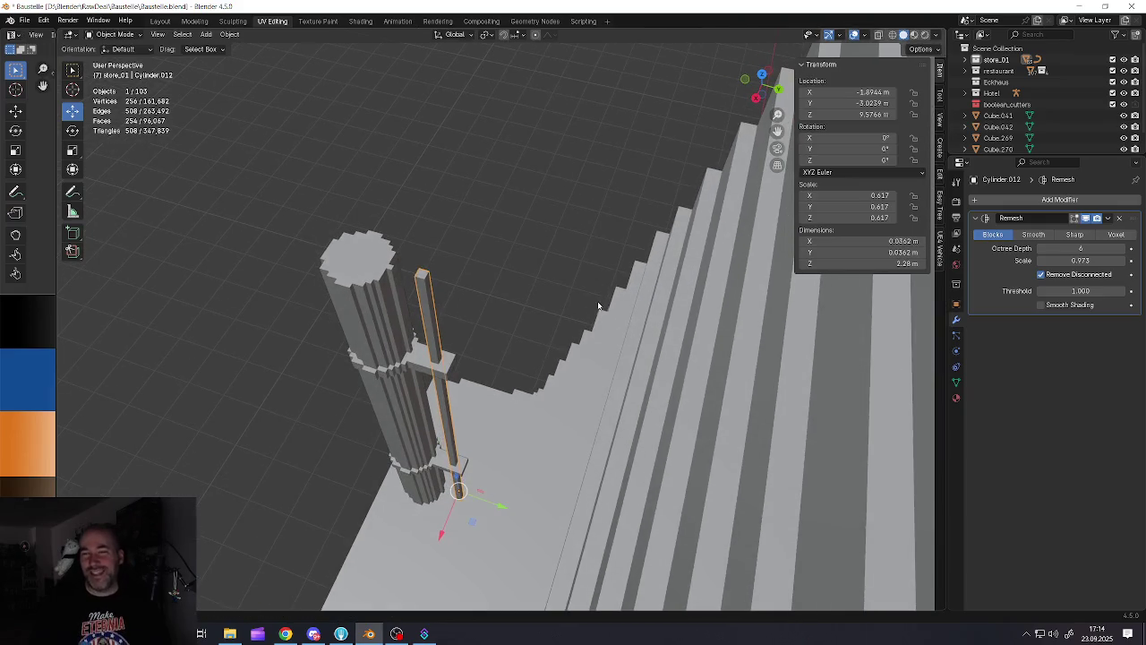
Apply the rod's scale, then shrink it down to 0.563
key("ctrl+a")
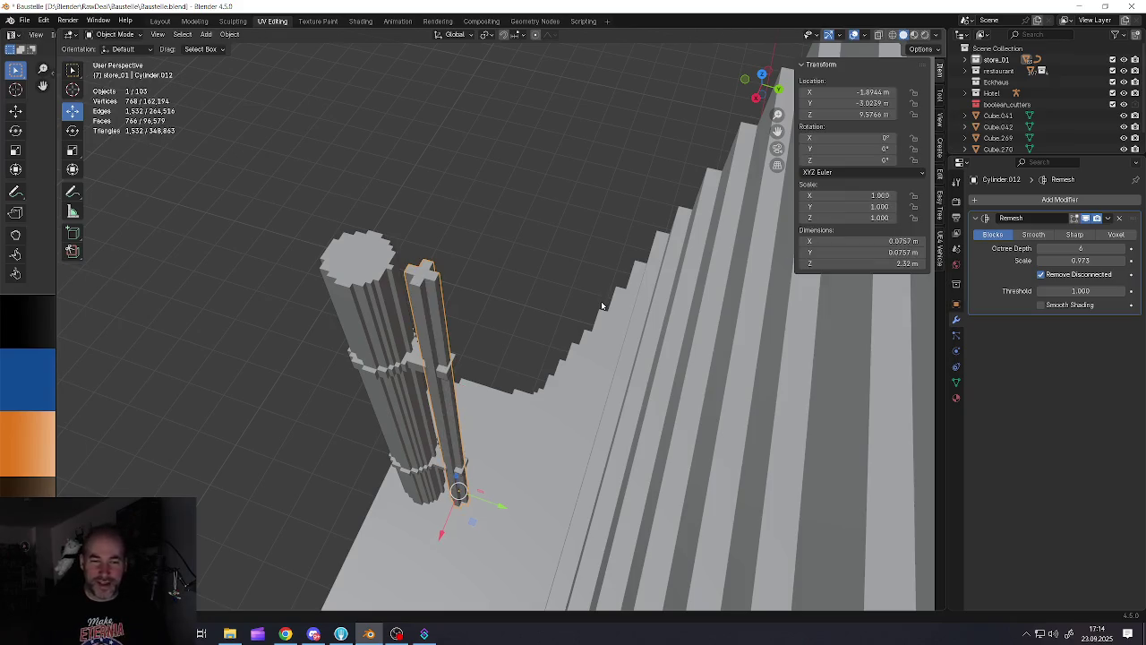
middle_click_drag(601, 305, 517, 317)
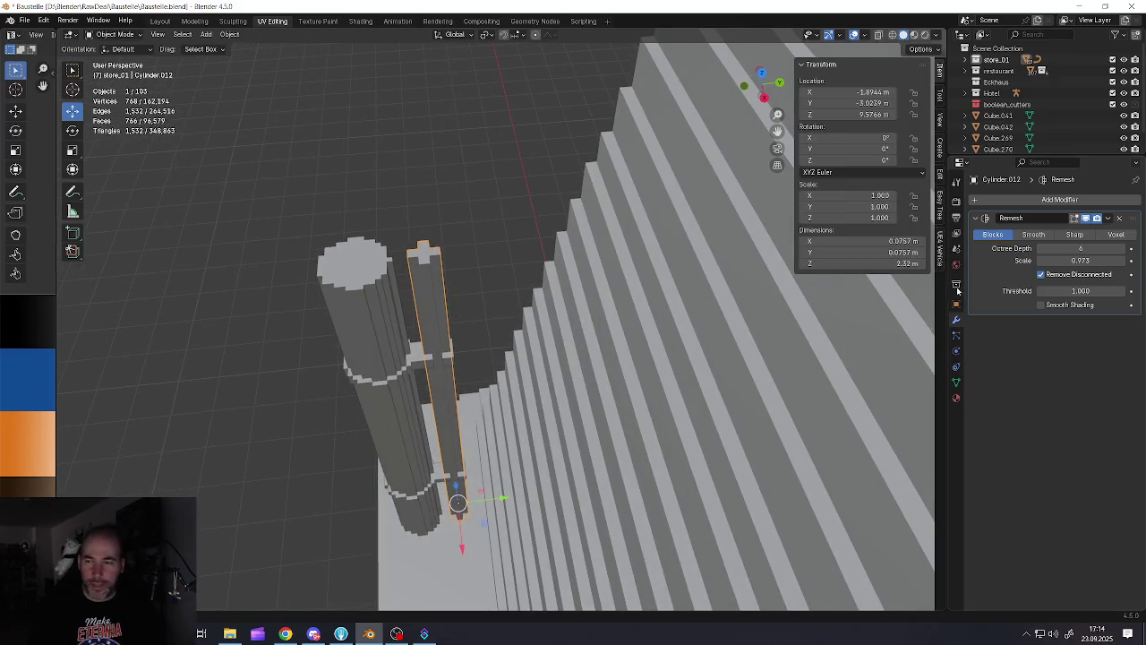
key("s")
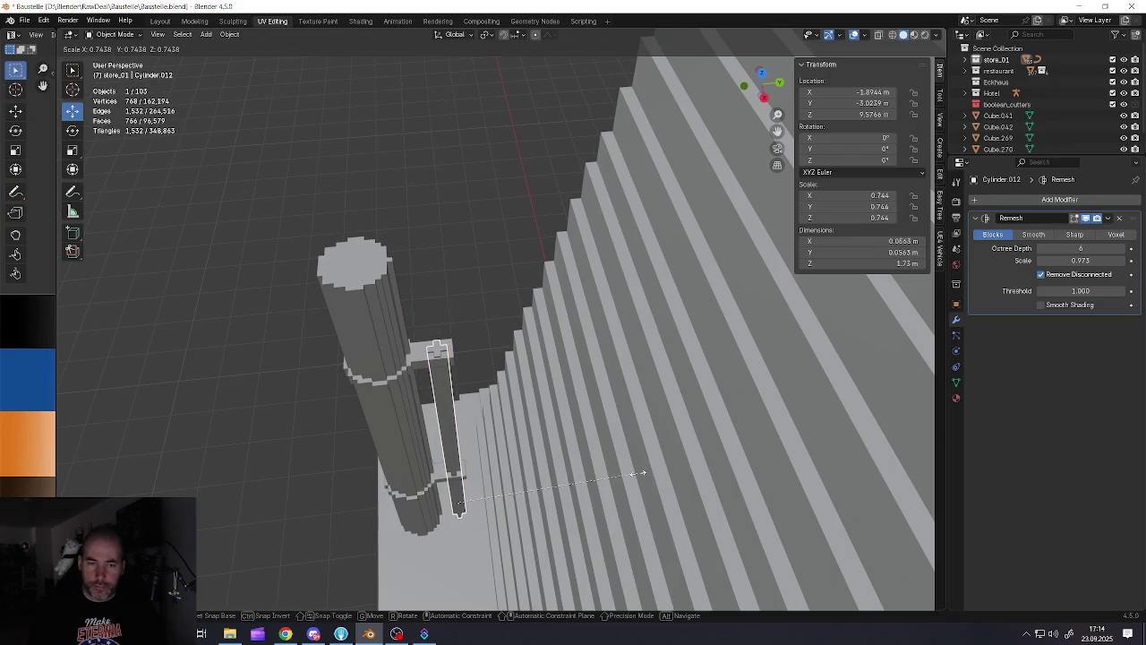
left_click(641, 472)
key("s")
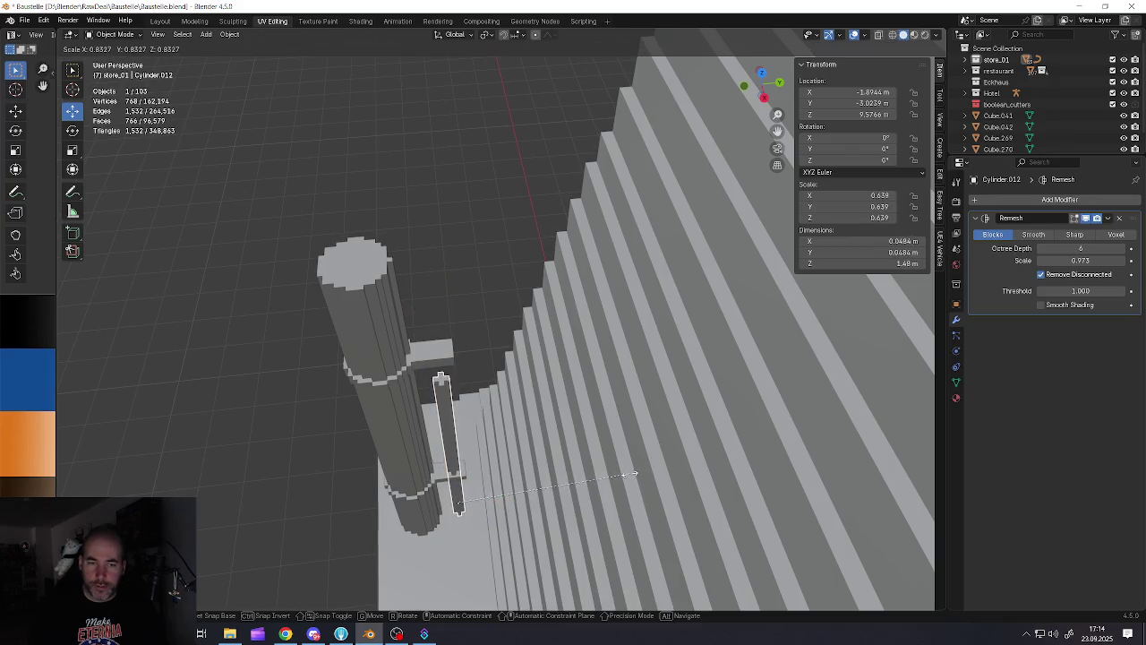
left_click(609, 472)
mouse_move(609, 472)
middle_mouse_down()
mouse_move(432, 431)
mouse_move(483, 412)
middle_mouse_up()
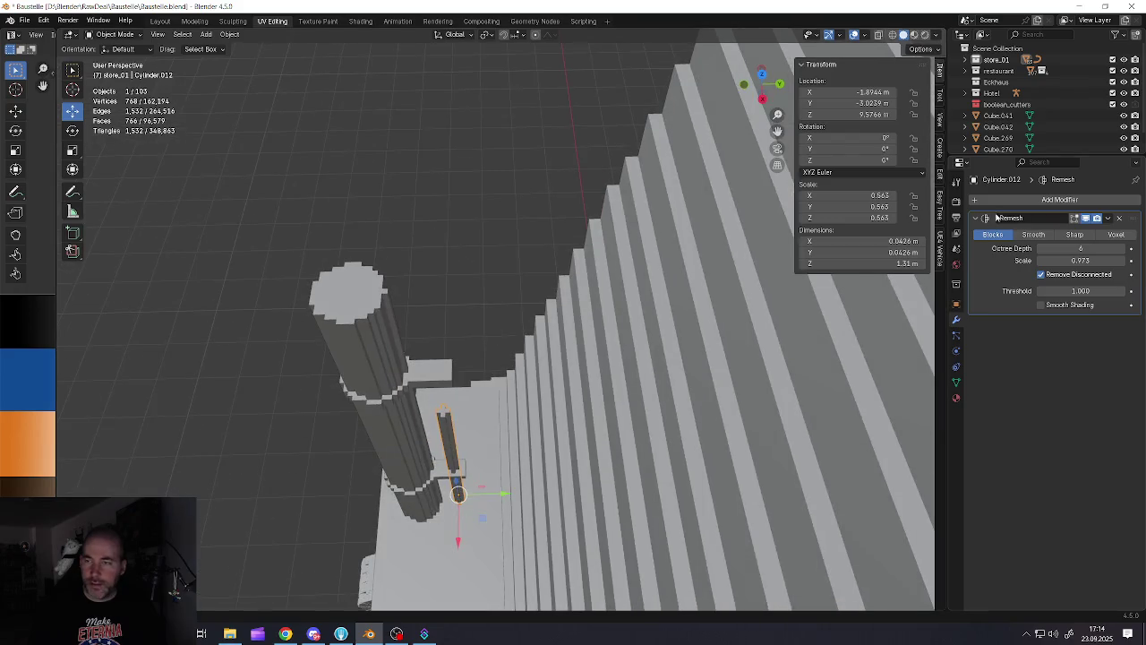
Apply the rod's Remesh modifier permanently
left_click(1109, 219)
left_click(1074, 234)
key("Tab")
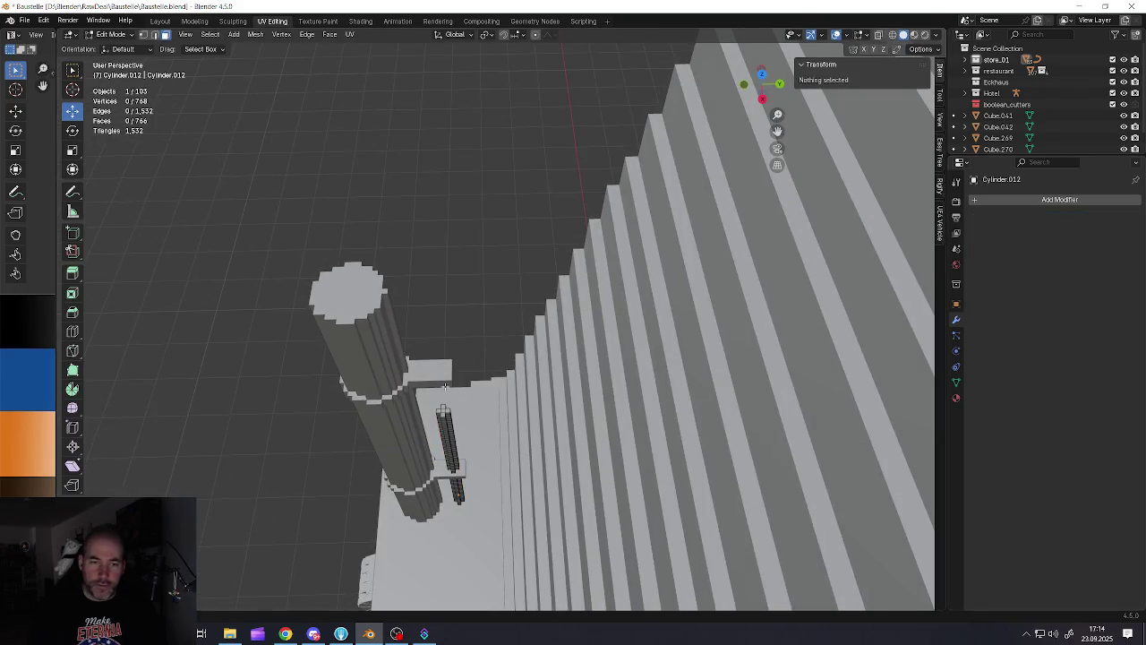
Limited-dissolve the rod's mesh and raise its top cap to lengthen it
key("a")
key("x")
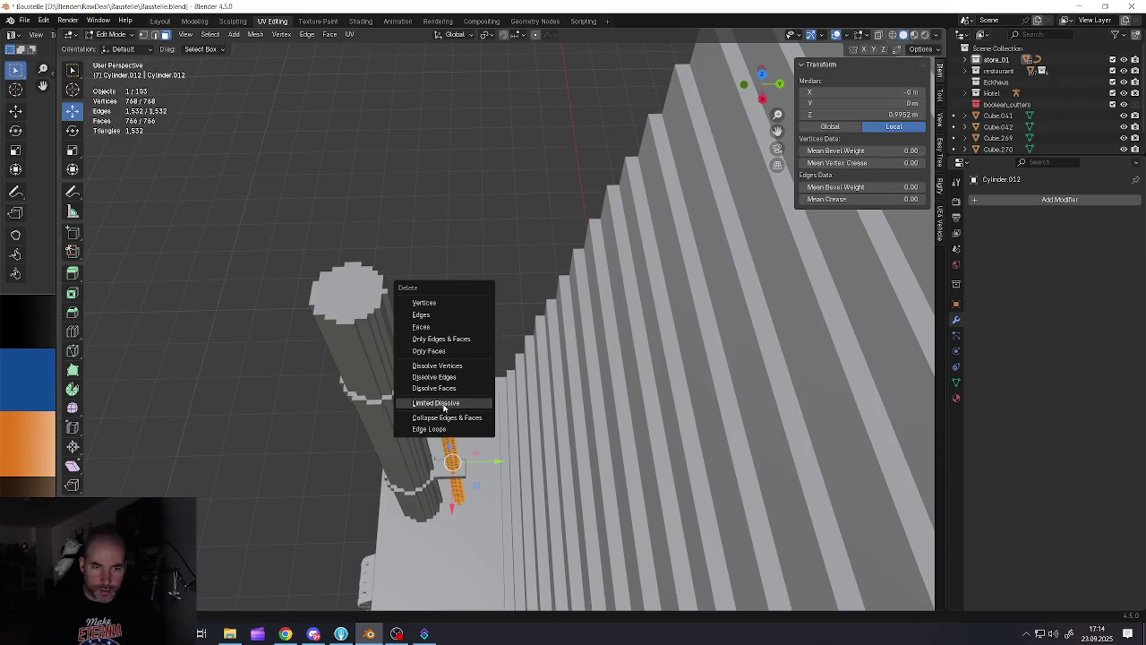
left_click(445, 405)
left_click(442, 410)
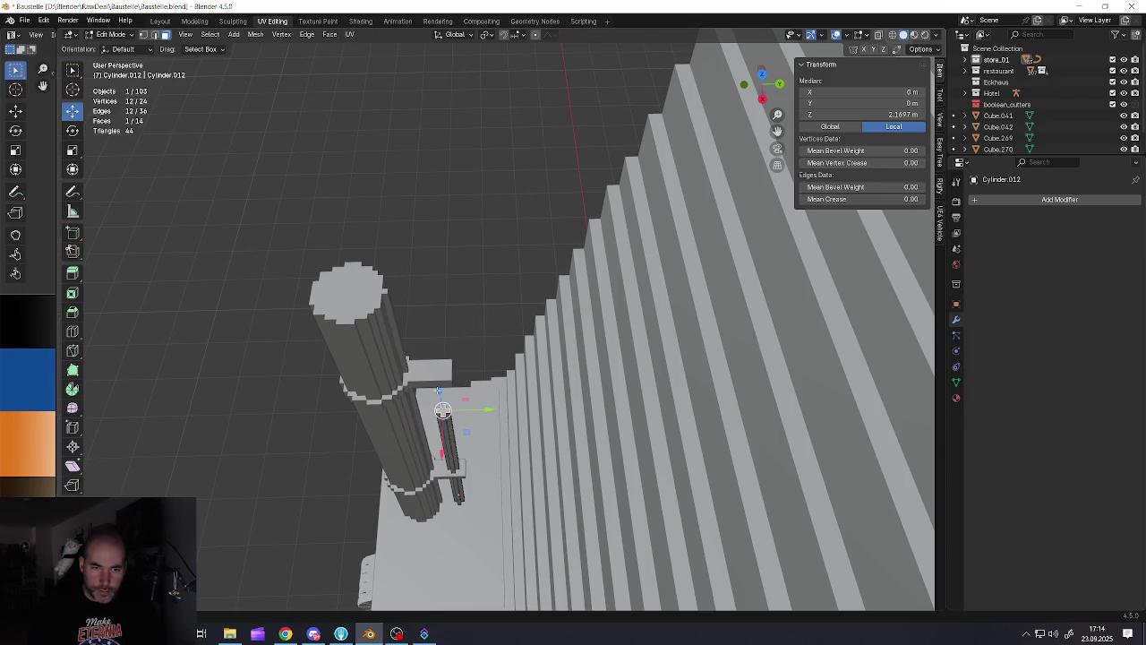
left_click_drag(438, 391, 430, 258)
middle_click_drag(430, 258, 428, 238)
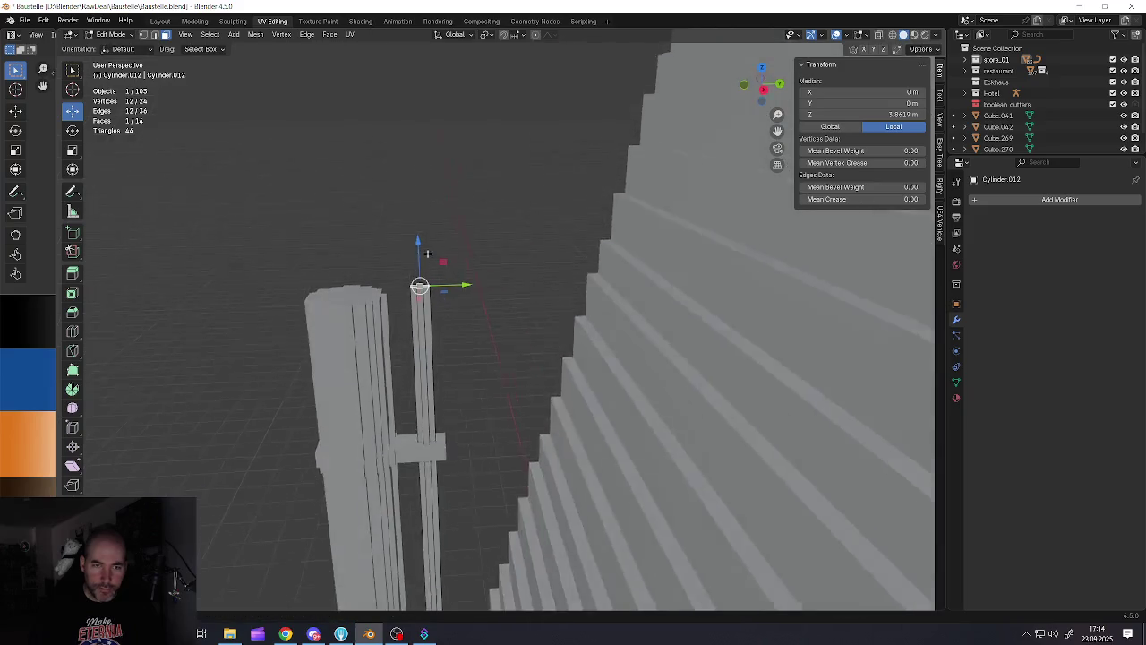
left_click_drag(418, 241, 419, 240)
scroll(419, 260, "down", 5)
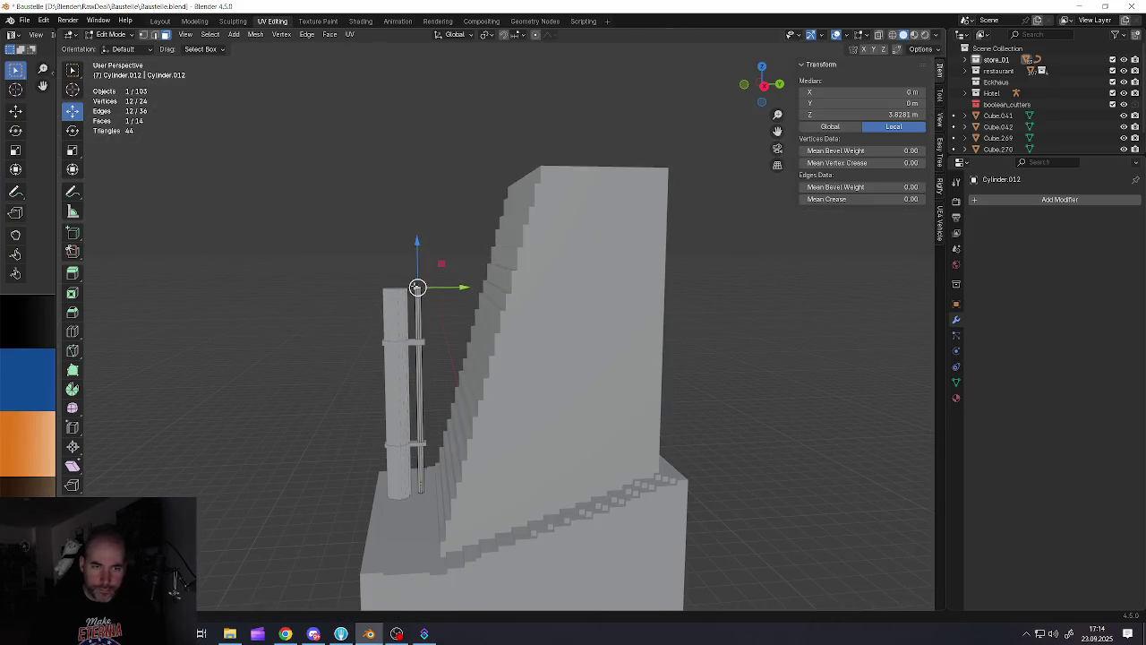
key("Tab")
Duplicate the pillar and rod and shift the copy along X to -0.98 m
mouse_move(414, 316)
middle_mouse_down()
mouse_move(431, 351)
mouse_move(379, 358)
mouse_move(403, 334)
mouse_move(450, 346)
mouse_move(411, 366)
middle_mouse_up()
scroll(405, 333, "up", 2)
left_click(406, 333)
left_click(419, 336, "shift")
key("shift+d")
right_click(455, 374)
left_click_drag(423, 408, 501, 411)
mouse_move(501, 410)
middle_mouse_down()
mouse_move(529, 325)
mouse_move(450, 343)
mouse_move(491, 330)
mouse_move(473, 331)
middle_mouse_up()
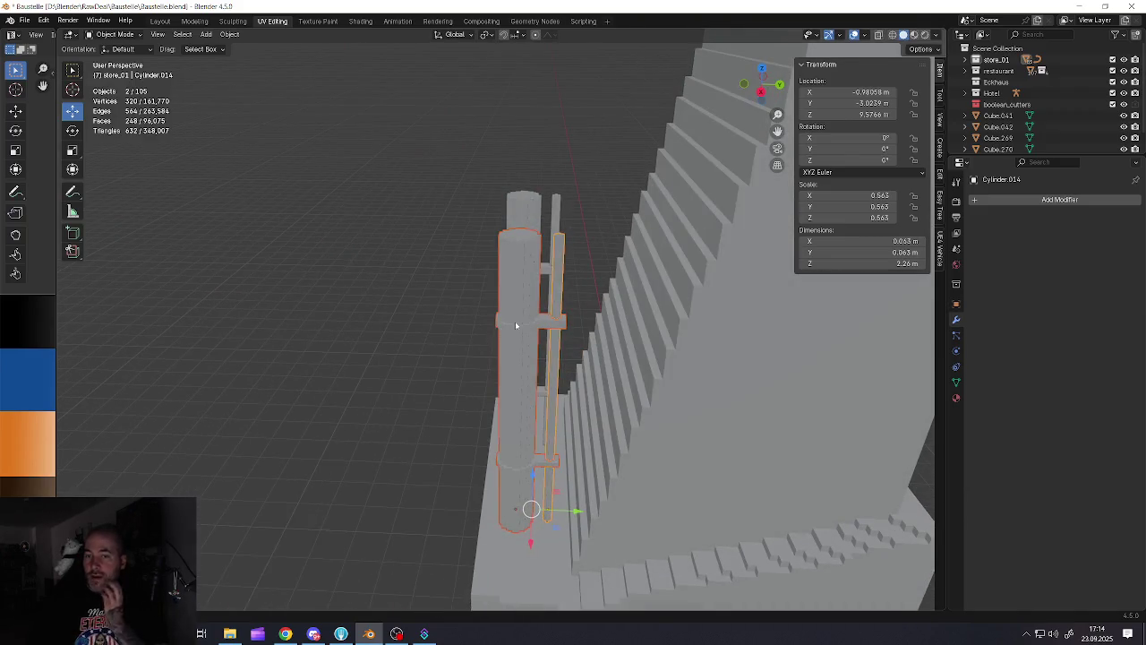
Select three rods on the boom, dismiss their Object menu, then deselect them
scroll(515, 325, "down", 5)
scroll(565, 327, "down", 2)
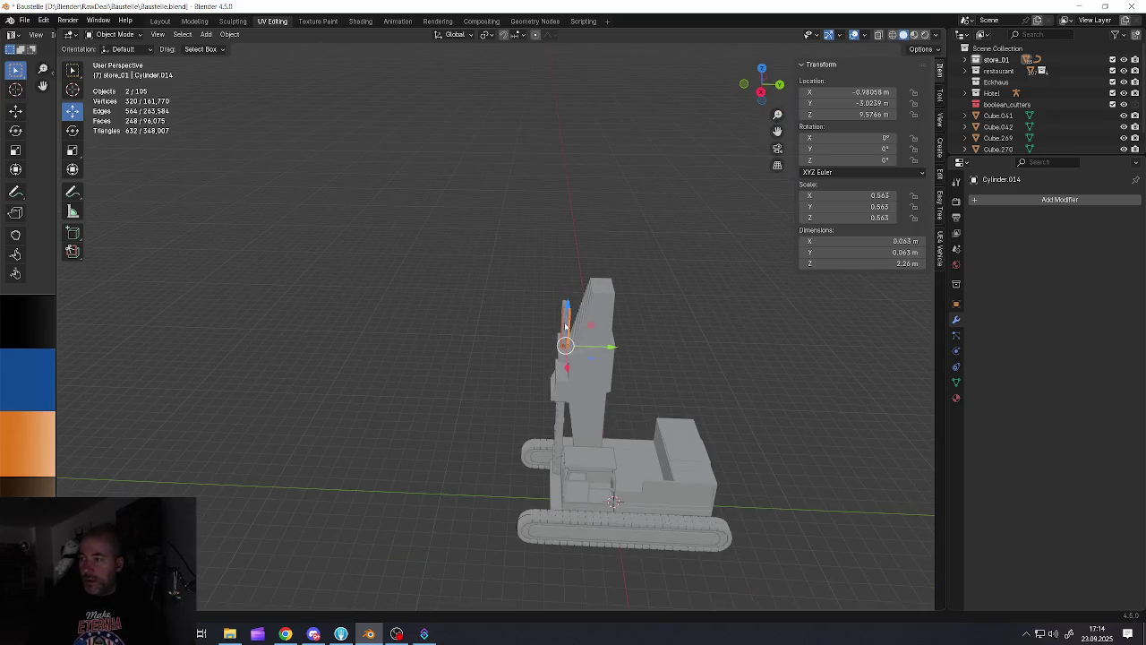
scroll(565, 327, "up", 2)
scroll(573, 332, "up", 1)
scroll(582, 318, "up", 2)
left_click(533, 259, "shift")
left_click(537, 246, "shift")
left_click(550, 246, "shift")
right_click(546, 246)
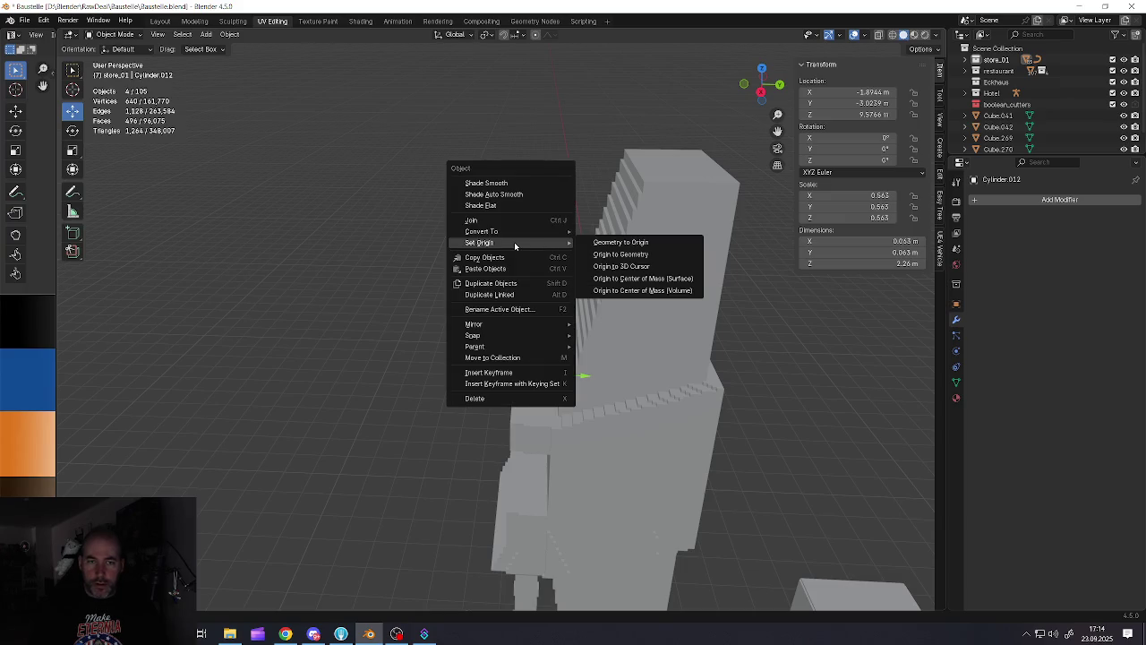
key("Escape")
middle_click_drag(470, 277, 506, 278)
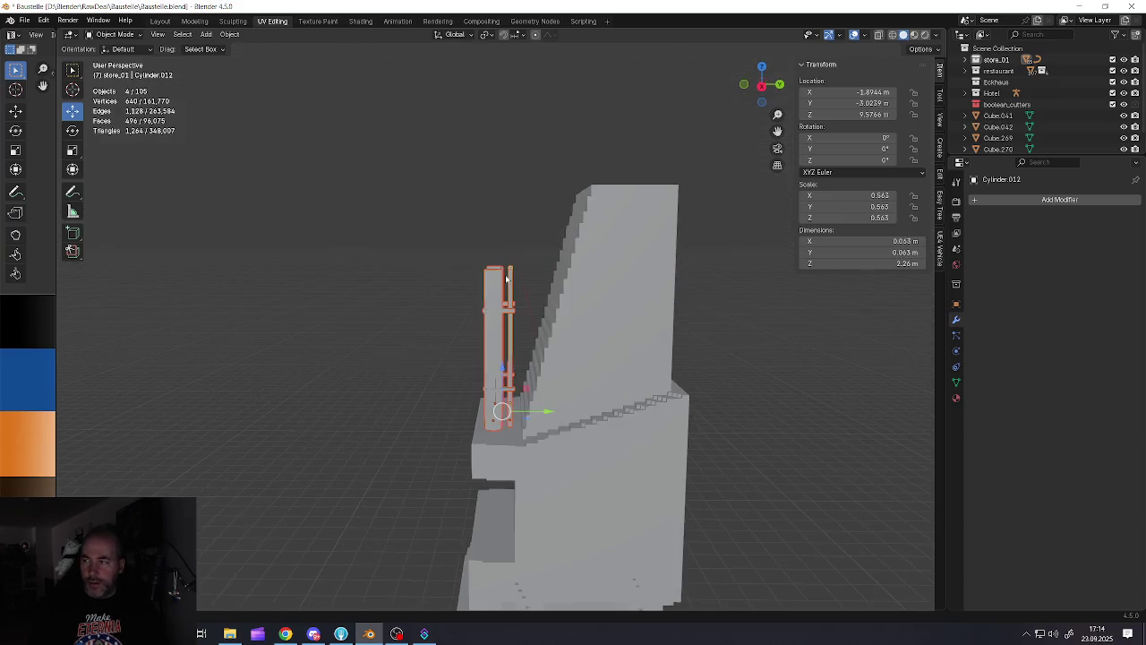
scroll(506, 278, "down", 3)
scroll(497, 283, "down", 2)
left_click(495, 285)
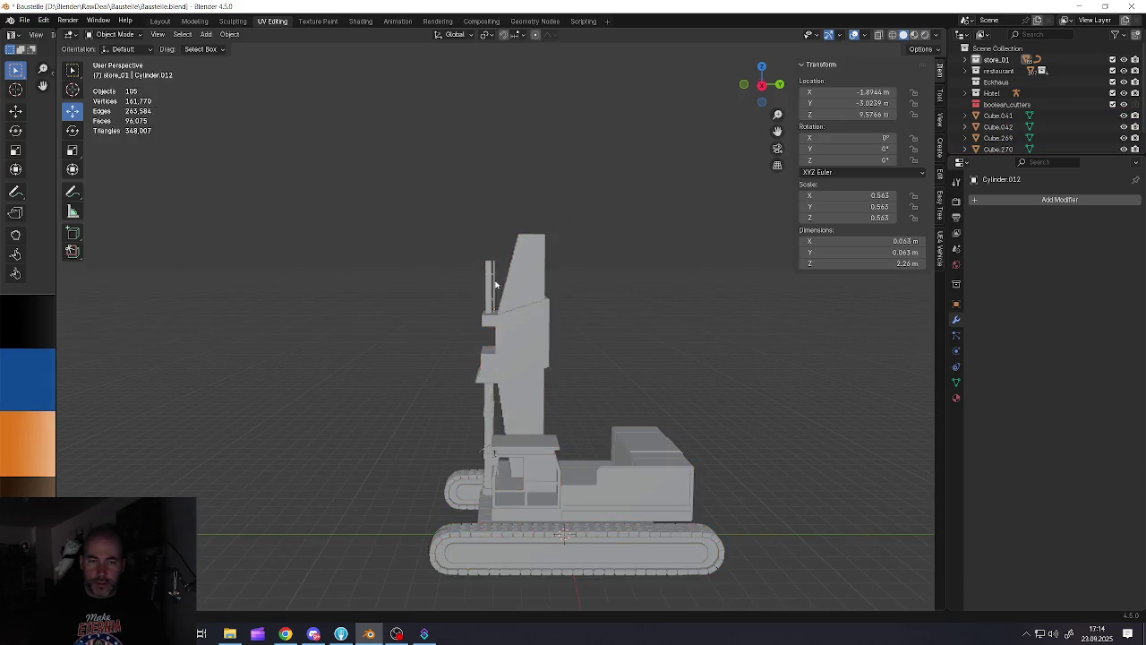
scroll(509, 328, "up", 2)
Save Baustelle.blend and bring up the Add menu
left_click(21, 18)
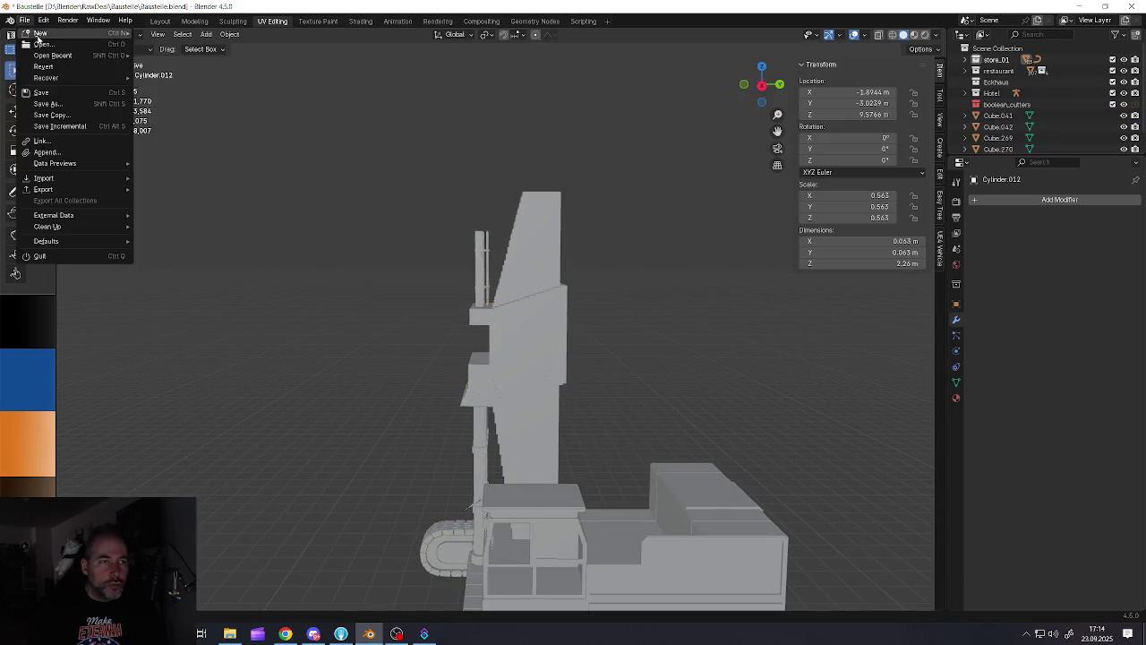
left_click(42, 85)
scroll(578, 372, "down", 2)
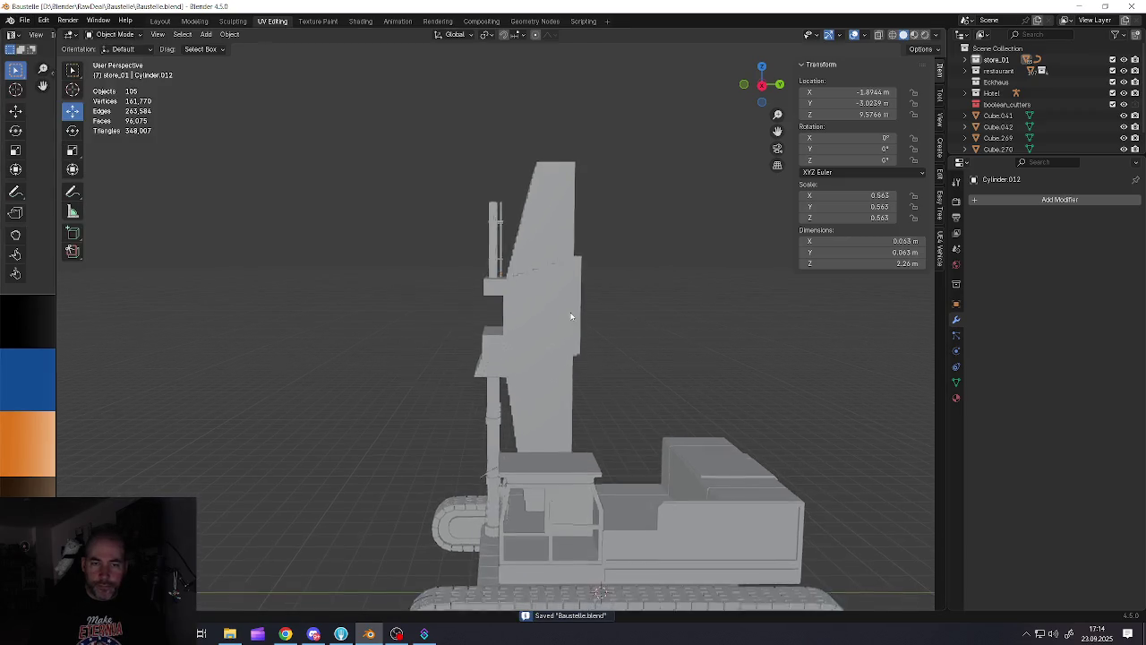
scroll(578, 372, "down", 2)
scroll(565, 338, "down", 1)
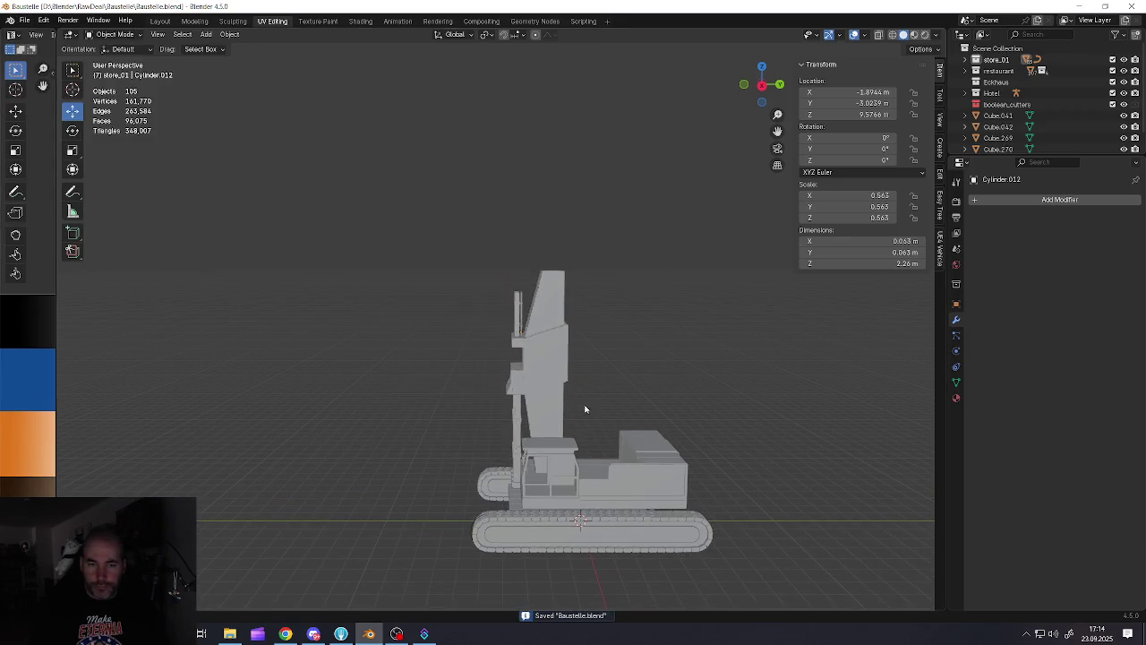
scroll(584, 409, "up", 2)
scroll(552, 338, "up", 1)
key("shift+a")
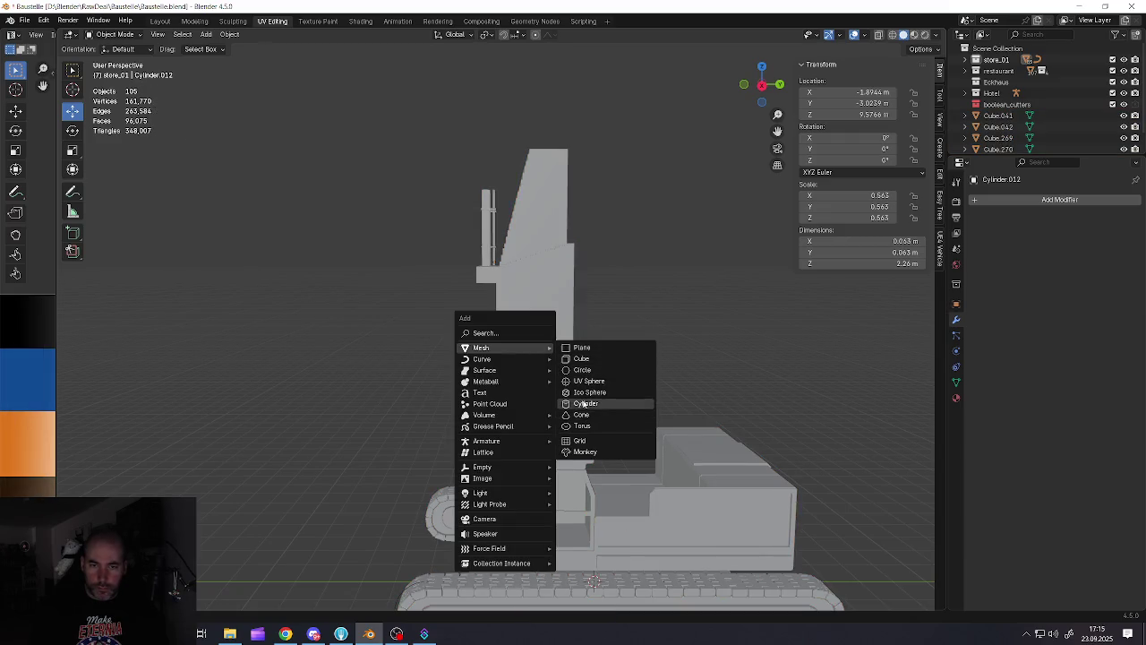
Add a cylinder and raise it to 11.255 m
left_click(585, 402)
scroll(574, 389, "down", 3)
mouse_move(574, 389)
middle_mouse_down()
mouse_move(630, 388)
mouse_move(606, 468)
middle_mouse_up()
key("g")
key("z")
left_click(595, 268)
scroll(595, 268, "up", 3)
Turn the cylinder 90° onto its side and scale it to 0.299
left_click(74, 130)
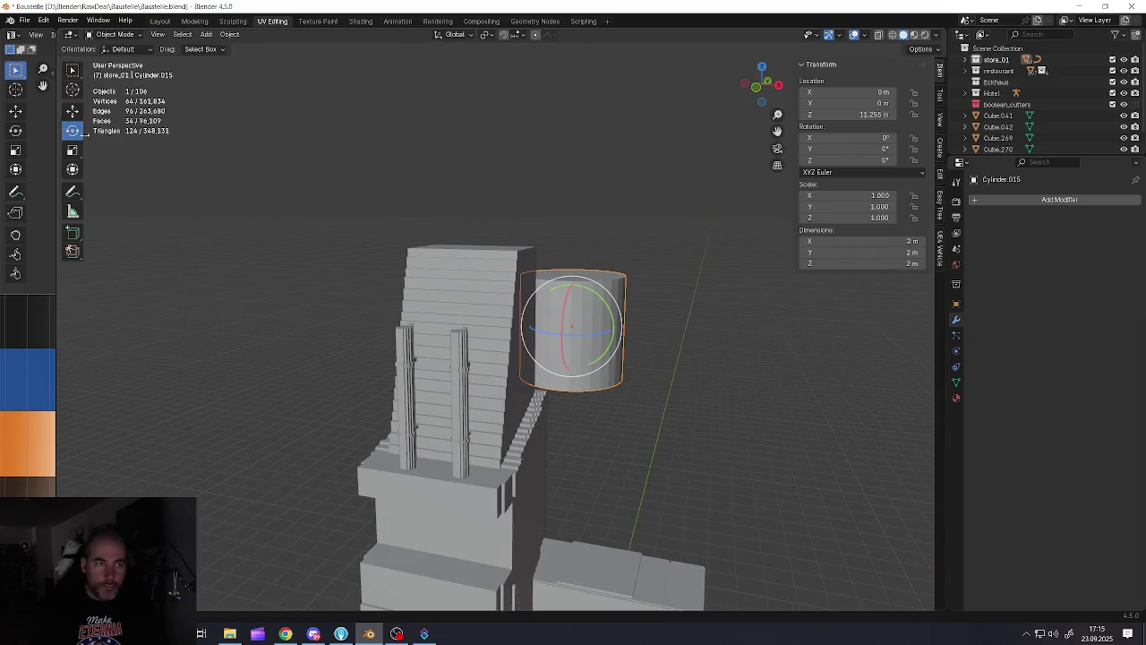
left_click_drag(604, 301, 612, 383)
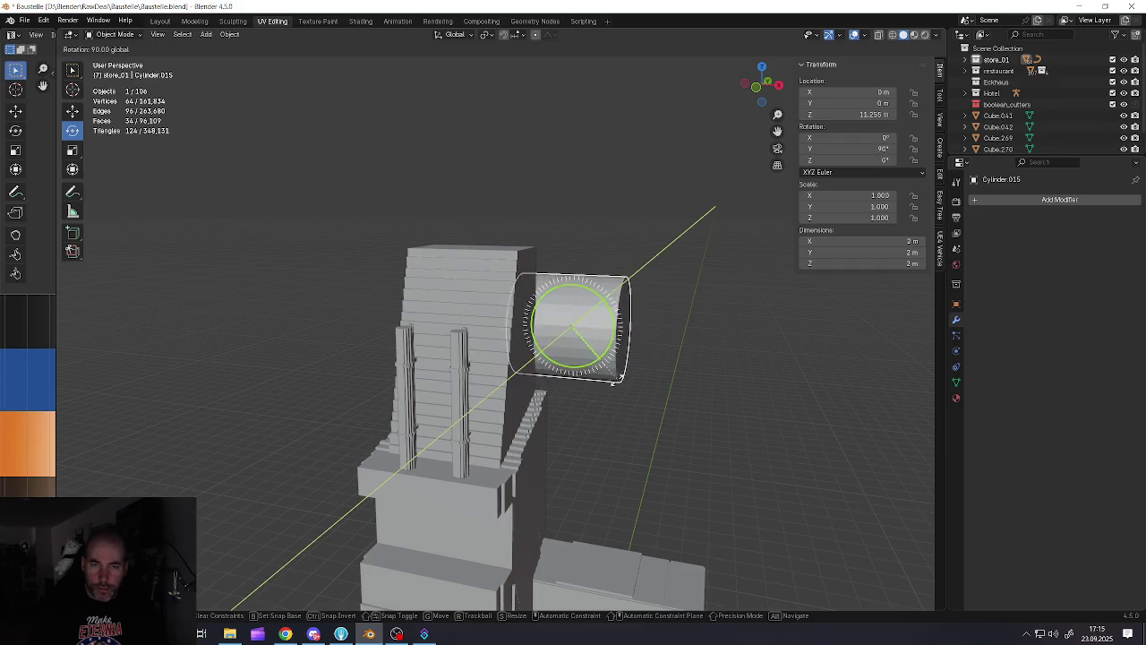
middle_click_drag(612, 382, 703, 343)
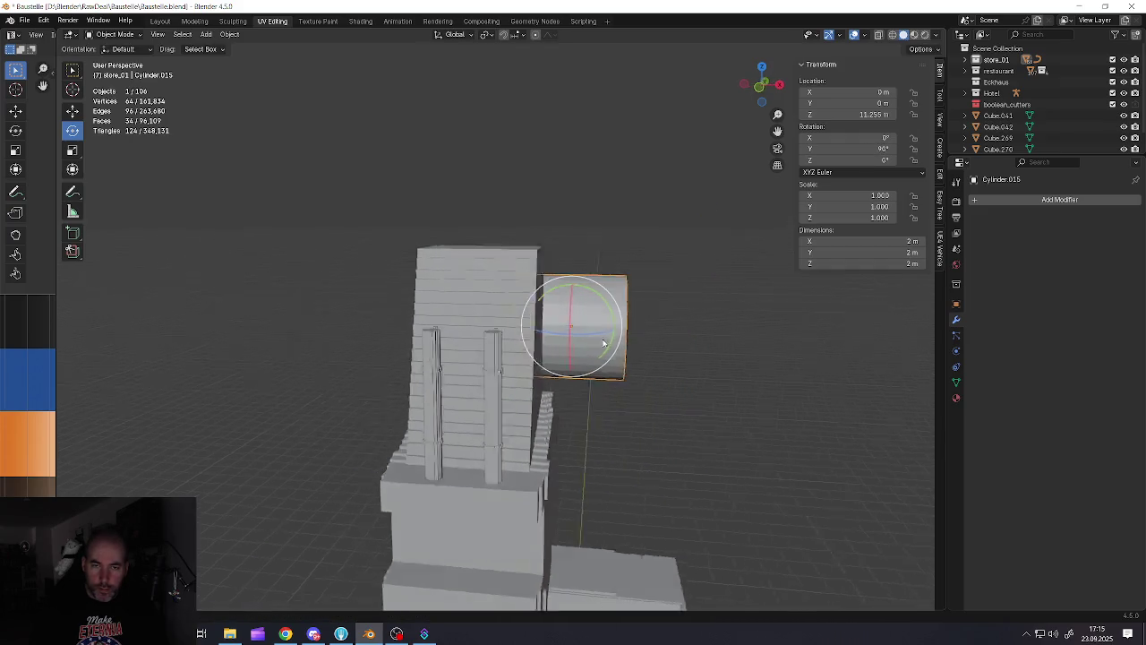
left_click(639, 311)
mouse_move(639, 304)
middle_mouse_down()
mouse_move(563, 300)
mouse_move(689, 358)
middle_mouse_up()
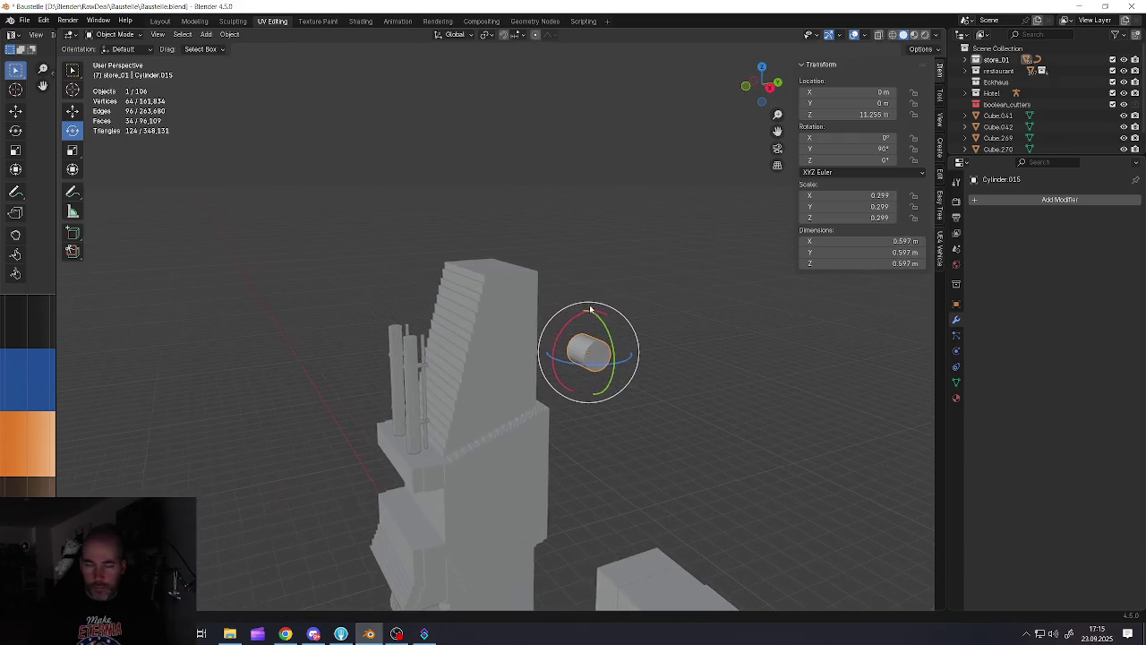
Move the cylinder onto the mast block and pull one end cap out along X
key("g")
left_click(607, 348)
middle_click_drag(607, 347, 639, 350)
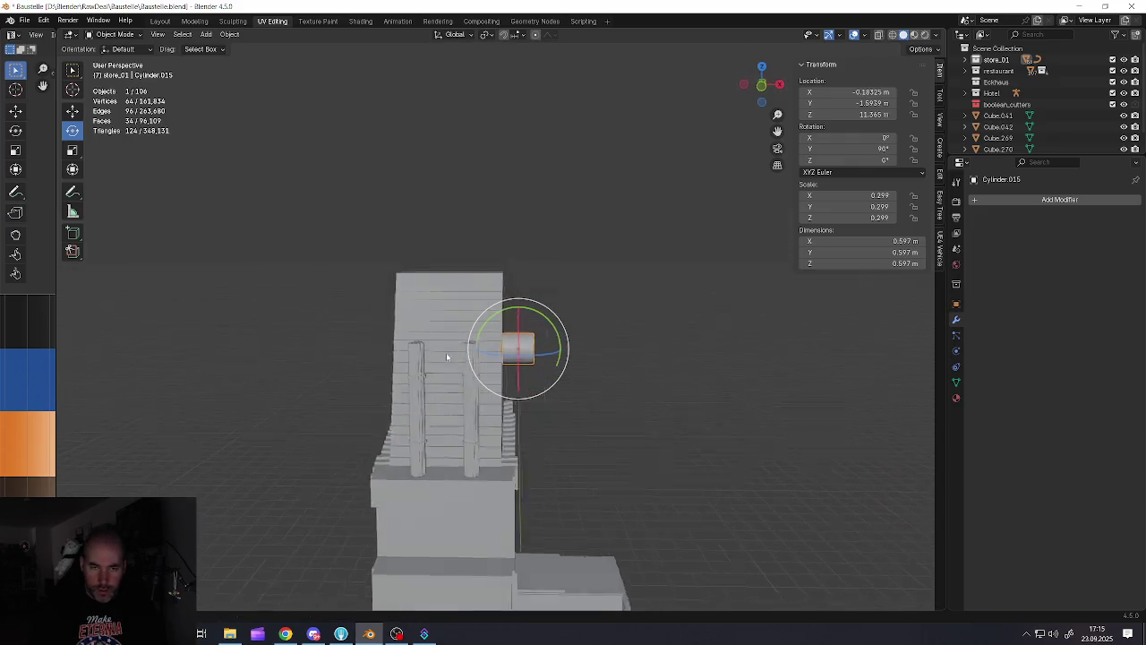
key("Tab")
mouse_move(543, 340)
middle_mouse_down()
mouse_move(551, 355)
mouse_move(468, 338)
middle_mouse_up()
left_click(515, 349)
left_click_drag(551, 352, 448, 352)
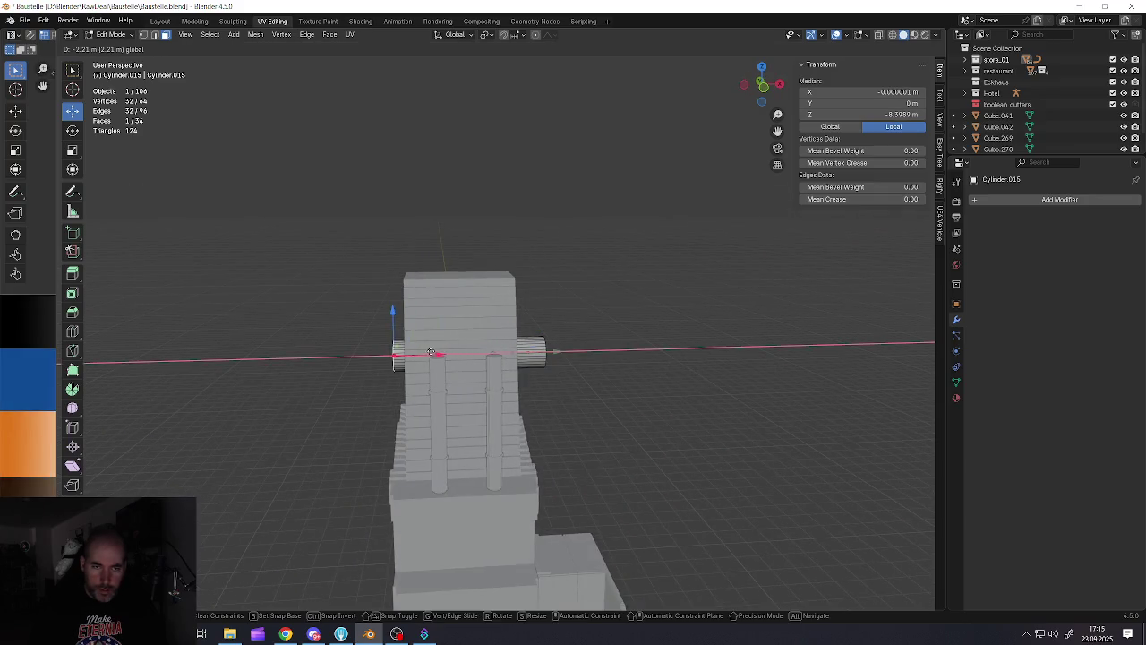
Drag Cylinder.015's end cap along X into a 2.11 m roller through the mast block
right_click(435, 352)
mouse_move(435, 351)
middle_mouse_down()
mouse_move(501, 379)
mouse_move(549, 379)
middle_mouse_up()
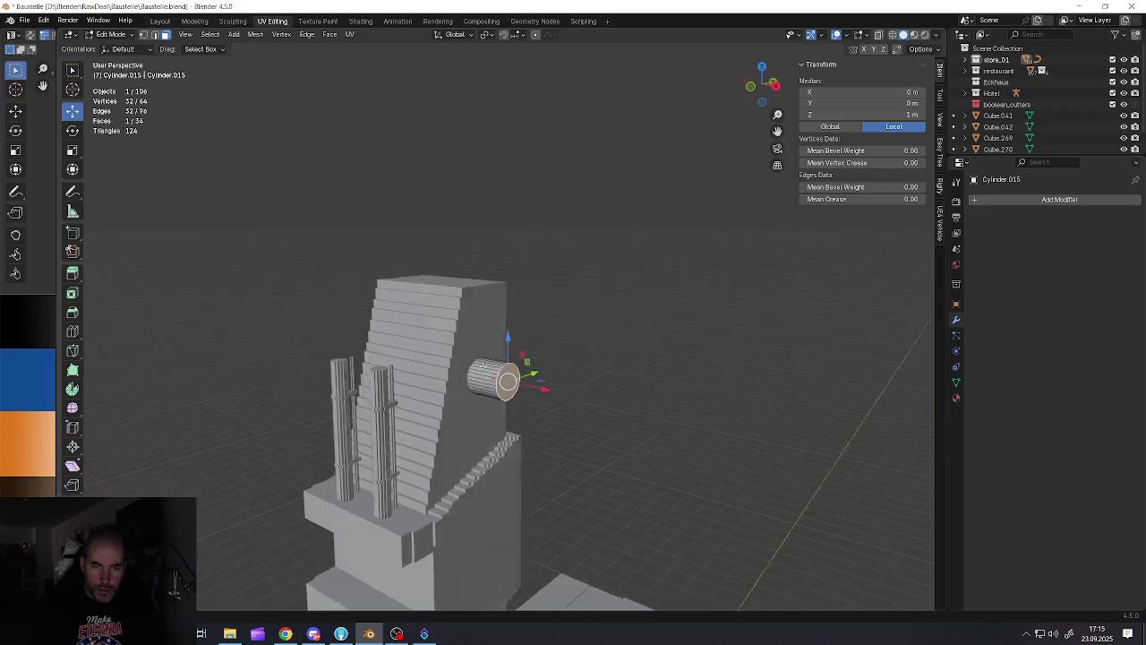
left_click_drag(549, 379, 519, 381)
mouse_move(519, 381)
middle_mouse_down()
mouse_move(407, 357)
mouse_move(453, 368)
middle_mouse_up()
scroll(408, 356, "up", 2)
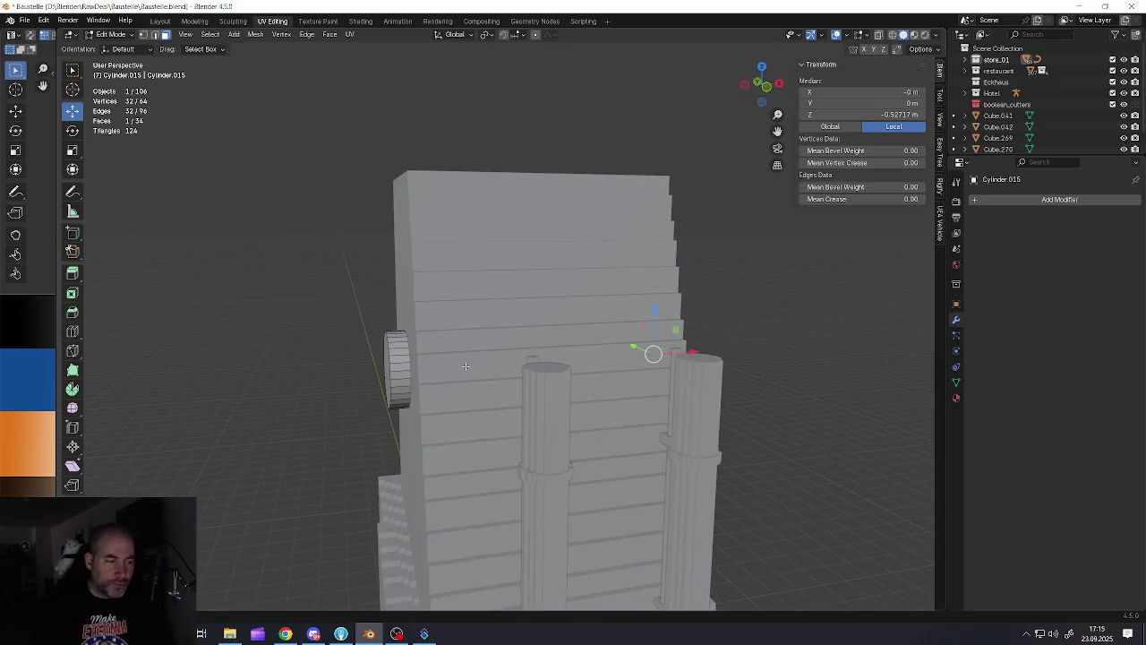
mouse_move(524, 370)
middle_mouse_down()
mouse_move(498, 324)
mouse_move(620, 317)
middle_mouse_up()
left_click_drag(642, 326, 645, 326)
mouse_move(644, 326)
middle_mouse_down()
mouse_move(424, 362)
mouse_move(445, 371)
middle_mouse_up()
left_click_drag(445, 372, 459, 370)
middle_click_drag(459, 370, 522, 357)
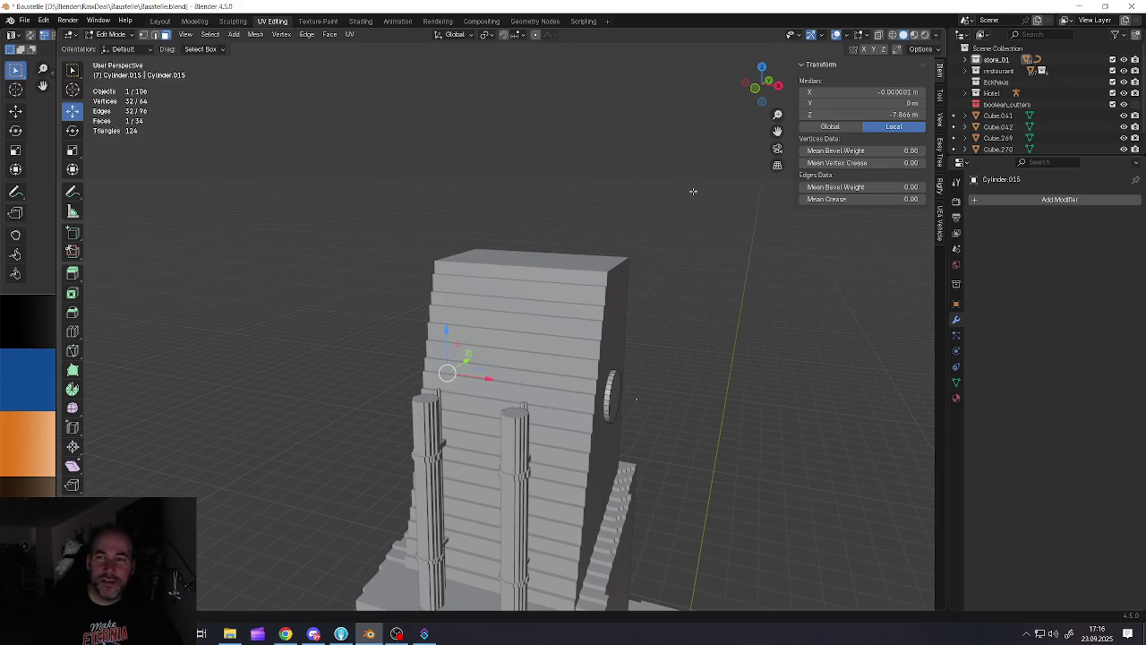
Turn on X-ray to check the roller, then return to Object Mode
left_click(878, 34)
scroll(625, 343, "down", 1)
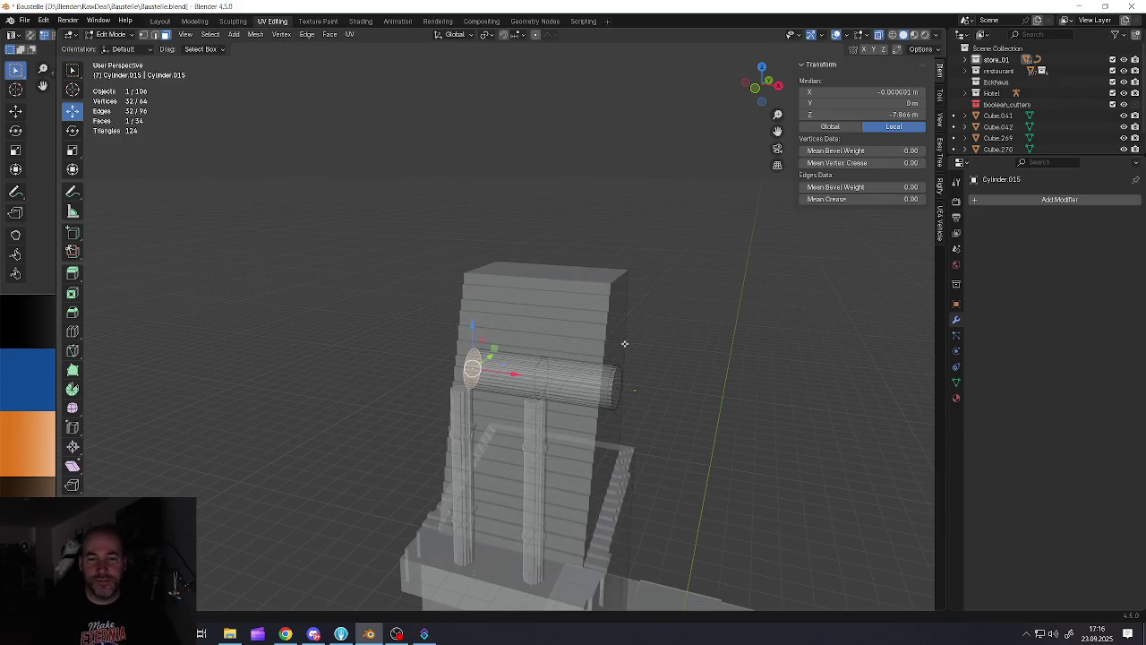
mouse_move(625, 343)
middle_mouse_down()
mouse_move(622, 410)
mouse_move(558, 408)
mouse_move(565, 427)
mouse_move(571, 327)
middle_mouse_up()
key("Tab")
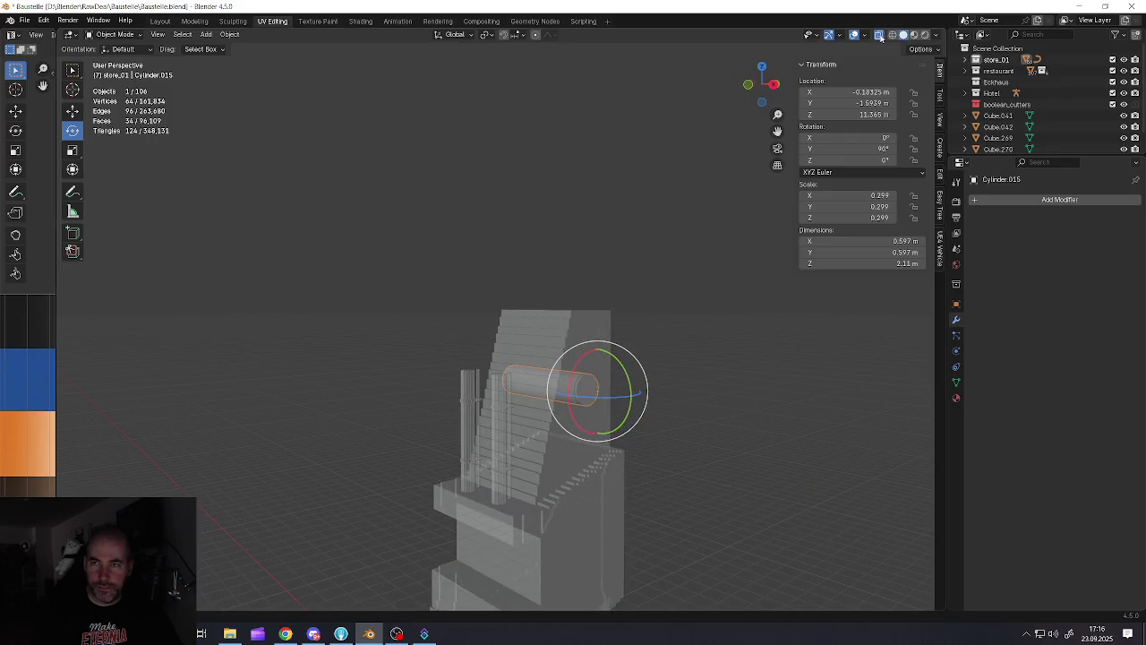
Turn X-ray back off and zoom in on the roller
left_click(879, 35)
scroll(607, 385, "up", 1)
scroll(578, 360, "up", 1)
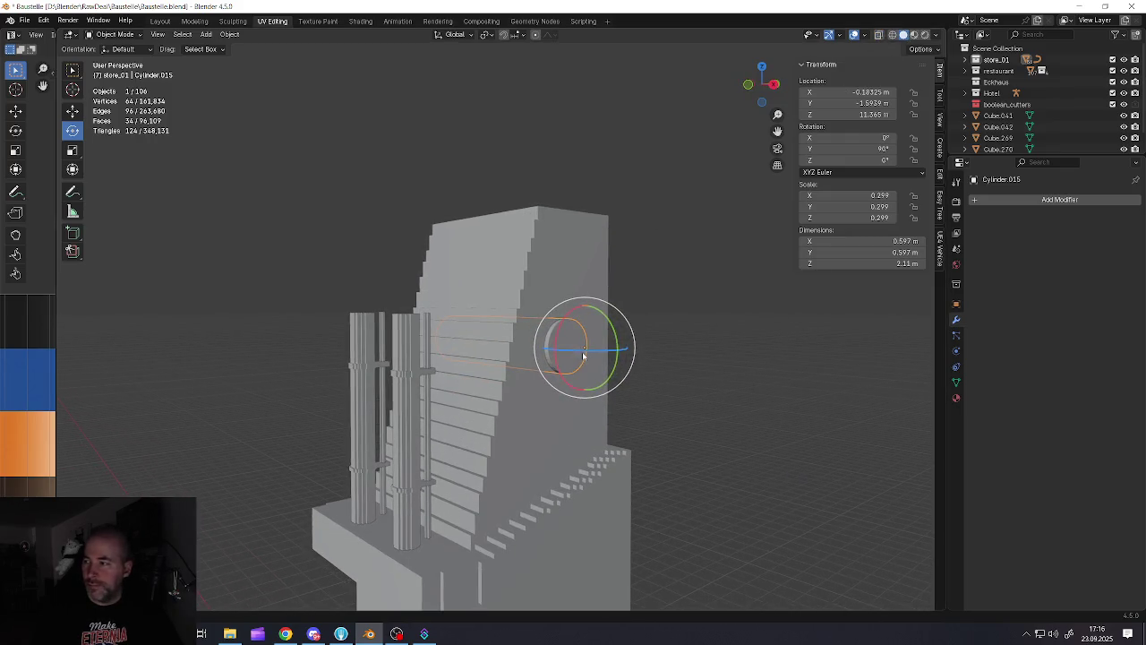
mouse_move(582, 337)
middle_mouse_down()
mouse_move(504, 340)
mouse_move(536, 312)
middle_mouse_up()
scroll(568, 336, "up", 1)
scroll(564, 344, "up", 1)
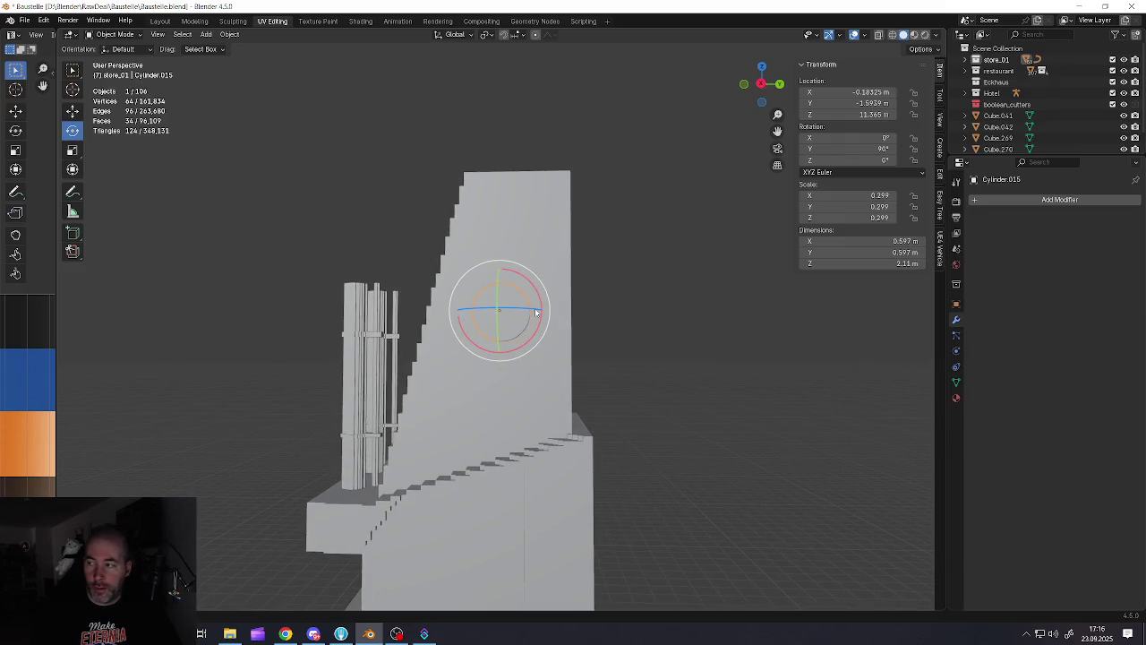
Duplicate the roller and raise the copy, Cylinder.016, to 12.325 m along Z and Y
left_click(72, 110)
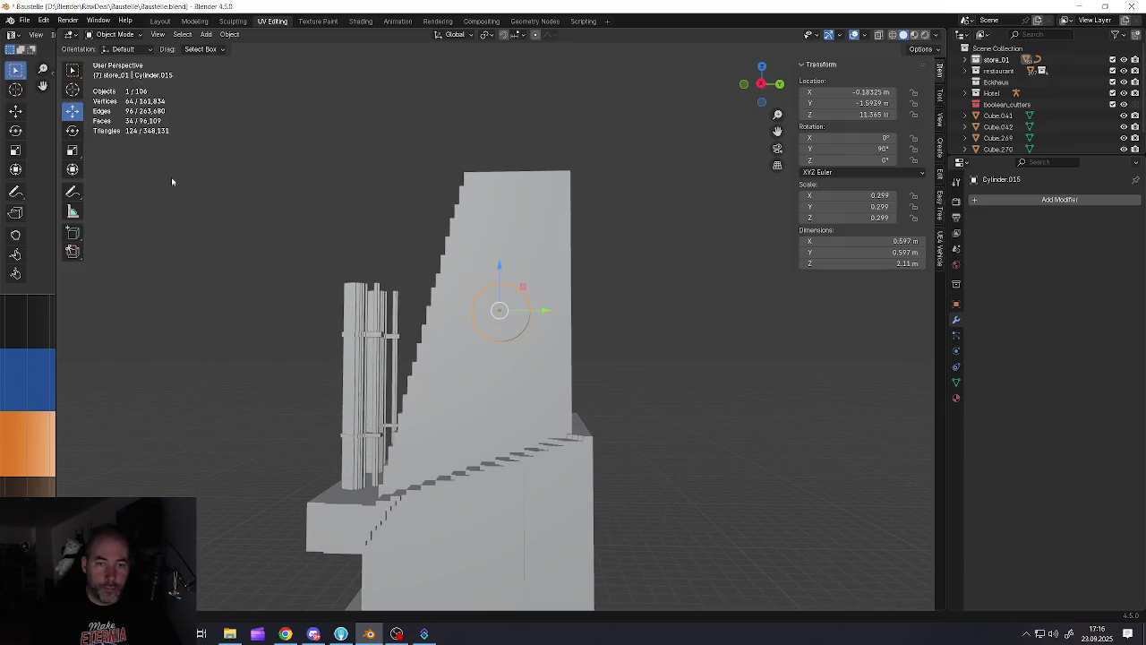
key("shift+d")
key("z")
key("z")
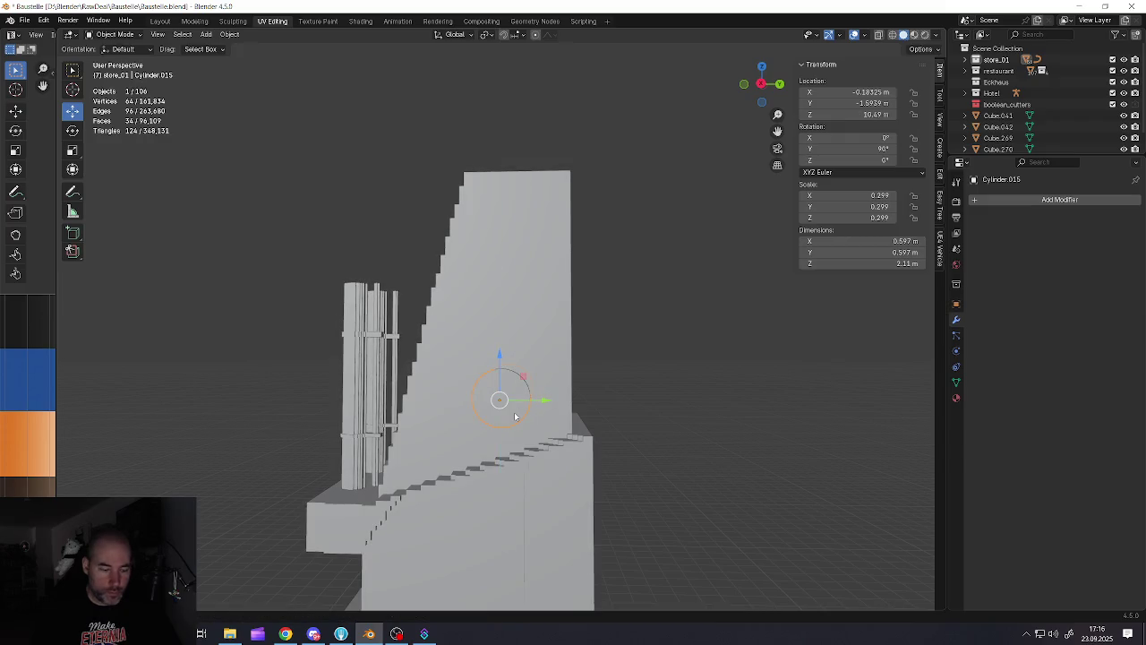
right_click(527, 363)
key("g")
key("z")
left_click(537, 217)
key("g")
key("y")
left_click(560, 214)
Scale the copy down to 0.190 and shift it along X
key("s")
left_click(627, 281)
mouse_move(626, 280)
middle_mouse_down()
mouse_move(575, 271)
mouse_move(618, 272)
mouse_move(617, 231)
mouse_move(434, 238)
mouse_move(475, 296)
mouse_move(424, 296)
middle_mouse_up()
key("g")
key("x")
left_click(618, 231)
Move the copy's mesh along X in Edit Mode, making it 2.15 m long
key("Tab")
key("g")
key("x")
left_click(421, 234)
key("Tab")
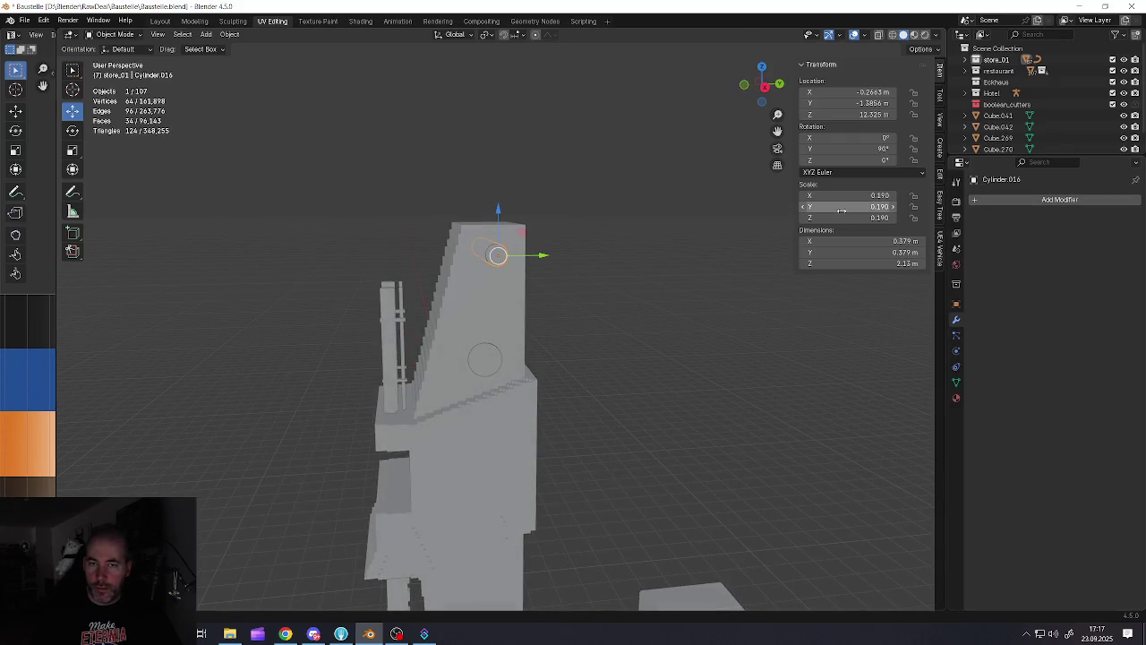
Apply rotation and scale to both the thin copy and the original roller
left_click(738, 239)
left_click(496, 256)
key("ctrl+a")
left_click(537, 271)
left_click(473, 365)
key("ctrl+a")
left_click(473, 363)
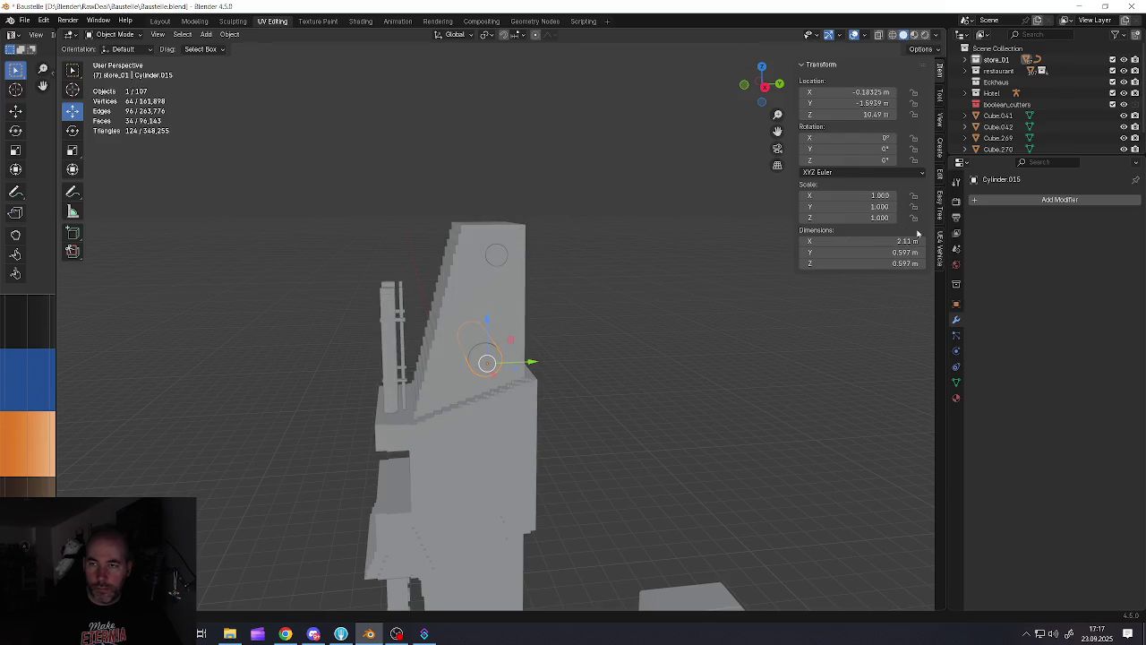
left_click(495, 258, "shift")
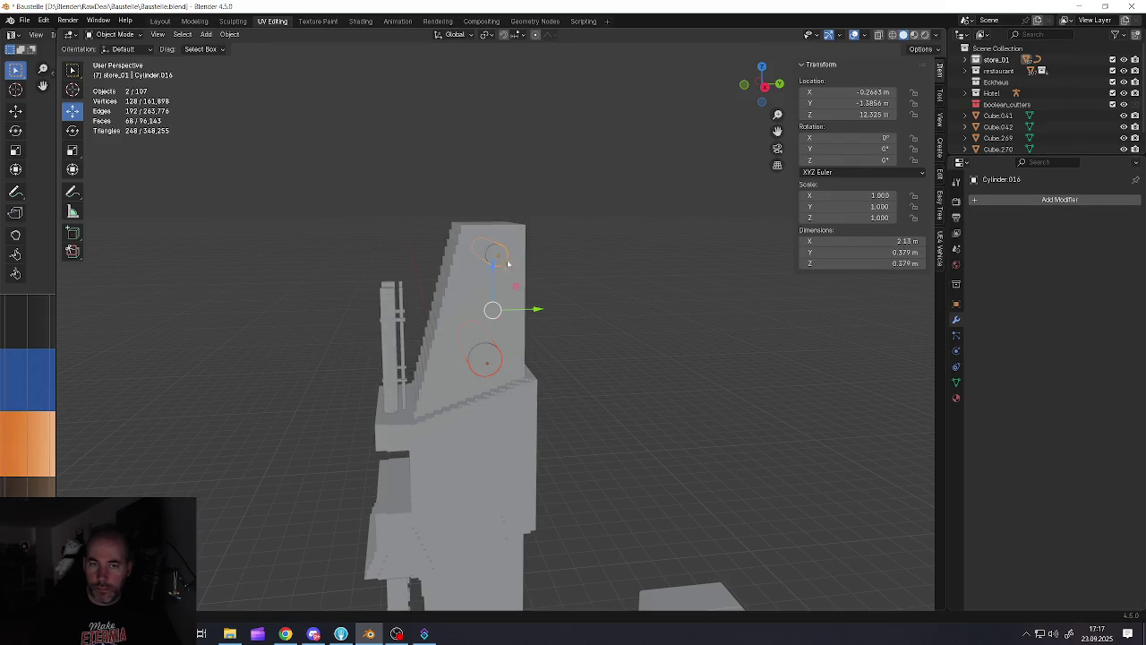
Add a Blocks Remesh at octree depth 6 to the thin copy and apply it
left_click(978, 203)
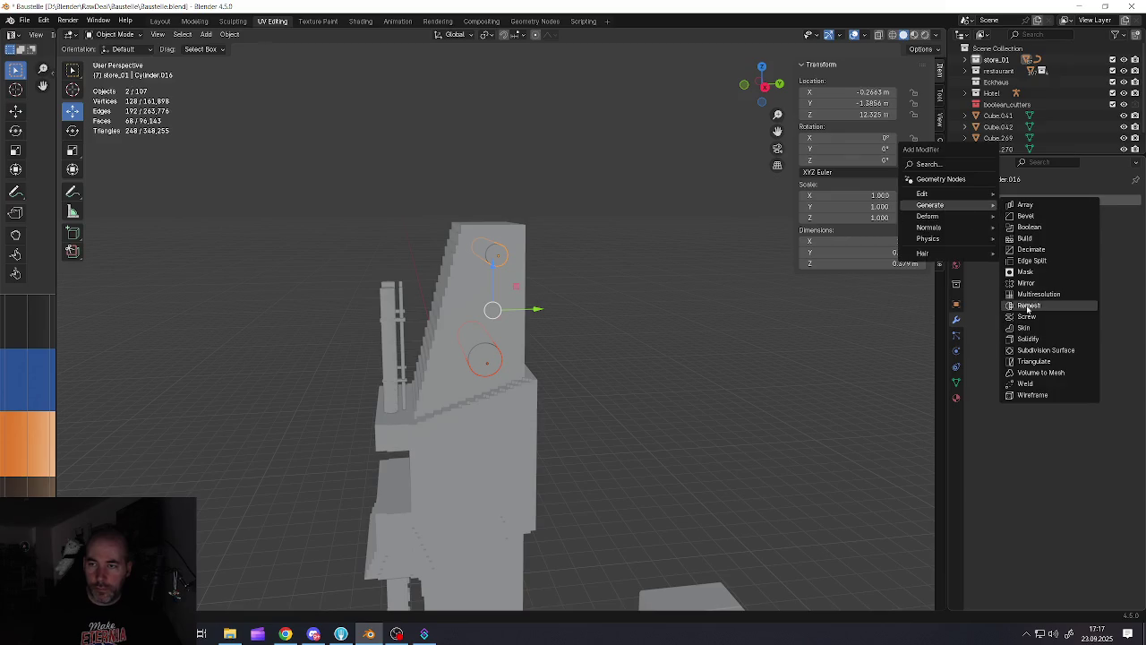
left_click(1028, 305)
left_click(990, 235)
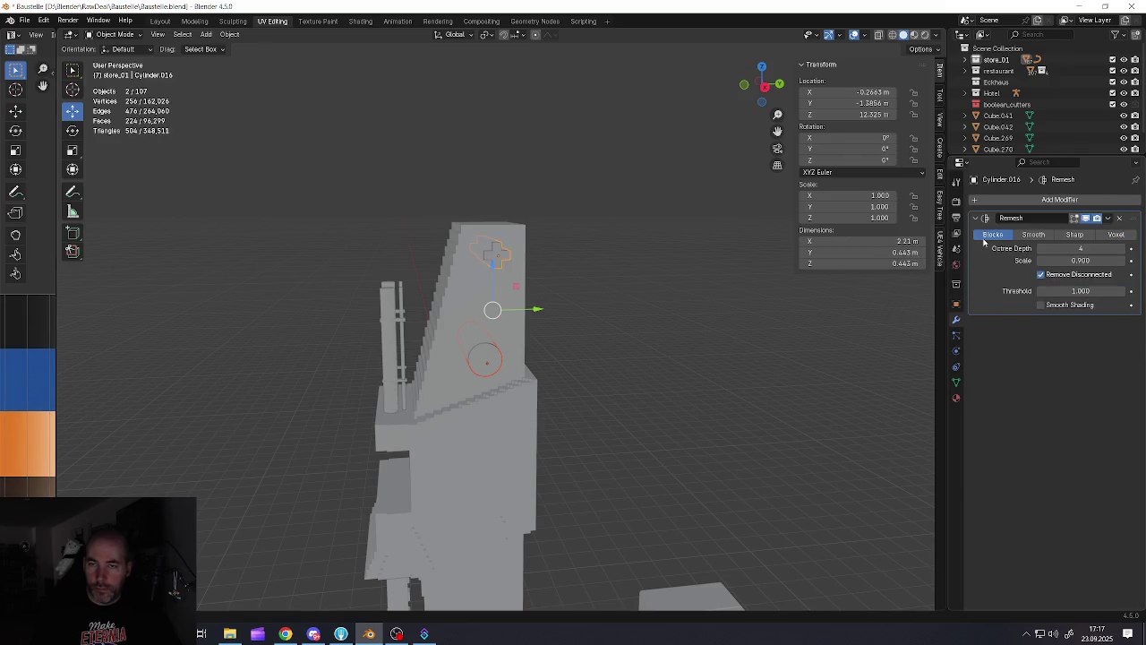
left_click(1122, 249)
left_click(1122, 249)
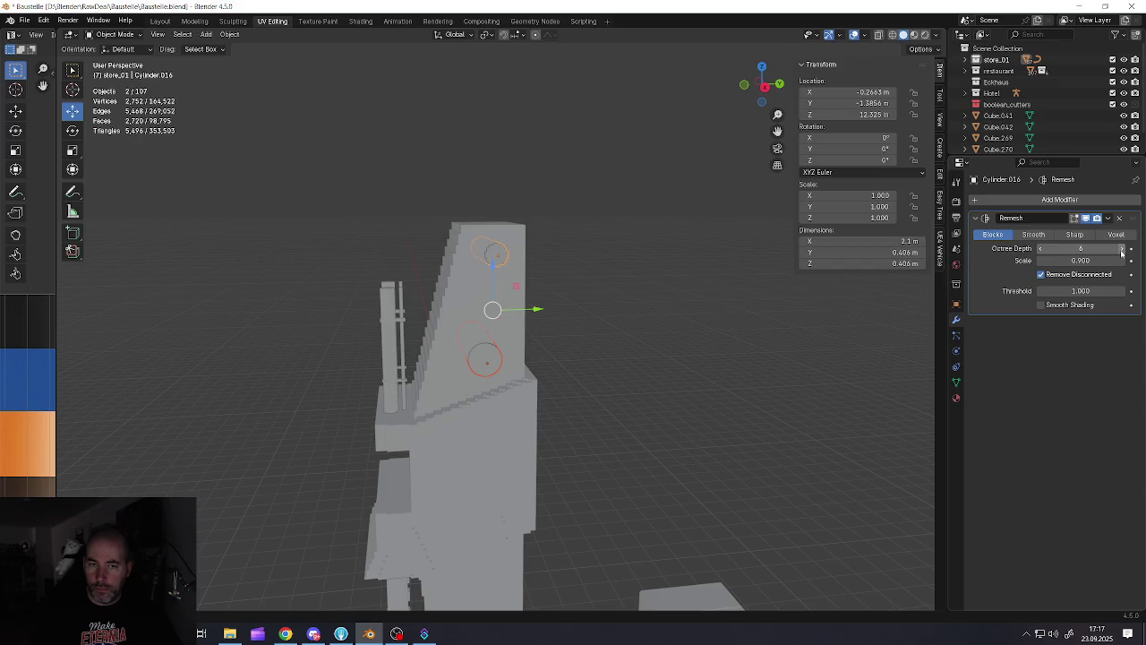
middle_click_drag(567, 248, 626, 256)
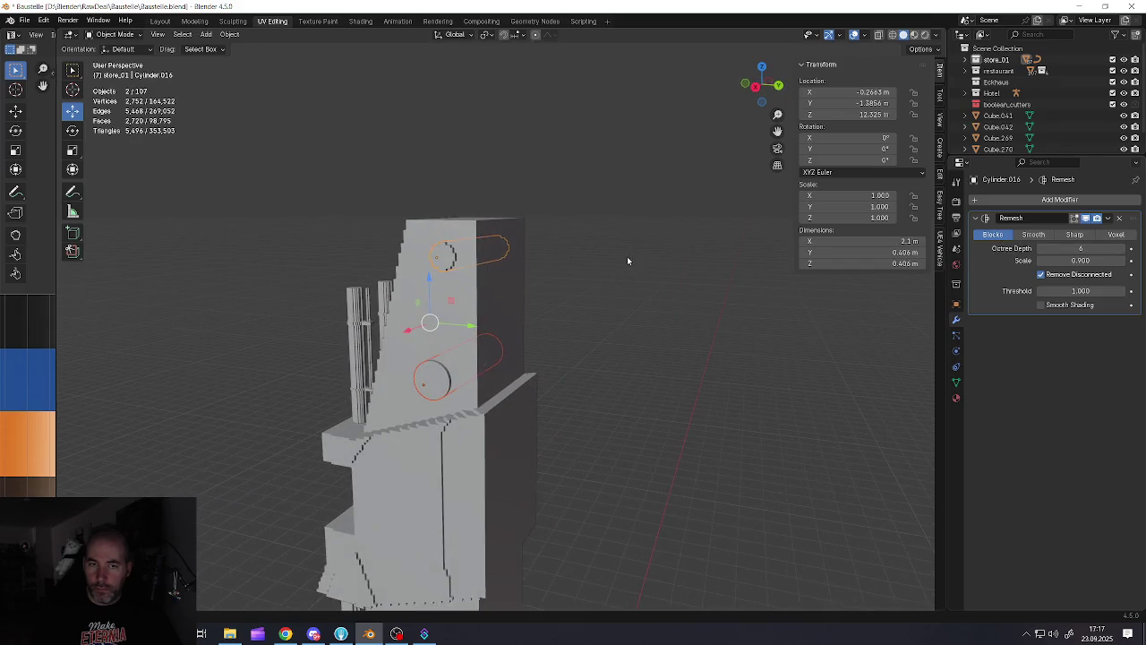
left_click(1108, 218)
left_click(1065, 230)
key("Tab")
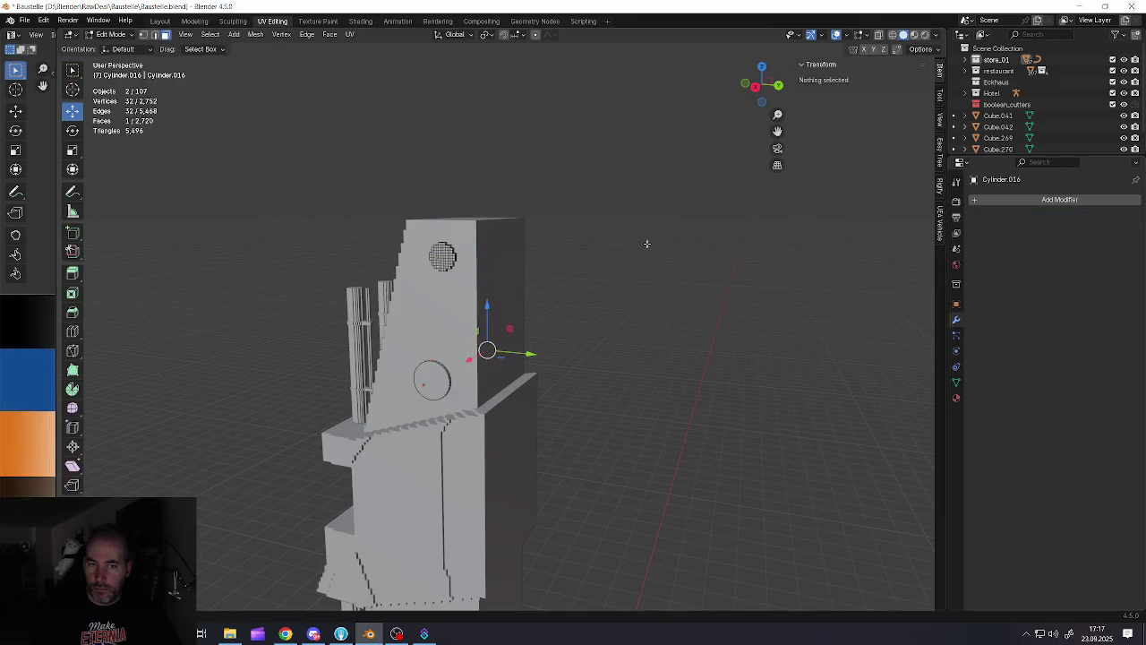
key("Tab")
Snap the 3D cursor to the upper thin roller, then select the lower roller
left_click(443, 260)
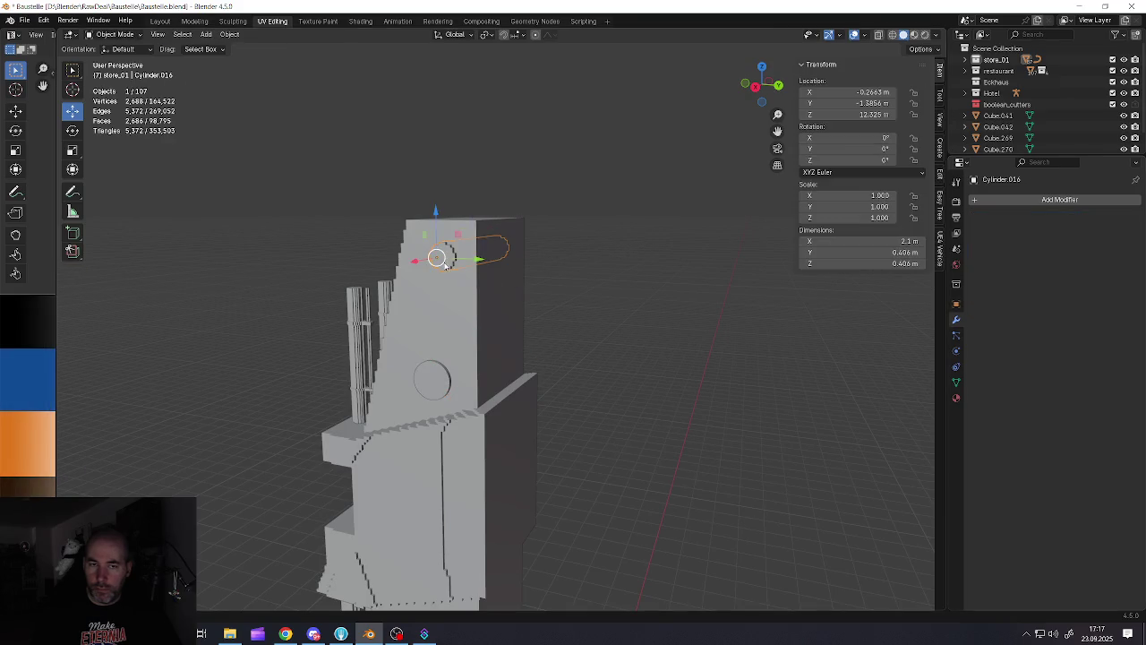
key("Tab")
key("shift+s")
left_click(534, 268)
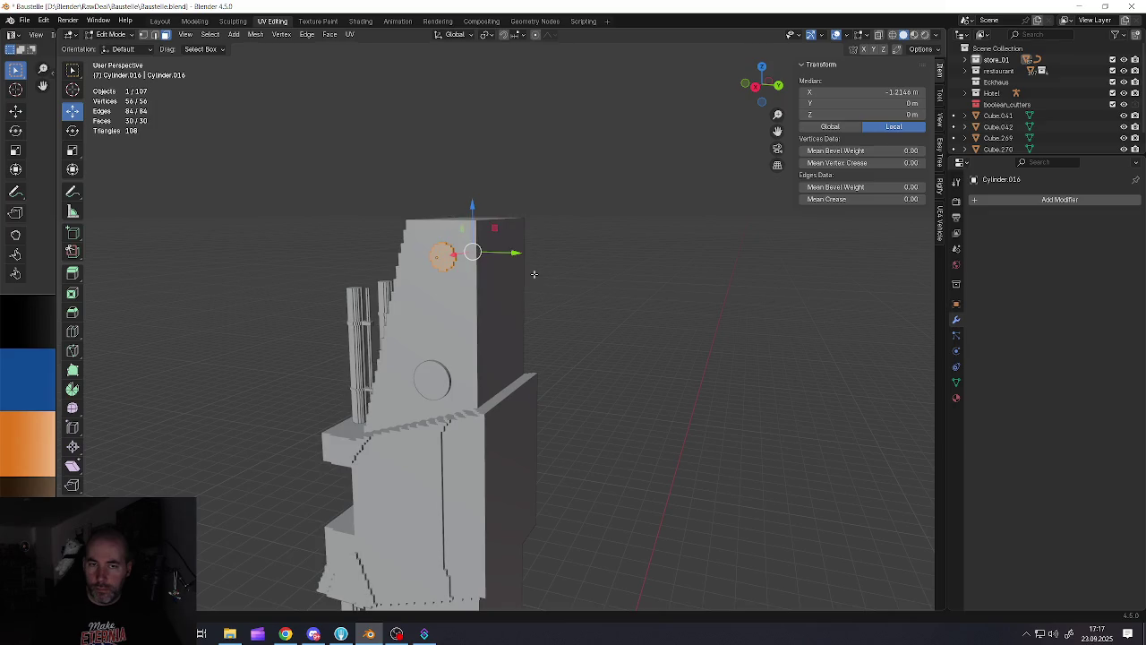
key("Tab")
left_click(437, 375)
key("Tab")
key("Tab")
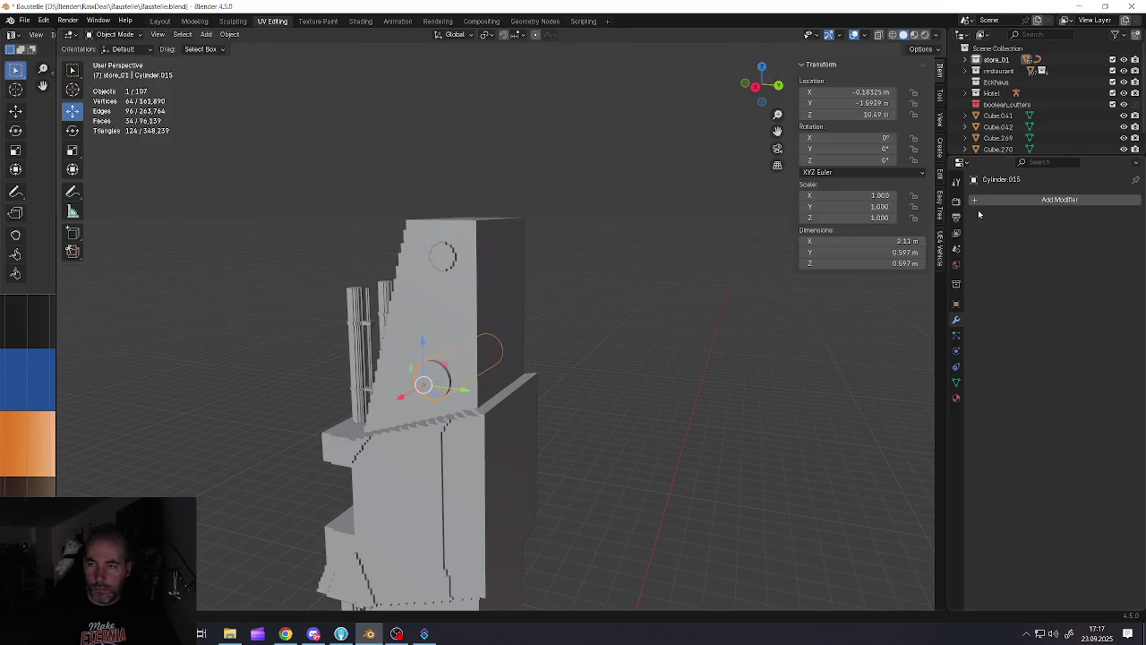
Add a Blocks Remesh at octree depth 6 to the lower roller and apply it
left_click(985, 200)
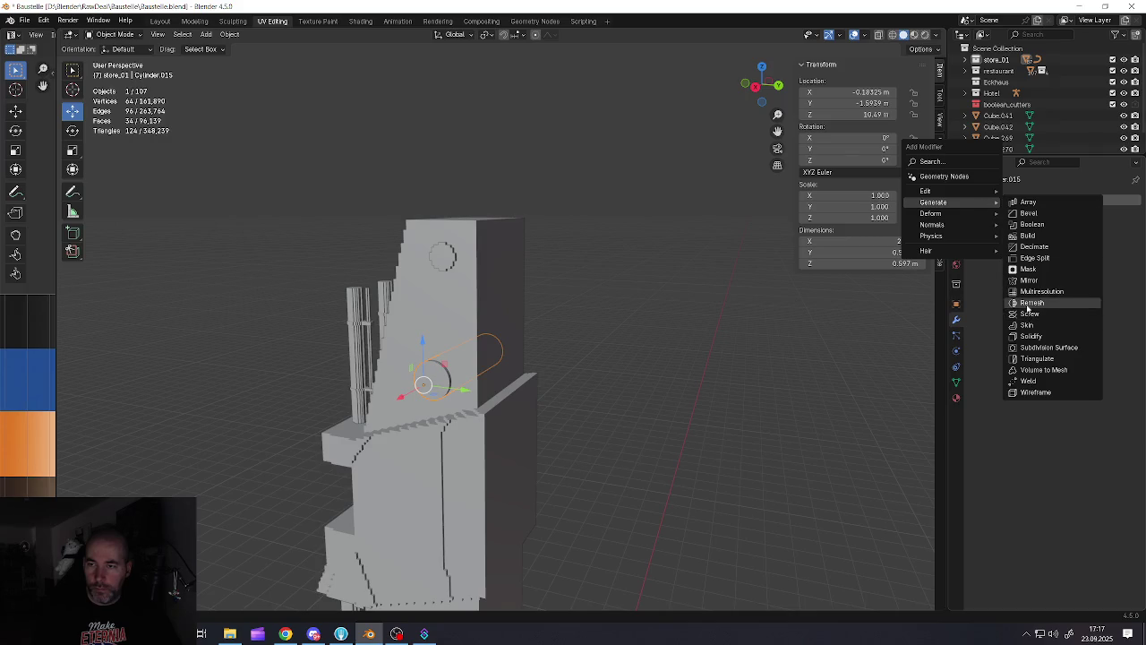
left_click(1028, 304)
left_click(992, 234)
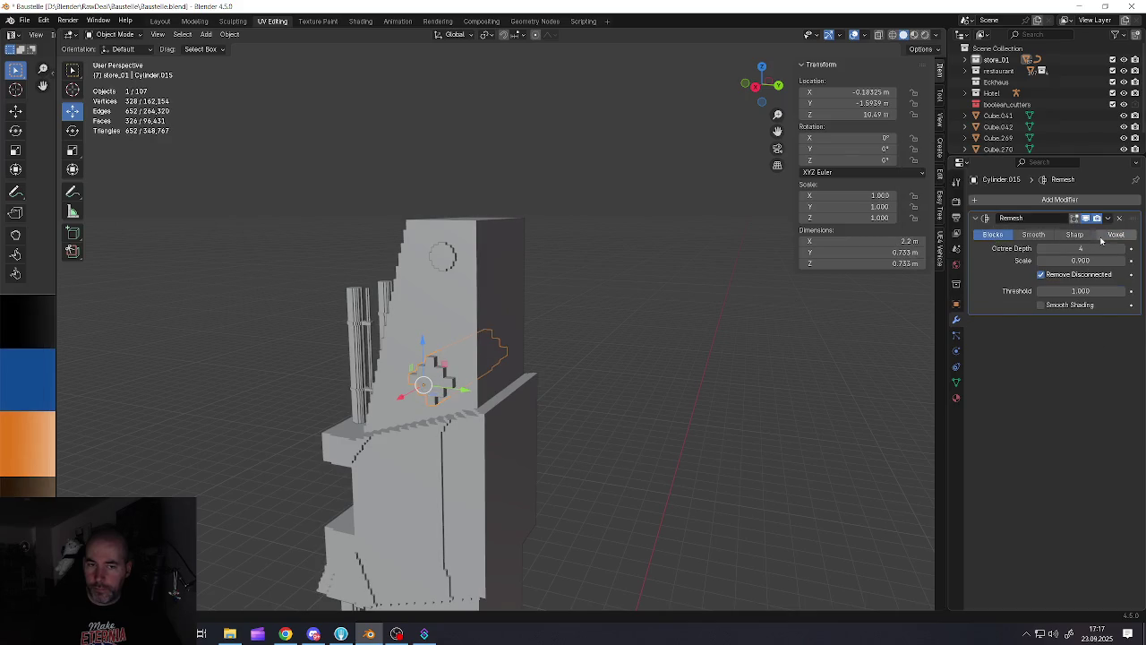
left_click_drag(1107, 248, 1121, 248)
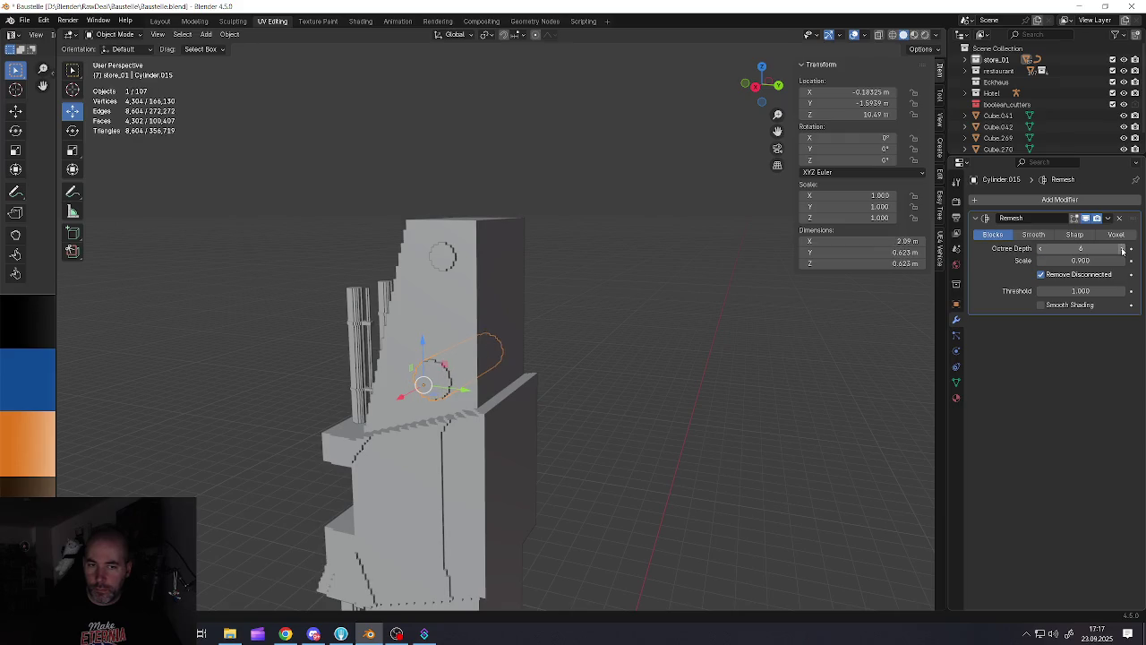
left_click(1107, 218)
left_click(1079, 229)
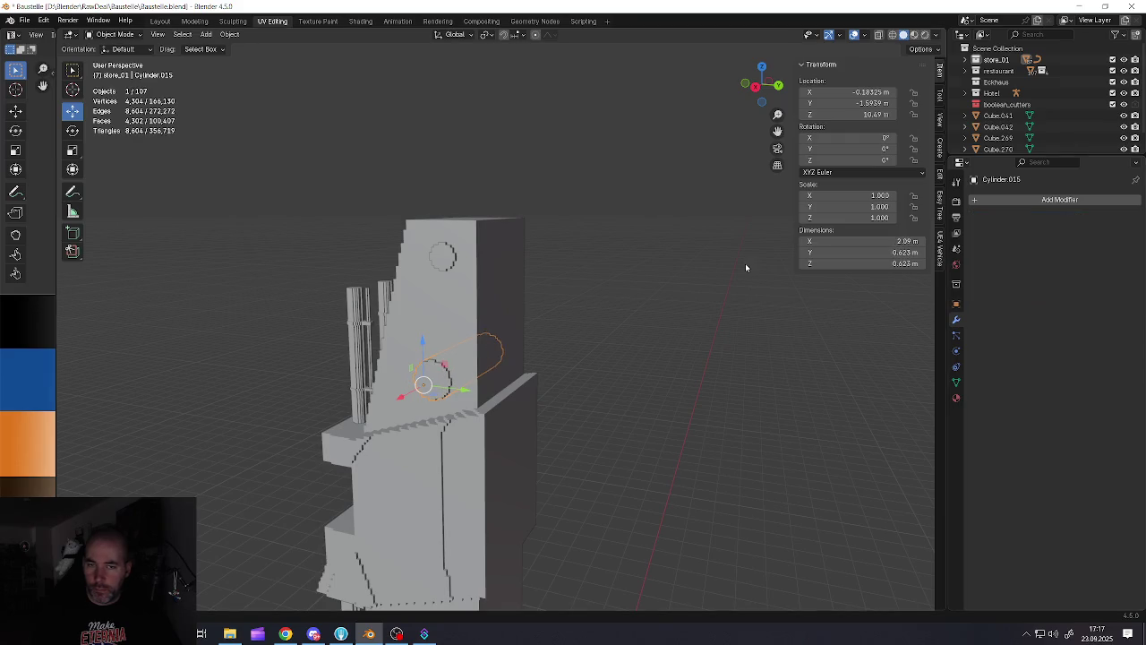
Delete the stray selected part of the lower roller's mesh, then select the thin upper roller
key("Tab")
key("x")
left_click(716, 266)
key("Tab")
mouse_move(704, 277)
middle_mouse_down()
mouse_move(691, 318)
mouse_move(635, 320)
middle_mouse_up()
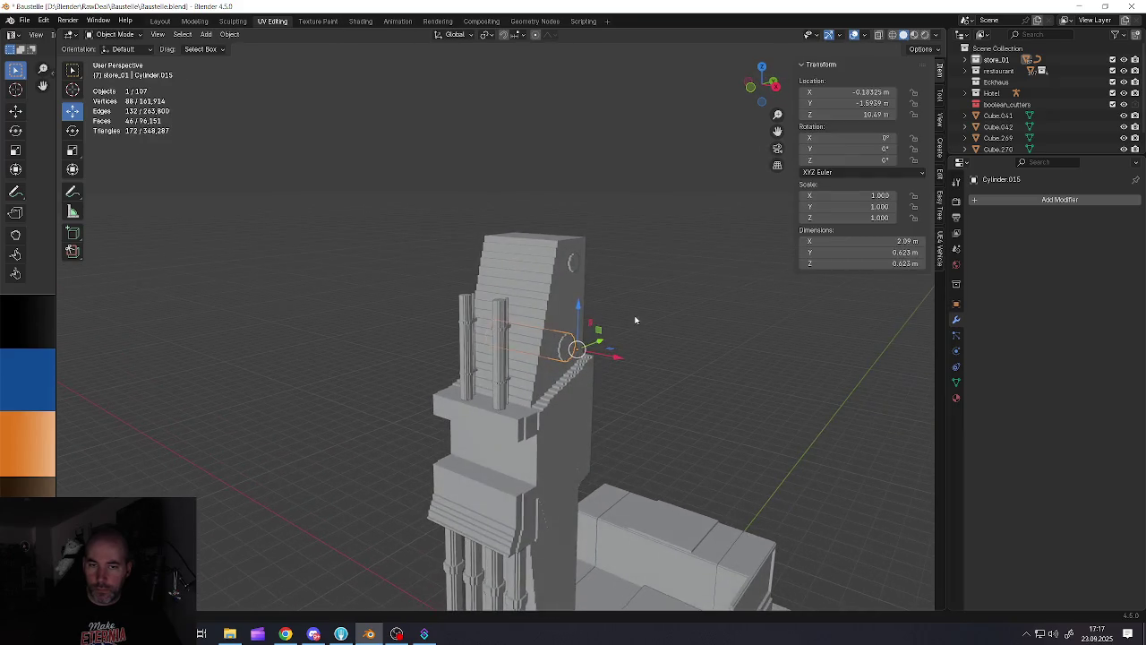
left_click(571, 266)
scroll(570, 267, "down", 5)
Deselect everything and start editing the mast block Cube.043's mesh
key("a")
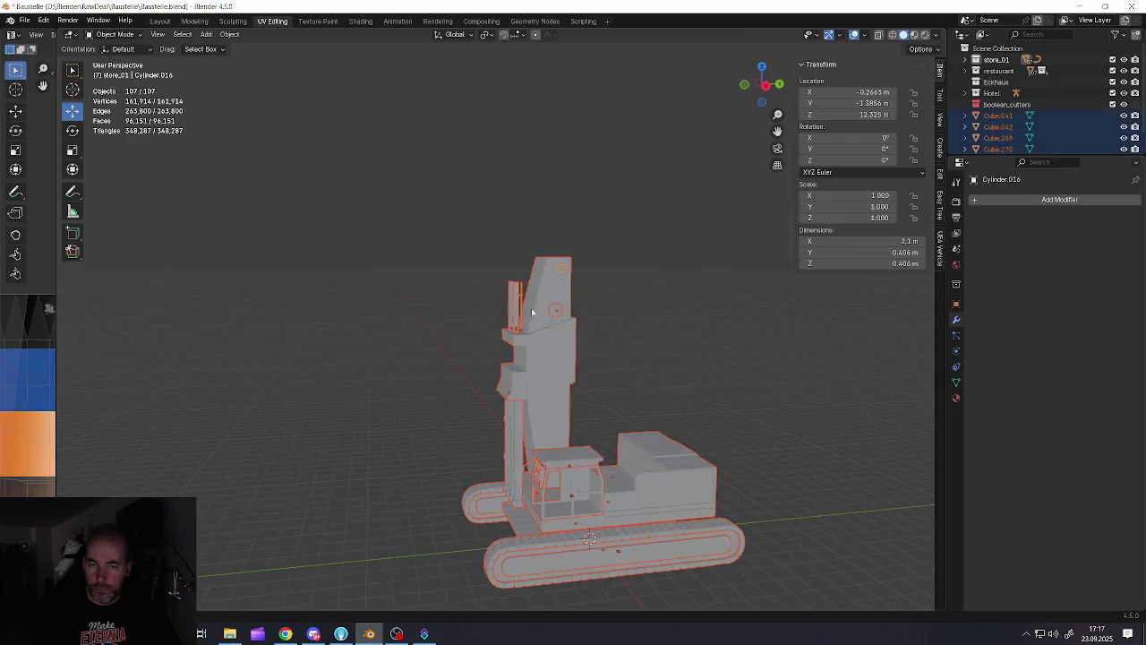
key("alt+a")
scroll(561, 303, "up", 5)
mouse_move(561, 302)
middle_mouse_down()
mouse_move(493, 298)
mouse_move(618, 230)
mouse_move(624, 281)
mouse_move(578, 295)
middle_mouse_up()
scroll(578, 289, "up", 2)
scroll(572, 317, "down", 3)
left_click(567, 345)
key("Tab")
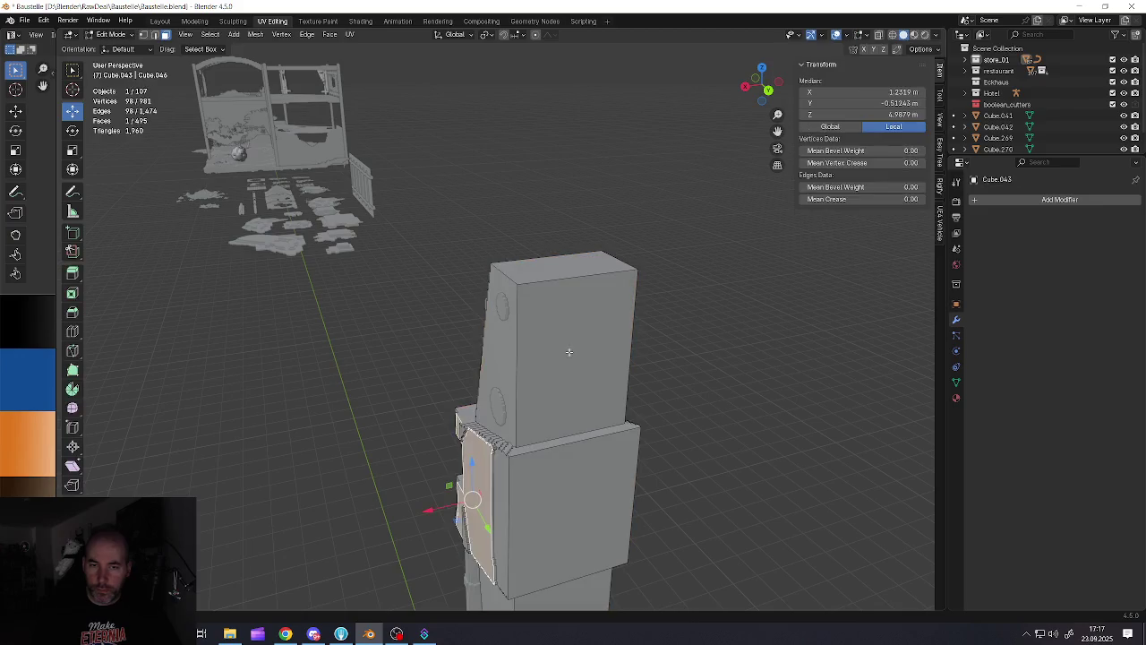
mouse_move(581, 358)
middle_mouse_down()
mouse_move(581, 292)
mouse_move(564, 259)
middle_mouse_up()
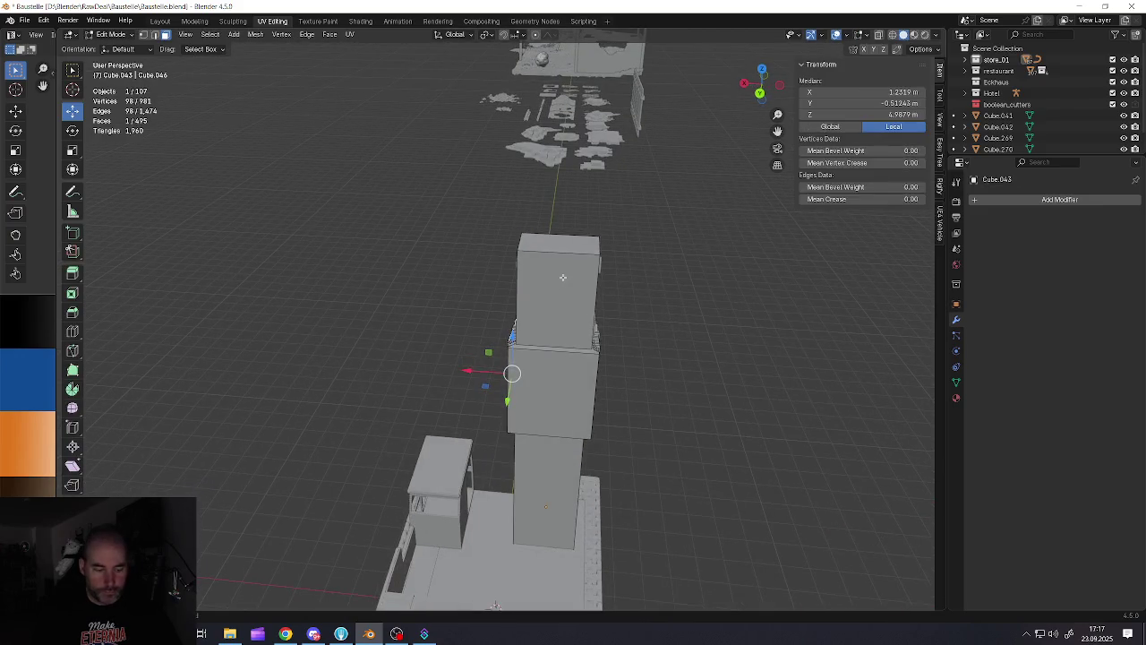
Add two loop cuts across the mast top and spread them apart along X
key("ctrl+r")
scroll(563, 256, "up", 1)
left_click(564, 268)
right_click(573, 282)
key("s")
key("x")
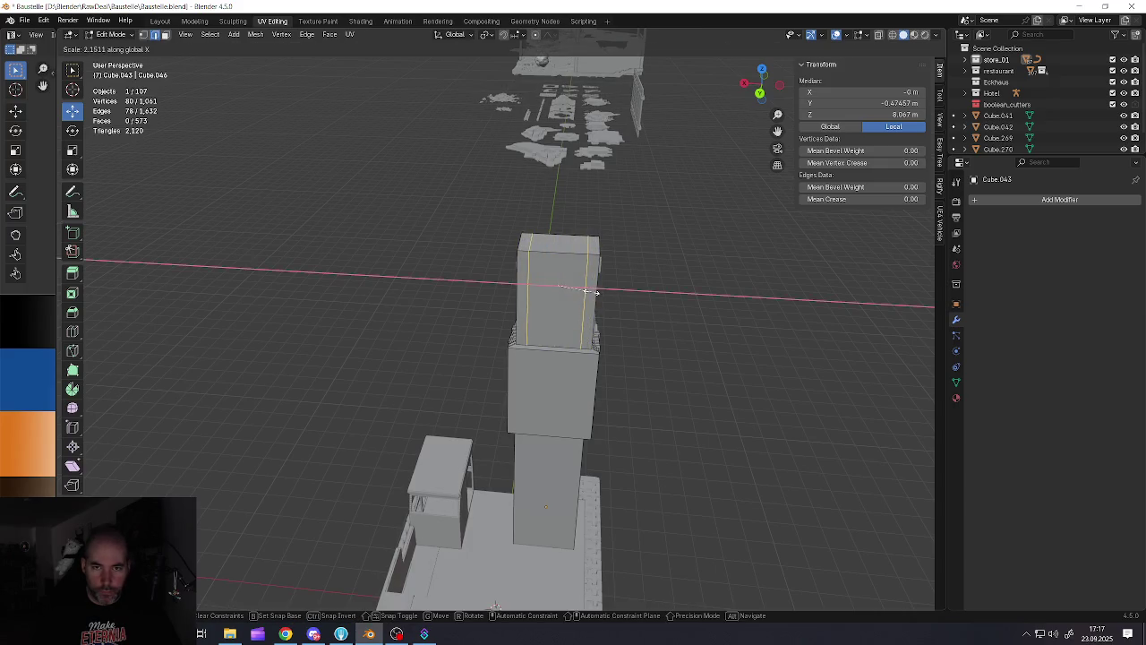
left_click(593, 292)
scroll(573, 287, "up", 3)
Select the mast's top face and its right side face
left_click(558, 254)
key("3")
left_click(558, 268, "alt")
mouse_move(549, 307)
middle_mouse_down()
mouse_move(658, 278)
mouse_move(670, 307)
middle_mouse_up()
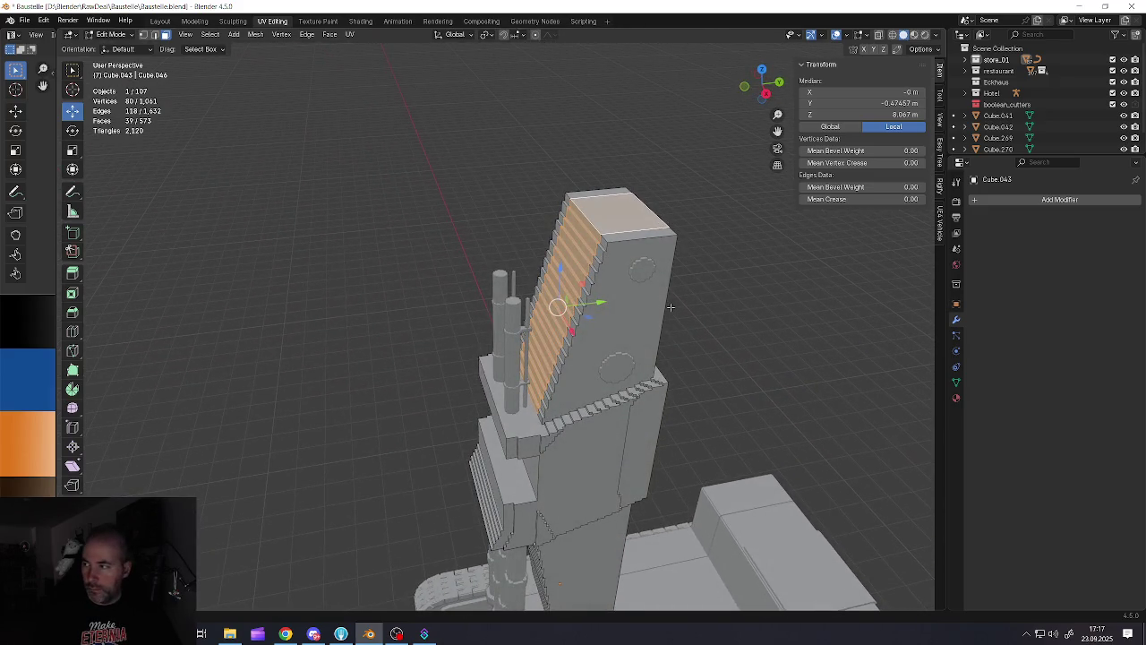
mouse_move(670, 307)
middle_mouse_down()
mouse_move(599, 241)
mouse_move(627, 269)
mouse_move(691, 295)
middle_mouse_up()
left_click(599, 241)
left_click(659, 286, "shift")
Extrude the selected faces, thicken them outward into a cap, and lift it slightly
key("e")
right_click(691, 295)
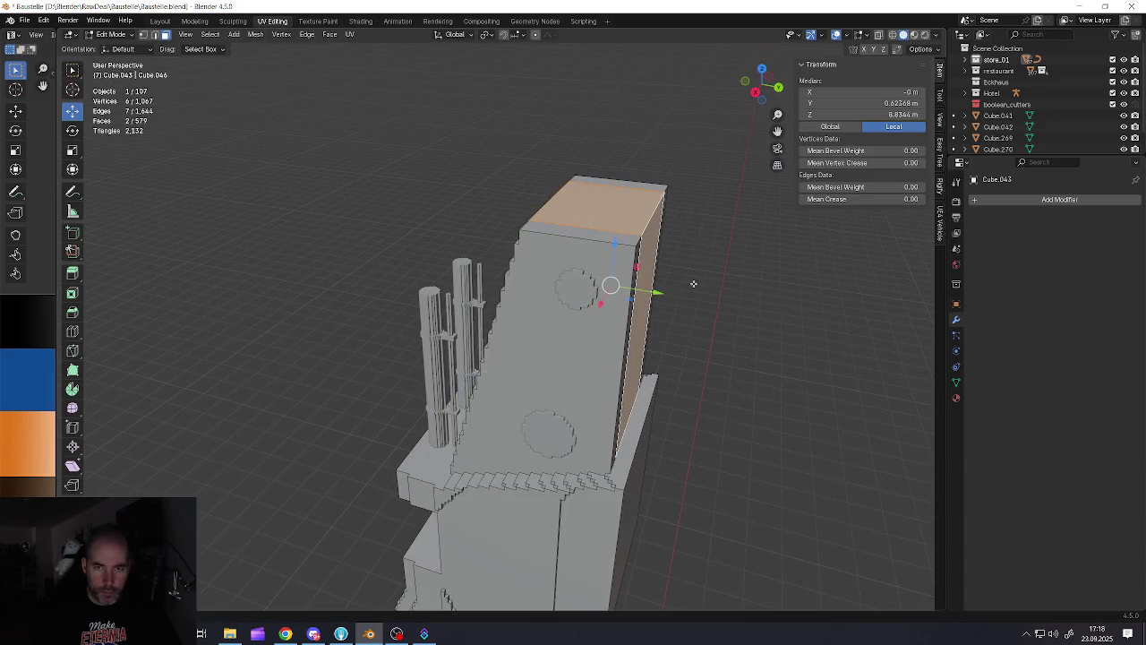
key("alt+s")
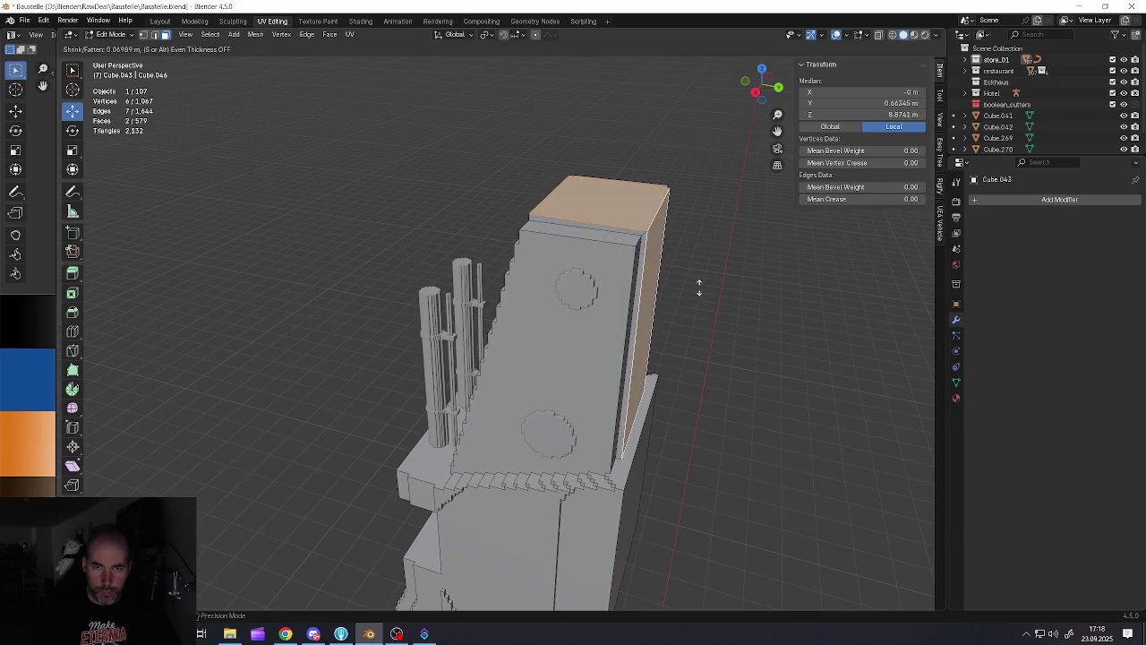
left_click(701, 287)
middle_click_drag(701, 286, 625, 243)
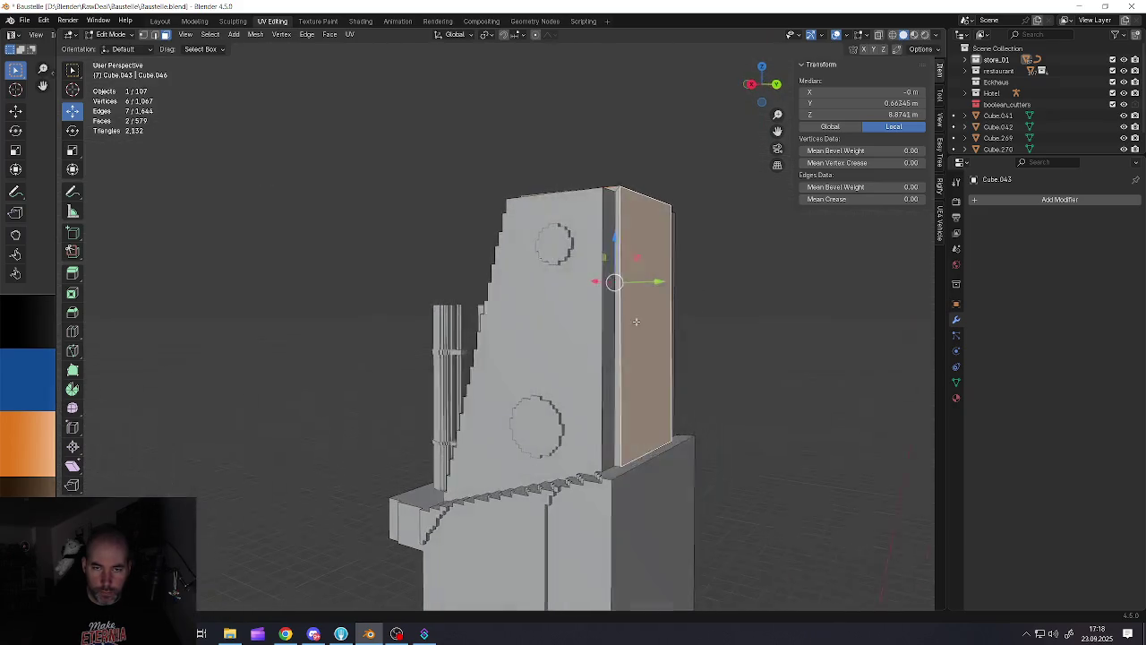
left_click_drag(616, 239, 623, 235)
mouse_move(623, 235)
middle_mouse_down()
mouse_move(564, 267)
mouse_move(595, 271)
mouse_move(550, 275)
middle_mouse_up()
key("Tab")
scroll(582, 269, "down", 5)
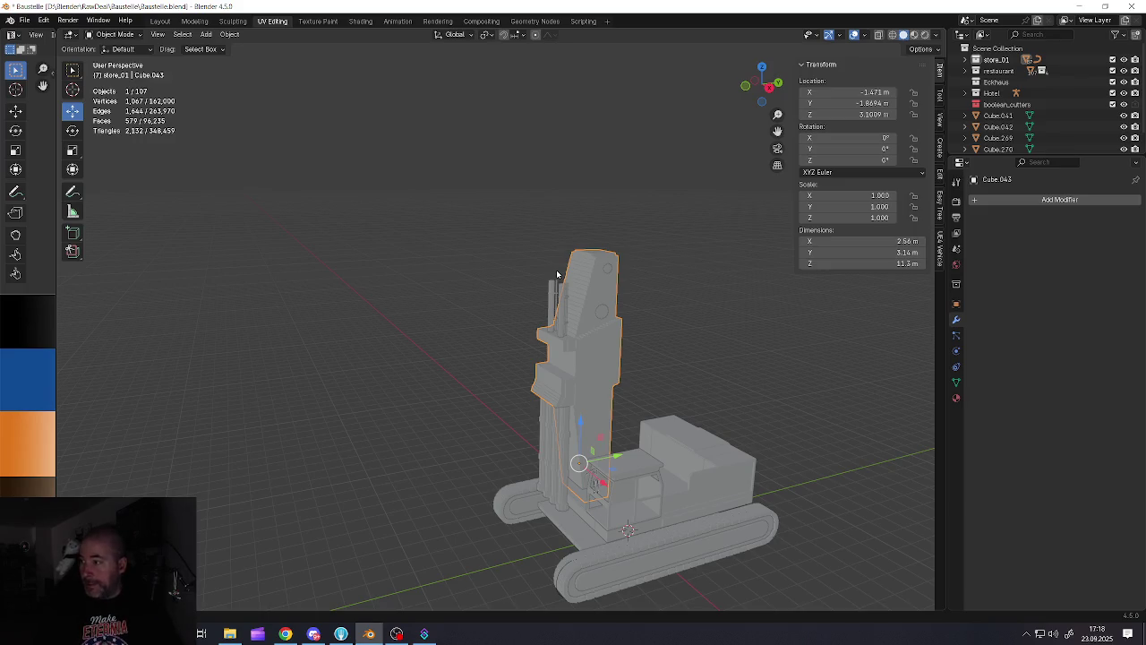
Move one mast side face along Y, deepening Cube.043 to 3.36 m
mouse_move(559, 275)
middle_mouse_down()
mouse_move(507, 378)
mouse_move(651, 315)
middle_mouse_up()
scroll(507, 378, "up", 3)
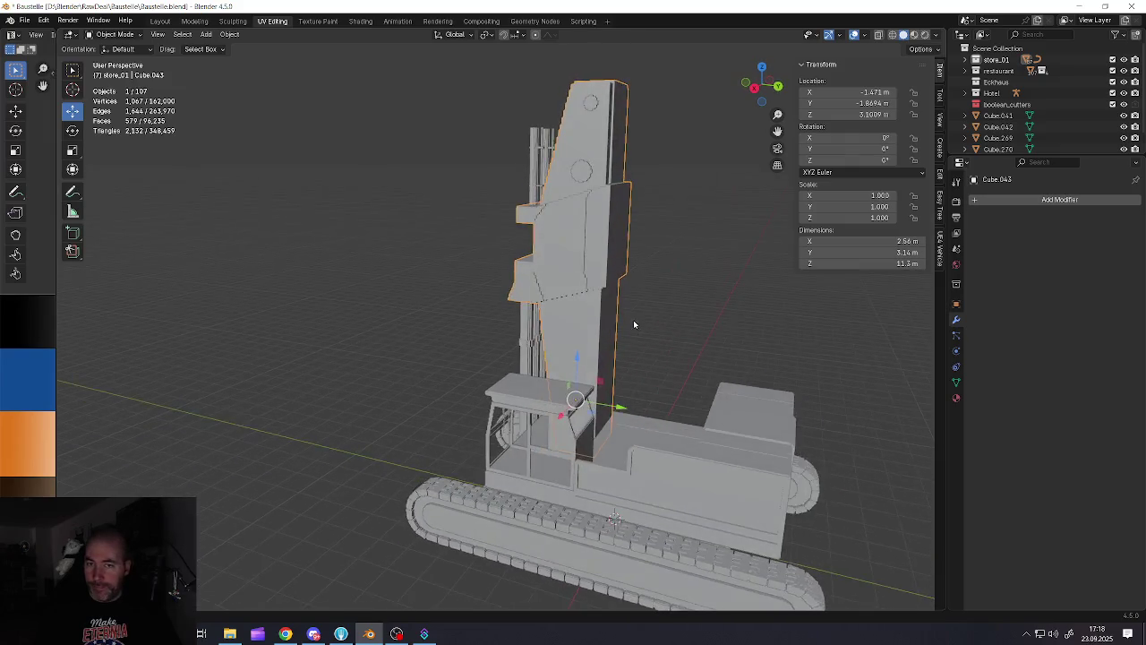
scroll(633, 320, "up", 4)
key("Tab")
left_click(600, 213)
key("g")
key("y")
left_click(622, 173)
scroll(621, 174, "down", 4)
key("Tab")
mouse_move(627, 206)
middle_mouse_down()
mouse_move(596, 289)
mouse_move(573, 296)
middle_mouse_up()
Deselect the mast and save Baustelle.blend
left_click(298, 110)
left_click(24, 19)
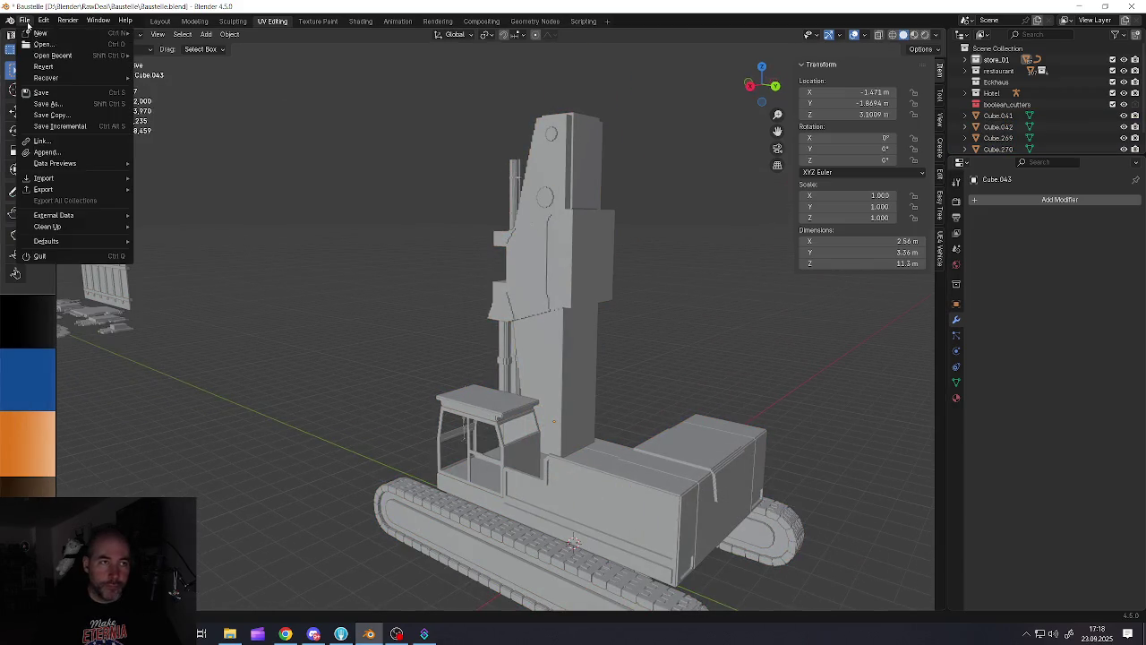
left_click(36, 89)
Select and deselect mast pieces, leaving nothing selected
key("a")
key("alt+a")
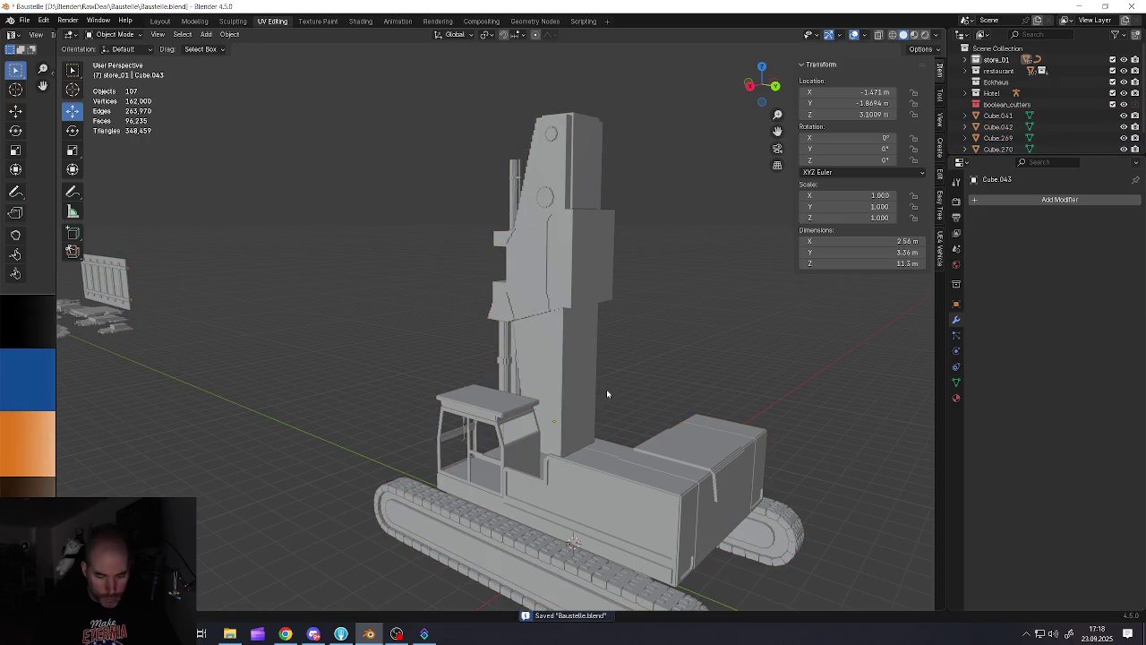
left_click(603, 389, "shift")
left_click(603, 388, "shift")
left_click(602, 390, "shift")
left_click(600, 391, "shift")
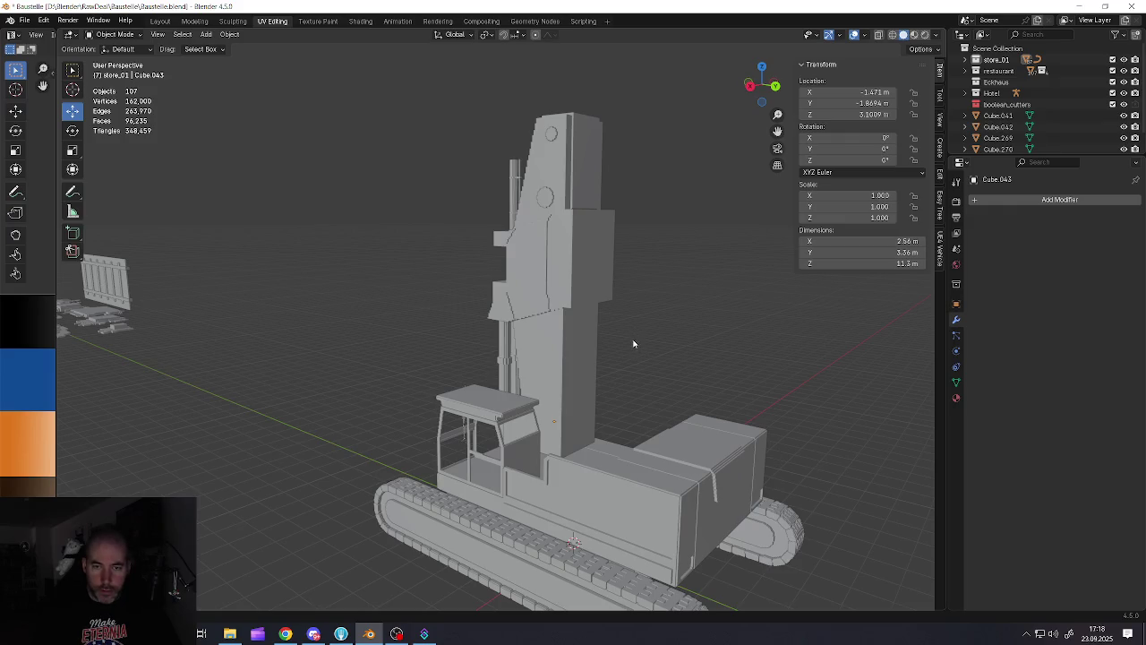
key("shift+a")
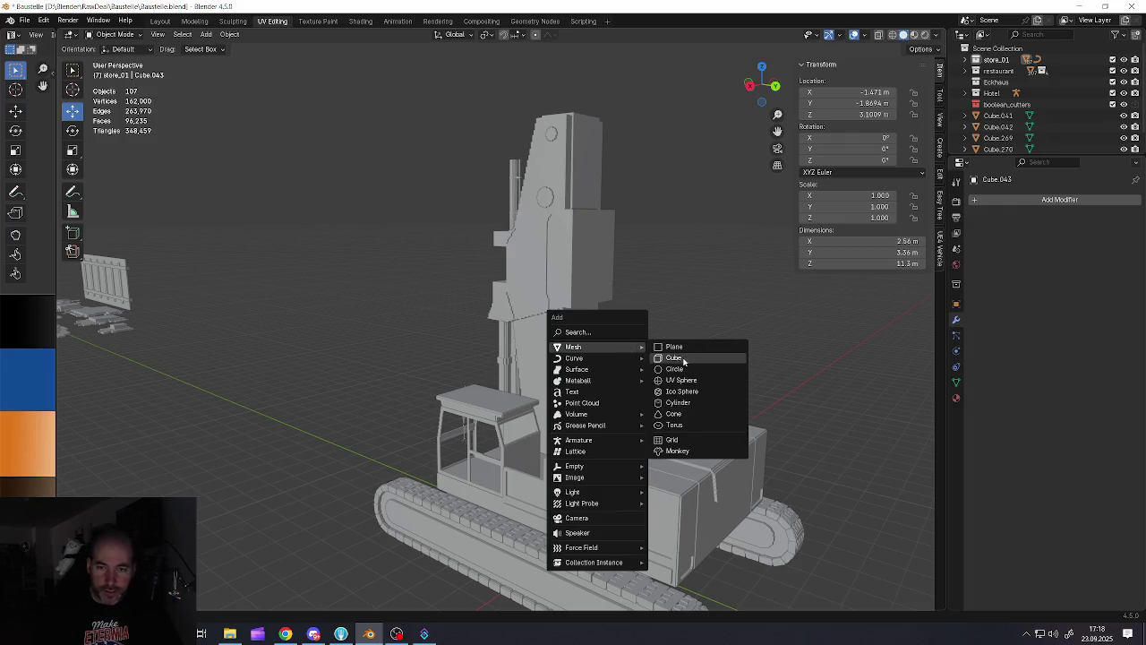
Add a 2 m cube, Cube.044, and lift it to 4.3258 m above the crawler body
left_click(685, 360)
scroll(598, 340, "down", 8)
scroll(591, 403, "up", 6)
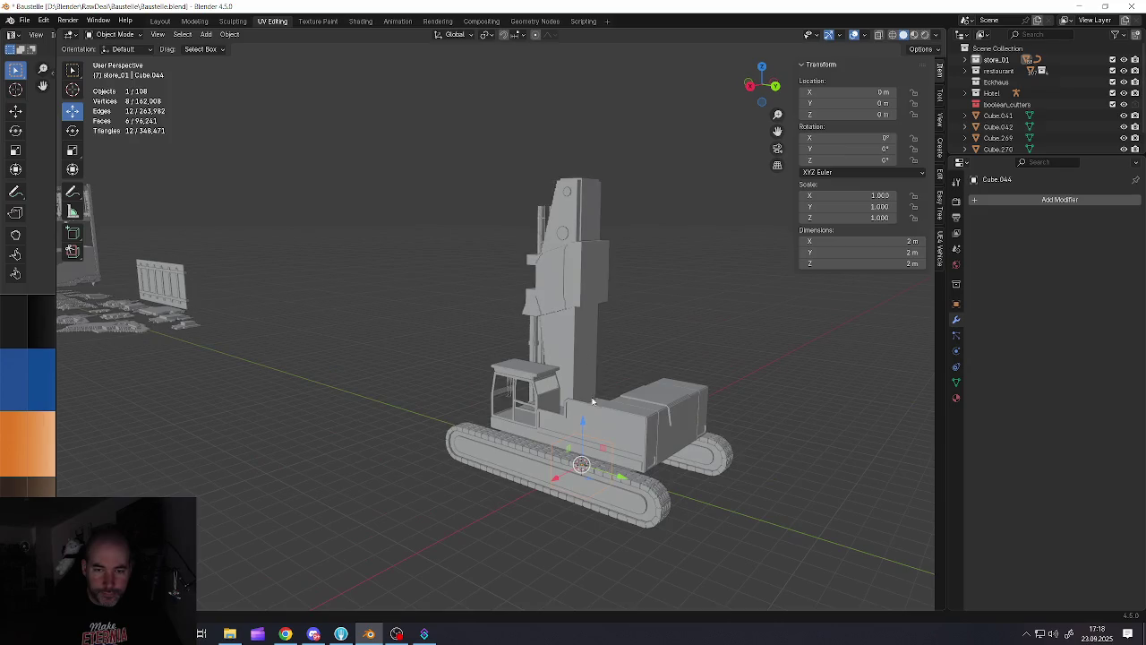
left_click_drag(580, 414, 577, 333)
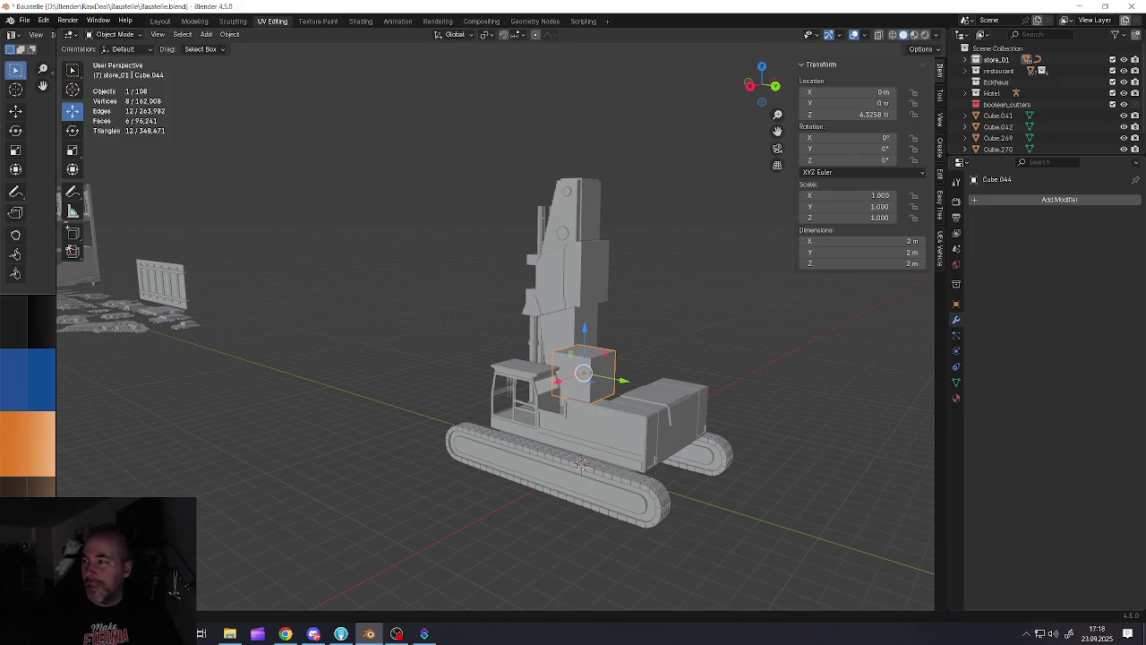
key("alt+Tab")
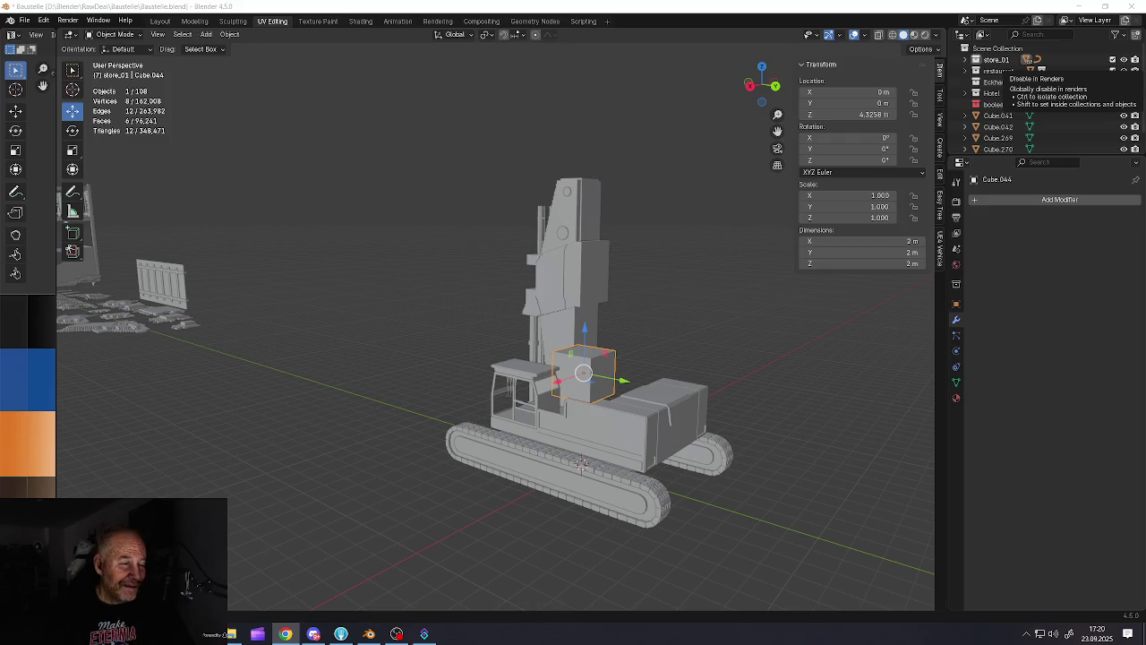
Orbit out to a side view of the rig, deselect the mast, and open the Add > Mesh list
left_click(575, 367)
middle_click_drag(575, 367, 653, 299)
key("alt+a")
scroll(627, 317, "down", 3)
mouse_move(550, 376)
middle_mouse_down()
mouse_move(529, 290)
mouse_move(560, 317)
mouse_move(527, 304)
mouse_move(499, 314)
middle_mouse_up()
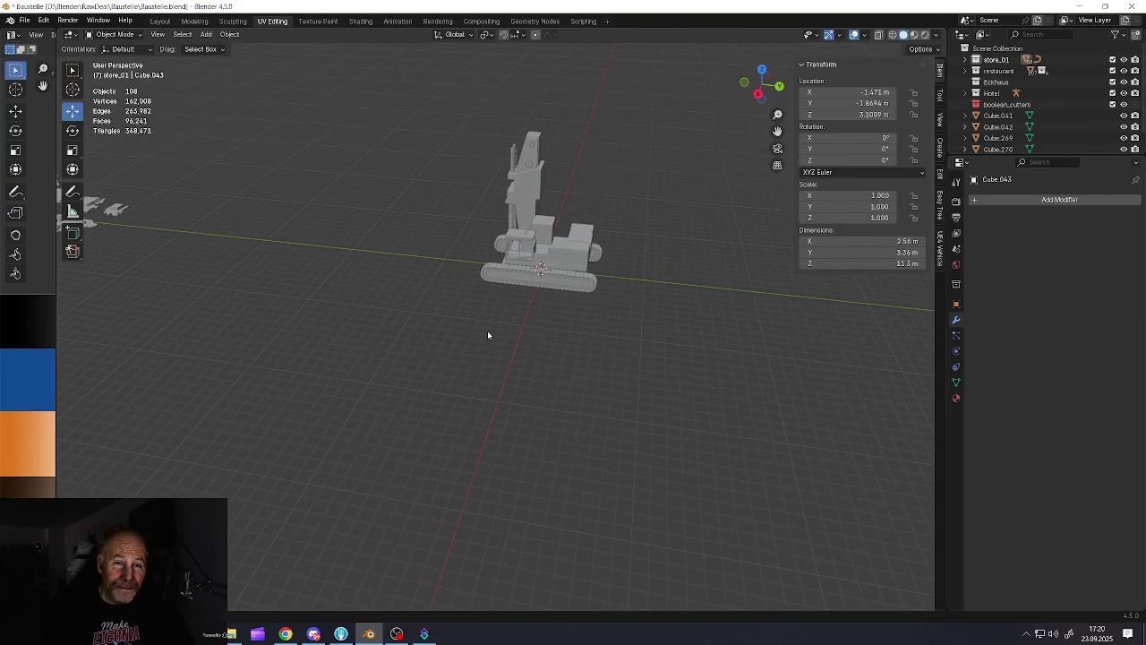
key("shift+a")
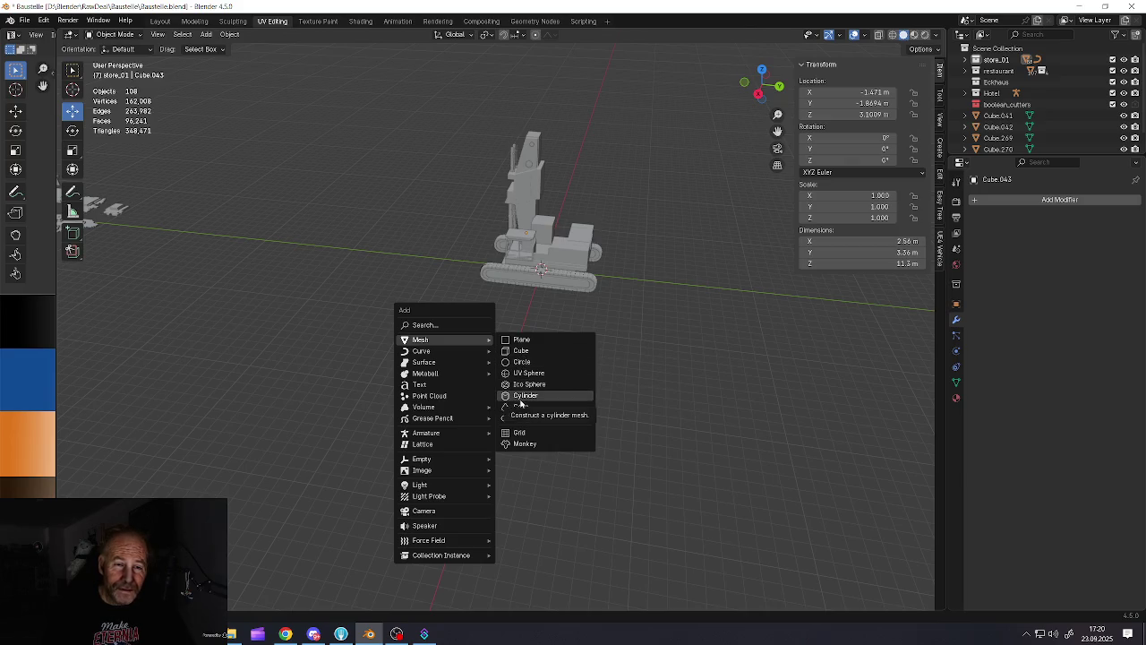
Add a cylinder and raise it along Z to 4.8795 m
left_click(523, 396)
middle_click_drag(528, 314, 522, 293)
key("g")
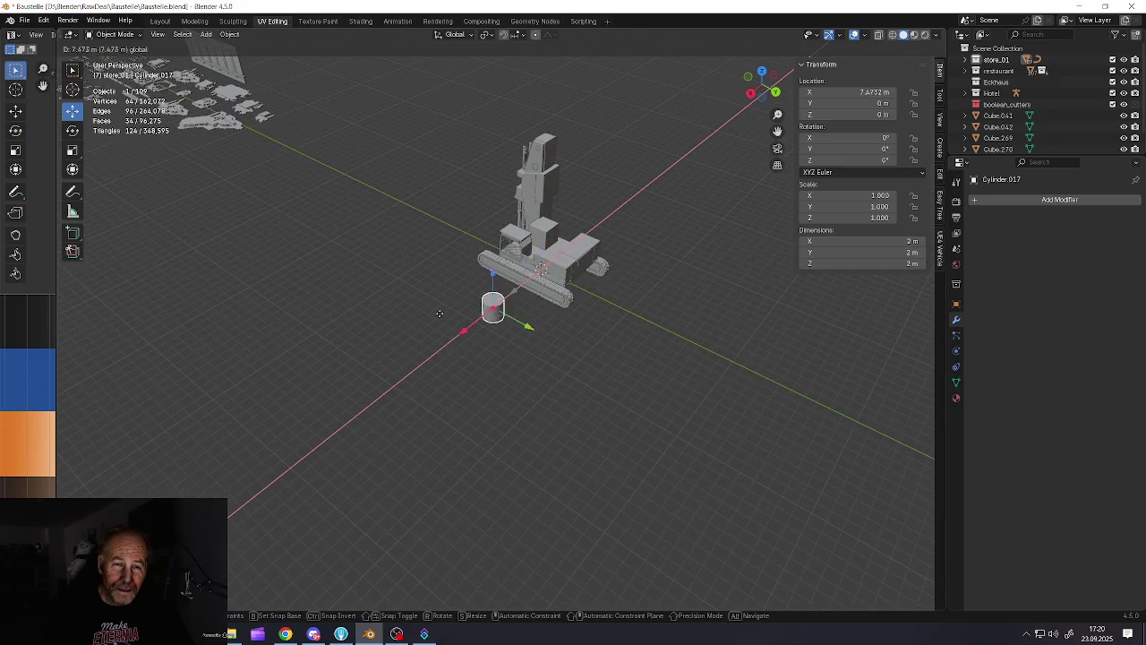
key("z")
left_click(402, 299)
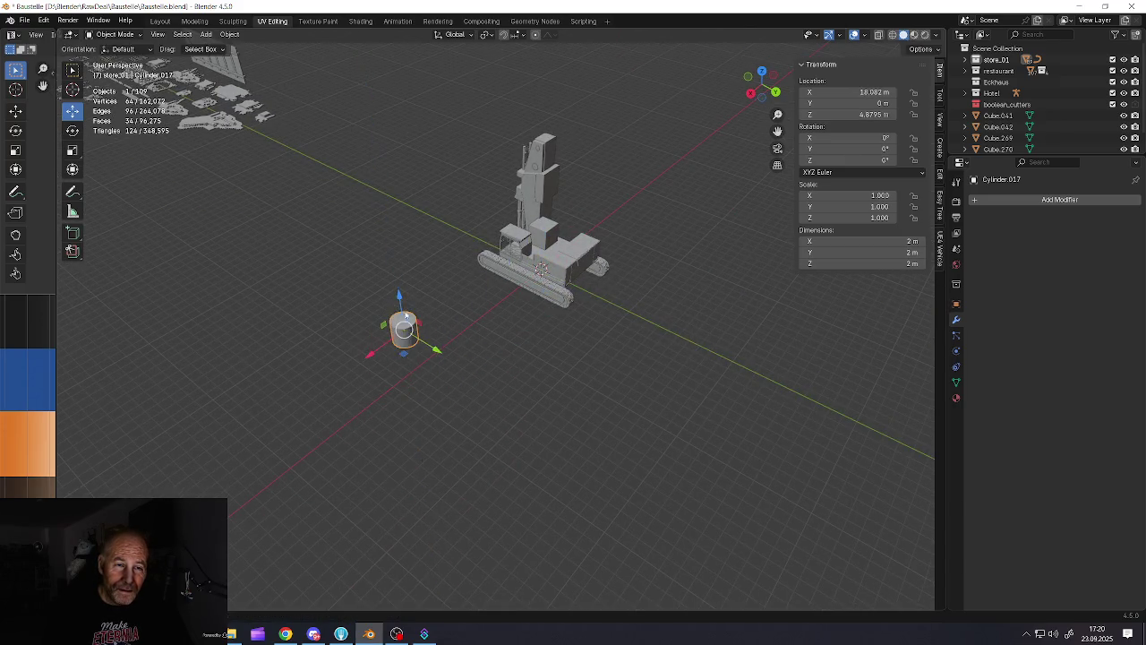
Tip the cylinder onto its side at -90° about X and shrink it to 0.327 scale
scroll(404, 322, "up", 5)
mouse_move(421, 305)
middle_mouse_down()
mouse_move(444, 283)
mouse_move(373, 262)
middle_mouse_up()
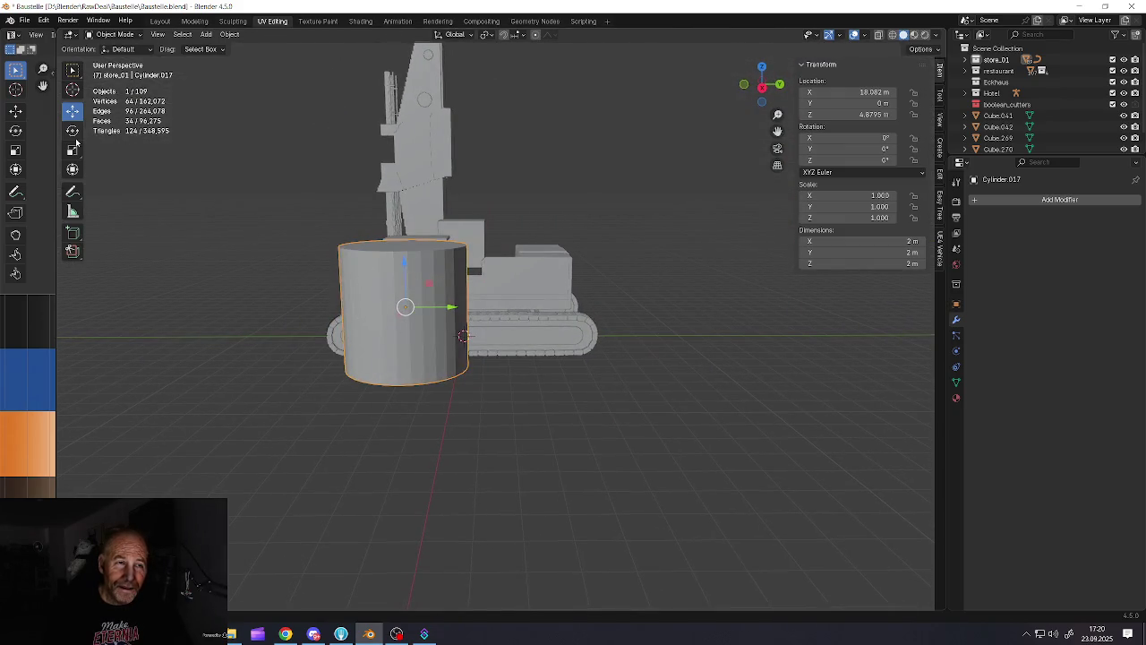
left_click(73, 132)
left_click_drag(432, 278, 457, 347)
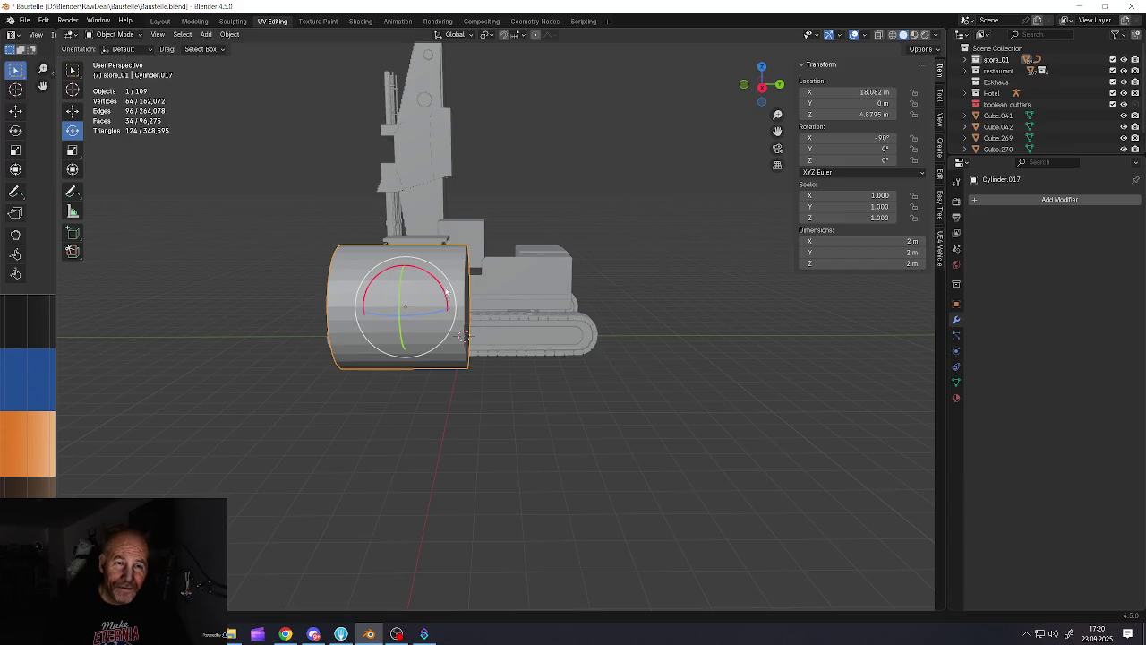
key("s")
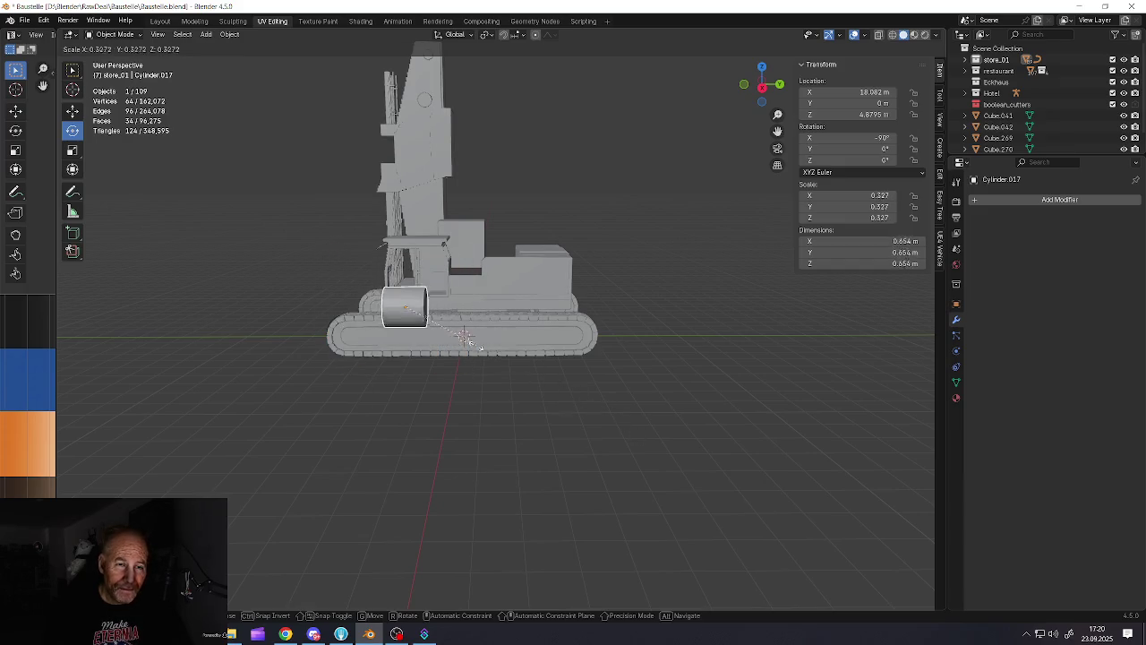
left_click(465, 338)
In Edit Mode, add evenly spaced loop cuts around the cylinder
scroll(403, 311, "up", 3)
scroll(403, 312, "up", 1)
key("Tab")
scroll(420, 309, "up", 2)
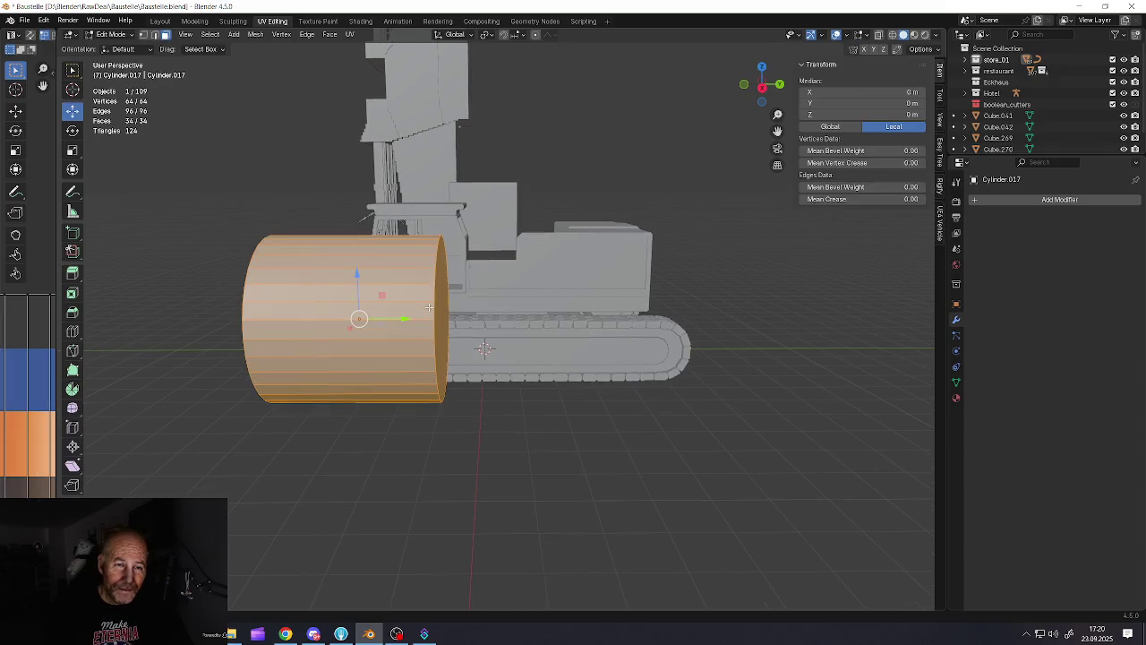
key("ctrl+r")
scroll(394, 302, "up", 4)
left_click(394, 302)
right_click(394, 303)
Select one ring and begin scaling it outward with Smooth proportional falloff
middle_click_drag(393, 302, 347, 294)
left_click(355, 295, "alt")
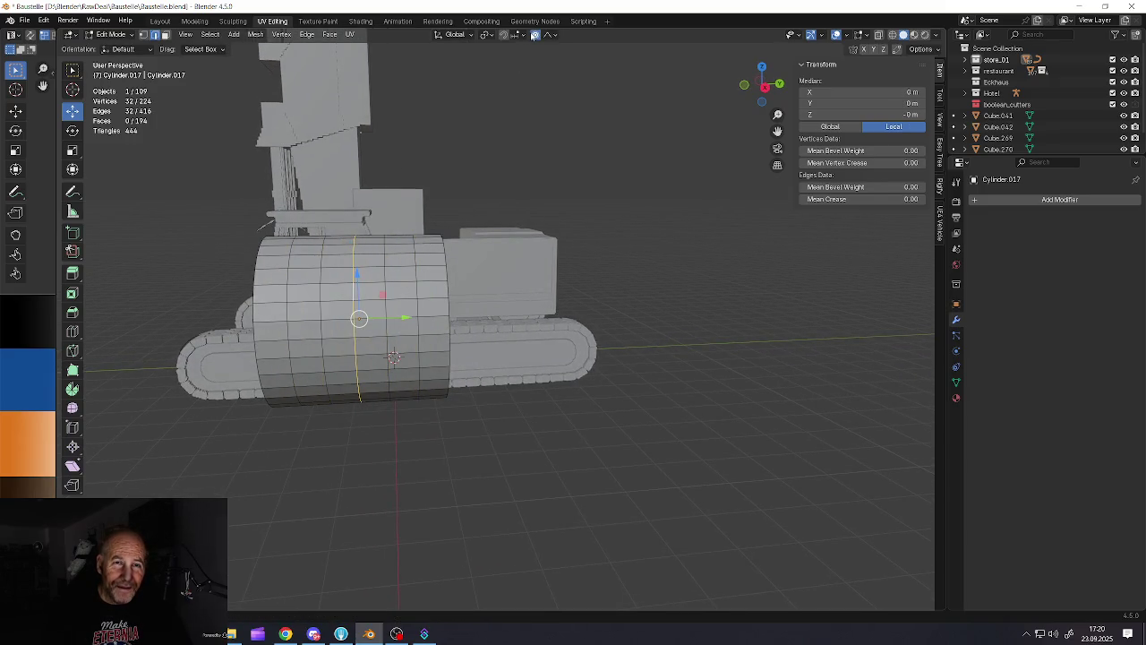
left_click(550, 35)
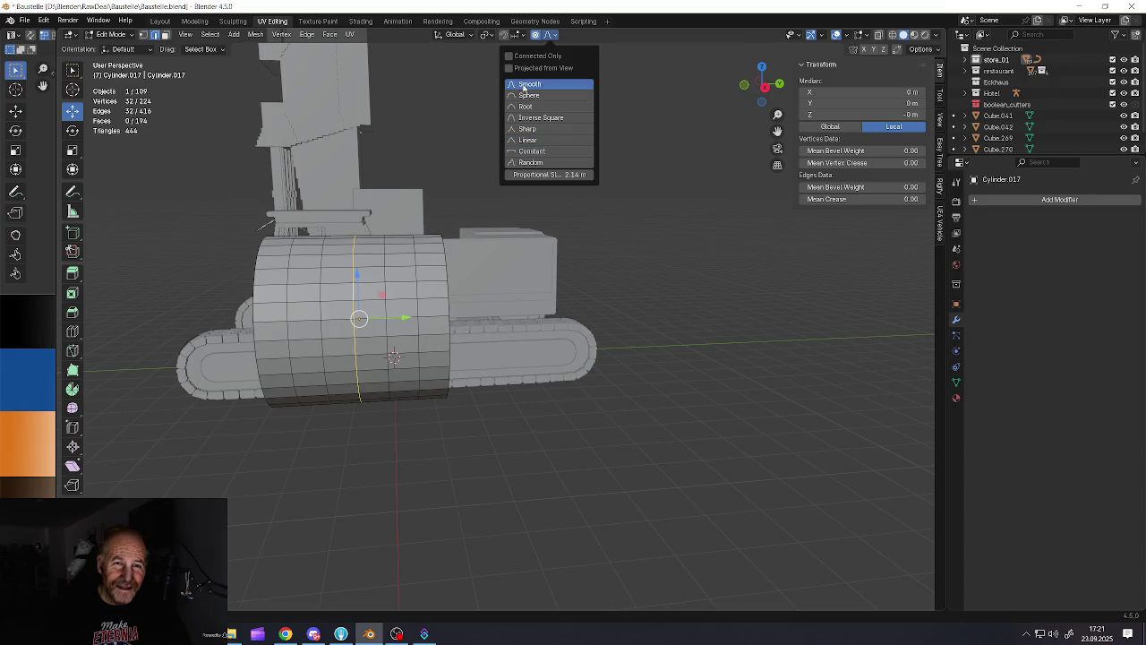
left_click(528, 84)
key("s")
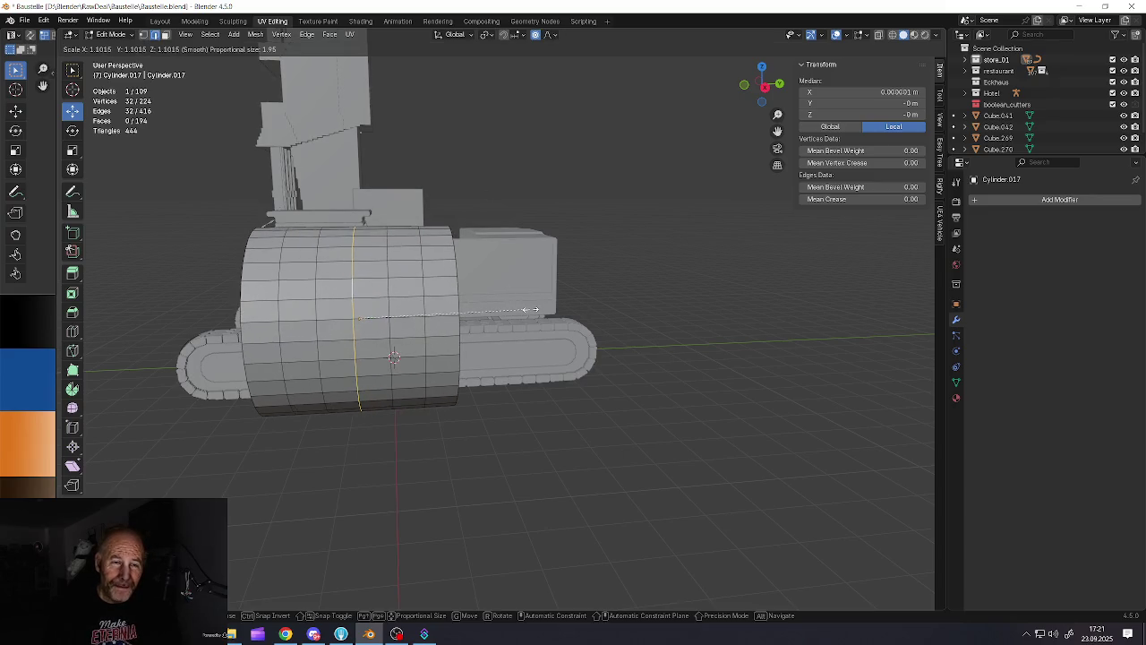